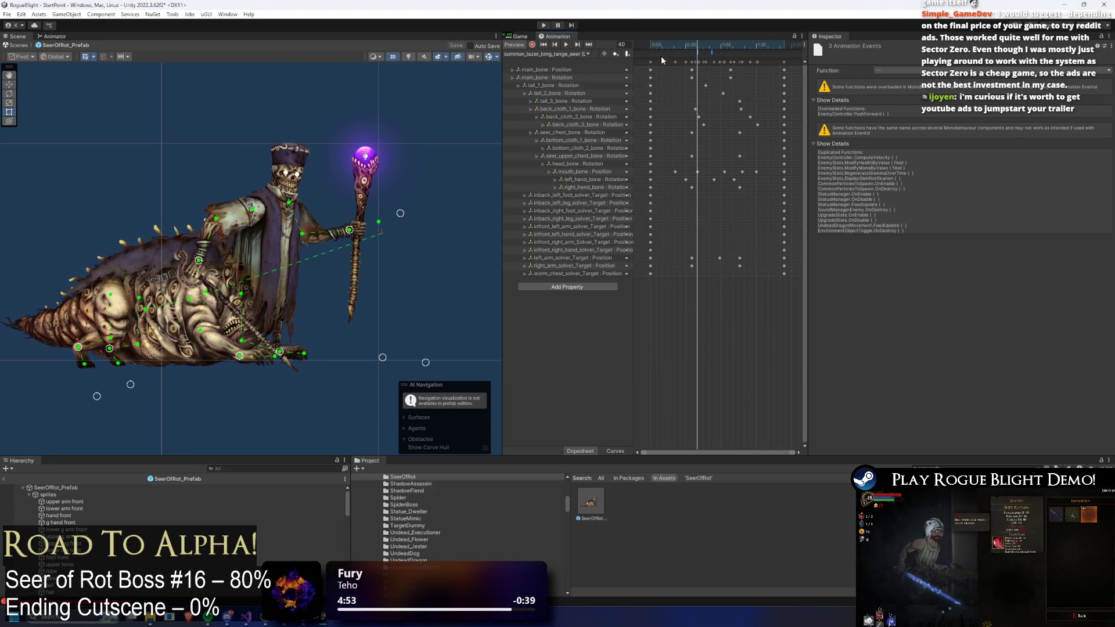
- Load the summon_lazer_far_seer (Right)(P2) clip and scrub it to frame 102
{"action": "left_click", "coordinate": [558, 53]}
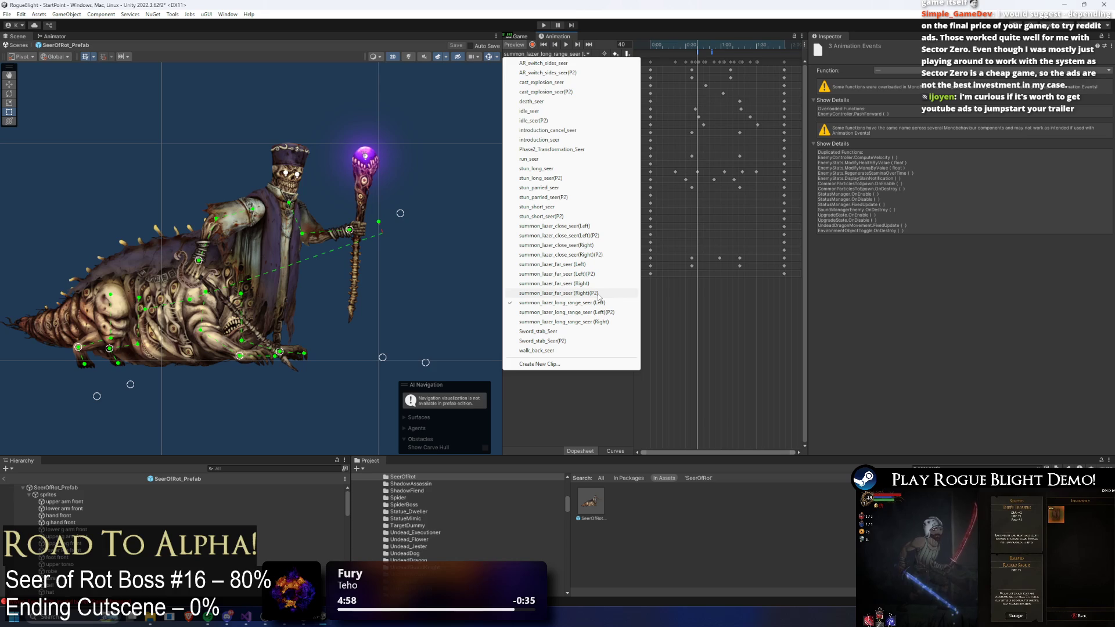
{"action": "left_click", "coordinate": [600, 294]}
{"action": "left_click_drag", "start_coordinate": [698, 45], "coordinate": [775, 46]}
{"action": "left_click", "coordinate": [784, 64]}
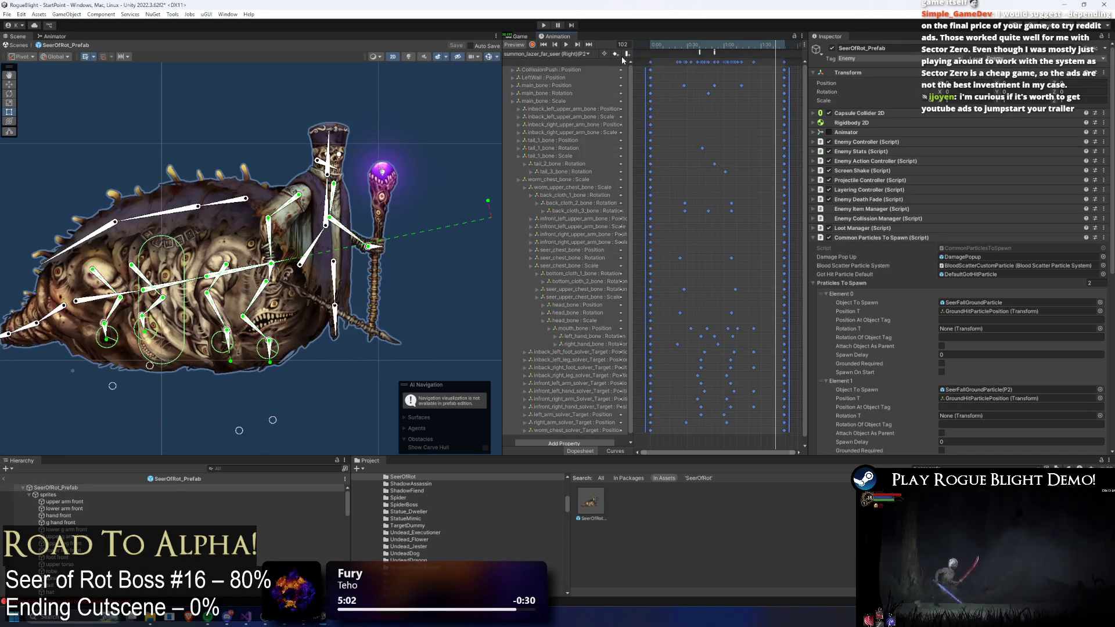
{"action": "key", "text": "ctrl+a"}
- Switch to the summon_lazer_long_range_seer (Left) clip, select all its keys, and toggle the scene preview
{"action": "left_click", "coordinate": [546, 54]}
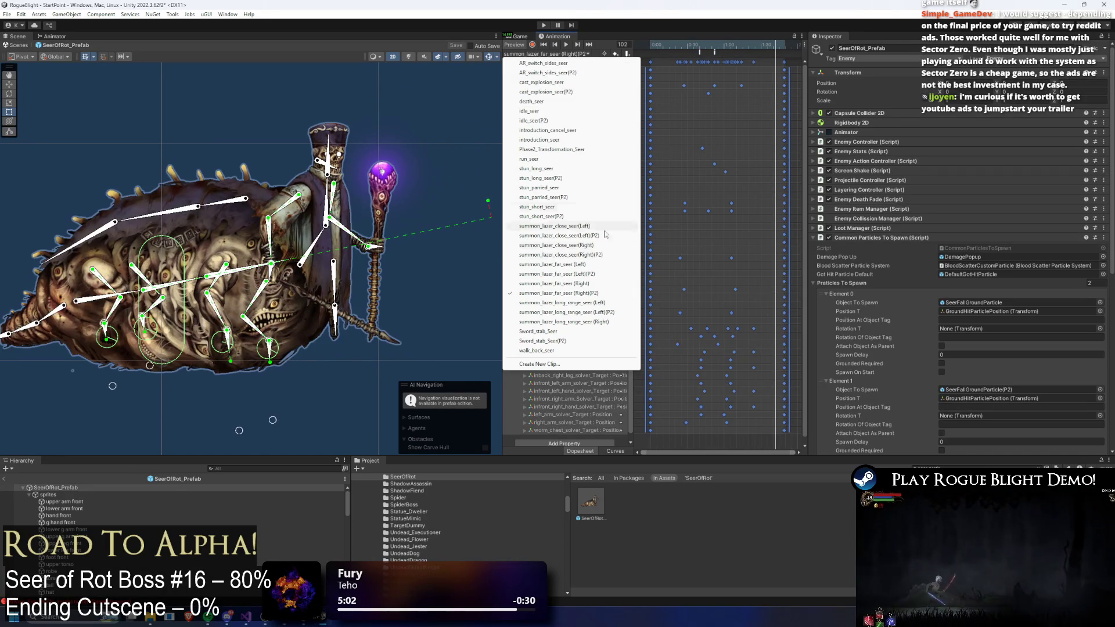
{"action": "left_click", "coordinate": [598, 303]}
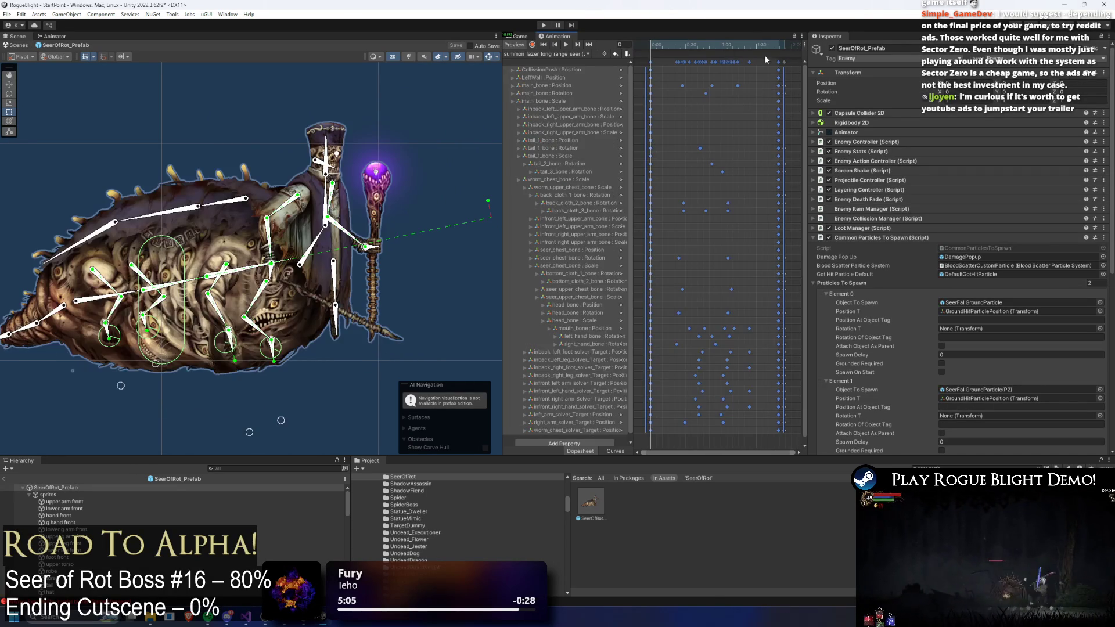
{"action": "key", "text": "ctrl+a"}
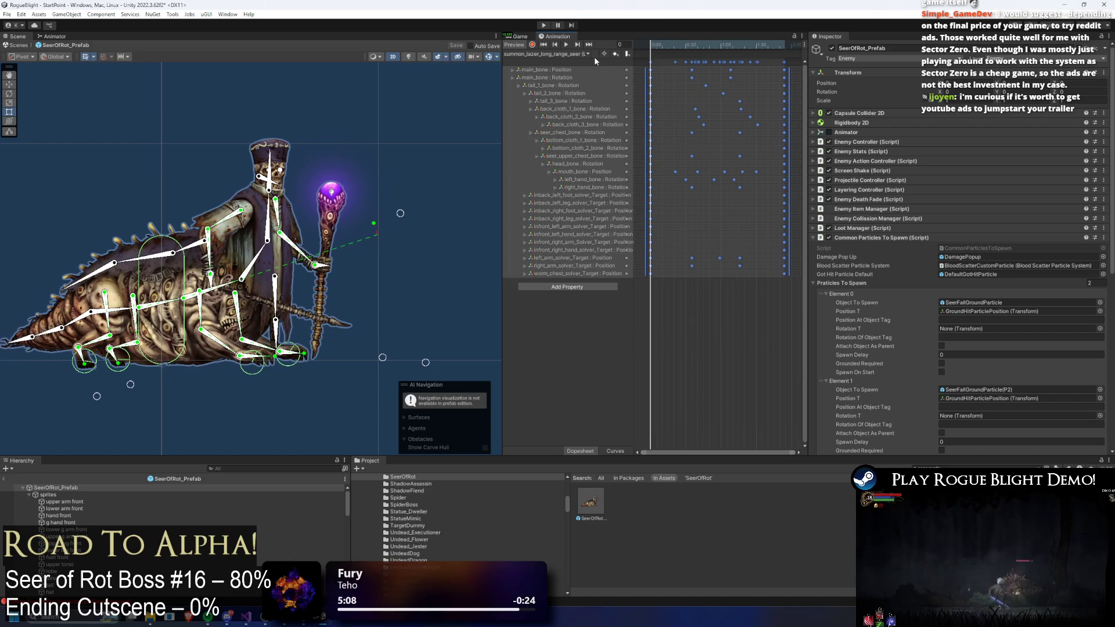
{"action": "left_click", "coordinate": [586, 54]}
{"action": "left_click", "coordinate": [787, 61]}
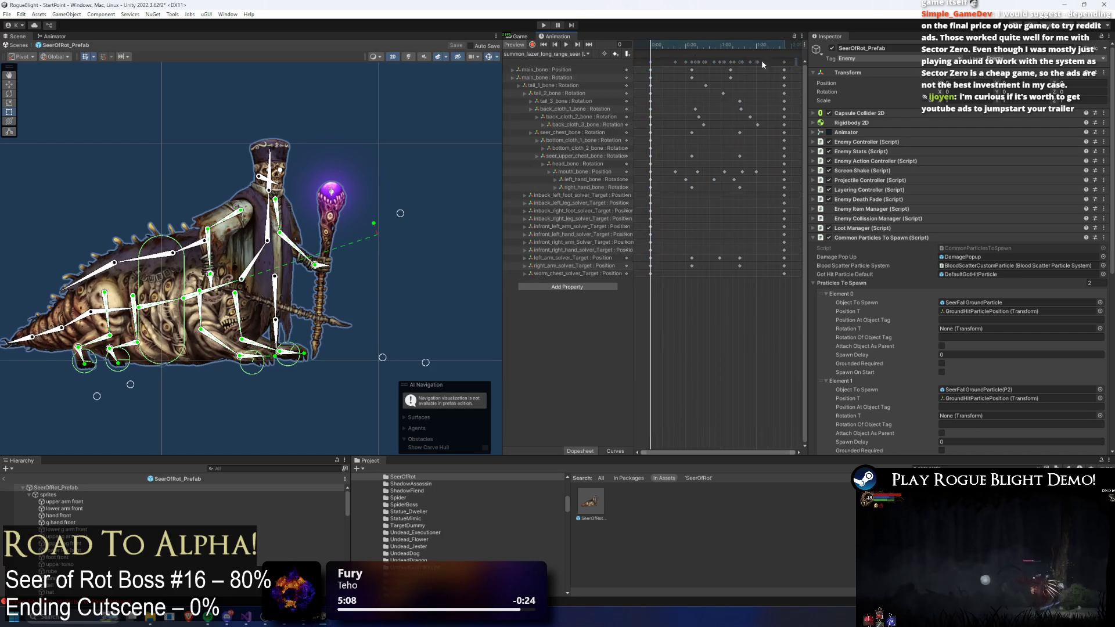
{"action": "left_click", "coordinate": [518, 49]}
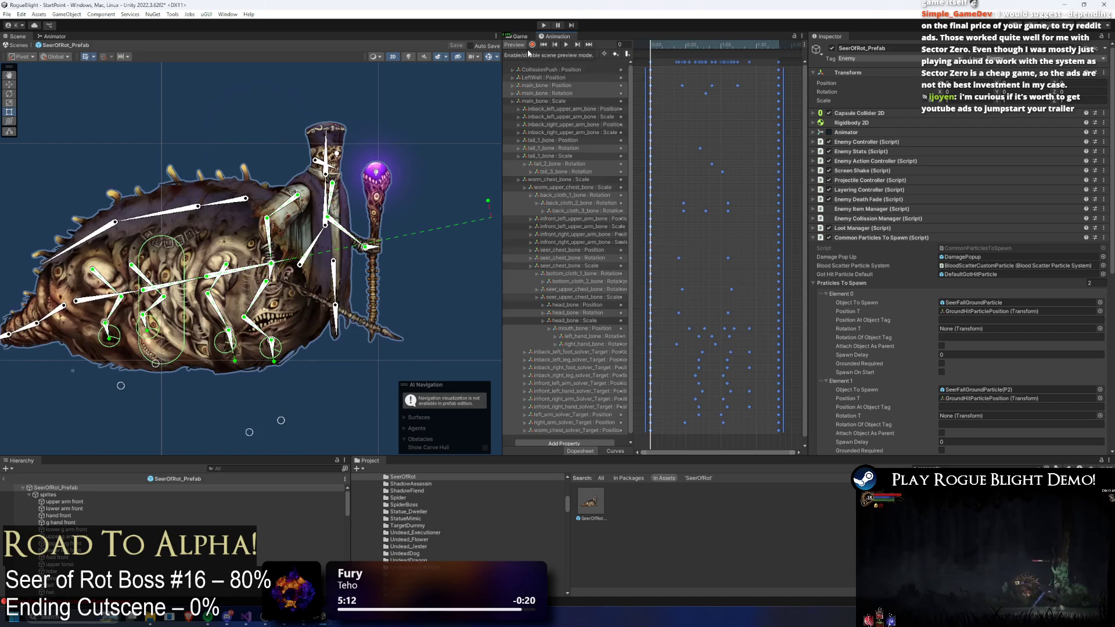
- Reload the summon_lazer_long_range_seer (Left) clip and show its animation event details
{"action": "left_click", "coordinate": [546, 53]}
{"action": "left_click", "coordinate": [589, 302]}
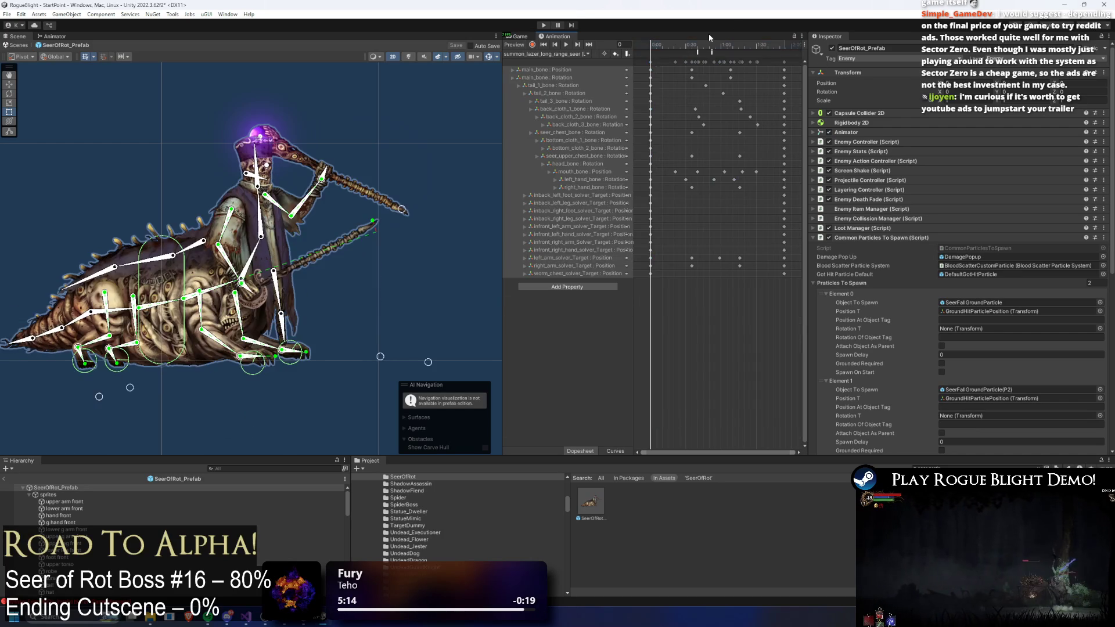
{"action": "left_click", "coordinate": [698, 46]}
{"action": "mouse_move", "coordinate": [731, 55]}
{"action": "left_mouse_down"}
{"action": "mouse_move", "coordinate": [653, 60]}
{"action": "mouse_move", "coordinate": [728, 46]}
{"action": "left_mouse_up"}
{"action": "left_click", "coordinate": [545, 54]}
{"action": "left_click", "coordinate": [580, 310]}
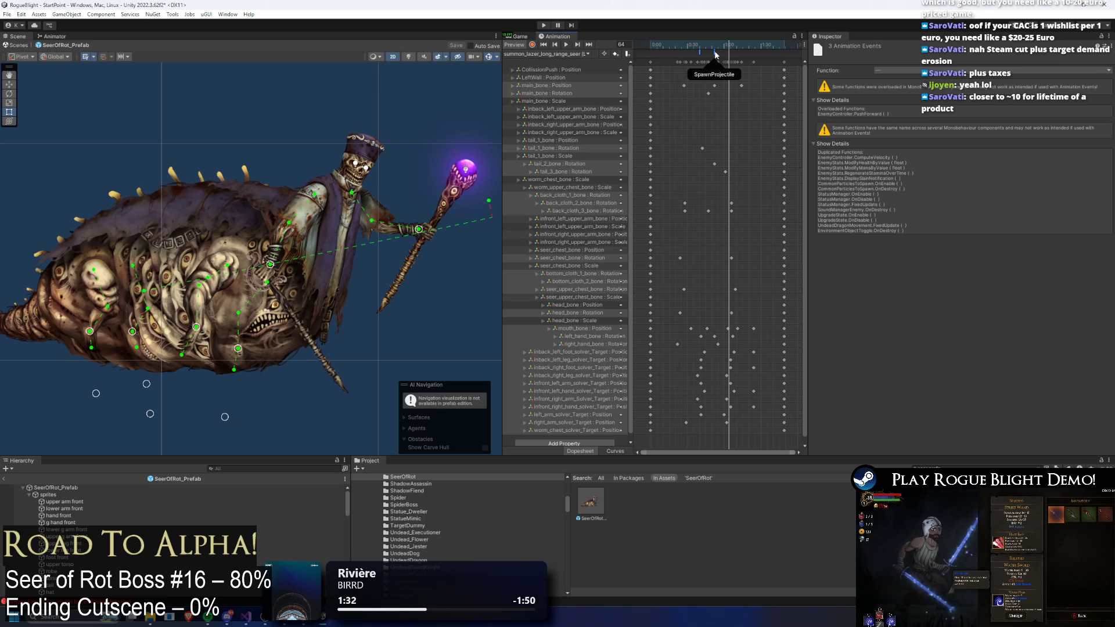
- Scrub the long-range laser preview to frame 52, on the SpawnProjectile event marker
{"action": "left_click_drag", "start_coordinate": [703, 52], "coordinate": [714, 53]}
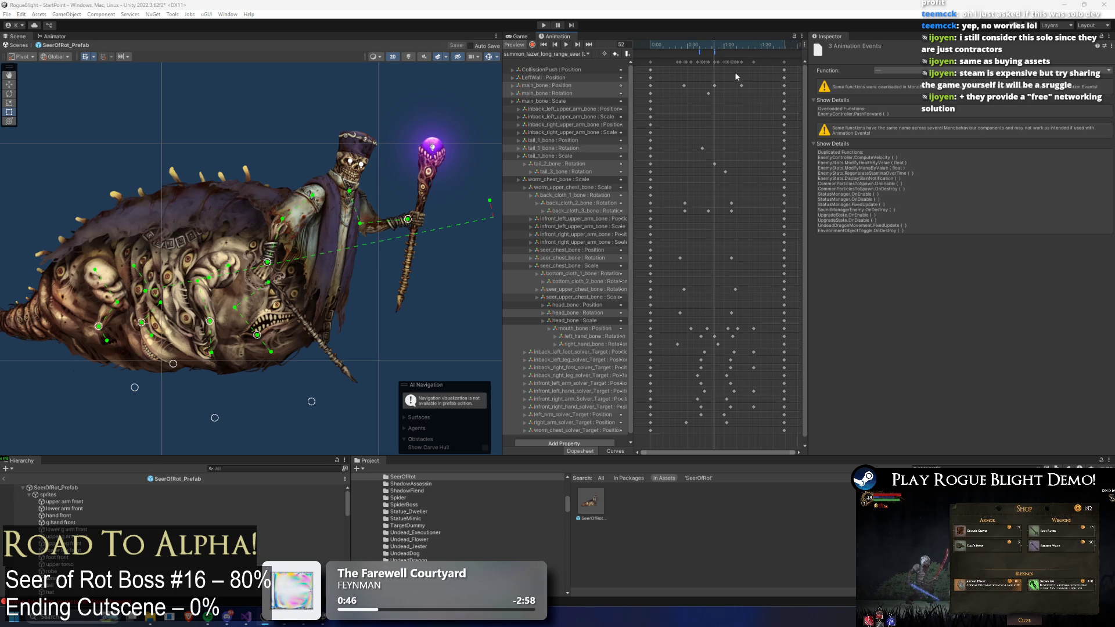
- Turn on recording and check the left_arm_solver_Target Position keys at frames 60, 69 and 41, ending on 60
{"action": "left_click", "coordinate": [533, 45]}
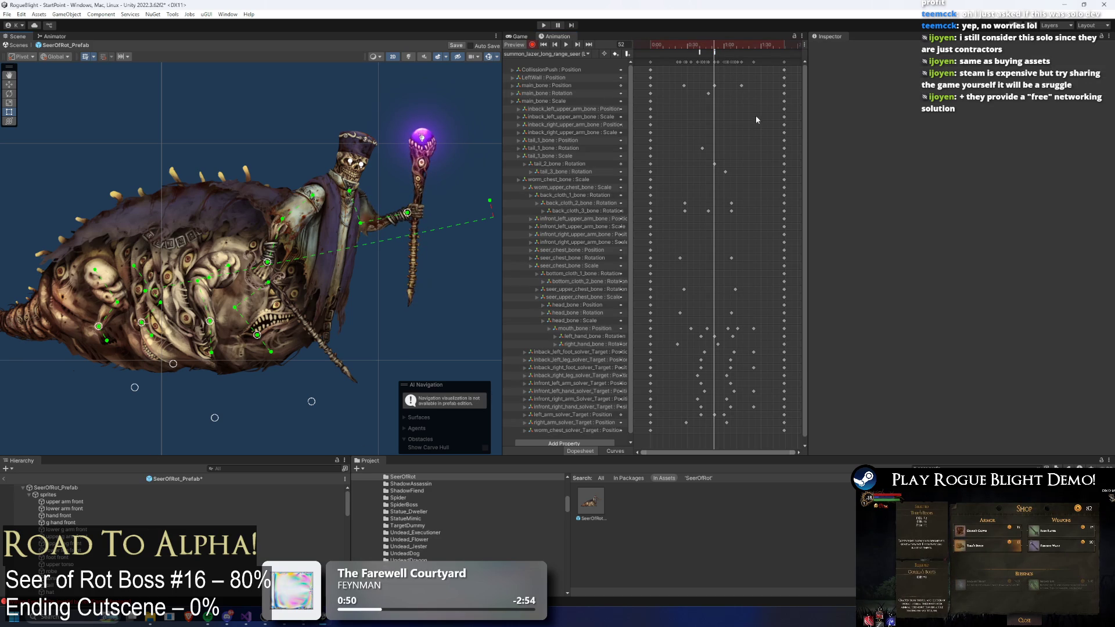
{"action": "left_click", "coordinate": [723, 49]}
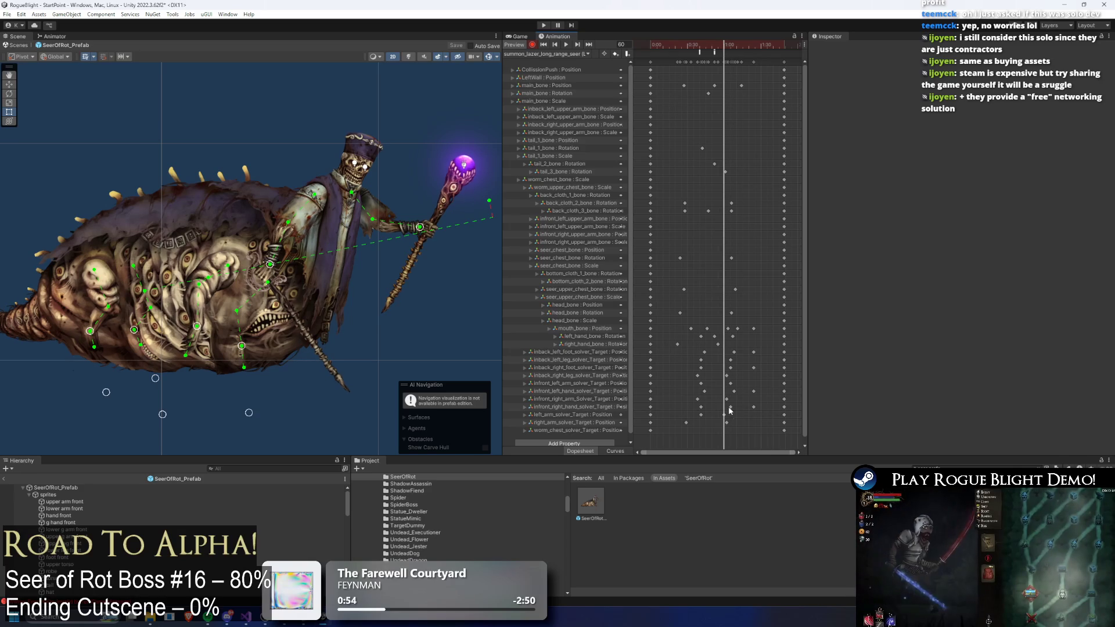
{"action": "left_click", "coordinate": [701, 415]}
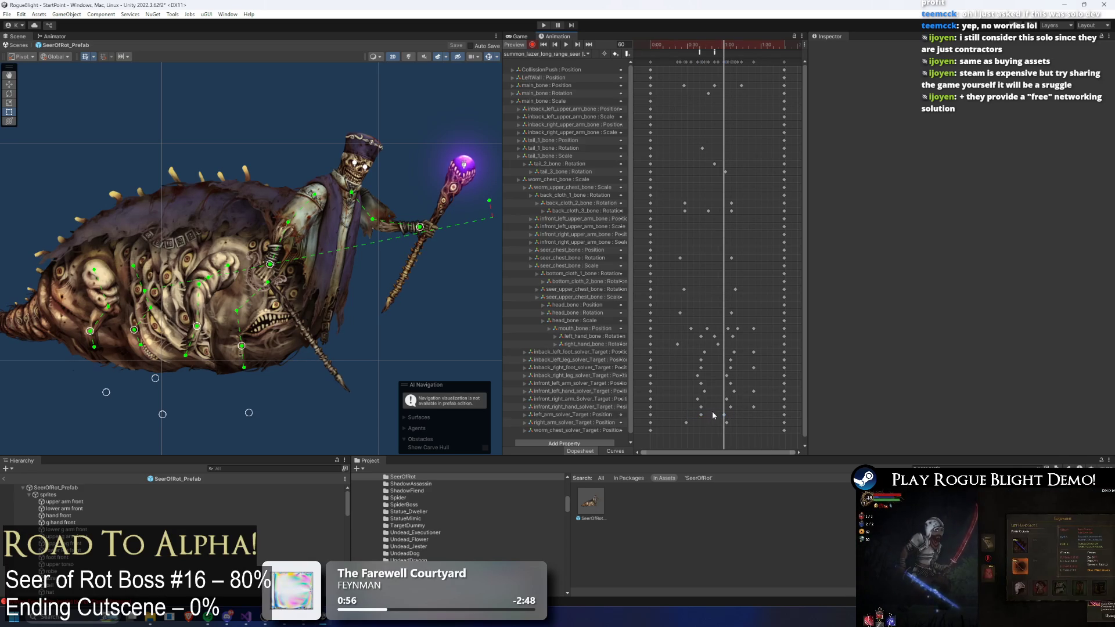
{"action": "left_click", "coordinate": [735, 49]}
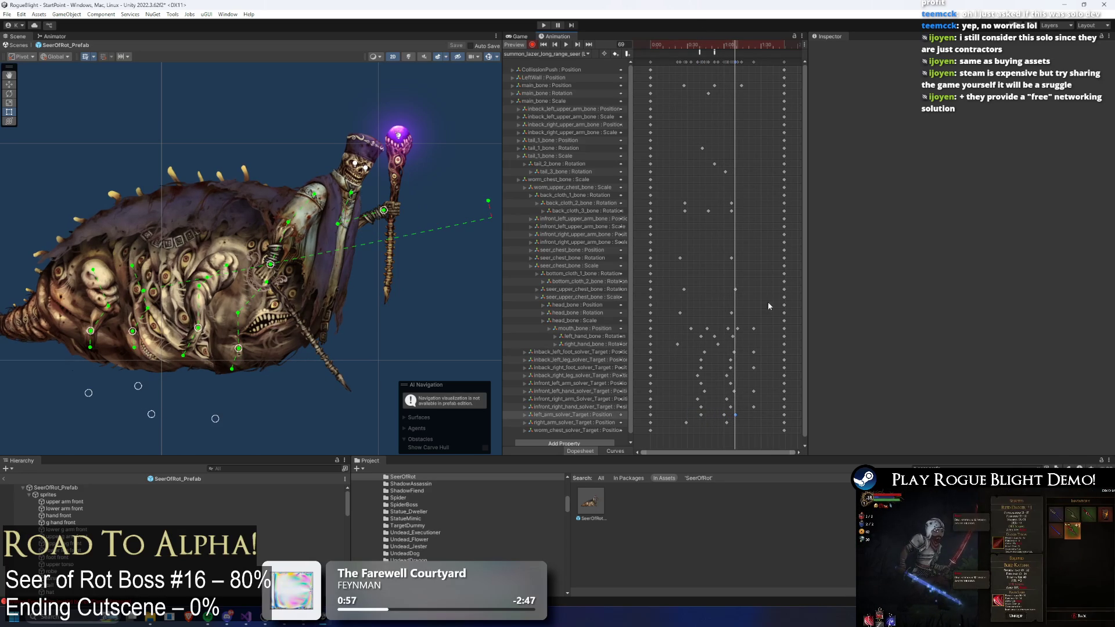
{"action": "left_click", "coordinate": [724, 414]}
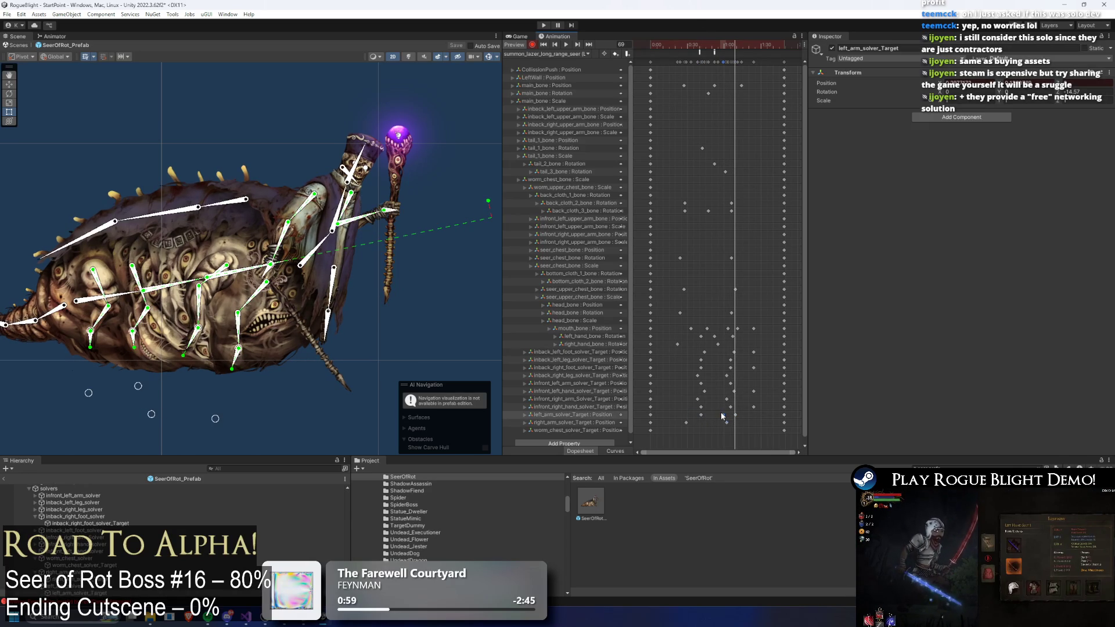
{"action": "left_click", "coordinate": [699, 46]}
{"action": "left_click_drag", "start_coordinate": [699, 47], "coordinate": [700, 46]}
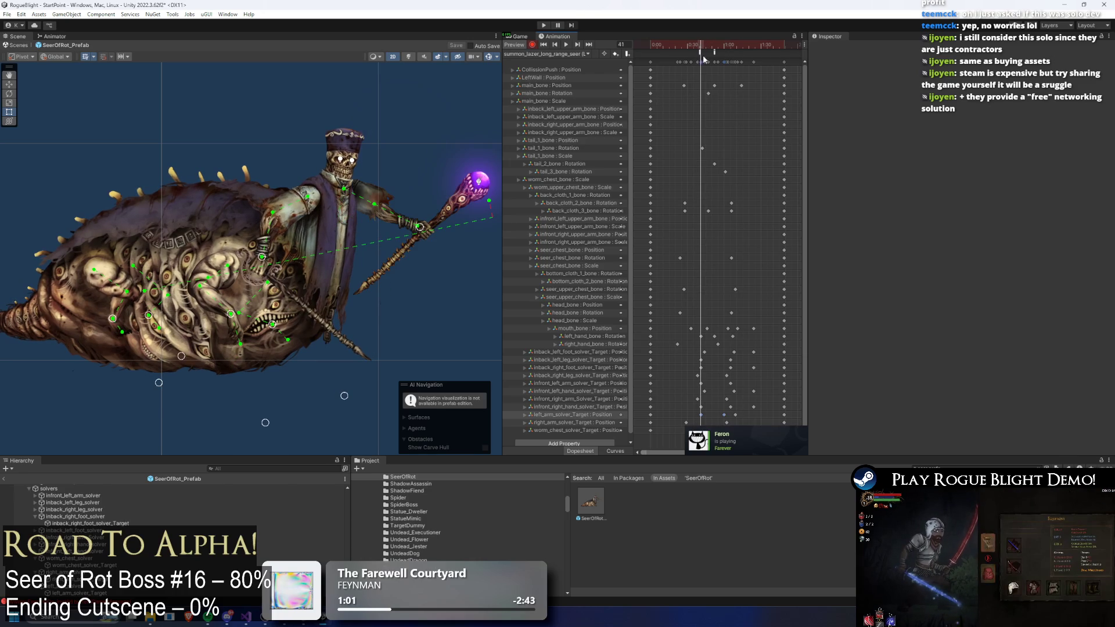
{"action": "left_click", "coordinate": [735, 415]}
{"action": "left_click", "coordinate": [724, 414]}
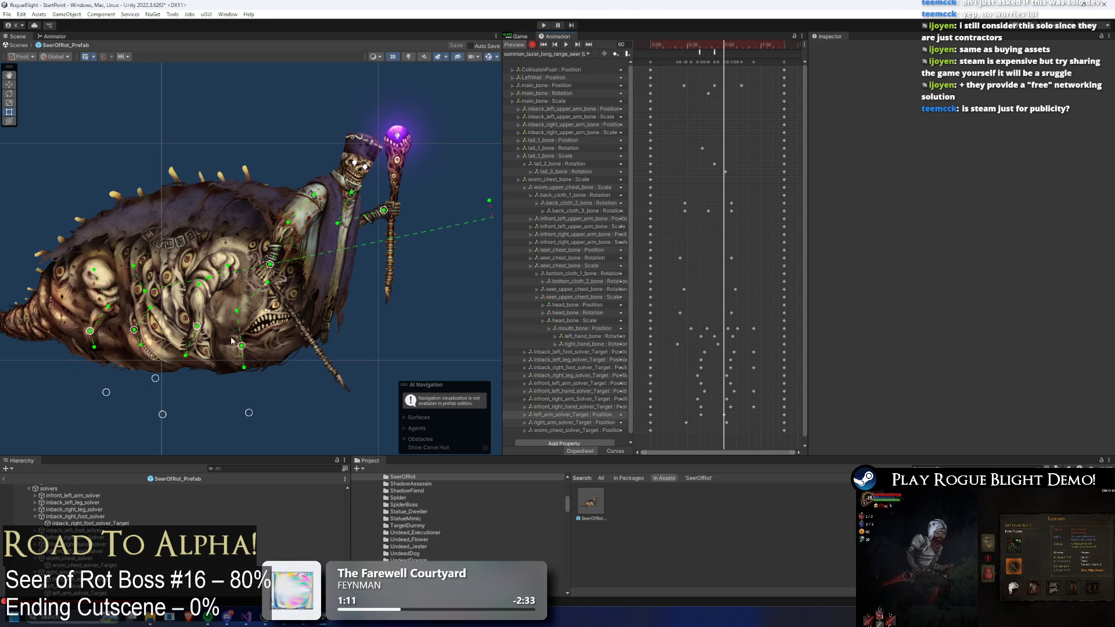
- Launch Steam from the Start menu, go to Library Home and focus the library search box
{"action": "key", "text": "super"}
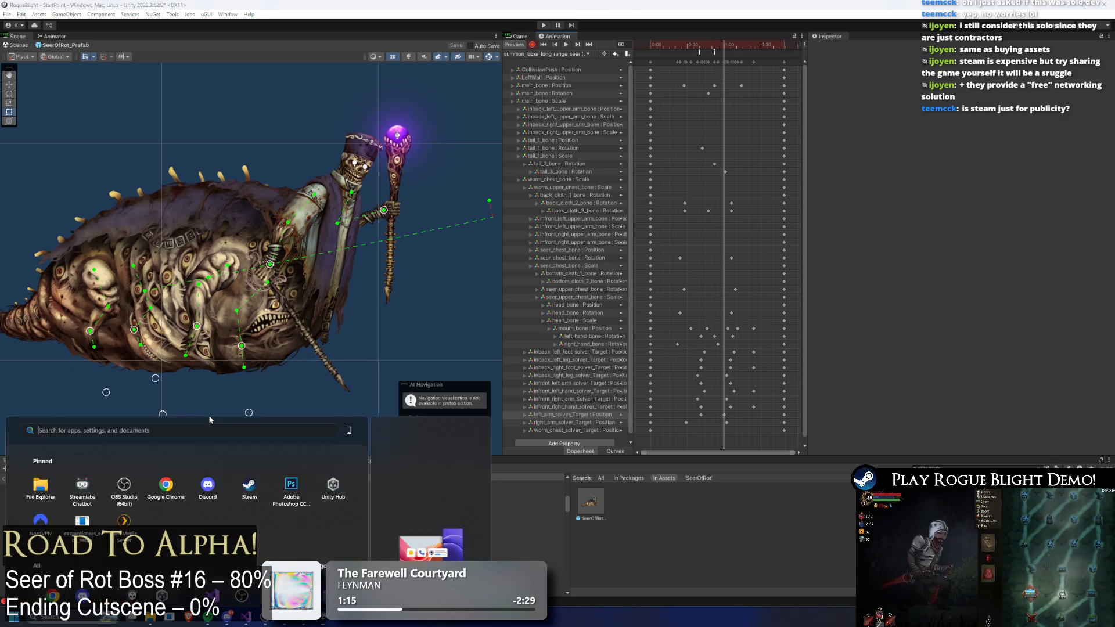
{"action": "type", "text": "steam"}
{"action": "key", "text": "Return"}
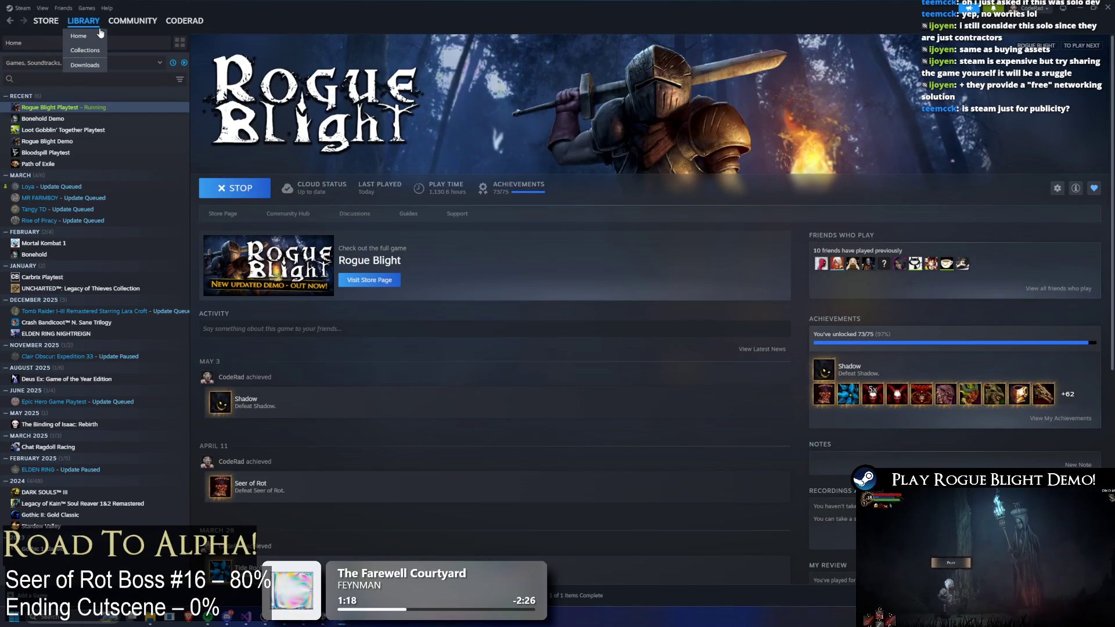
{"action": "left_click", "coordinate": [87, 36]}
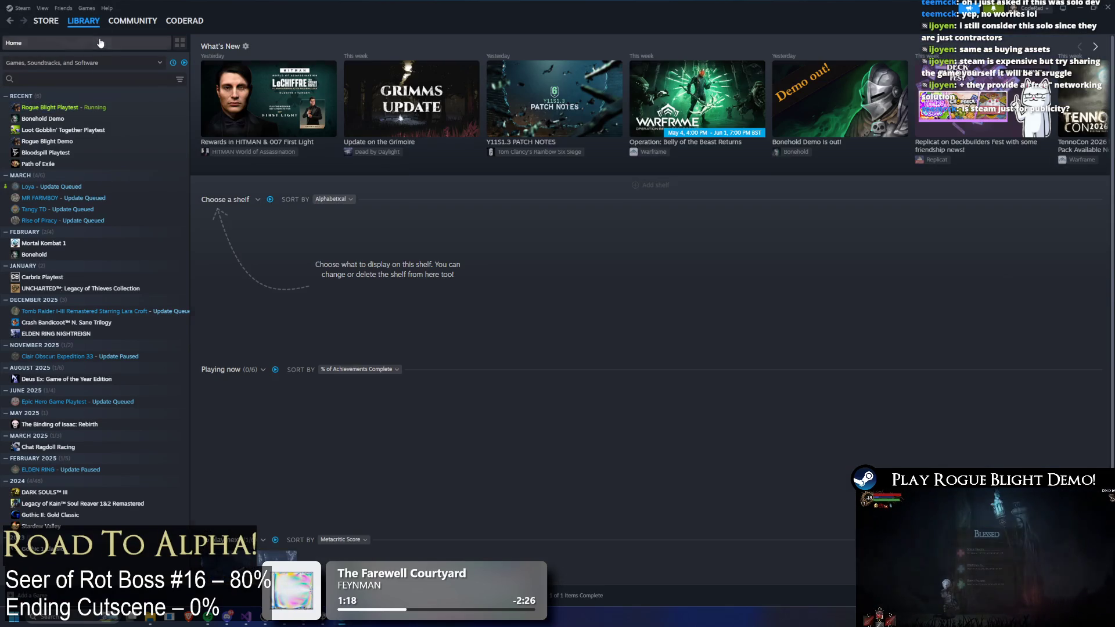
{"action": "left_click", "coordinate": [158, 85]}
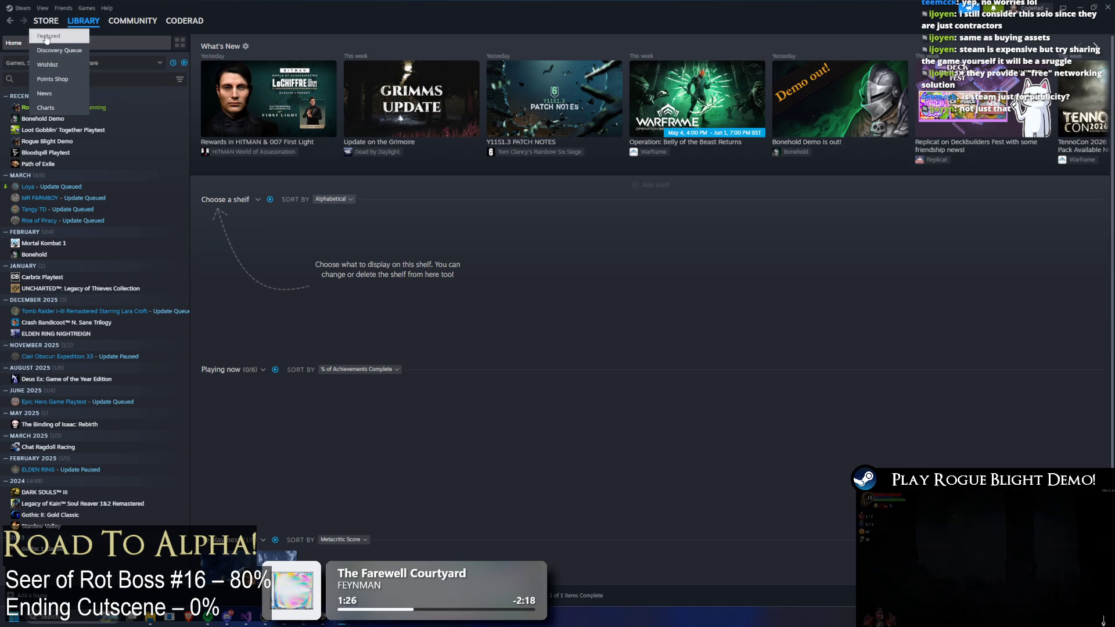
{"action": "left_click", "coordinate": [51, 39]}
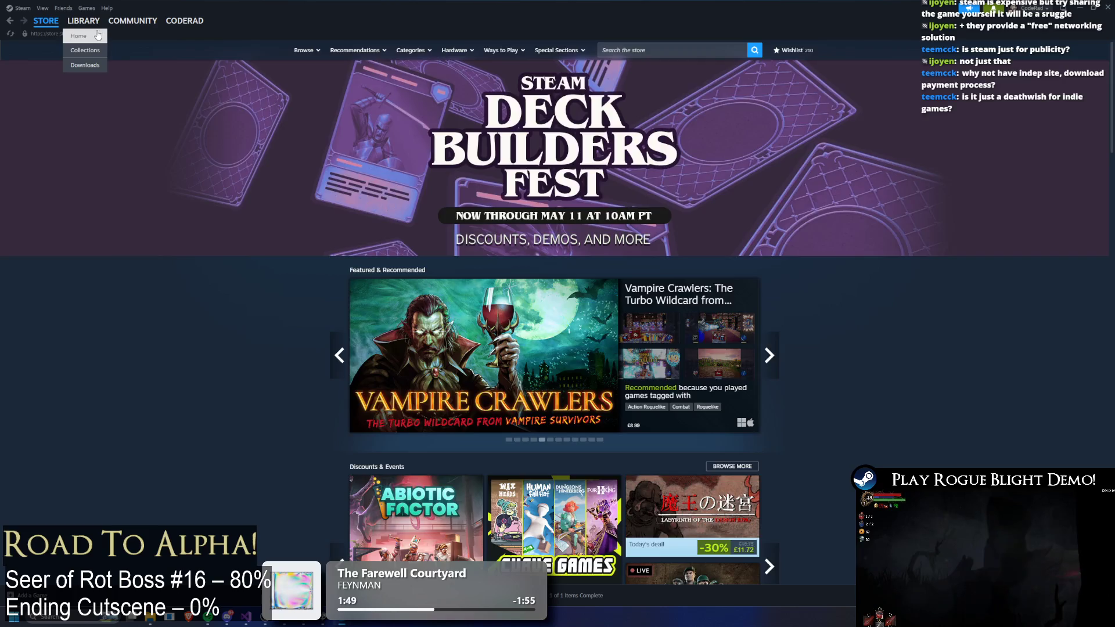
{"action": "left_click", "coordinate": [81, 36]}
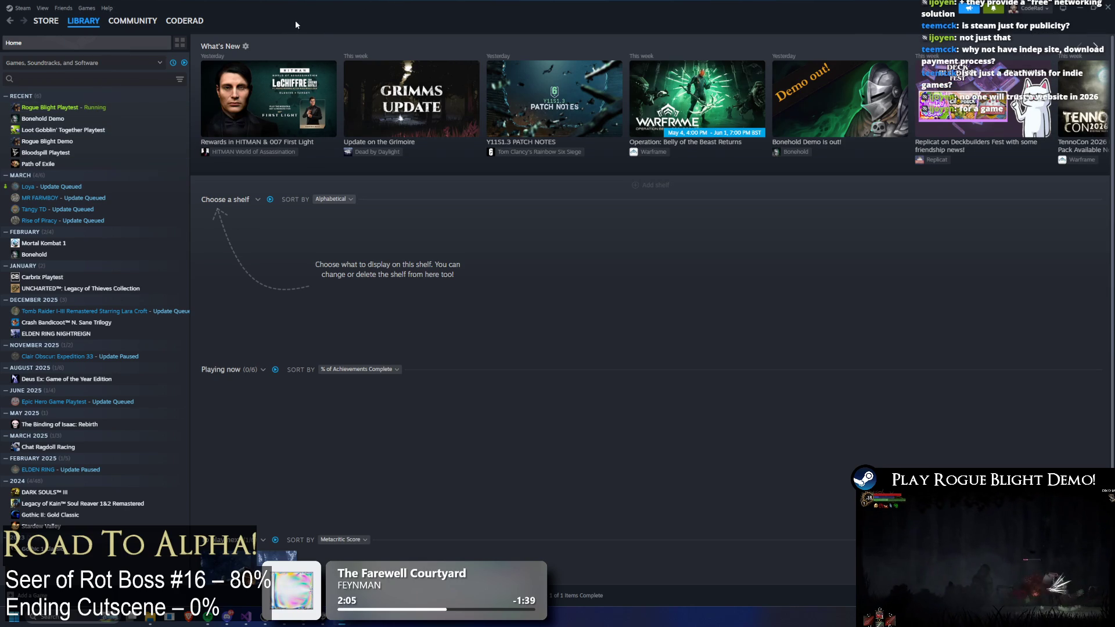
{"action": "mouse_move", "coordinate": [197, 31]}
{"action": "left_click", "coordinate": [45, 21]}
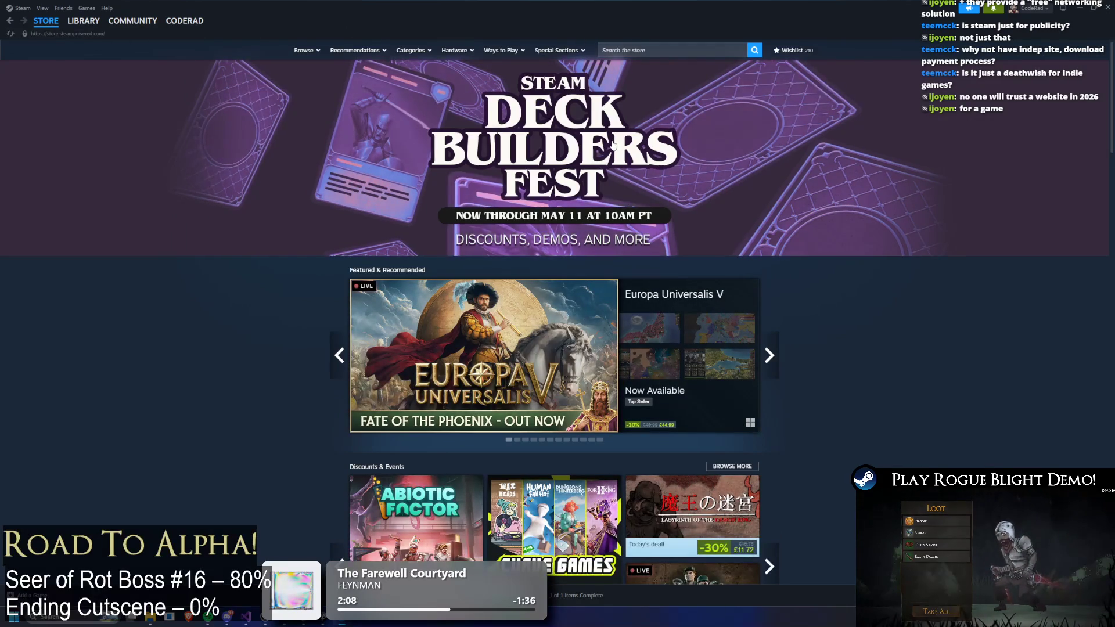
{"action": "left_click", "coordinate": [613, 145]}
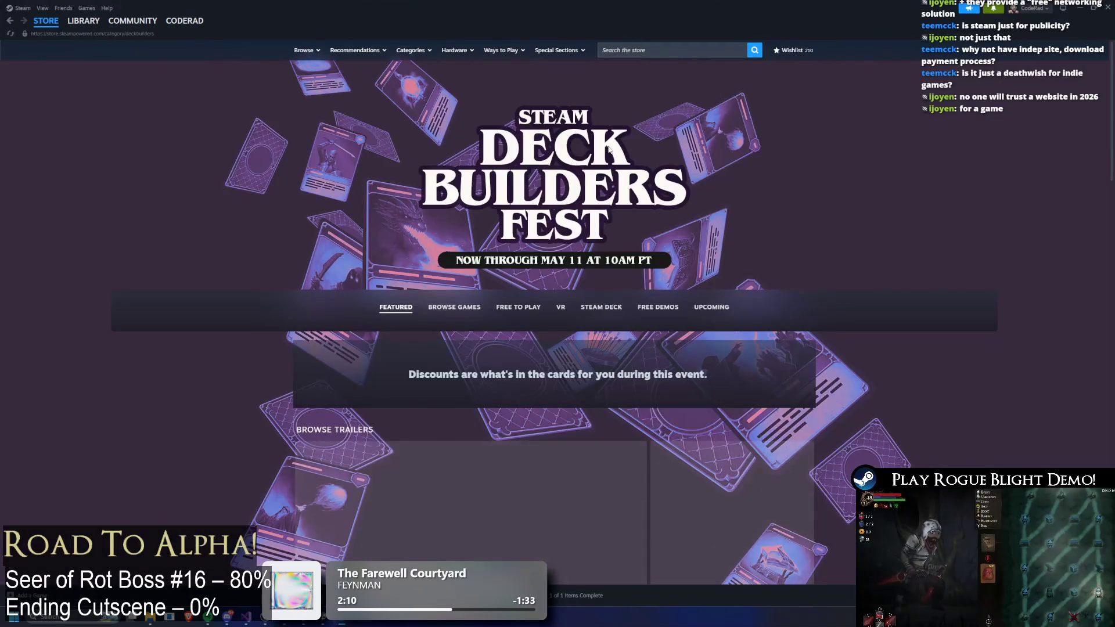
{"action": "scroll", "coordinate": [562, 208], "scroll_direction": "down", "scroll_amount": 10}
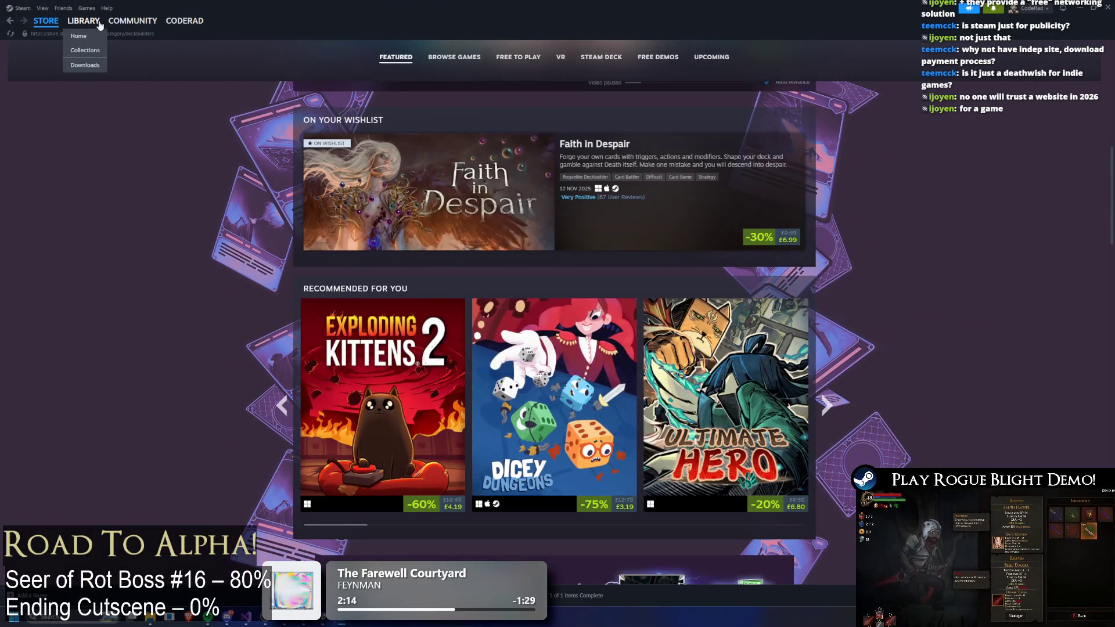
{"action": "left_click", "coordinate": [83, 21]}
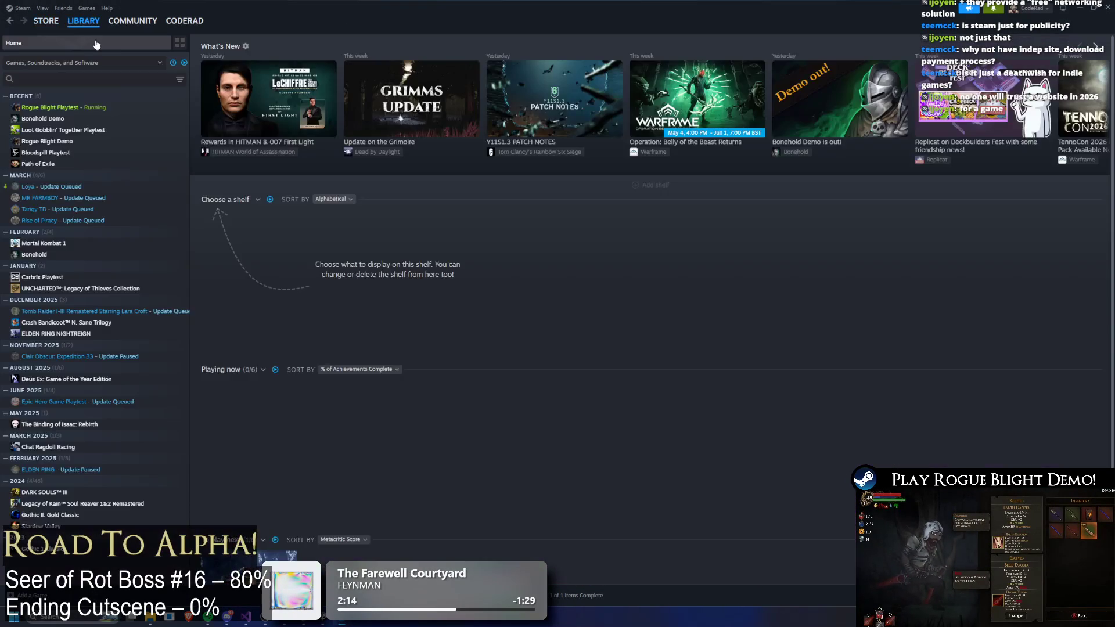
- Open the Rogue Blight Playtest page, then raise the seer's left arm and staff at frame 41
{"action": "left_click", "coordinate": [93, 107]}
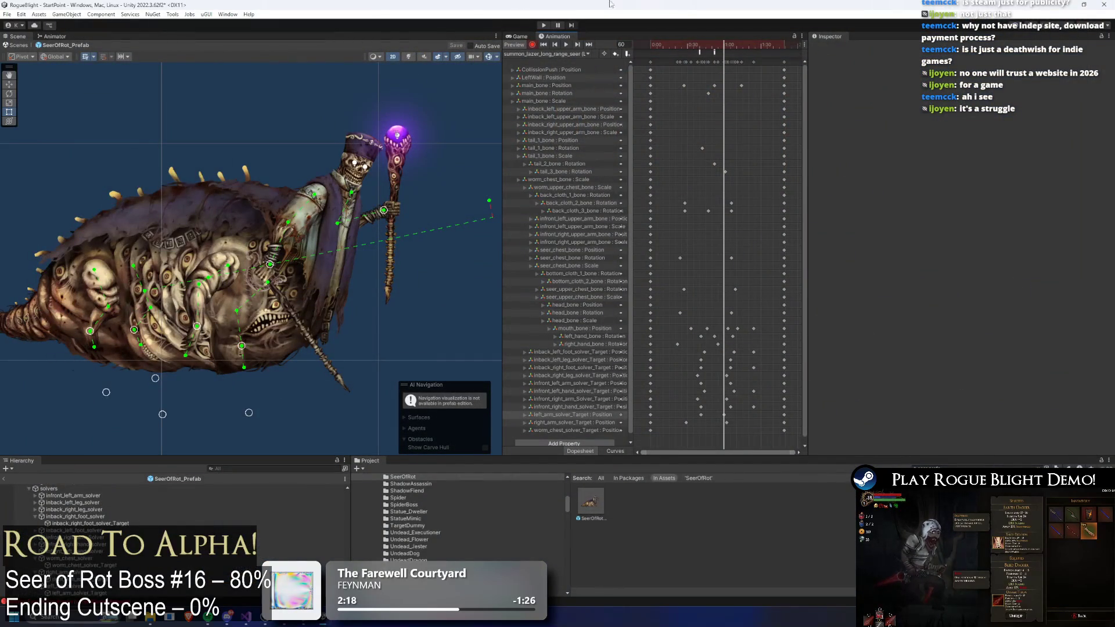
{"action": "left_click_drag", "start_coordinate": [667, 42], "coordinate": [706, 44]}
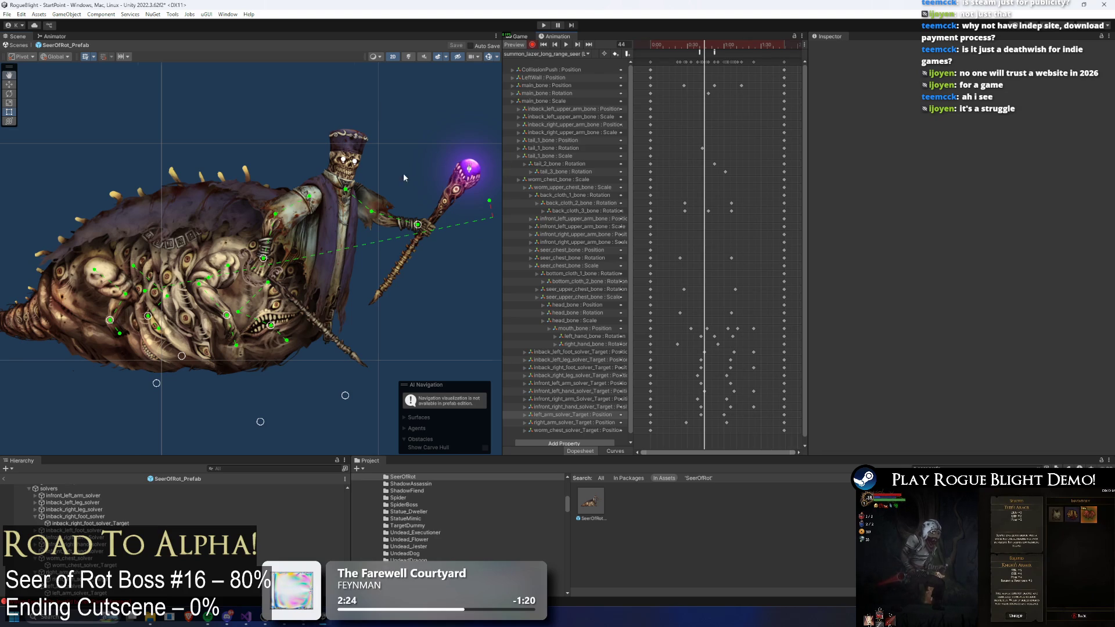
{"action": "scroll", "coordinate": [402, 173], "scroll_direction": "up", "scroll_amount": 3}
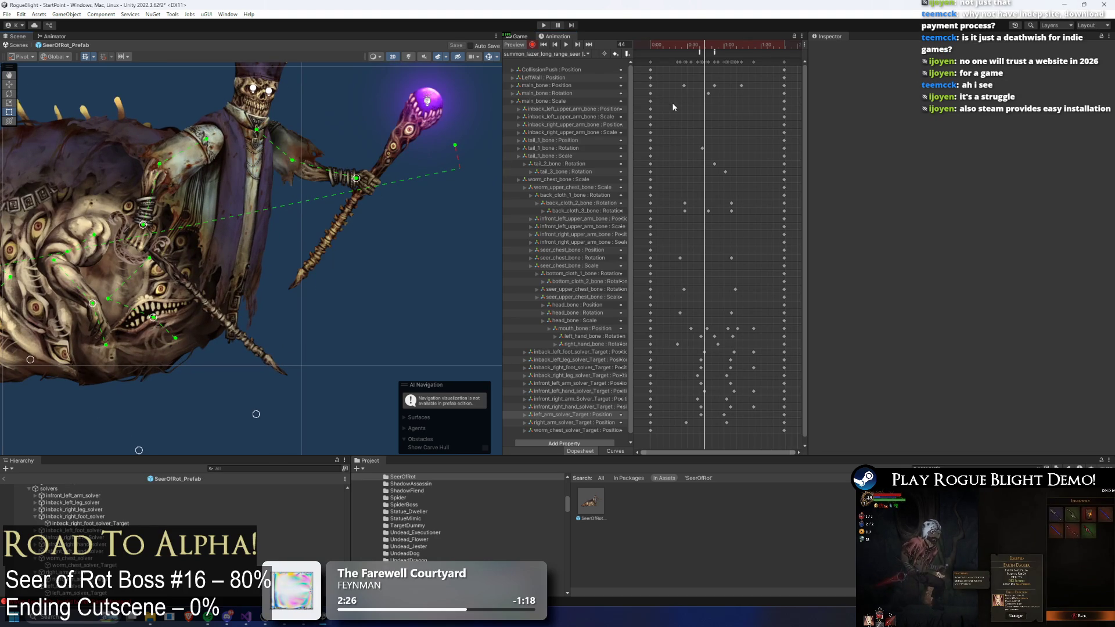
{"action": "left_click_drag", "start_coordinate": [703, 43], "coordinate": [701, 40]}
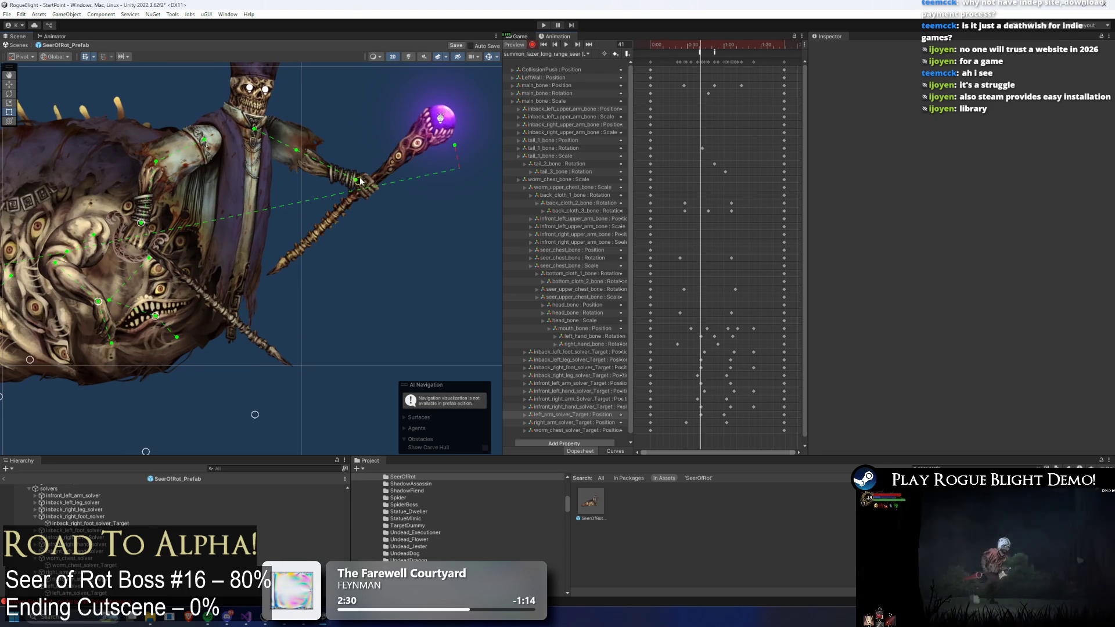
{"action": "left_click_drag", "start_coordinate": [359, 181], "coordinate": [357, 167]}
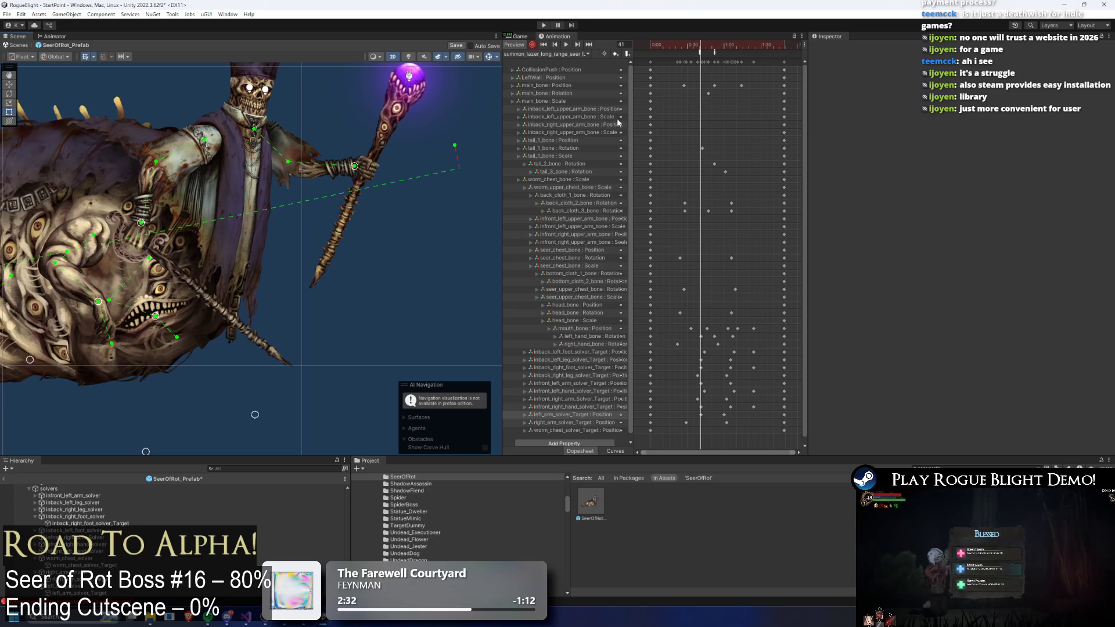
{"action": "mouse_move", "coordinate": [707, 50]}
{"action": "left_mouse_down"}
{"action": "mouse_move", "coordinate": [724, 54]}
{"action": "mouse_move", "coordinate": [685, 50]}
{"action": "mouse_move", "coordinate": [699, 50]}
{"action": "left_mouse_up"}
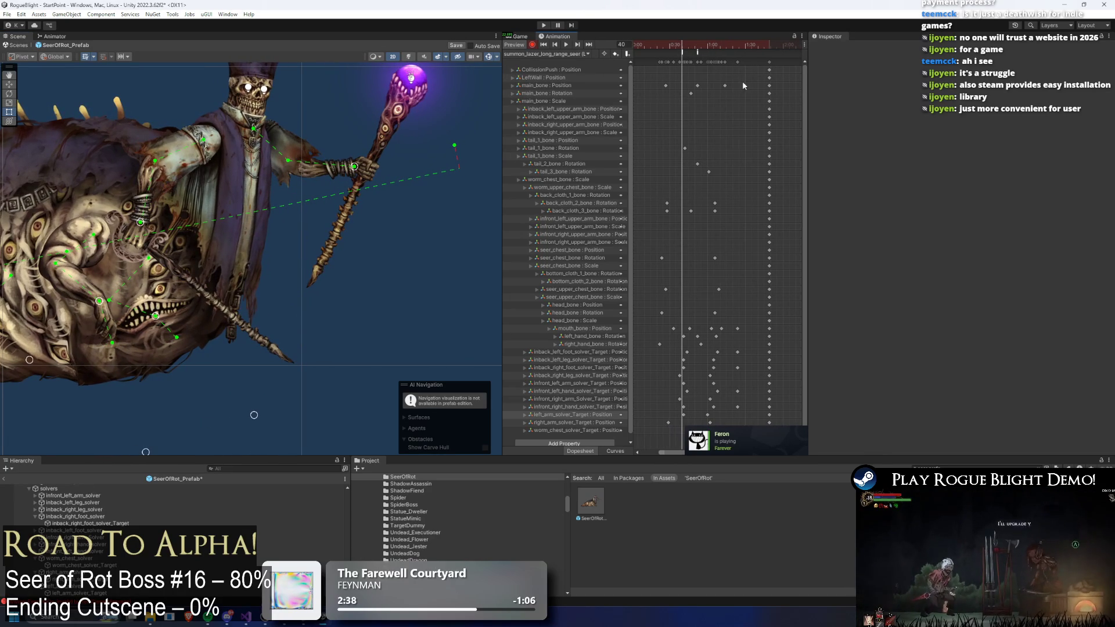
- Add a keyframe on the main_bone Position track at frame 27 and scrub through the poses
{"action": "left_click", "coordinate": [742, 86]}
{"action": "left_click_drag", "start_coordinate": [684, 50], "coordinate": [666, 47]}
{"action": "double_click", "coordinate": [697, 85]}
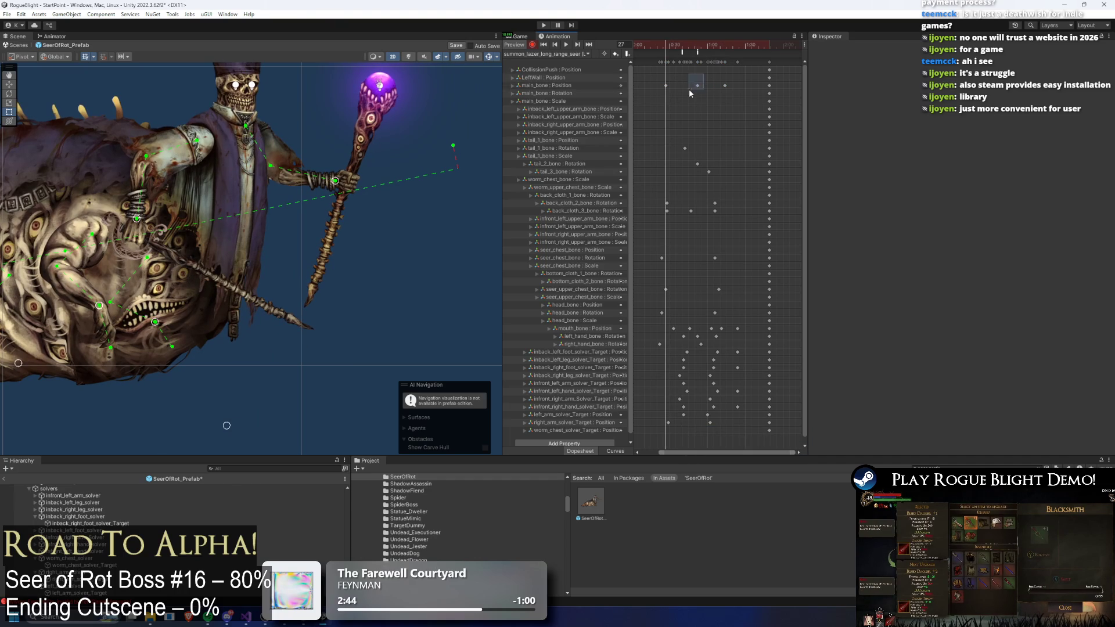
{"action": "key", "text": "ctrl+z"}
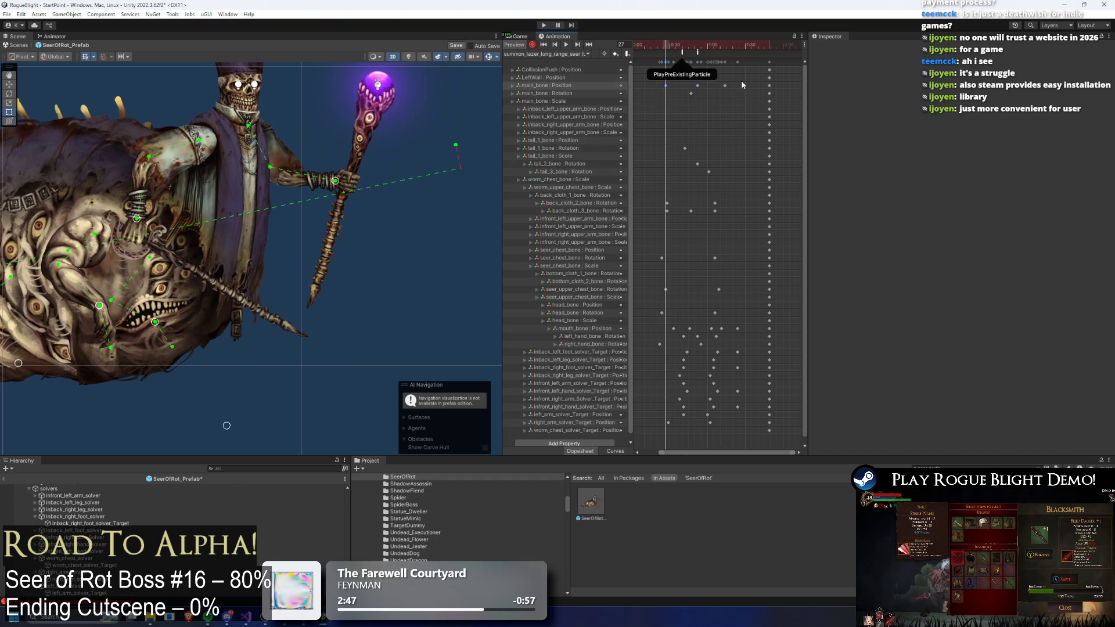
{"action": "left_click", "coordinate": [697, 45]}
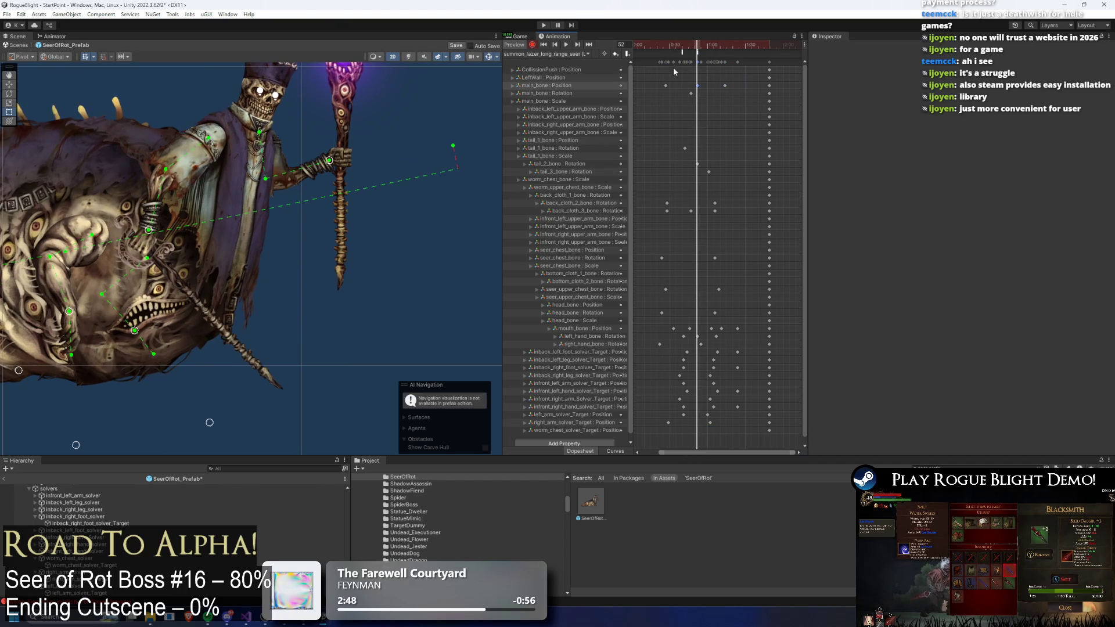
{"action": "mouse_move", "coordinate": [701, 51]}
{"action": "left_mouse_down"}
{"action": "mouse_move", "coordinate": [726, 50]}
{"action": "mouse_move", "coordinate": [643, 54]}
{"action": "mouse_move", "coordinate": [744, 50]}
{"action": "mouse_move", "coordinate": [677, 49]}
{"action": "mouse_move", "coordinate": [695, 49]}
{"action": "left_mouse_up"}
{"action": "left_click_drag", "start_coordinate": [412, 64], "coordinate": [427, 108]}
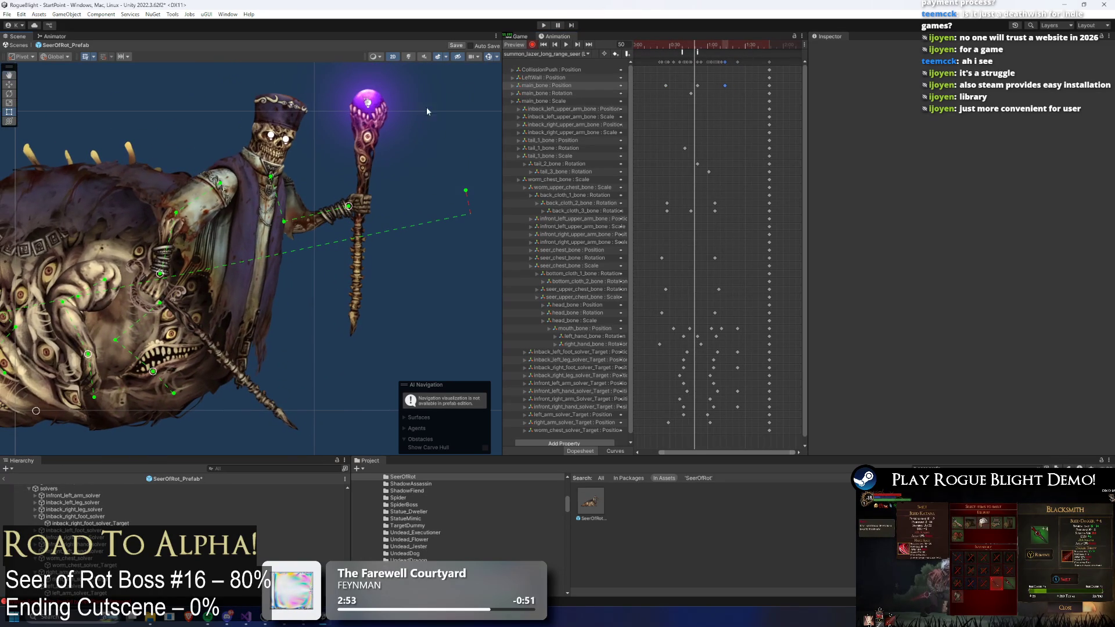
- Inspect the upper torso, left arm and chest bones, then box-select the two chest rotation keys
{"action": "left_click", "coordinate": [274, 205]}
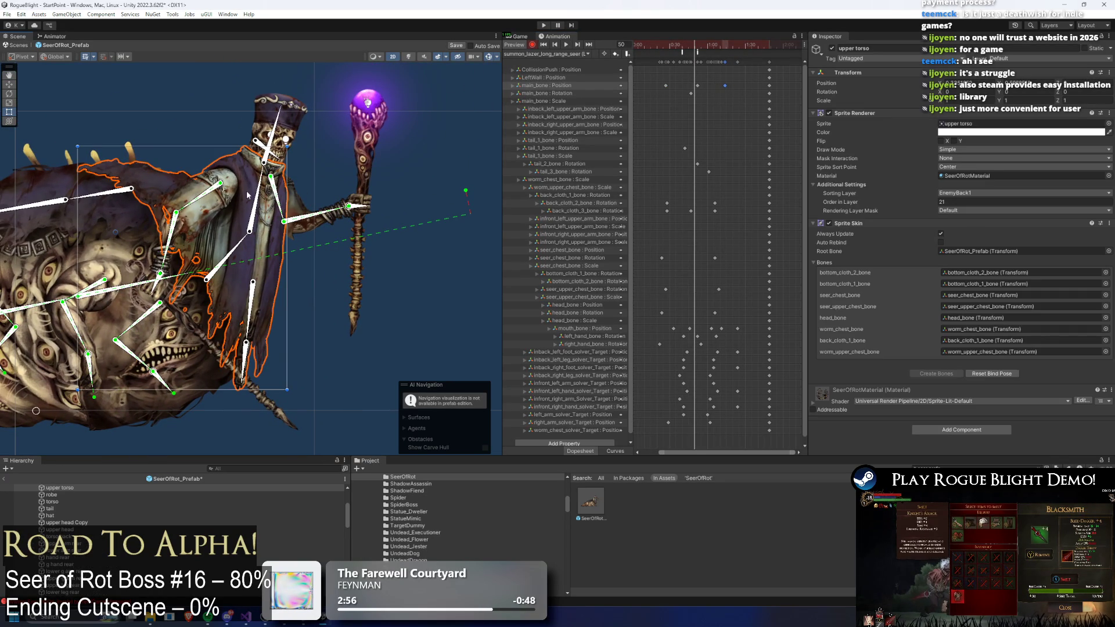
{"action": "left_click", "coordinate": [266, 187]}
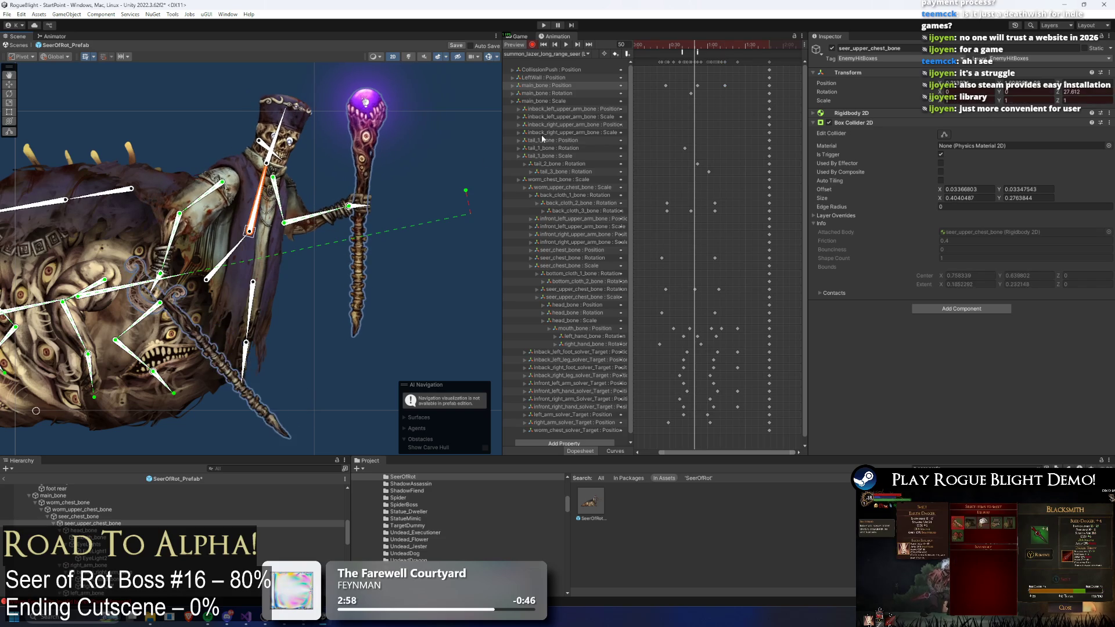
{"action": "left_click", "coordinate": [632, 68]}
{"action": "left_click", "coordinate": [238, 239]}
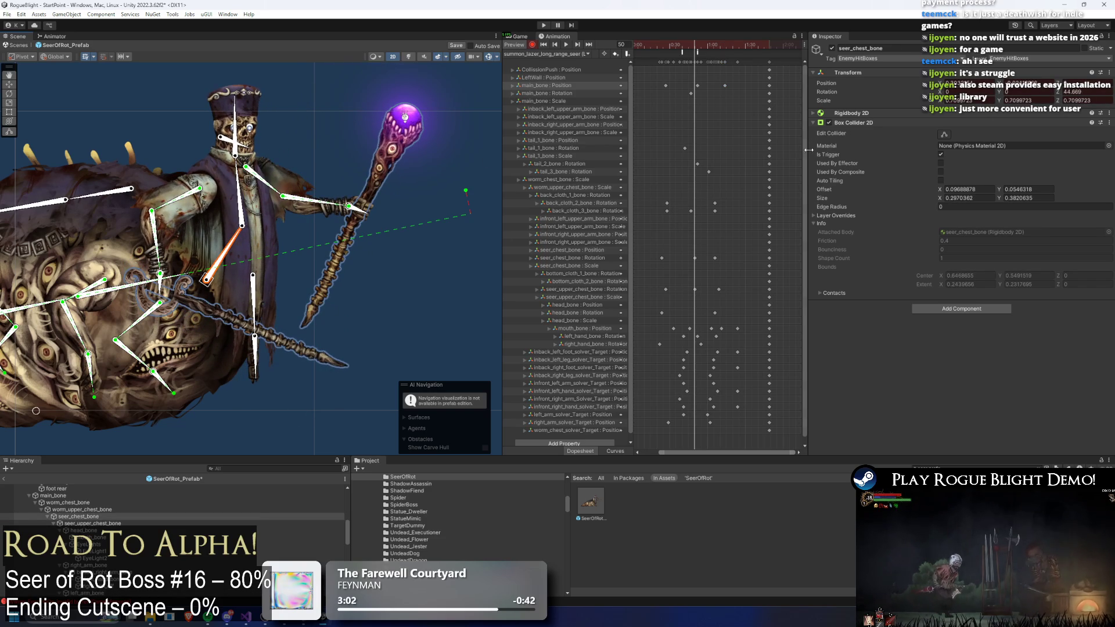
{"action": "key", "text": "ctrl+z"}
{"action": "mouse_move", "coordinate": [704, 249]}
{"action": "left_mouse_down"}
{"action": "mouse_move", "coordinate": [726, 295]}
{"action": "mouse_move", "coordinate": [660, 299]}
{"action": "mouse_move", "coordinate": [721, 293]}
{"action": "mouse_move", "coordinate": [671, 292]}
{"action": "left_mouse_up"}
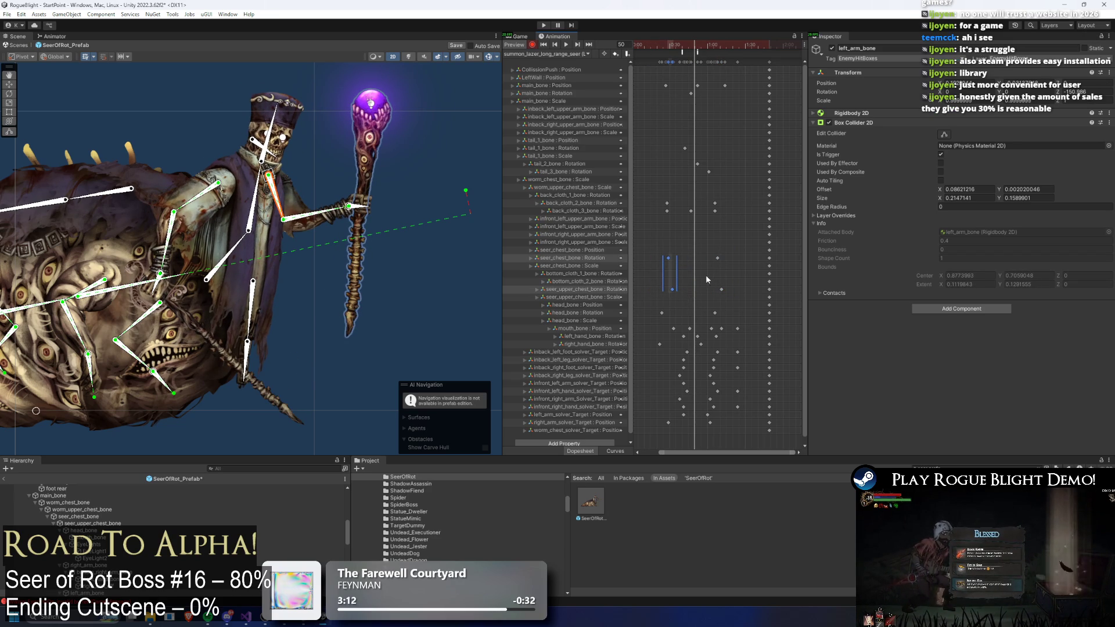
- Drag the seer_chest_bone Rotation keys earlier and replay the preview to check the retimed motion
{"action": "scroll", "coordinate": [706, 274], "scroll_direction": "down", "scroll_amount": 2}
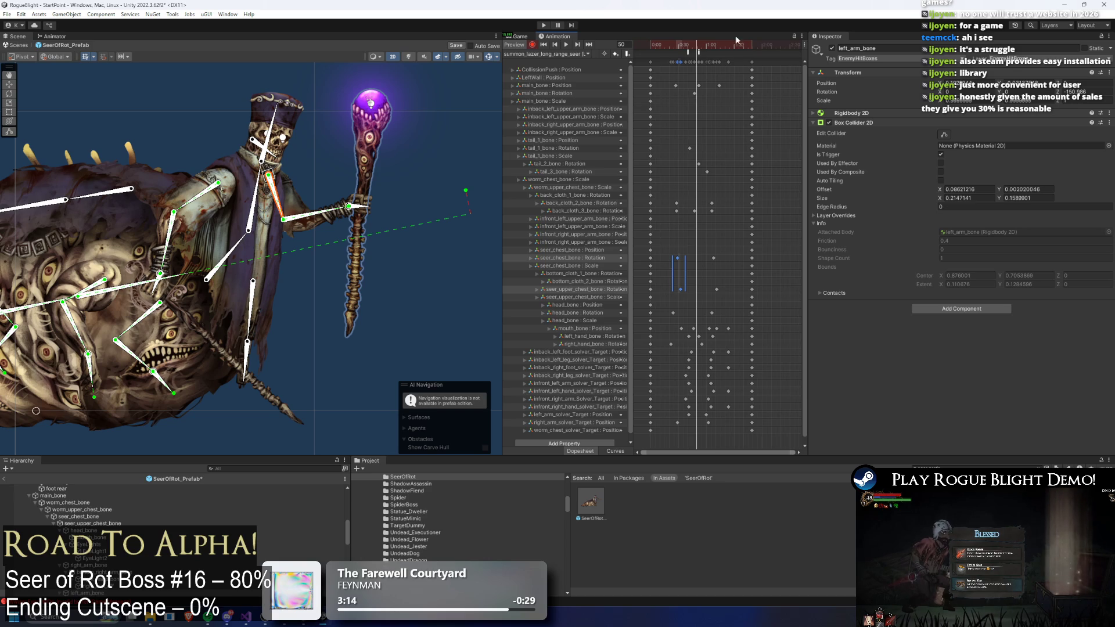
{"action": "key", "text": "space"}
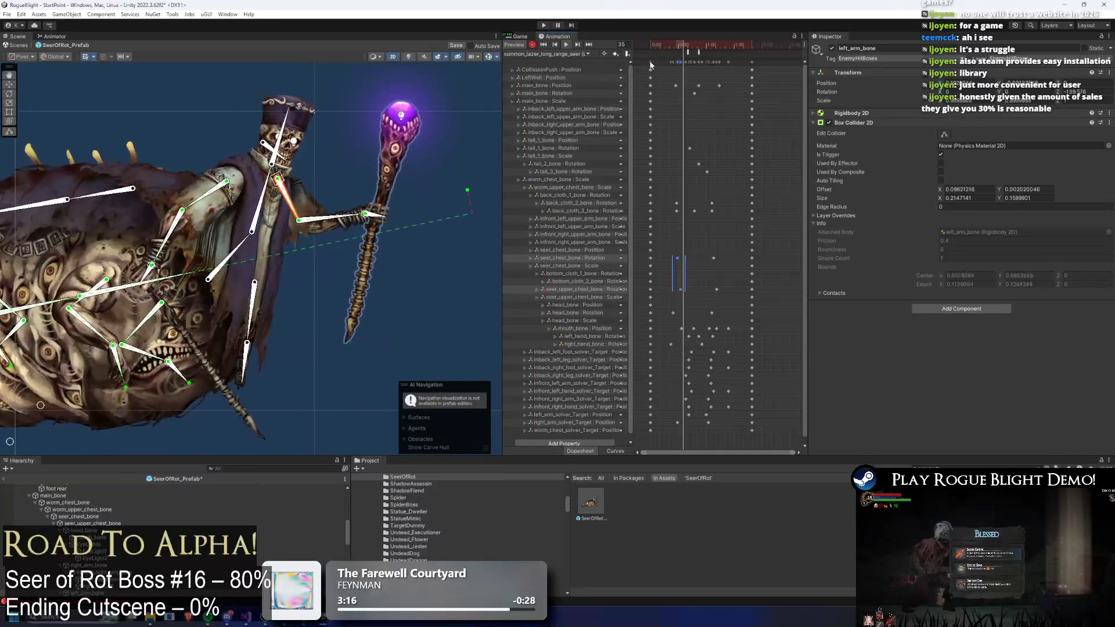
{"action": "key", "text": "space"}
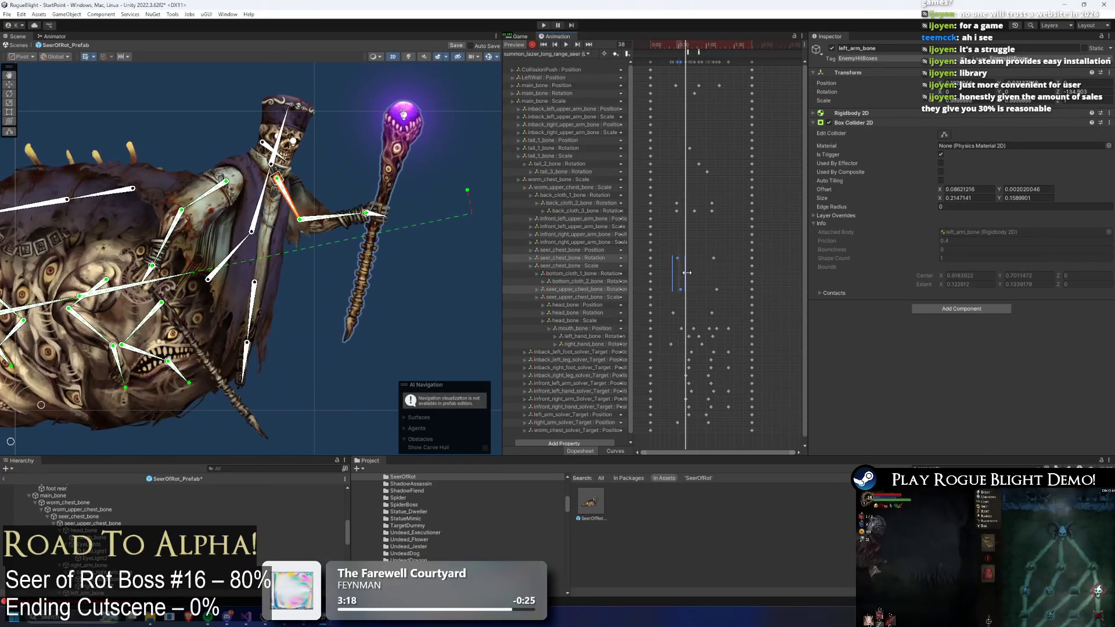
{"action": "mouse_move", "coordinate": [694, 296]}
{"action": "left_mouse_down"}
{"action": "mouse_move", "coordinate": [681, 281]}
{"action": "mouse_move", "coordinate": [686, 294]}
{"action": "mouse_move", "coordinate": [690, 263]}
{"action": "left_mouse_up"}
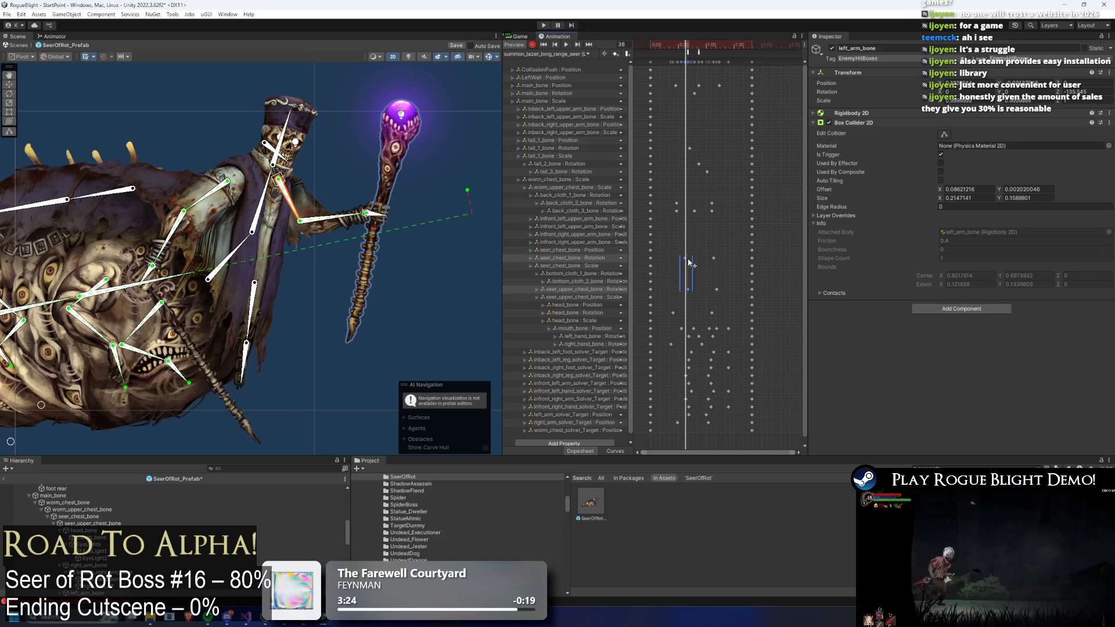
{"action": "key", "text": "space"}
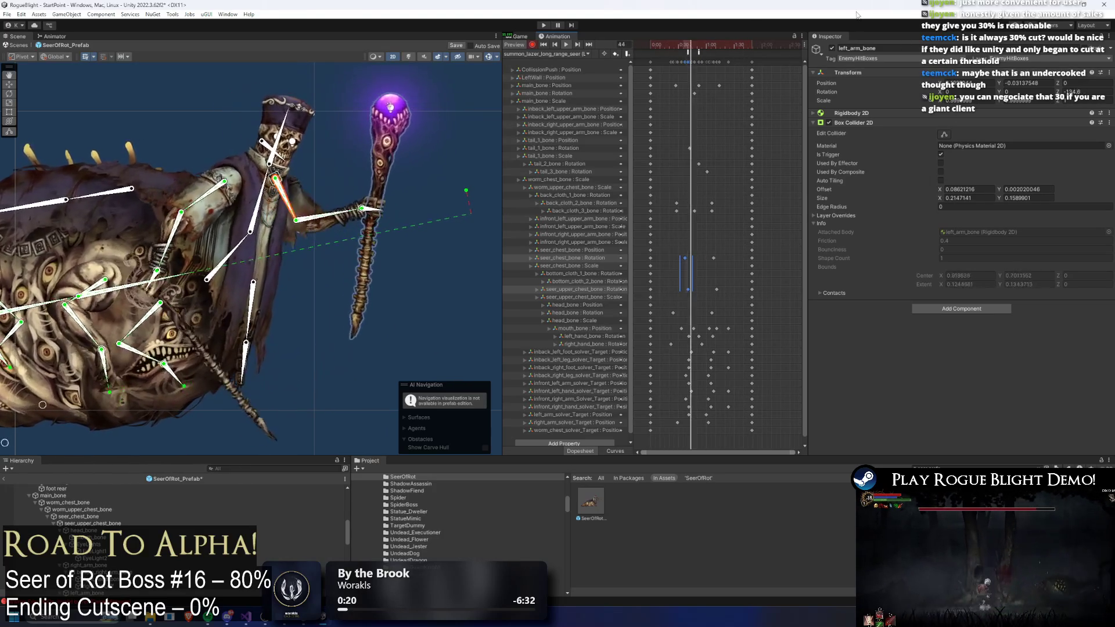
{"action": "left_click_drag", "start_coordinate": [682, 44], "coordinate": [708, 48]}
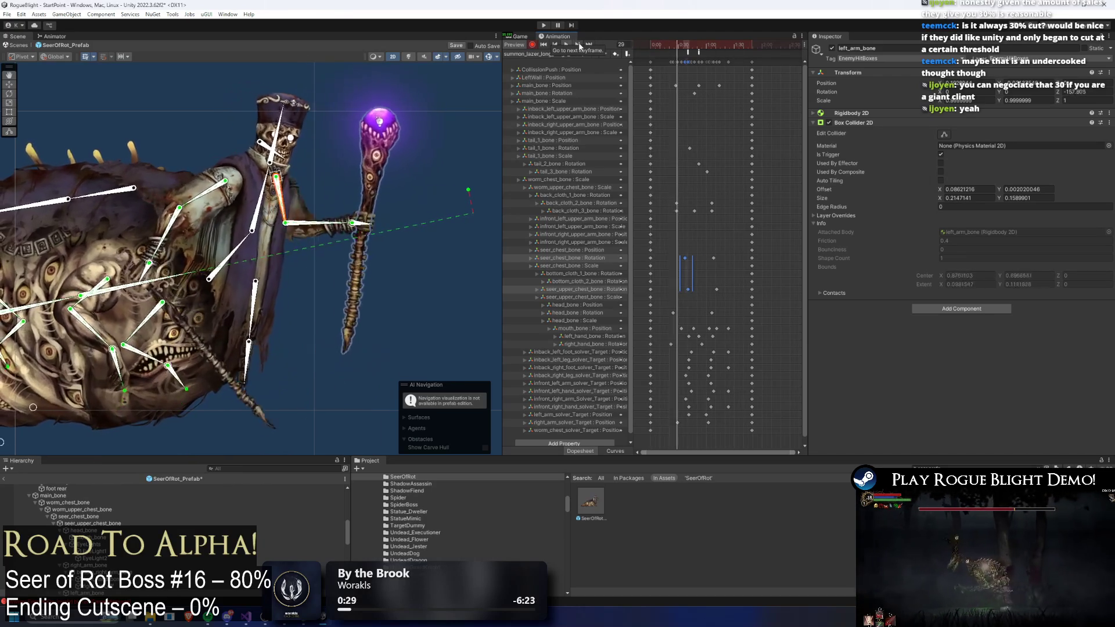
{"action": "mouse_move", "coordinate": [723, 254]}
{"action": "left_mouse_down"}
{"action": "mouse_move", "coordinate": [683, 292]}
{"action": "mouse_move", "coordinate": [705, 270]}
{"action": "left_mouse_up"}
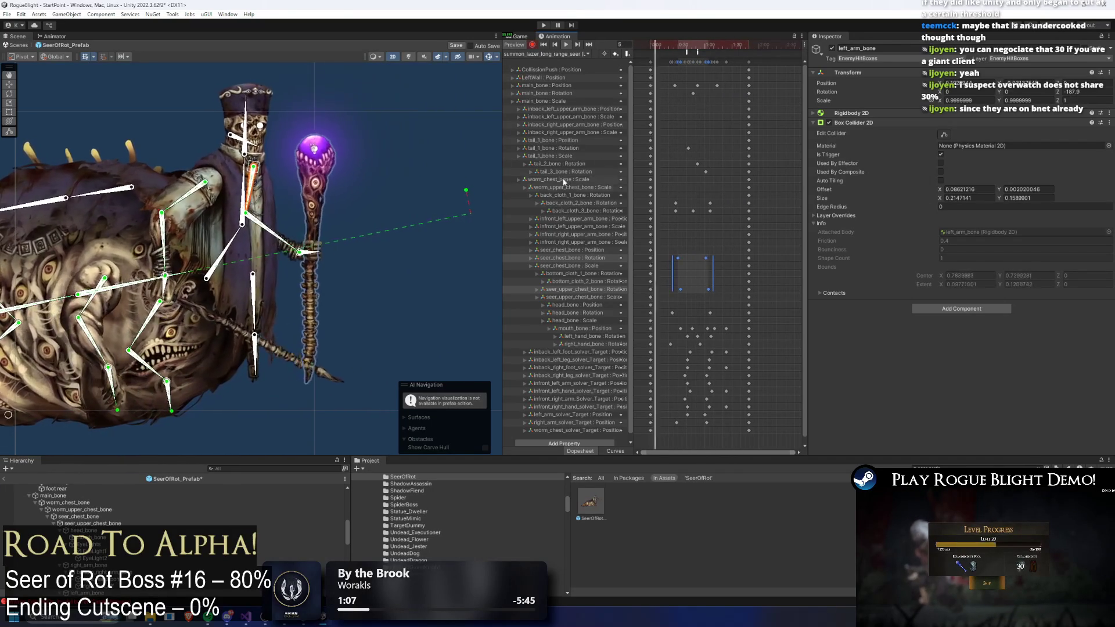
- At frame 27, rotate bottom_cloth_2_bone clockwise in the Scene view
{"action": "left_click", "coordinate": [666, 47]}
{"action": "left_click_drag", "start_coordinate": [666, 49], "coordinate": [685, 50]}
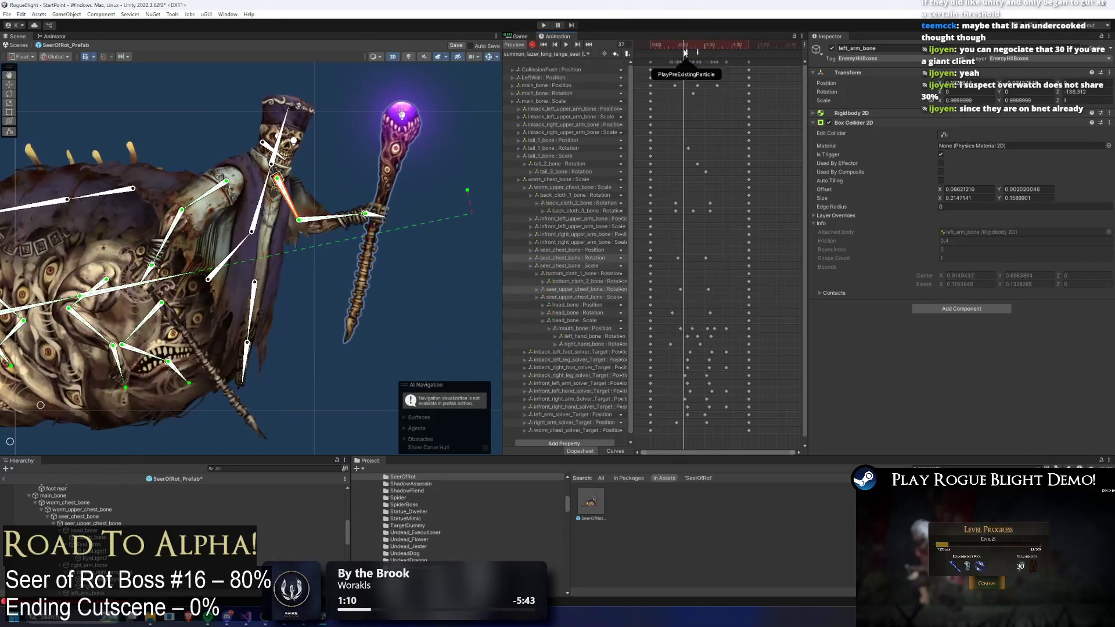
{"action": "scroll", "coordinate": [284, 280], "scroll_direction": "up", "scroll_amount": 2}
{"action": "left_click", "coordinate": [259, 320]}
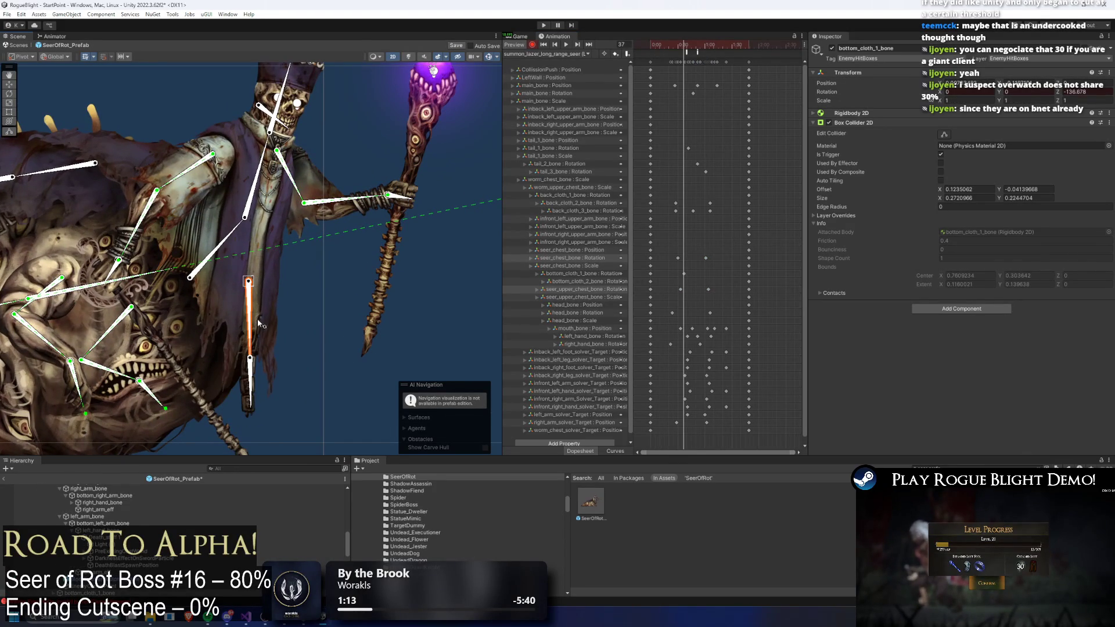
{"action": "left_click", "coordinate": [251, 384]}
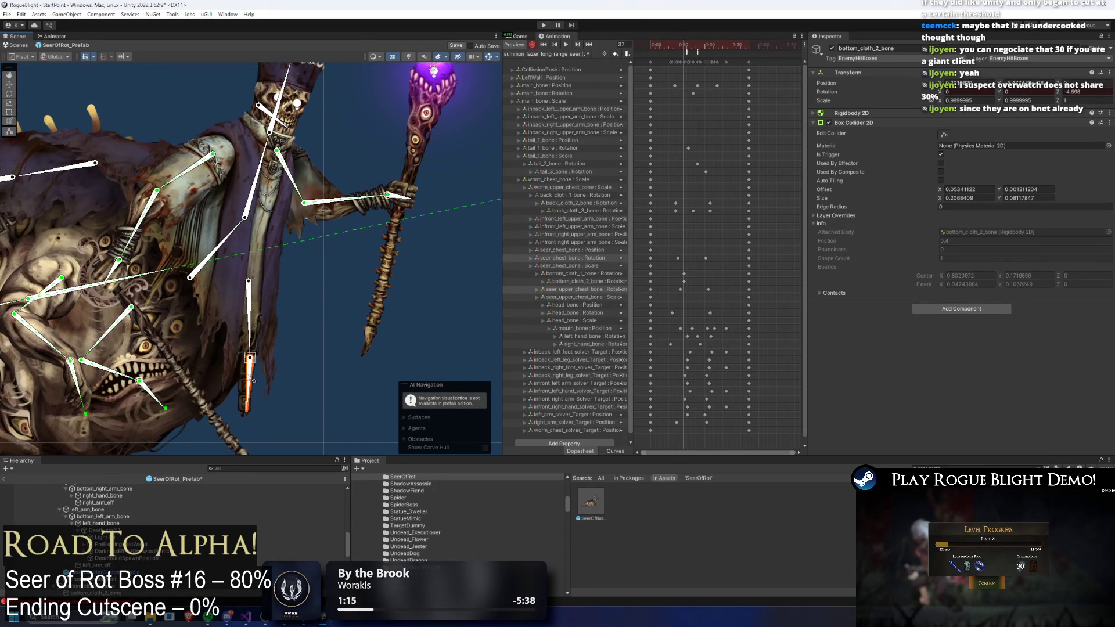
{"action": "left_click_drag", "start_coordinate": [252, 389], "coordinate": [253, 392]}
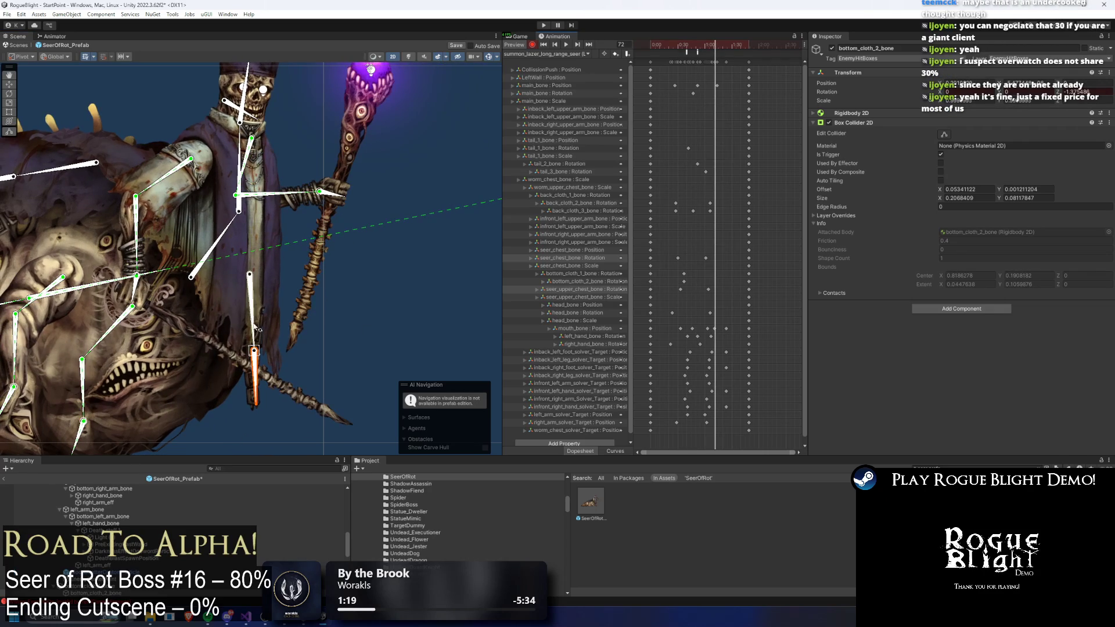
{"action": "scroll", "coordinate": [234, 311], "scroll_direction": "up", "scroll_amount": 1}
{"action": "left_click_drag", "start_coordinate": [258, 380], "coordinate": [272, 391]}
- Shift the bottom cloth Rotation keys earlier in the Dopesheet and clear the selection
{"action": "left_click", "coordinate": [686, 282]}
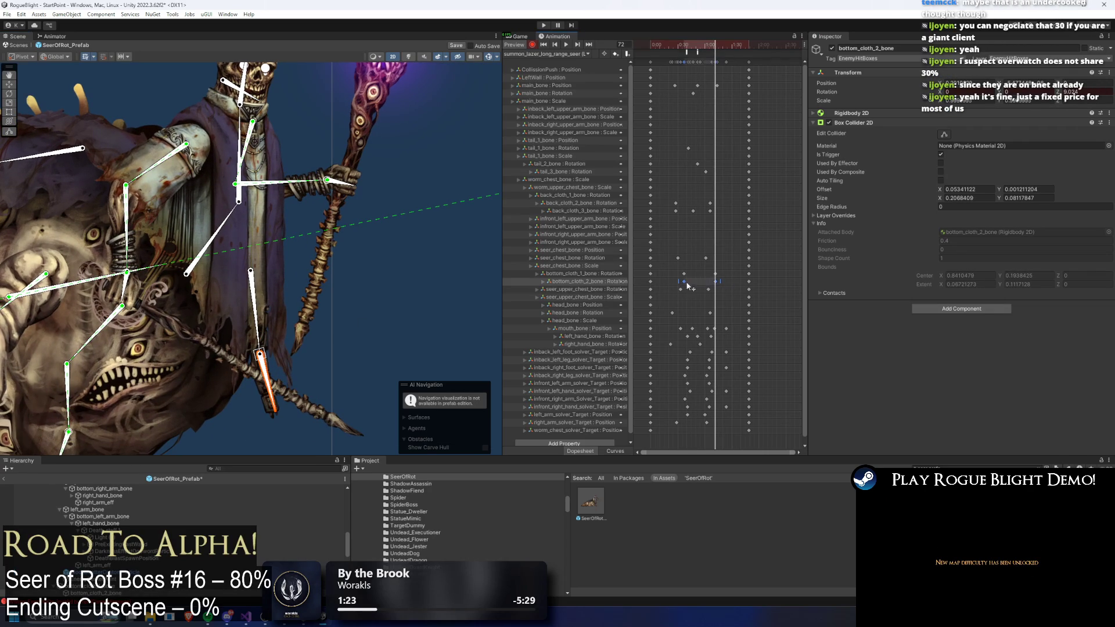
{"action": "mouse_move", "coordinate": [709, 46]}
{"action": "left_mouse_down"}
{"action": "mouse_move", "coordinate": [675, 63]}
{"action": "mouse_move", "coordinate": [721, 134]}
{"action": "mouse_move", "coordinate": [748, 151]}
{"action": "left_mouse_up"}
{"action": "mouse_move", "coordinate": [729, 262]}
{"action": "left_mouse_down"}
{"action": "mouse_move", "coordinate": [668, 286]}
{"action": "mouse_move", "coordinate": [707, 283]}
{"action": "left_mouse_up"}
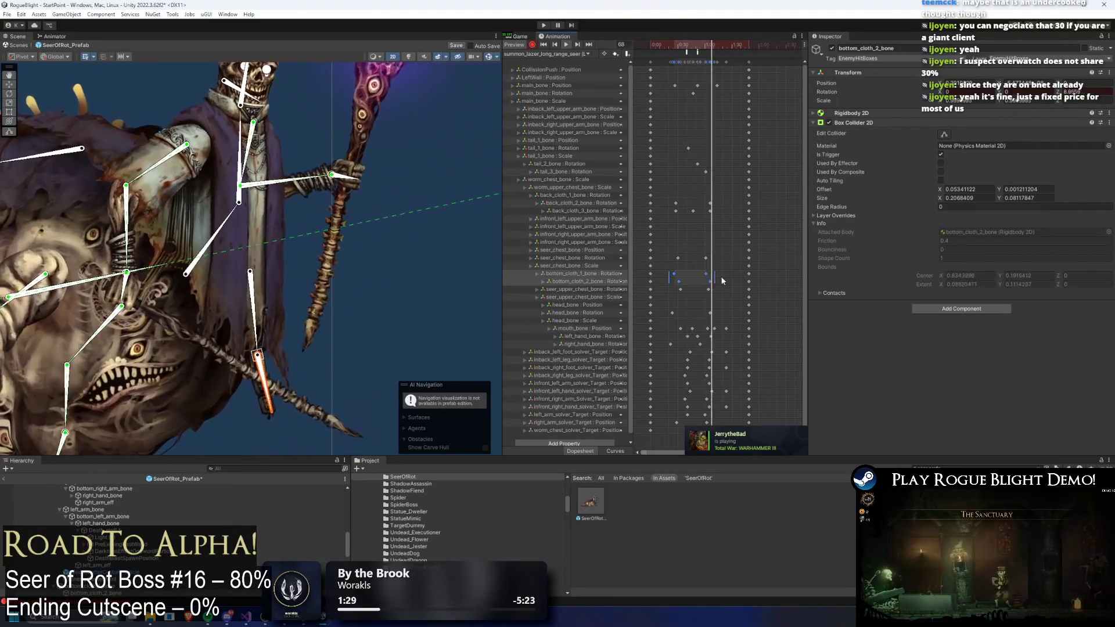
{"action": "left_click", "coordinate": [730, 265]}
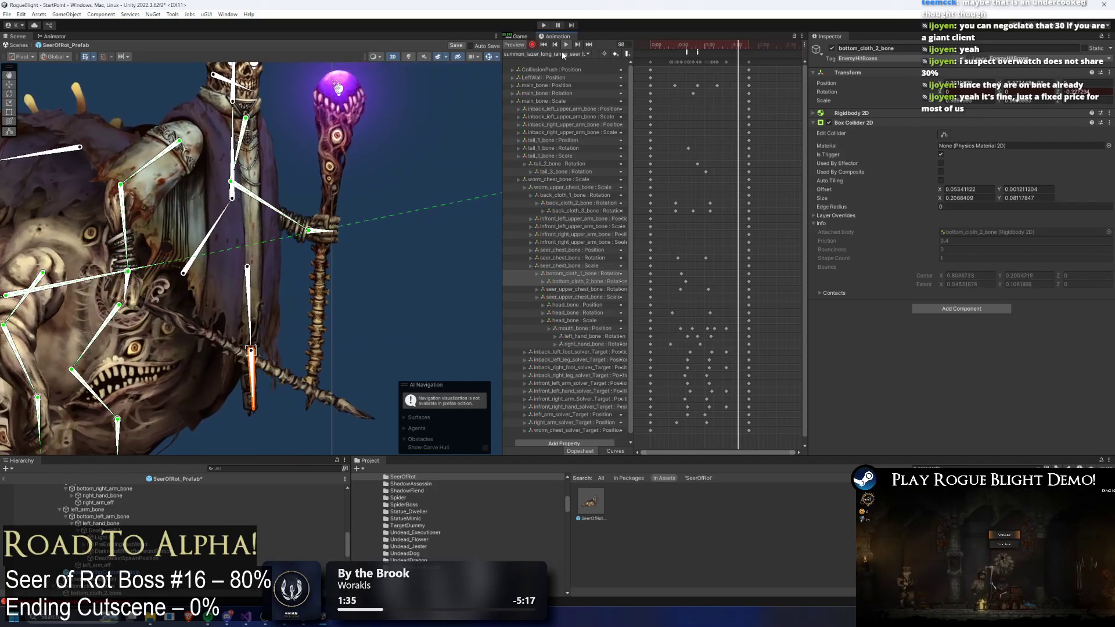
- Load another long-range laser summon clip from the clip list
{"action": "left_click", "coordinate": [563, 52]}
{"action": "left_click", "coordinate": [581, 302]}
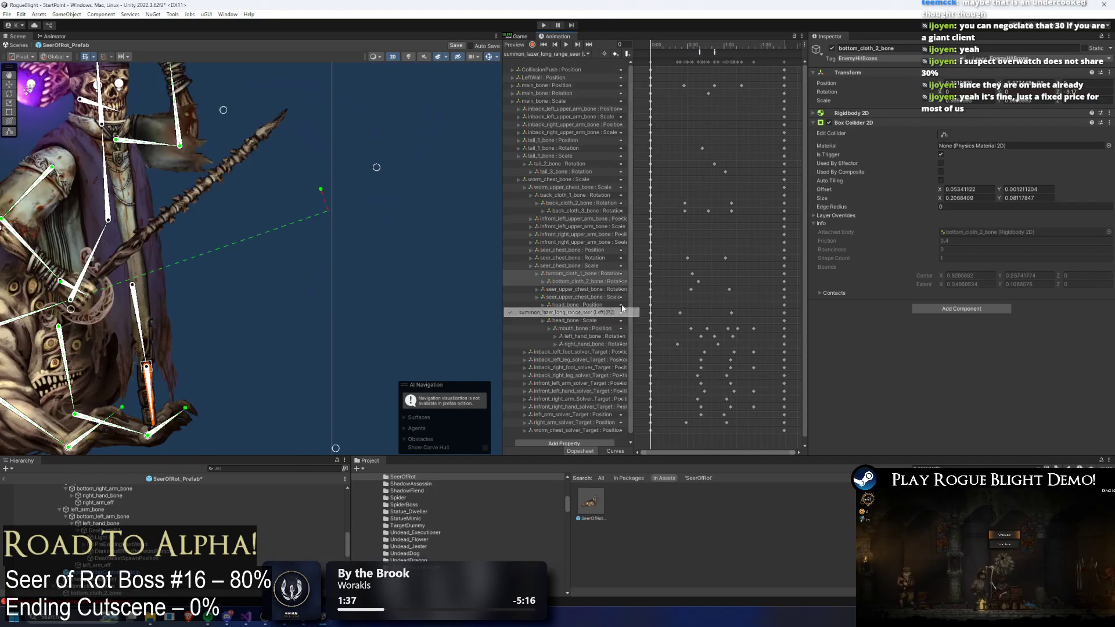
{"action": "scroll", "coordinate": [686, 72], "scroll_direction": "down", "scroll_amount": 1}
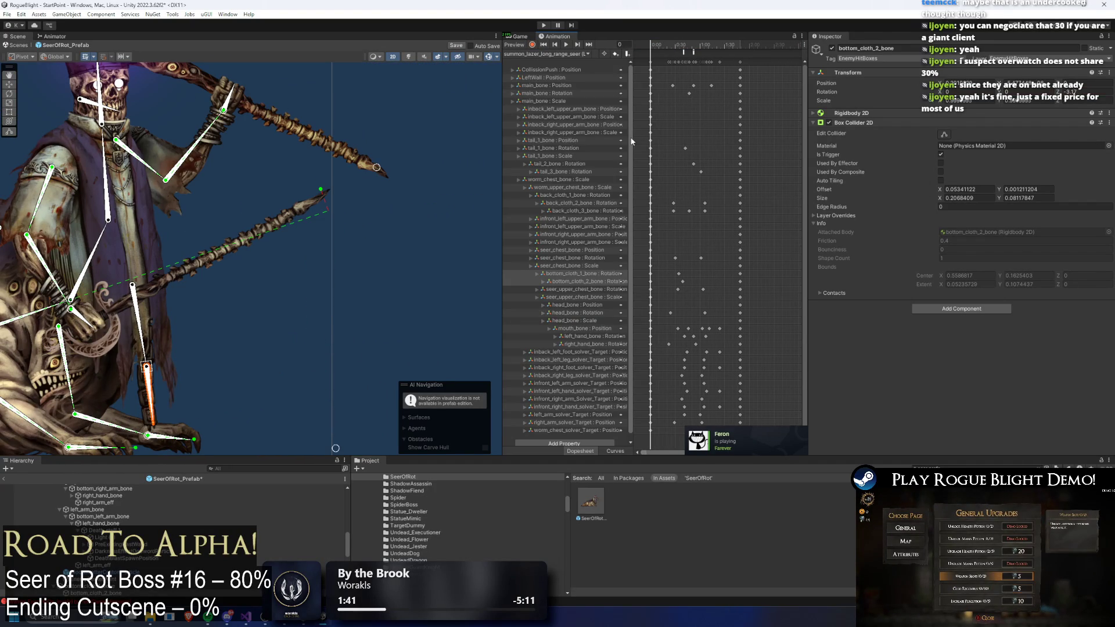
- Create a new clip saved as summon_lazer_long_range_seer (Left)(P2).anim in the SeerOfRot folder
{"action": "left_click_drag", "start_coordinate": [659, 43], "coordinate": [724, 43]}
{"action": "key", "text": "ctrl+a"}
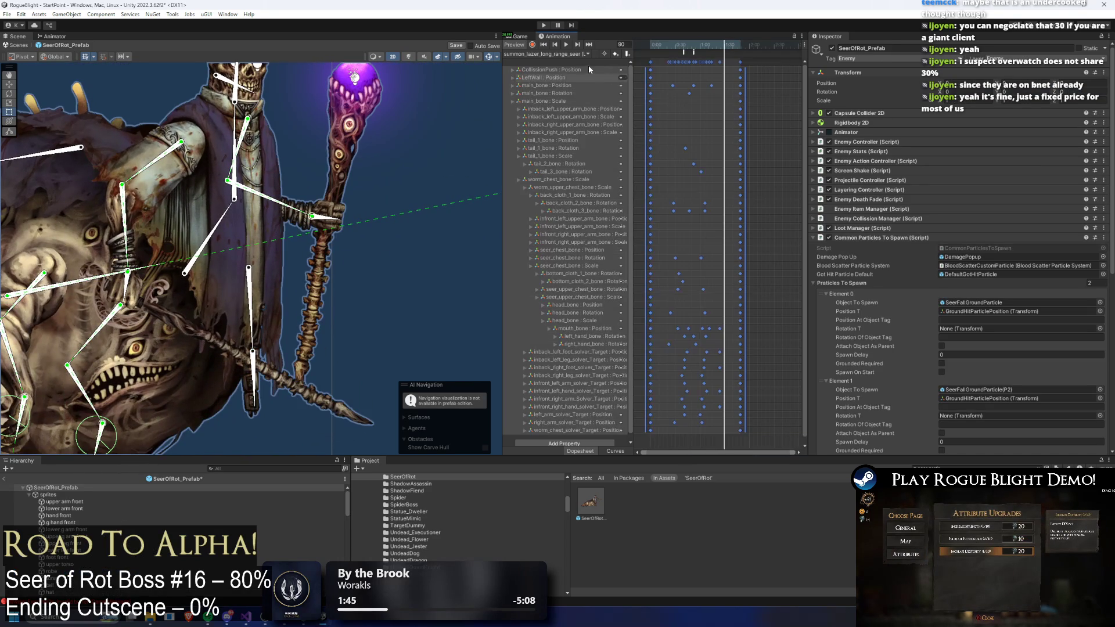
{"action": "left_click", "coordinate": [578, 55]}
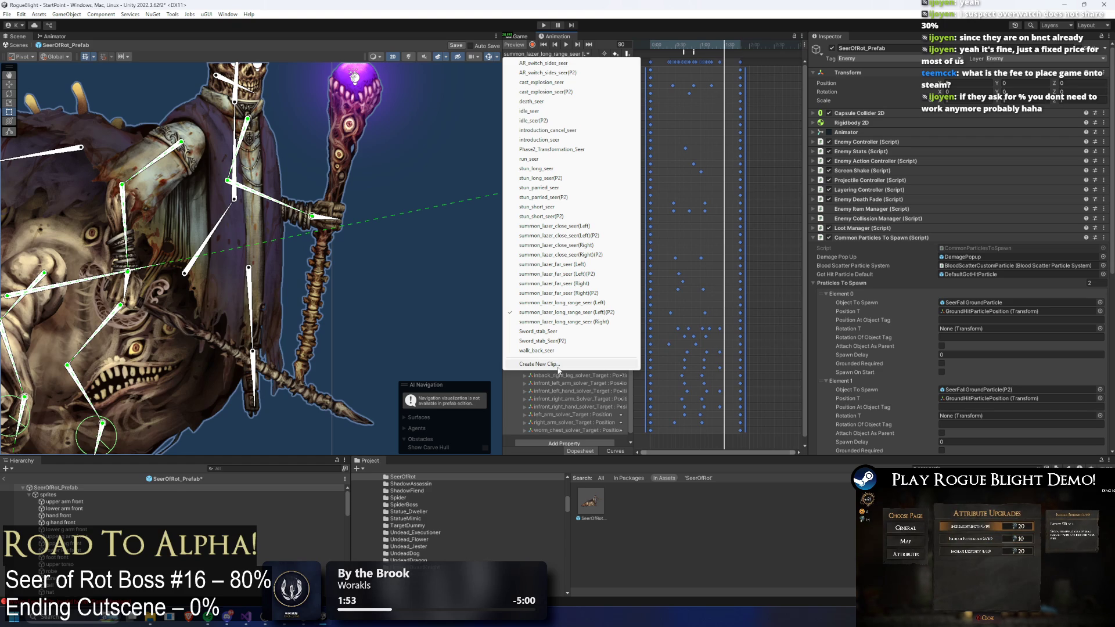
{"action": "left_click", "coordinate": [537, 364]}
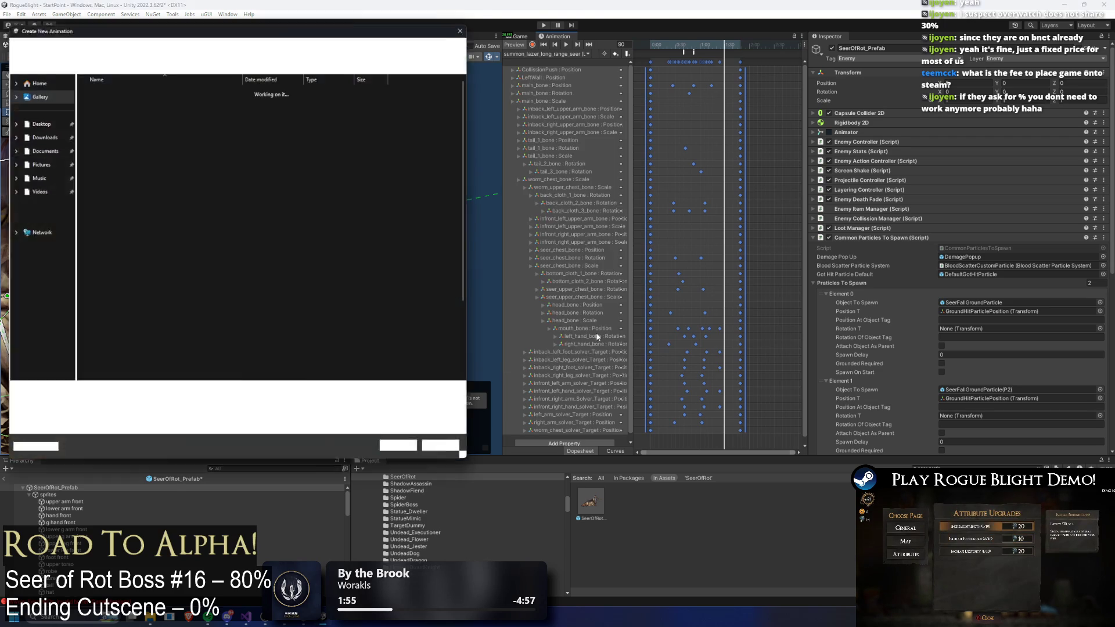
{"action": "scroll", "coordinate": [295, 263], "scroll_direction": "down", "scroll_amount": 3}
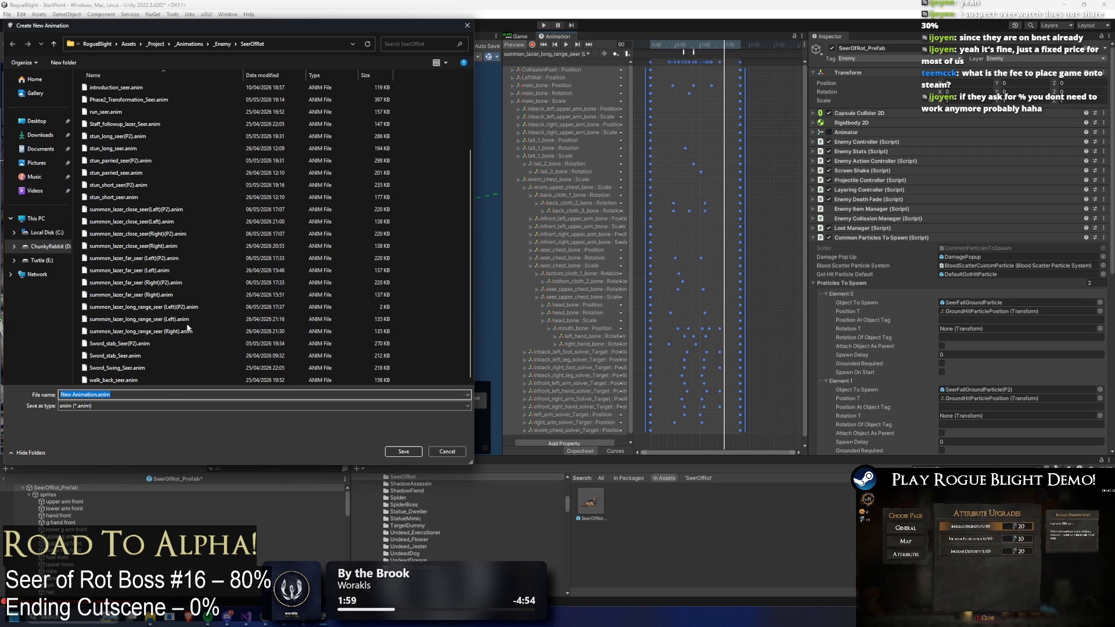
{"action": "left_click", "coordinate": [180, 306]}
{"action": "left_click", "coordinate": [149, 395]}
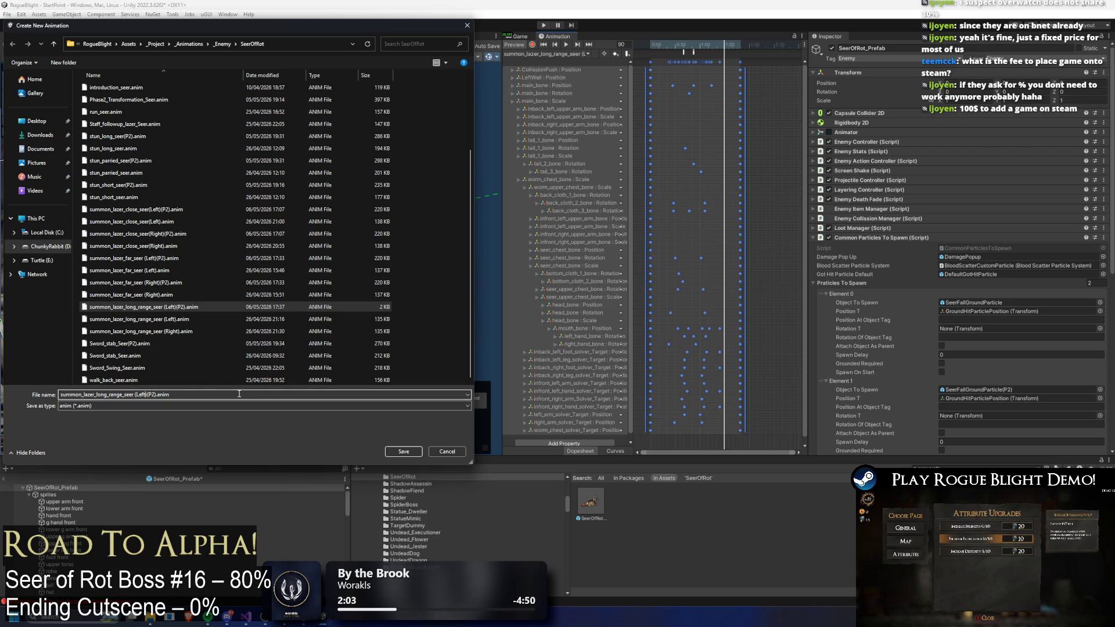
{"action": "key", "text": "BackSpace"}
{"action": "key", "text": "BackSpace"}
{"action": "key", "text": "BackSpace"}
{"action": "key", "text": "Return"}
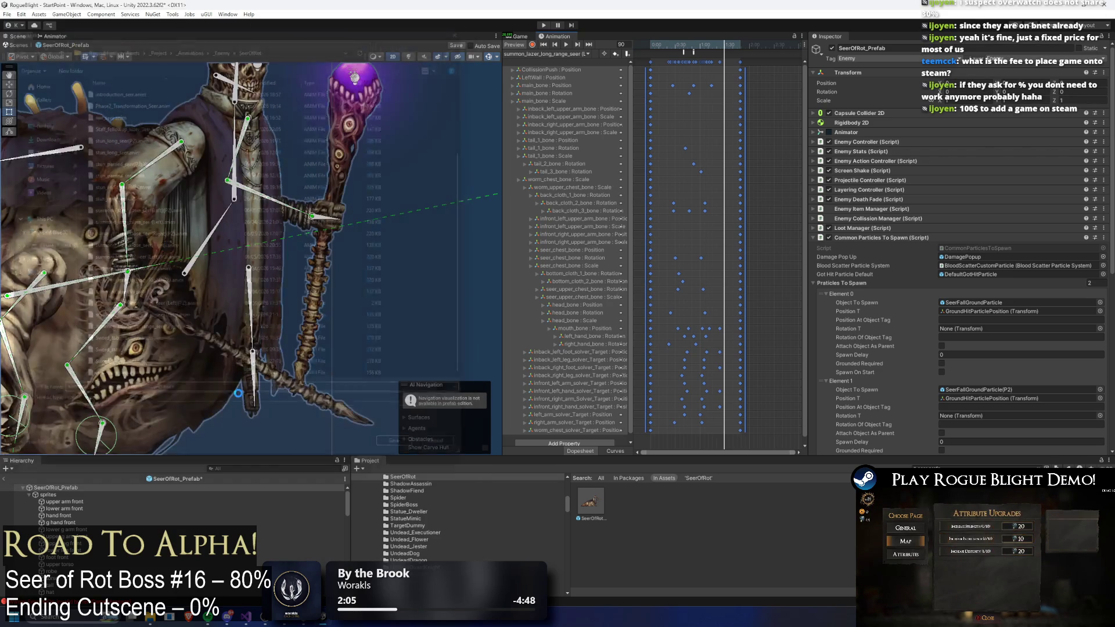
- View the (Left)(P2) laser clip, then the (Right)(P2) laser clip
{"action": "left_click", "coordinate": [546, 54]}
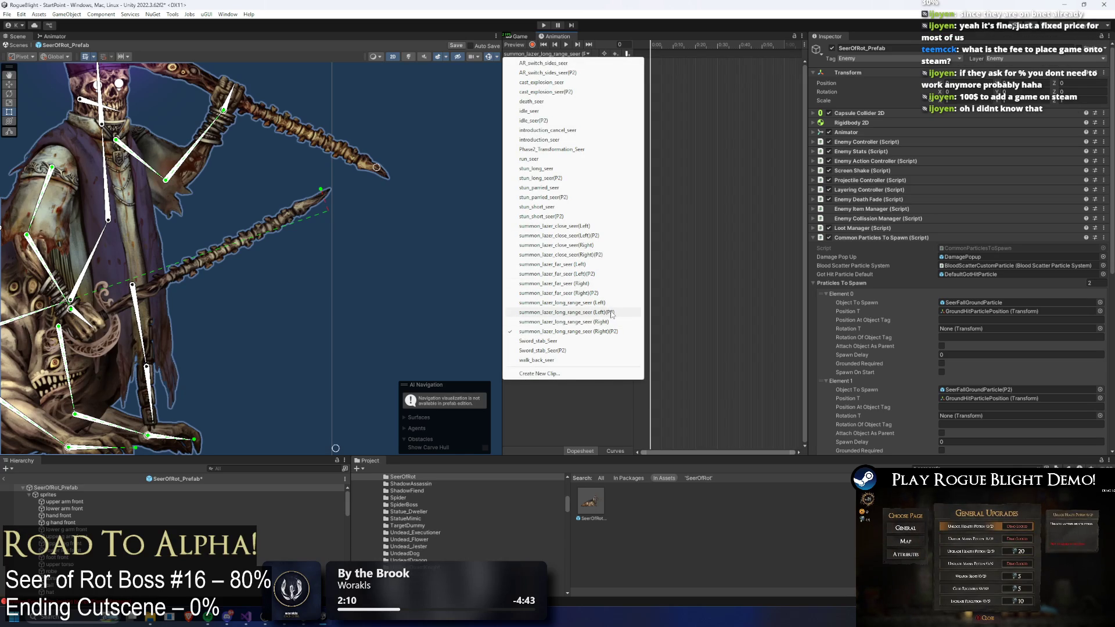
{"action": "left_click", "coordinate": [613, 313]}
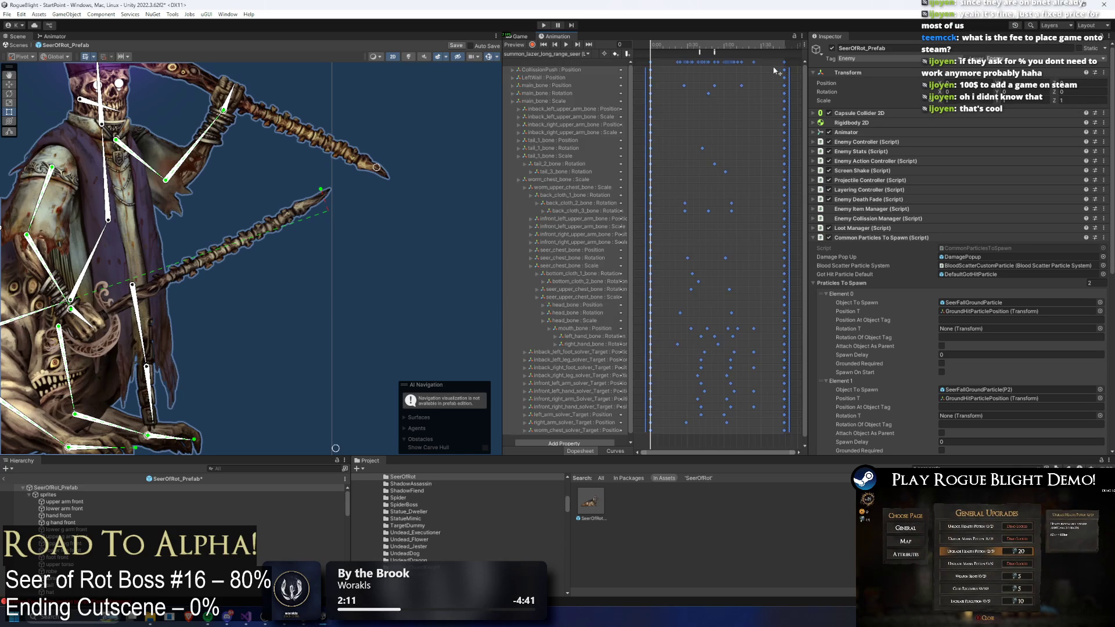
{"action": "left_click", "coordinate": [587, 54]}
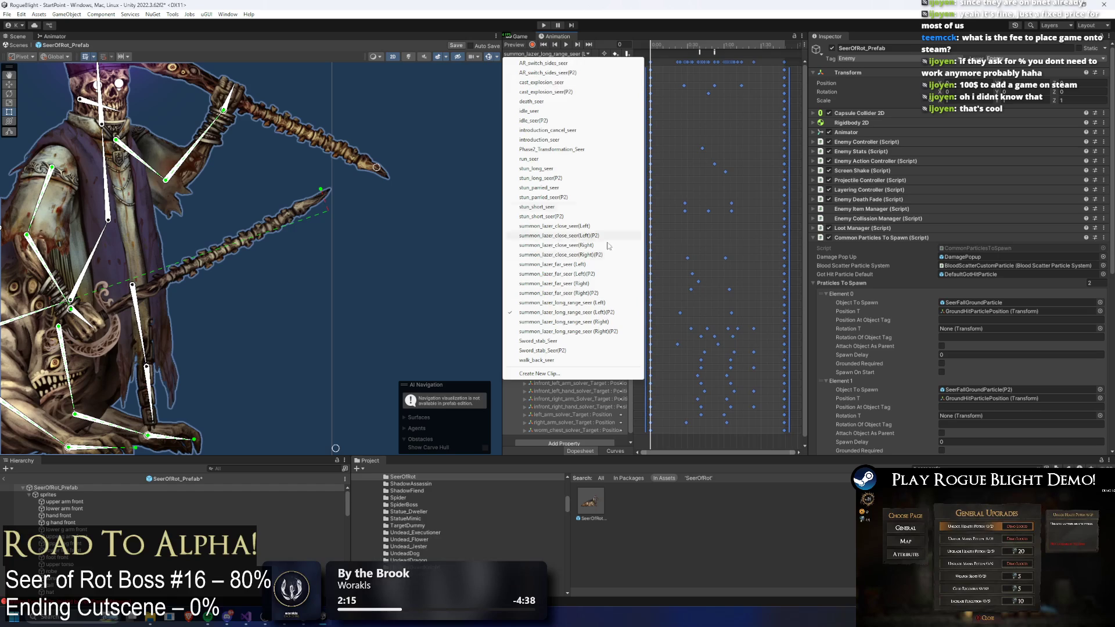
{"action": "left_click", "coordinate": [613, 332]}
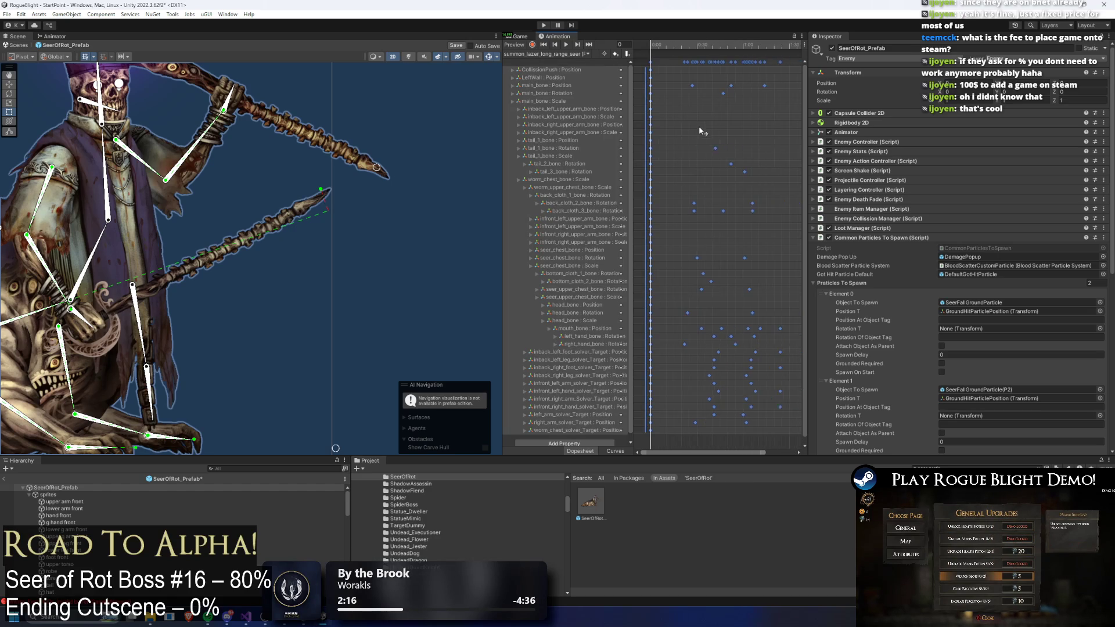
- Select the animation events across the timeline around frame 40, then return to the (Left)(P2) clip
{"action": "left_click", "coordinate": [555, 54]}
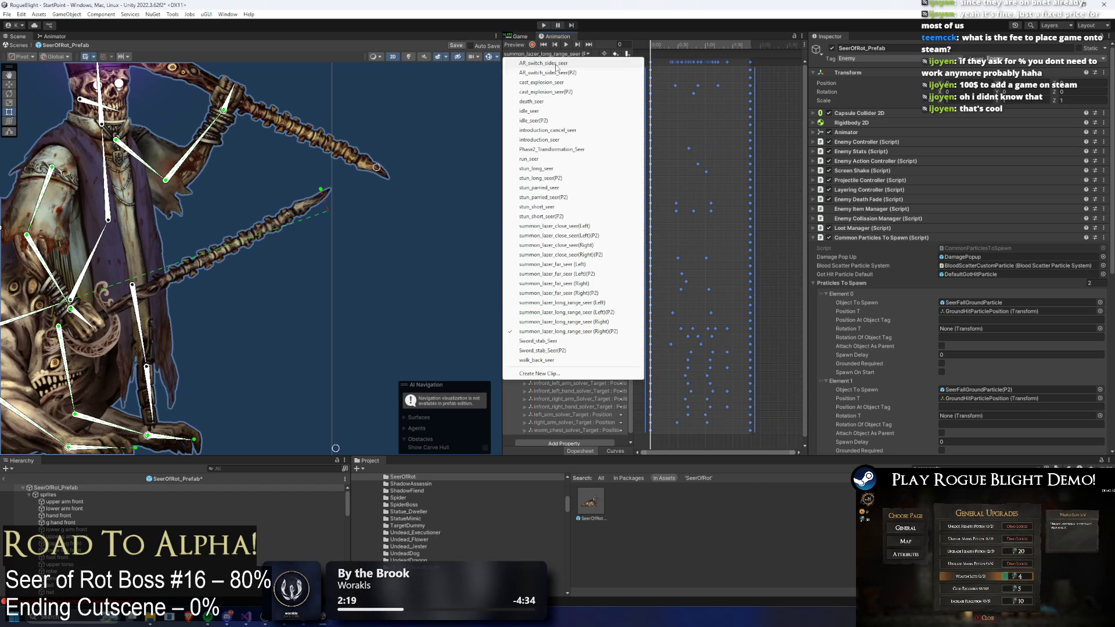
{"action": "left_click", "coordinate": [602, 332]}
{"action": "left_click", "coordinate": [699, 53]}
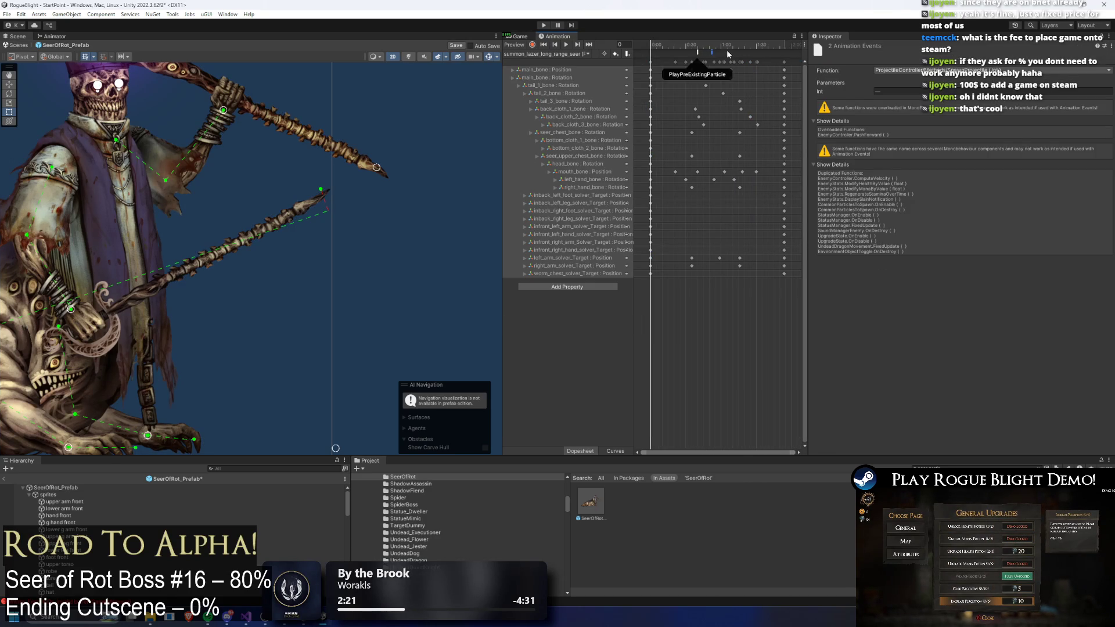
{"action": "left_click", "coordinate": [697, 45]}
{"action": "left_click_drag", "start_coordinate": [728, 54], "coordinate": [675, 52]}
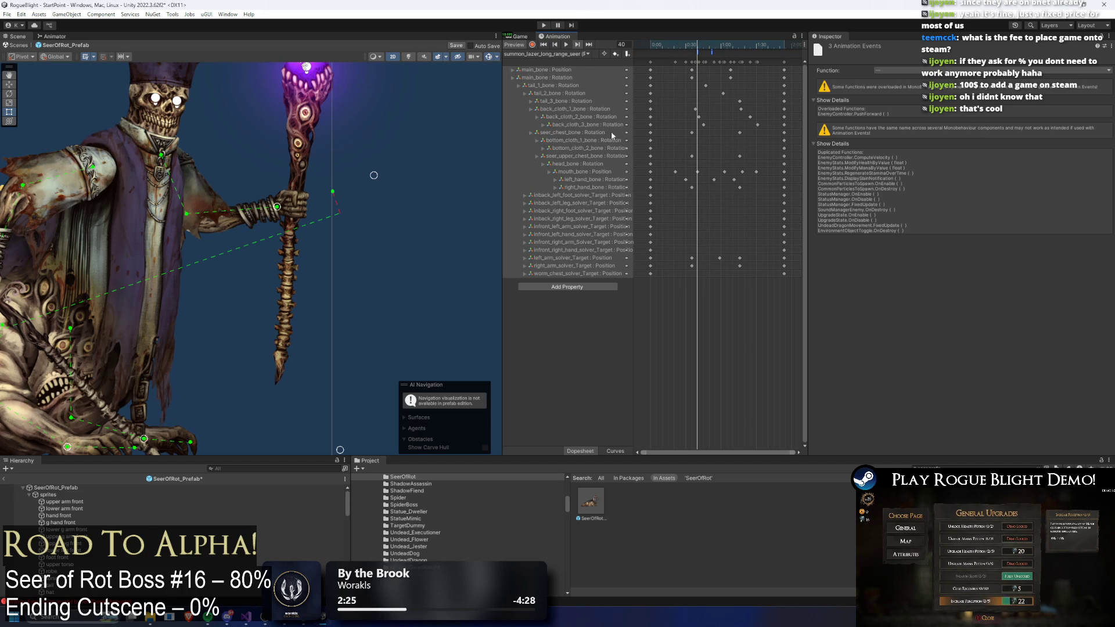
{"action": "left_click", "coordinate": [546, 53]}
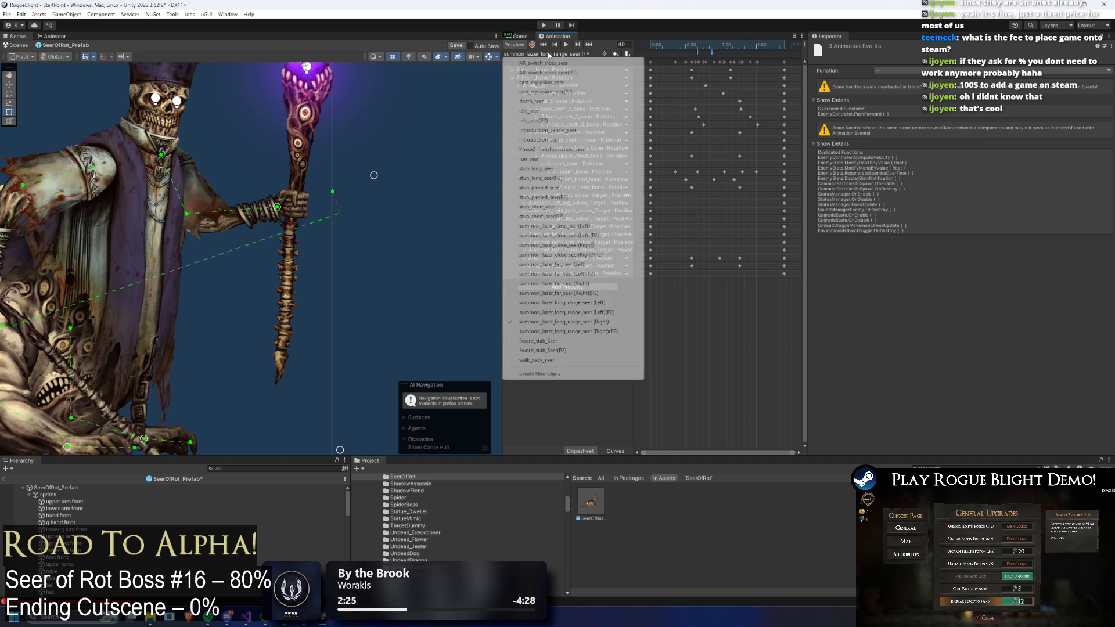
{"action": "left_click", "coordinate": [591, 314]}
{"action": "left_click", "coordinate": [699, 45]}
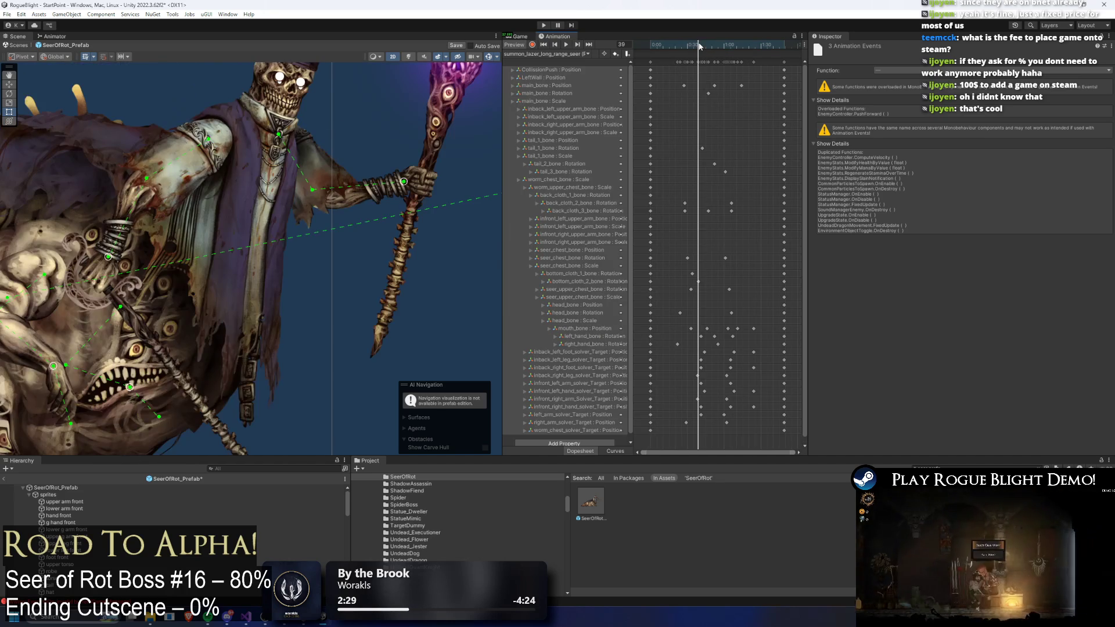
{"action": "key", "text": "period"}
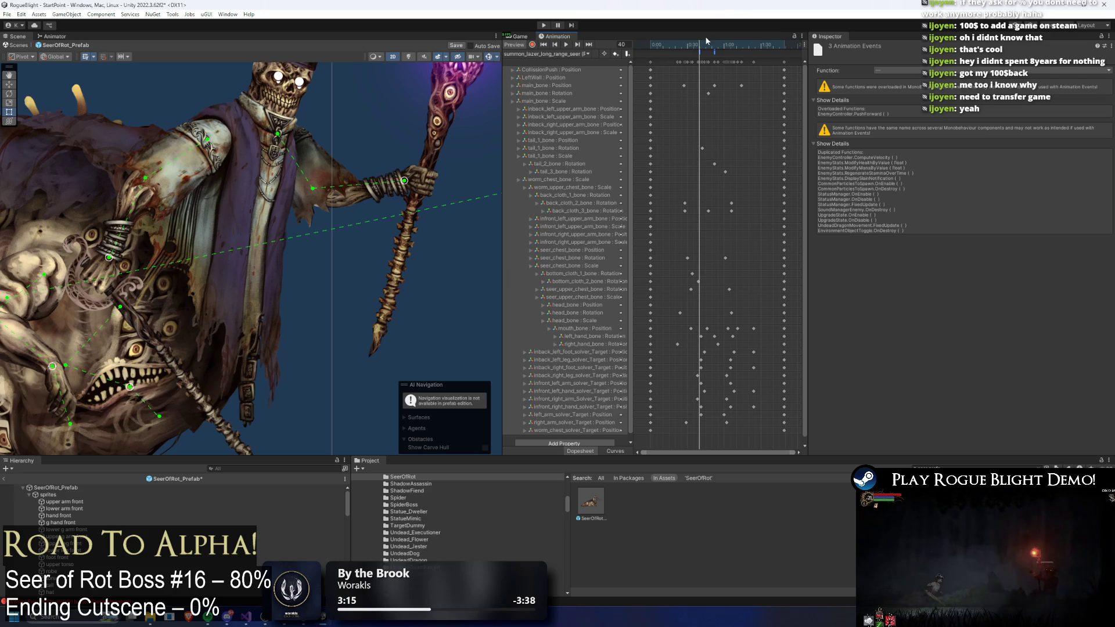
{"action": "mouse_move", "coordinate": [701, 46]}
{"action": "left_mouse_down"}
{"action": "mouse_move", "coordinate": [737, 45]}
{"action": "mouse_move", "coordinate": [698, 49]}
{"action": "left_mouse_up"}
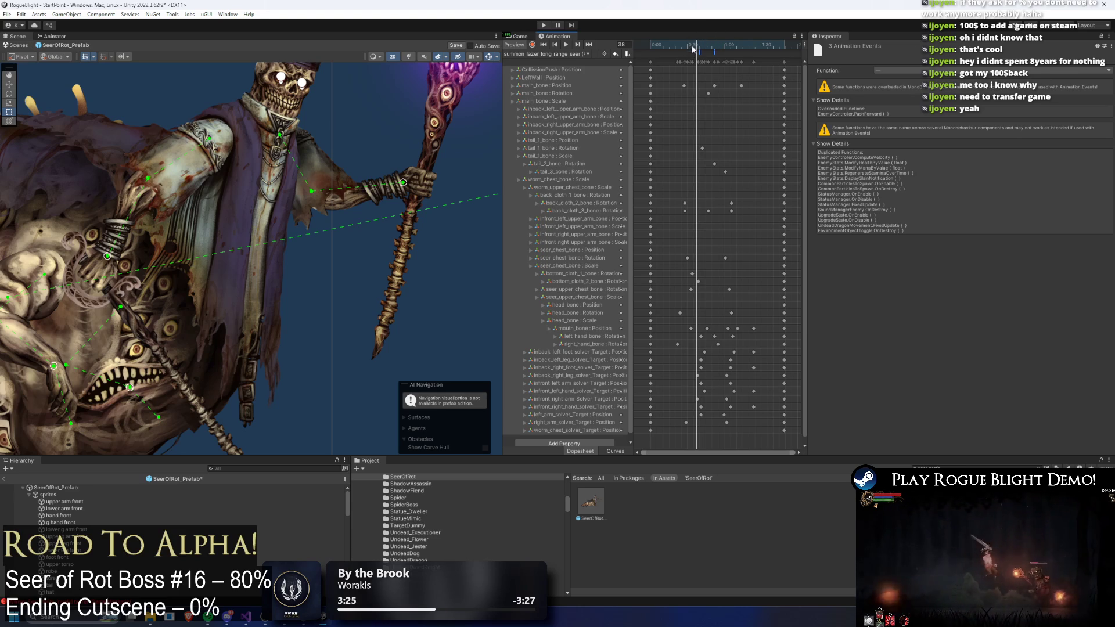
{"action": "left_click_drag", "start_coordinate": [704, 45], "coordinate": [725, 46]}
{"action": "scroll", "coordinate": [427, 70], "scroll_direction": "down", "scroll_amount": 3}
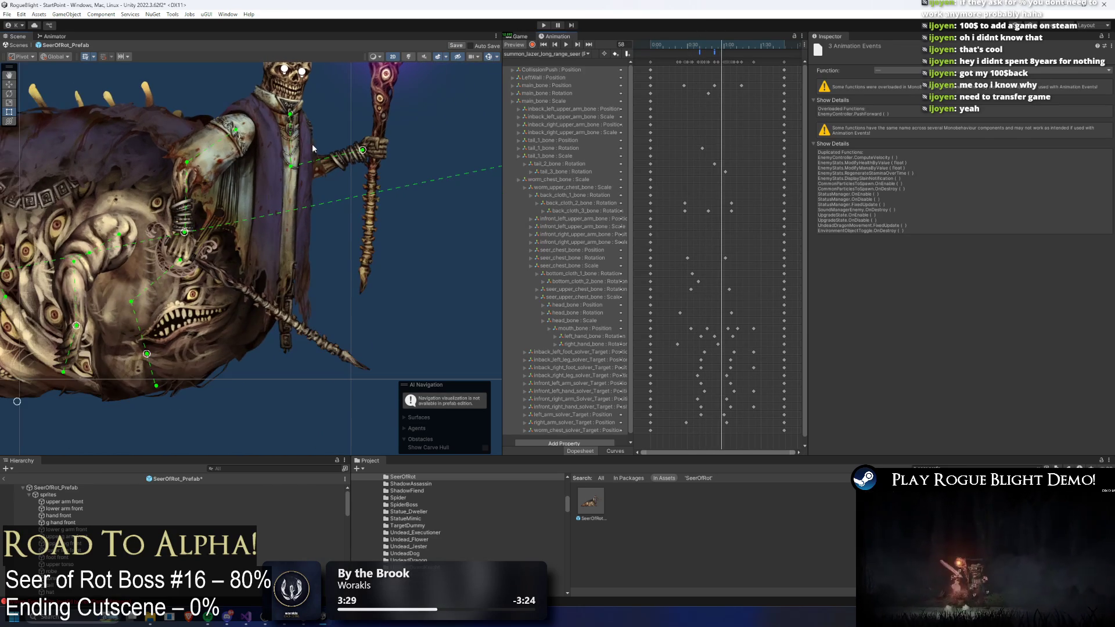
{"action": "scroll", "coordinate": [339, 189], "scroll_direction": "up", "scroll_amount": 2}
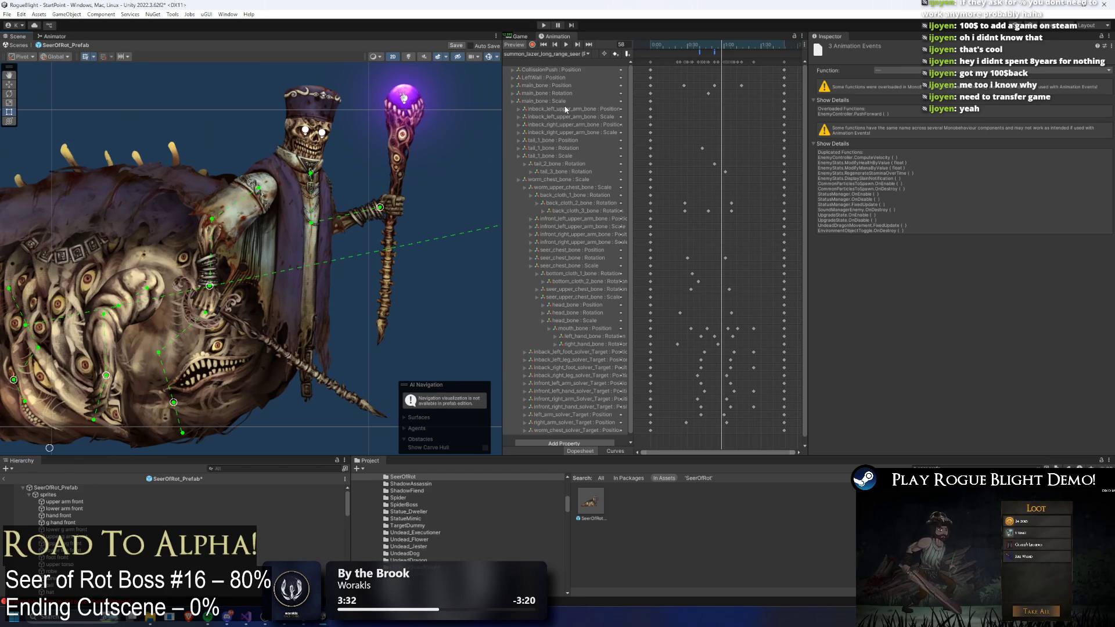
{"action": "left_click_drag", "start_coordinate": [707, 46], "coordinate": [755, 48]}
{"action": "left_click", "coordinate": [566, 44]}
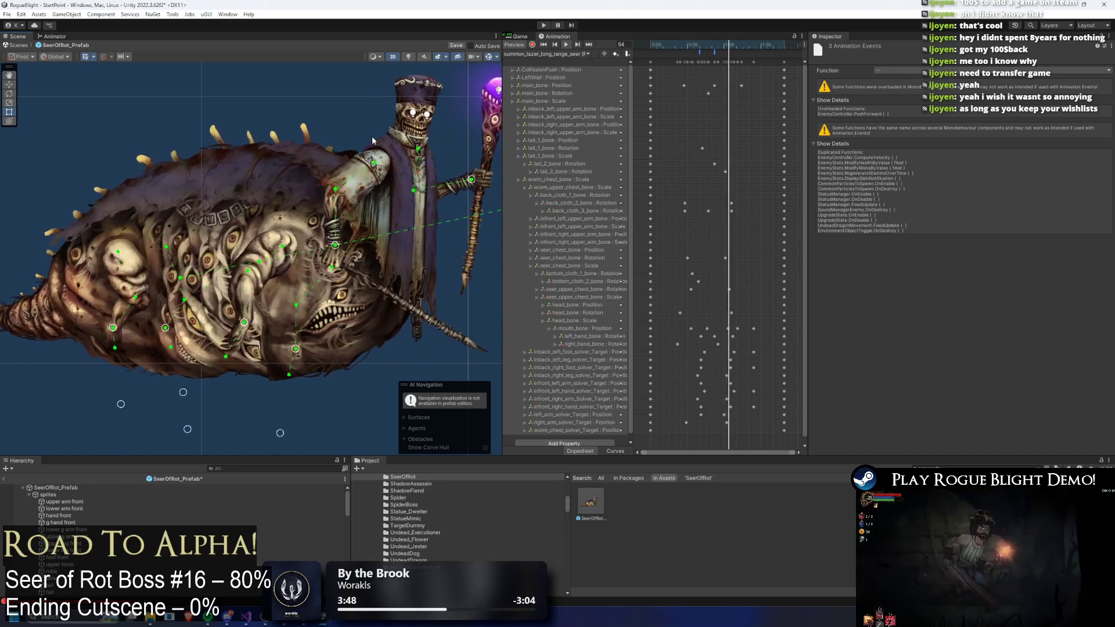
{"action": "left_click", "coordinate": [678, 47]}
{"action": "mouse_move", "coordinate": [678, 47]}
{"action": "left_mouse_down"}
{"action": "mouse_move", "coordinate": [738, 51]}
{"action": "mouse_move", "coordinate": [555, 50]}
{"action": "left_mouse_up"}
{"action": "key", "text": "space"}
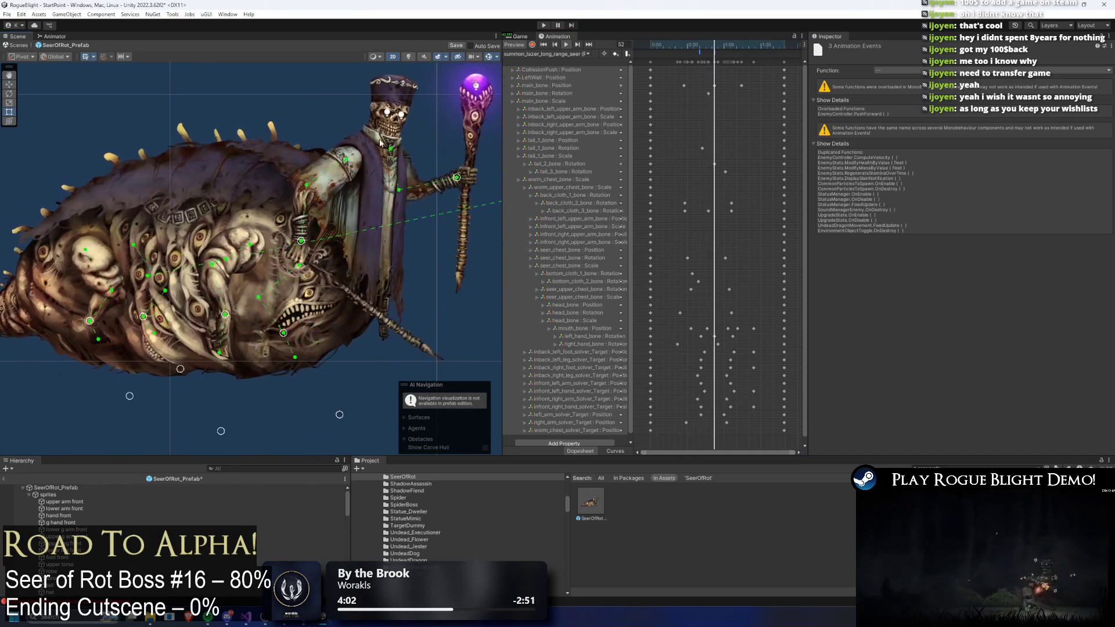
- Delete the solver-target keyframes around frame 28, including the left_arm_solver_Target keys
{"action": "left_click_drag", "start_coordinate": [672, 37], "coordinate": [688, 48]}
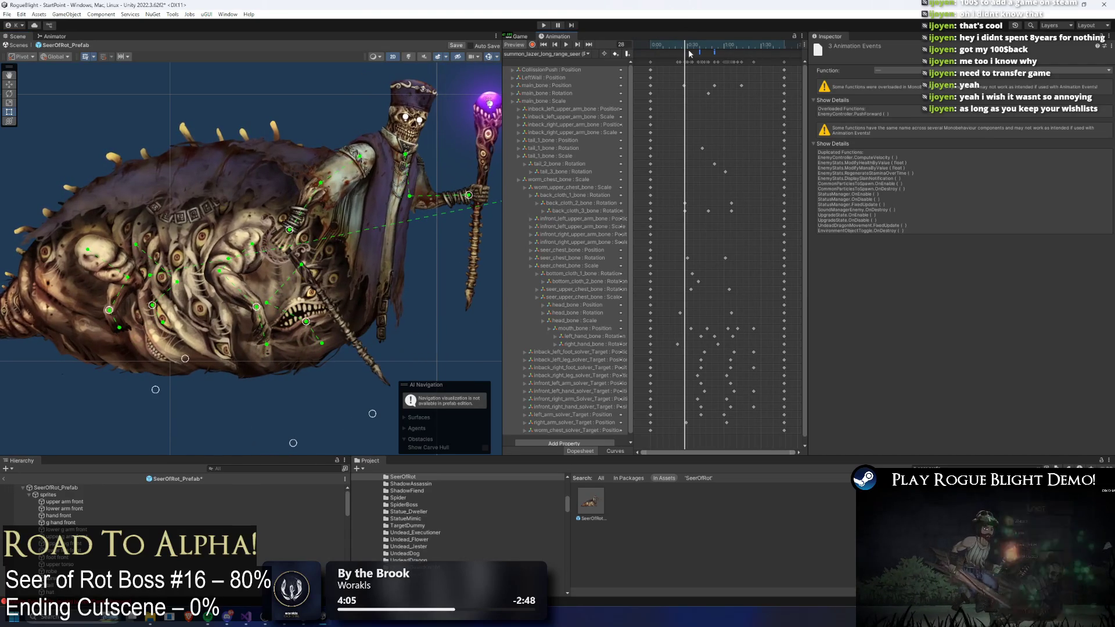
{"action": "left_click_drag", "start_coordinate": [687, 348], "coordinate": [775, 413]}
{"action": "key", "text": "Delete"}
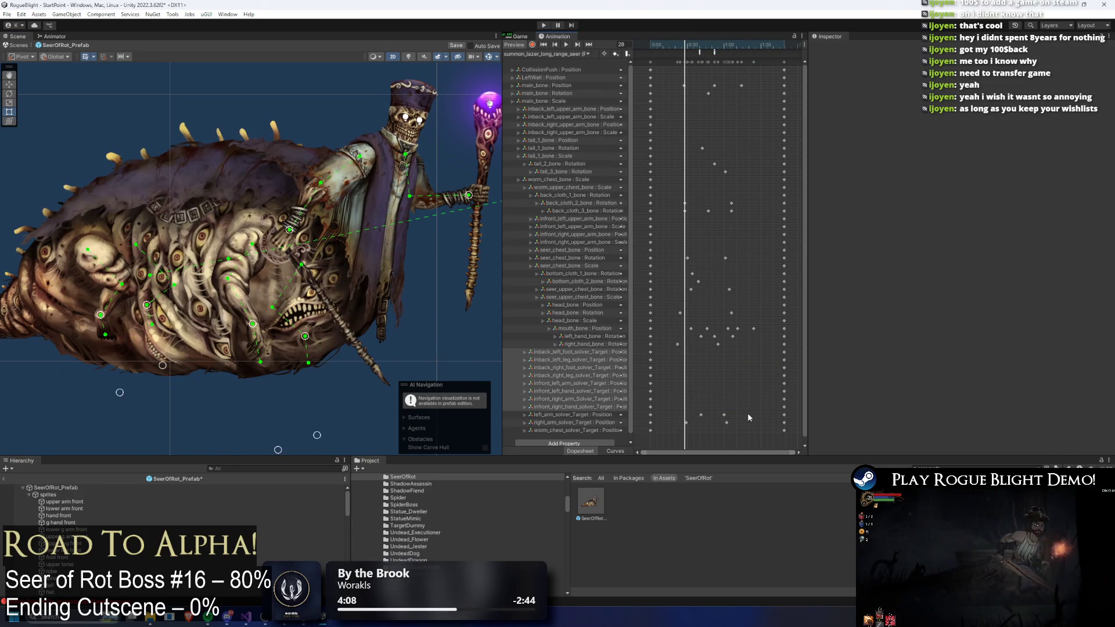
{"action": "left_click_drag", "start_coordinate": [696, 413], "coordinate": [733, 418]}
{"action": "key", "text": "Delete"}
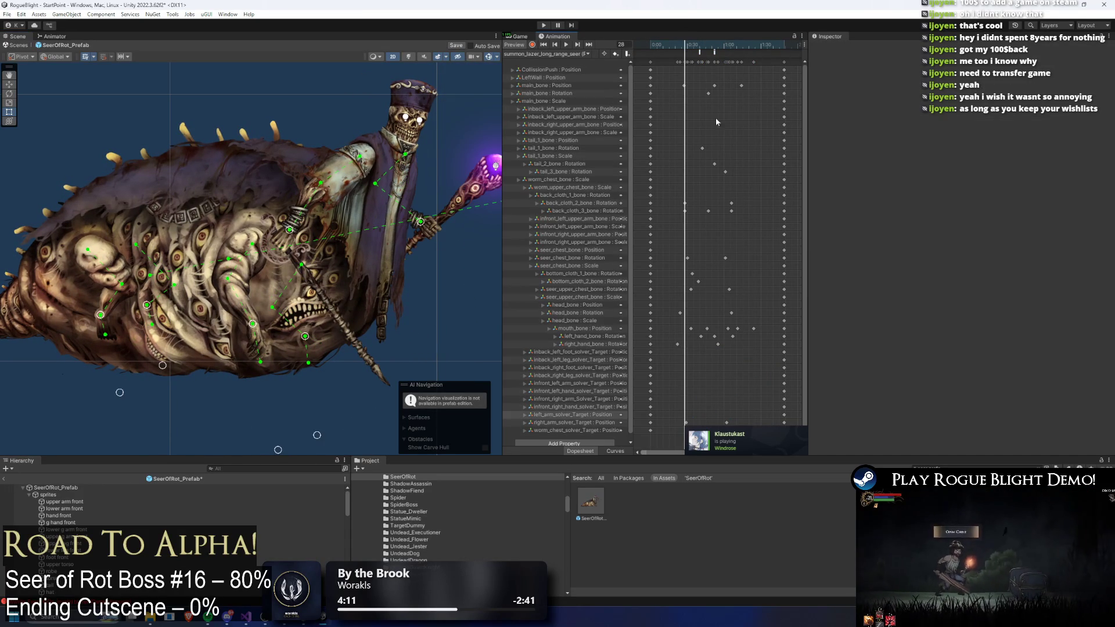
- At frame 35, pull the staff arm and lower-body IK targets left, then start recording
{"action": "left_click", "coordinate": [693, 45]}
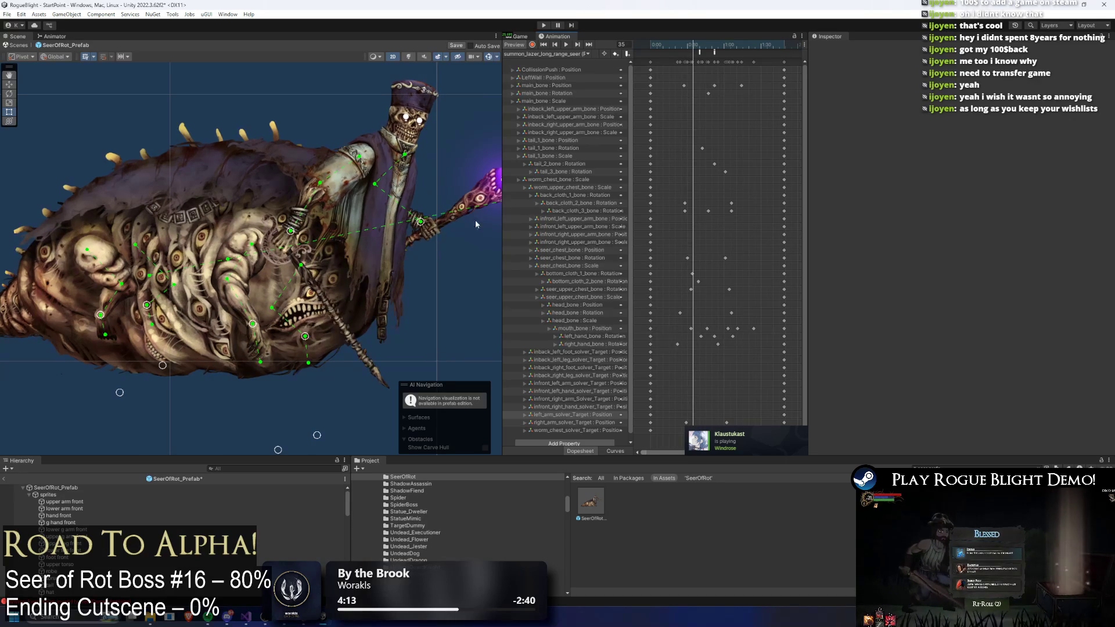
{"action": "left_click_drag", "start_coordinate": [251, 328], "coordinate": [216, 325]}
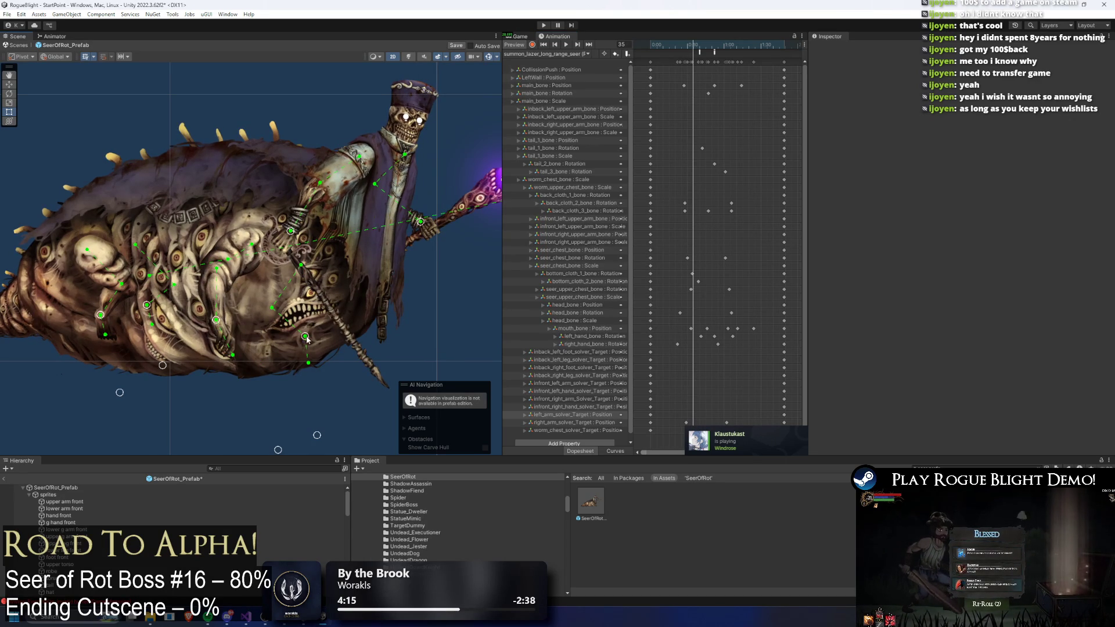
{"action": "left_click_drag", "start_coordinate": [278, 450], "coordinate": [167, 428]}
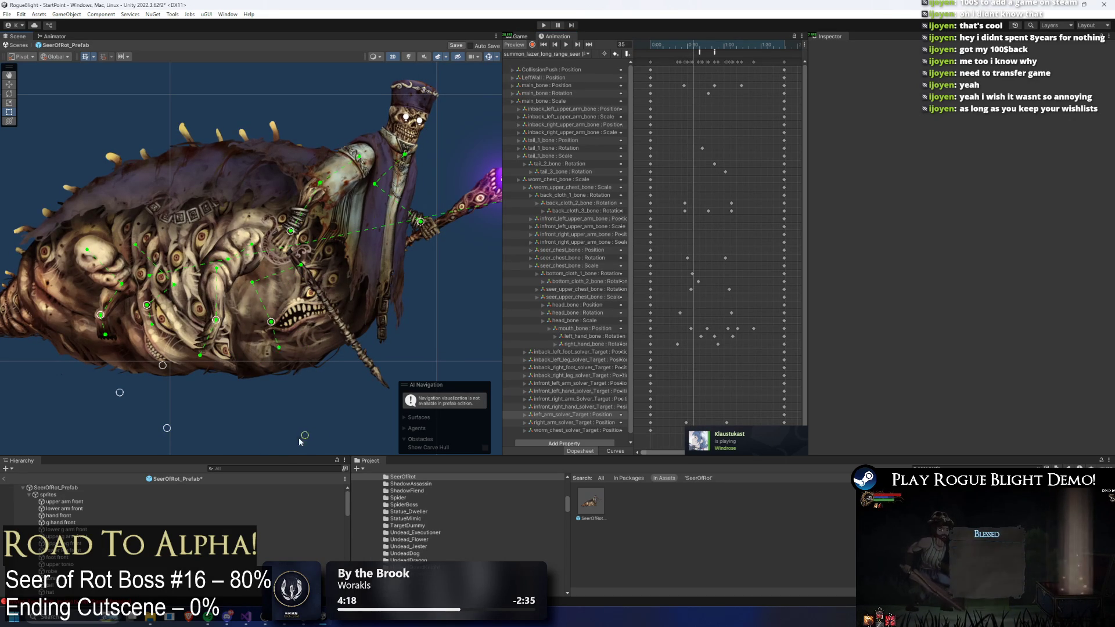
{"action": "left_click_drag", "start_coordinate": [101, 319], "coordinate": [64, 323]}
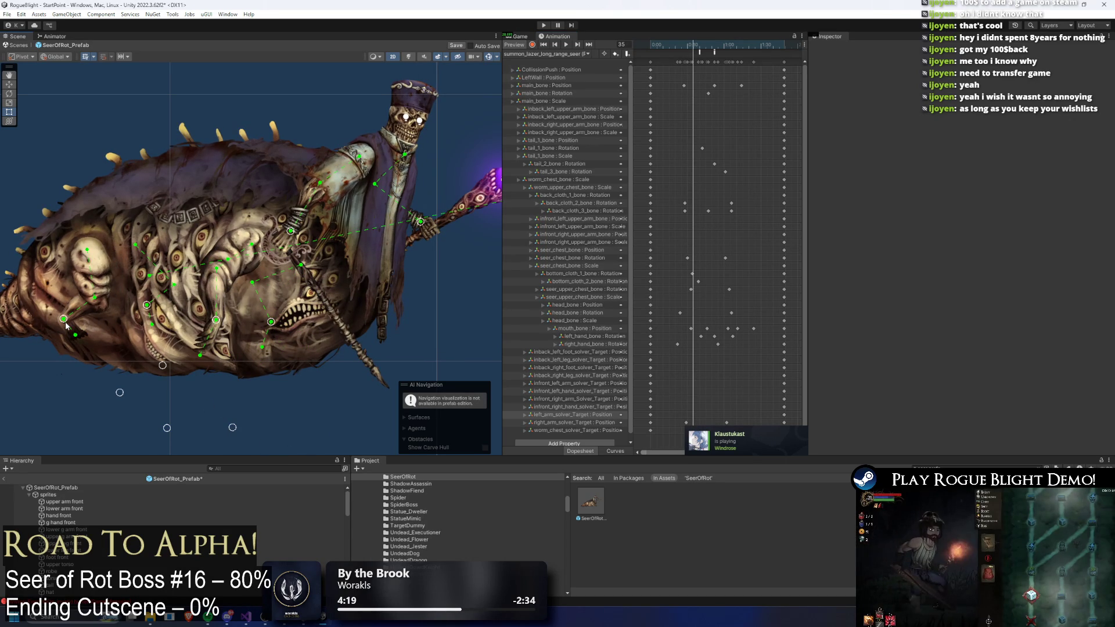
{"action": "mouse_move", "coordinate": [124, 395]}
{"action": "left_mouse_down"}
{"action": "mouse_move", "coordinate": [44, 402]}
{"action": "mouse_move", "coordinate": [37, 412]}
{"action": "left_mouse_up"}
{"action": "left_click_drag", "start_coordinate": [147, 305], "coordinate": [111, 313]}
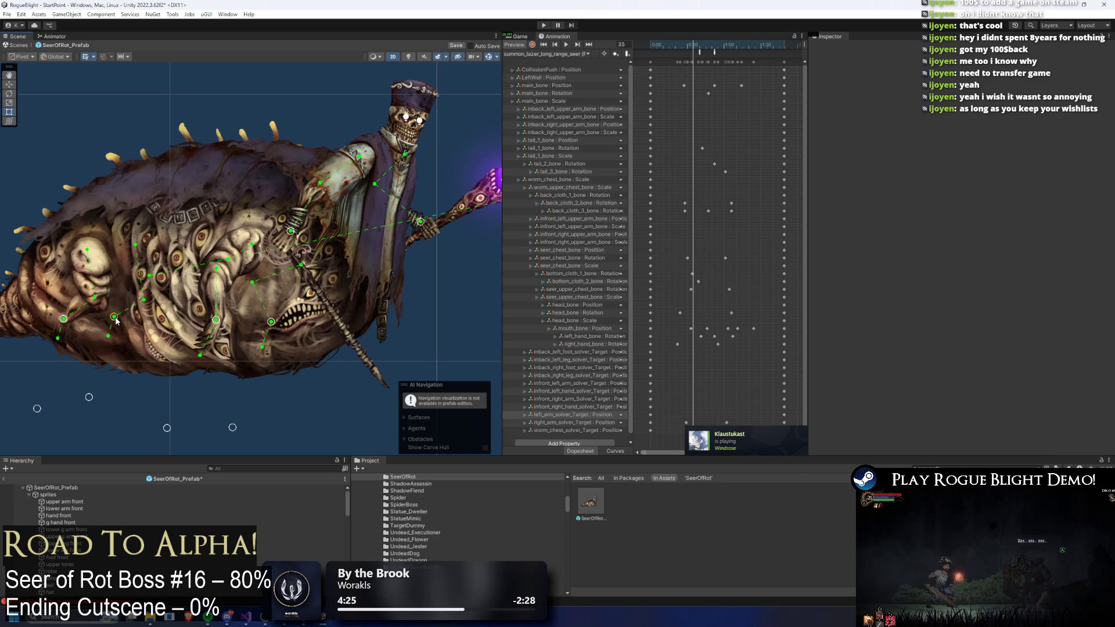
{"action": "left_click", "coordinate": [532, 46]}
- Pull the under-body IK target and the left leg IK handle to the left
{"action": "scroll", "coordinate": [273, 316], "scroll_direction": "down", "scroll_amount": 2}
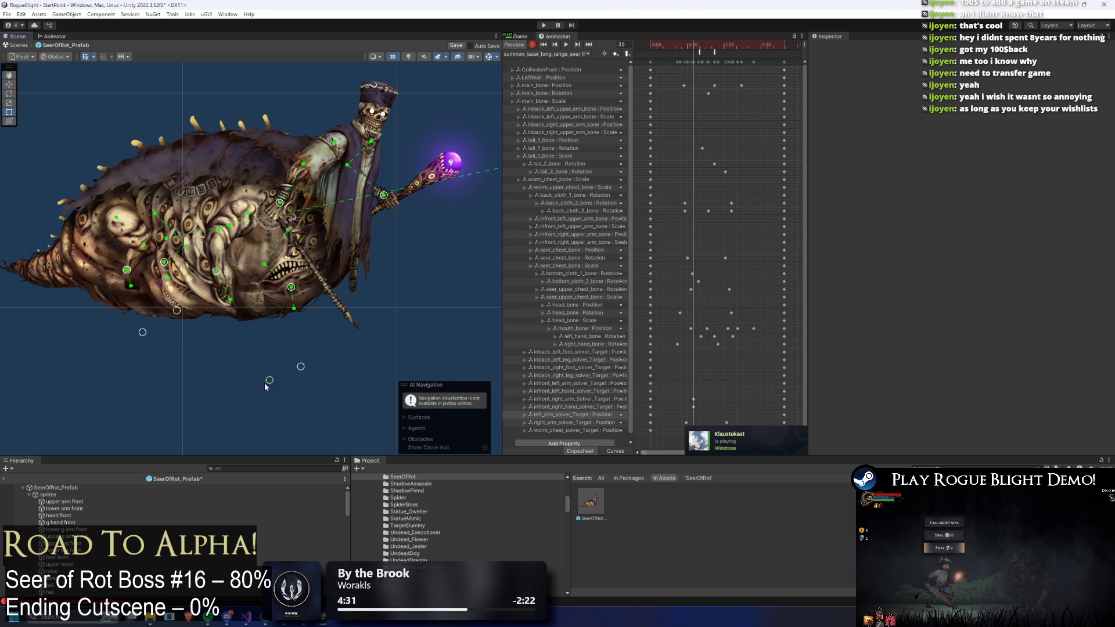
{"action": "left_click_drag", "start_coordinate": [265, 383], "coordinate": [181, 378]}
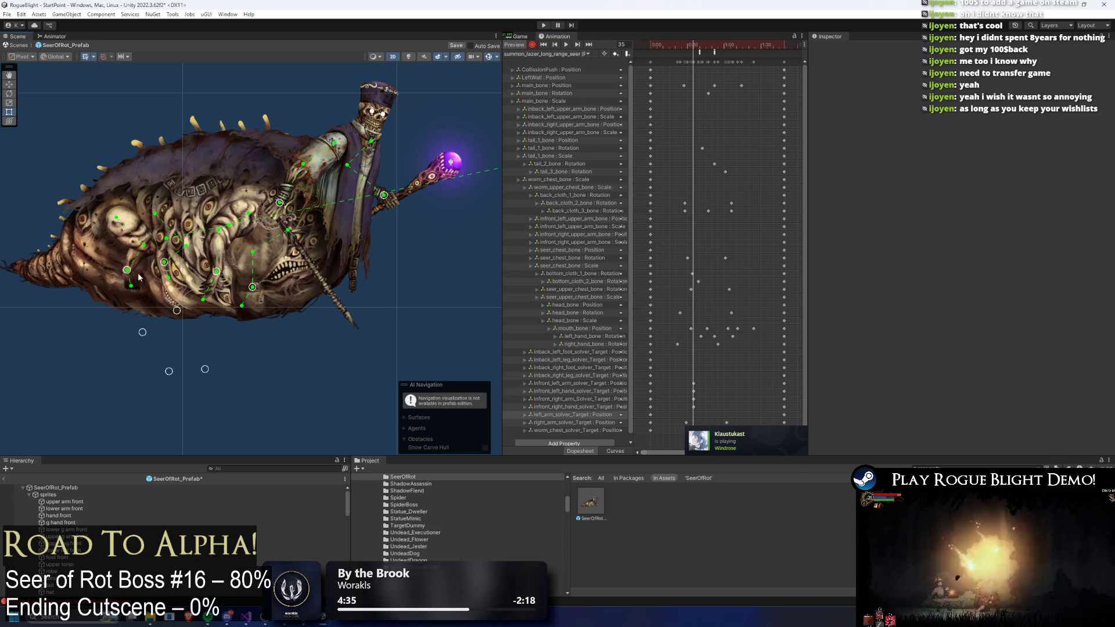
{"action": "left_click_drag", "start_coordinate": [127, 270], "coordinate": [99, 276]}
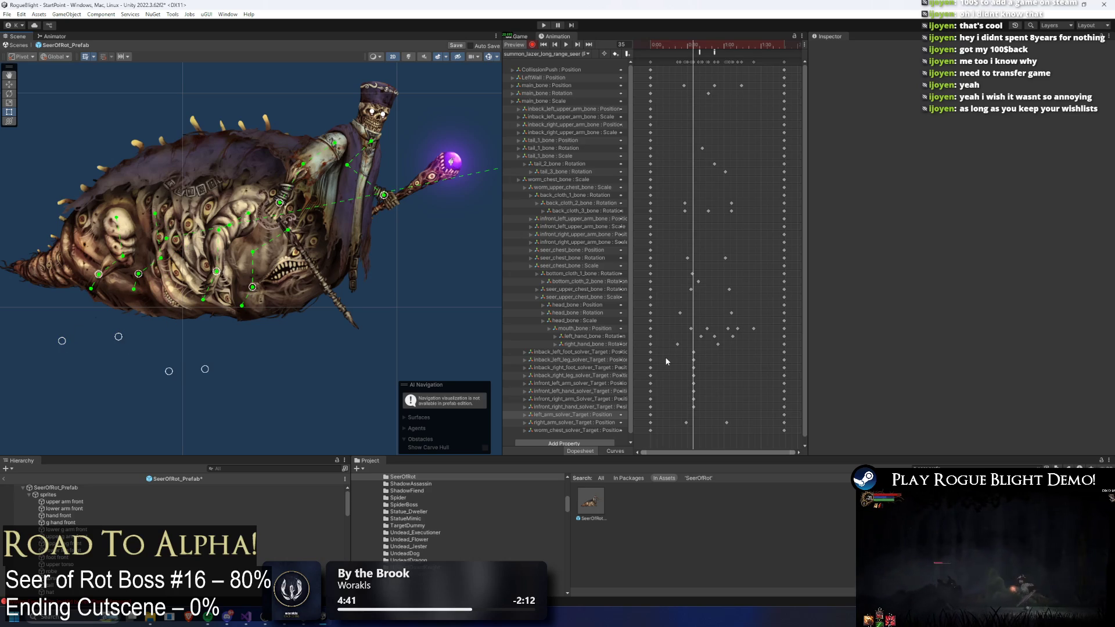
- Copy the first-frame solver Target keys to frame 62, preview, then delete the extra keys there
{"action": "left_click_drag", "start_coordinate": [666, 356], "coordinate": [643, 412]}
{"action": "key", "text": "ctrl+c"}
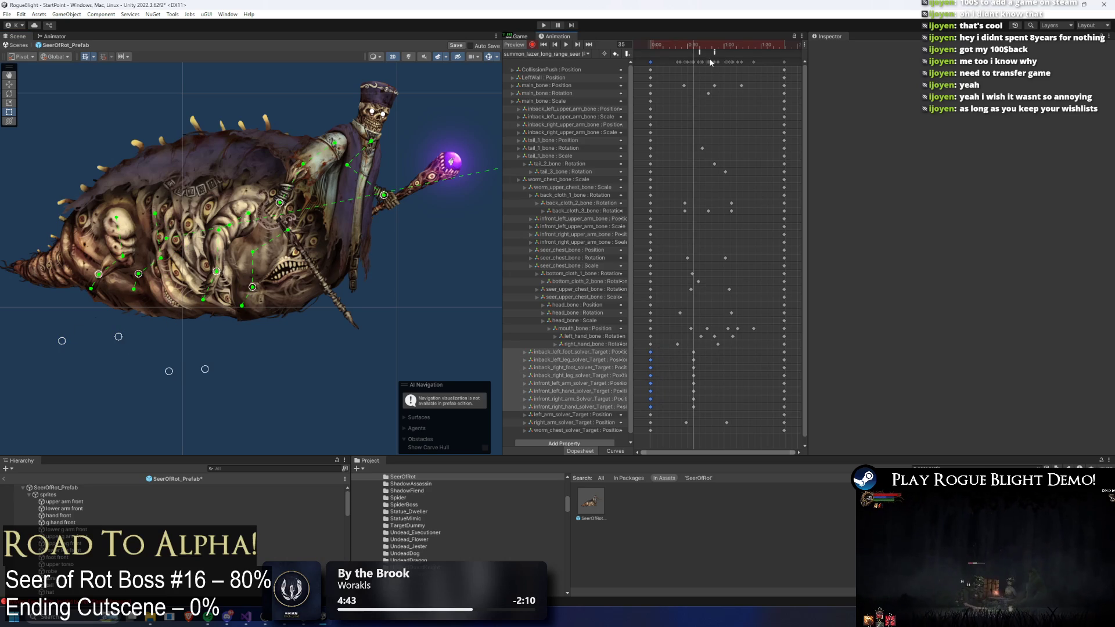
{"action": "left_click", "coordinate": [727, 49]}
{"action": "key", "text": "ctrl+v"}
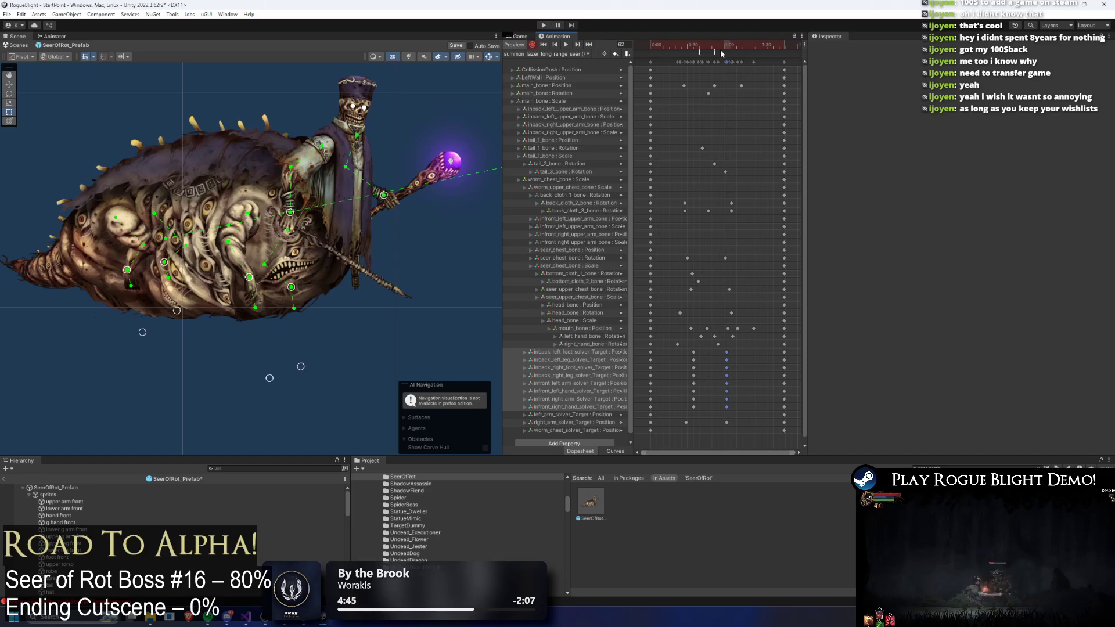
{"action": "key", "text": "space"}
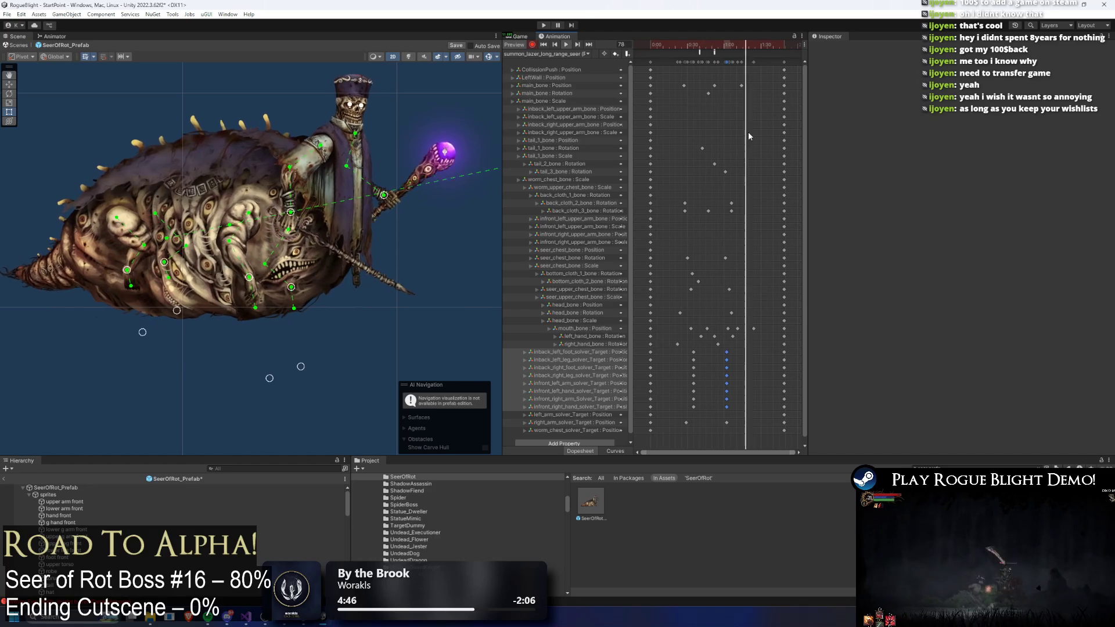
{"action": "left_click_drag", "start_coordinate": [748, 349], "coordinate": [720, 409]}
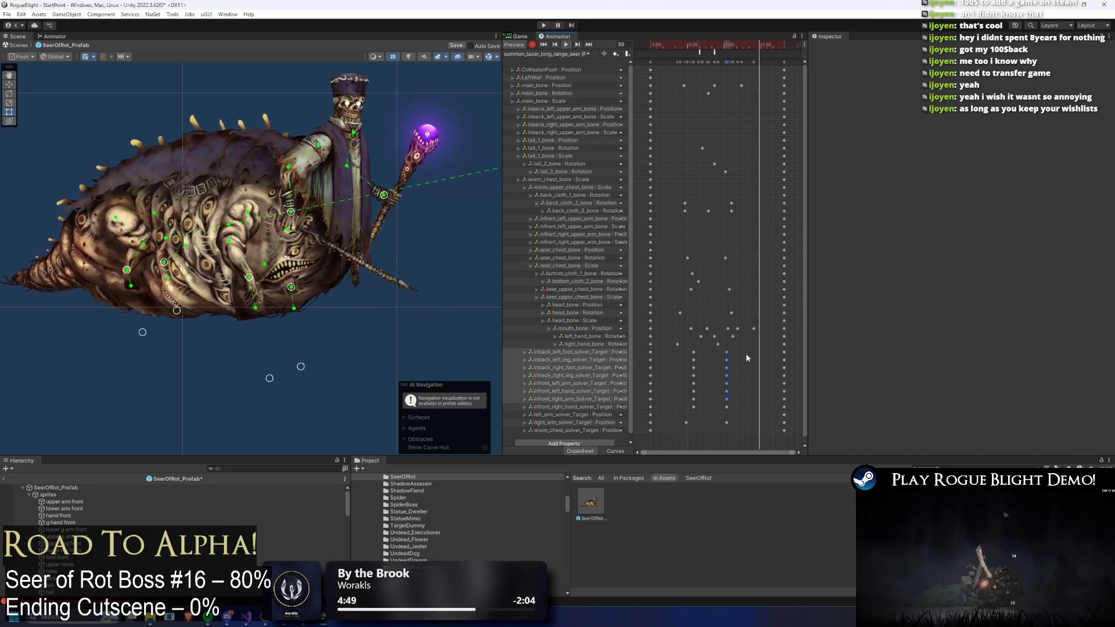
{"action": "key", "text": "Delete"}
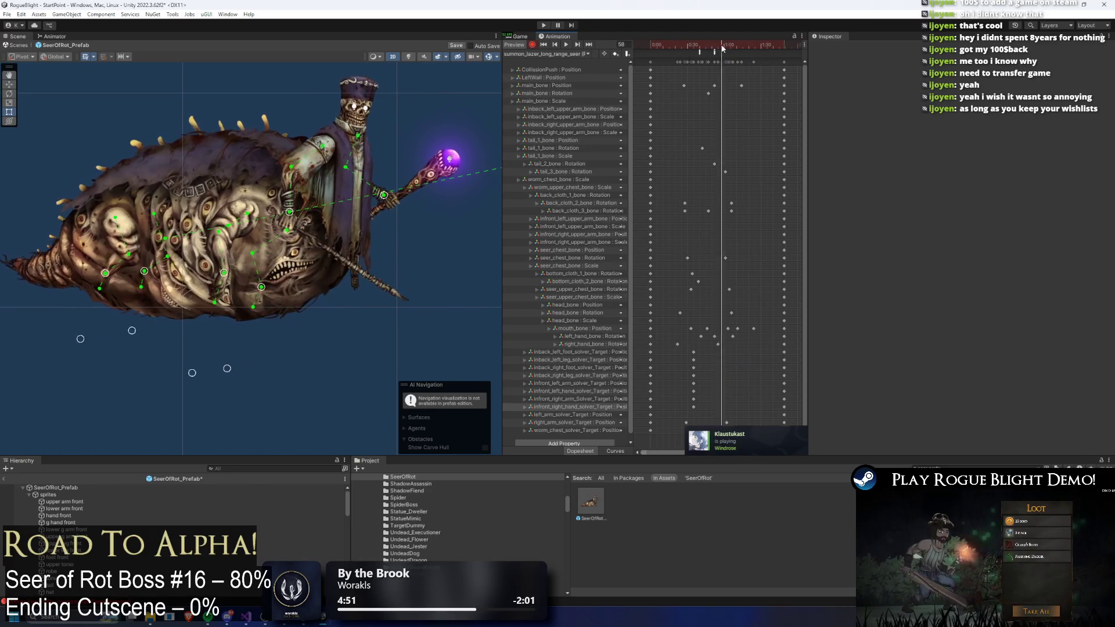
{"action": "key", "text": "space"}
- Move the limb and leg IK targets rightward to re-pose the legs, then replay from the start
{"action": "left_click_drag", "start_coordinate": [236, 368], "coordinate": [353, 363]}
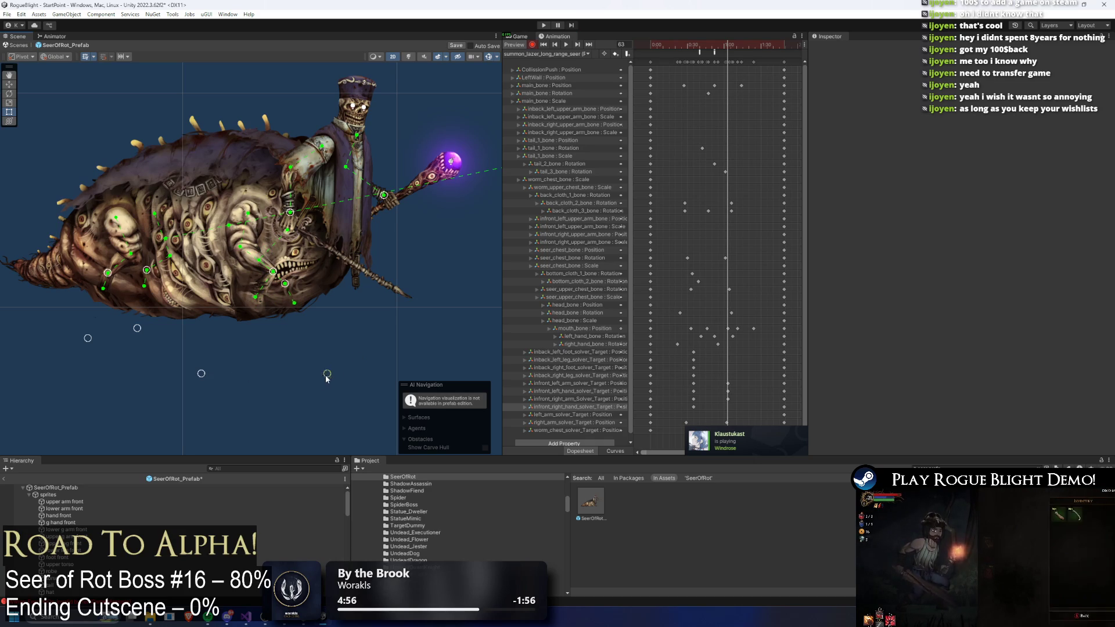
{"action": "left_click_drag", "start_coordinate": [273, 271], "coordinate": [278, 272]}
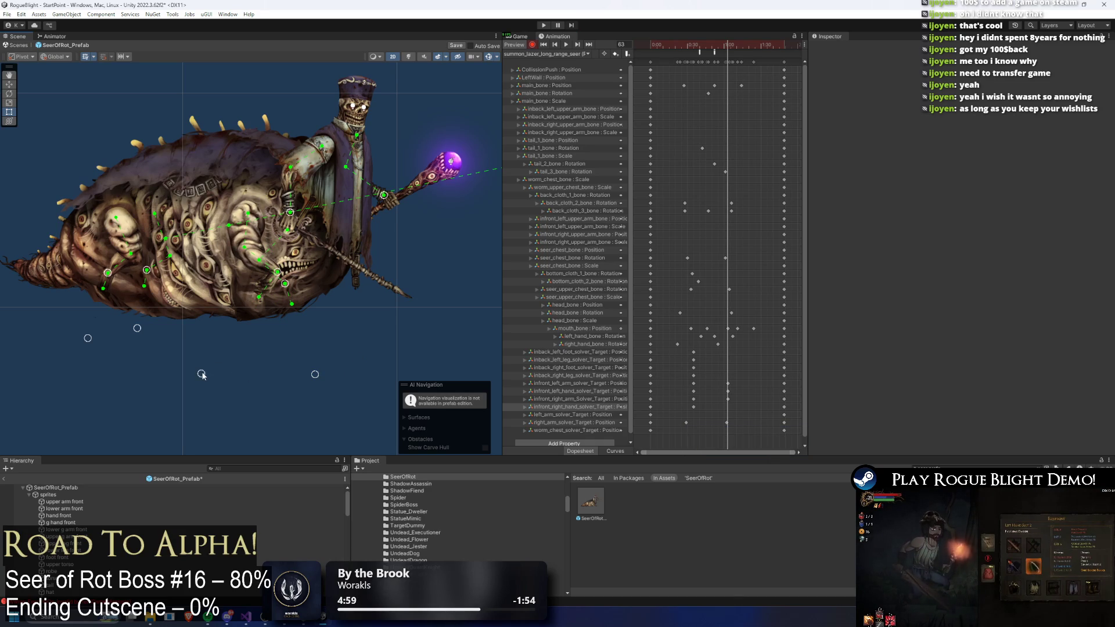
{"action": "left_click_drag", "start_coordinate": [201, 373], "coordinate": [303, 387]}
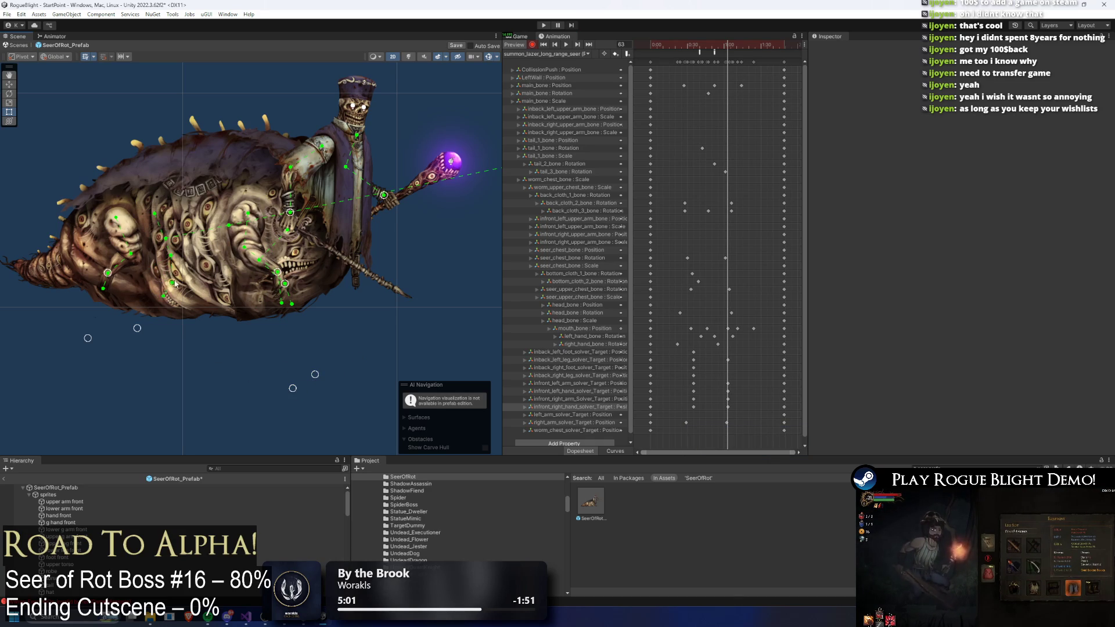
{"action": "left_click_drag", "start_coordinate": [143, 329], "coordinate": [203, 342]}
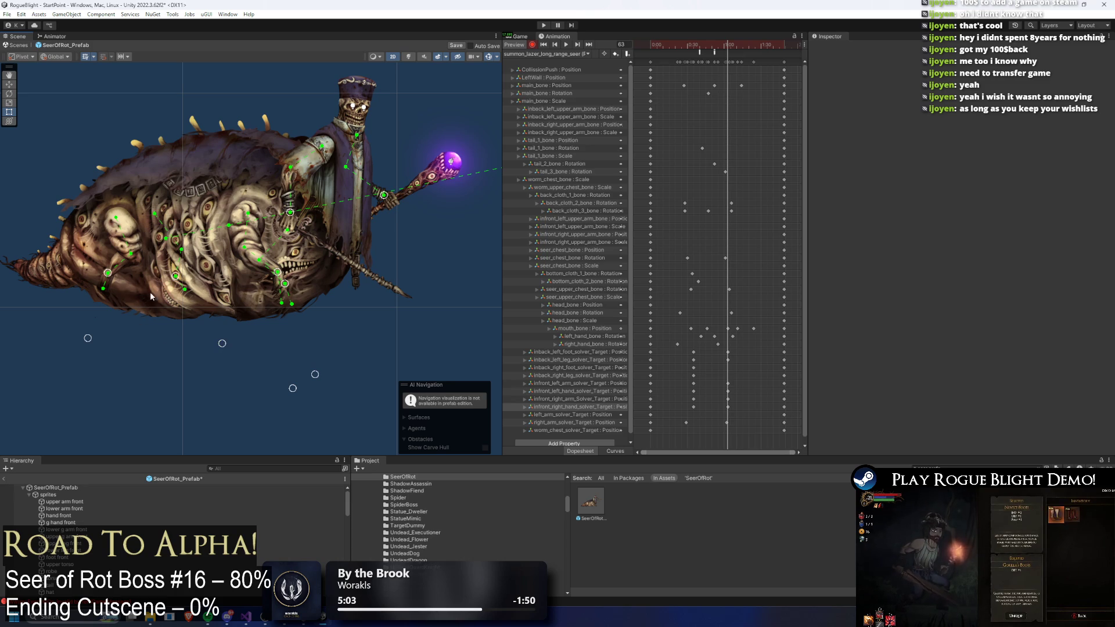
{"action": "left_click_drag", "start_coordinate": [108, 272], "coordinate": [148, 279]}
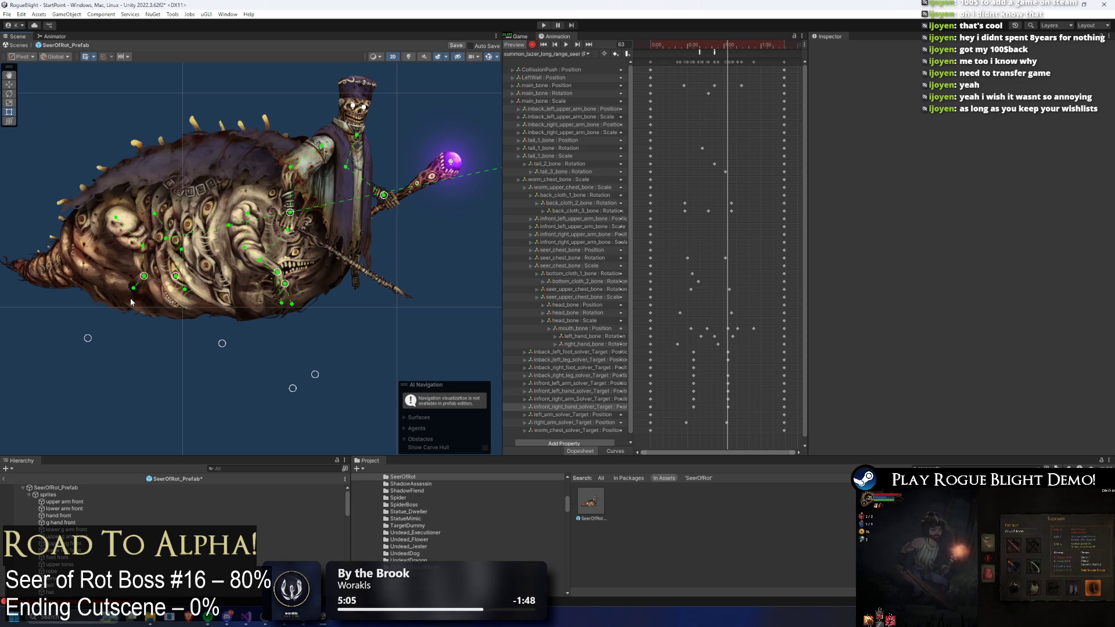
{"action": "left_click_drag", "start_coordinate": [88, 339], "coordinate": [175, 345]}
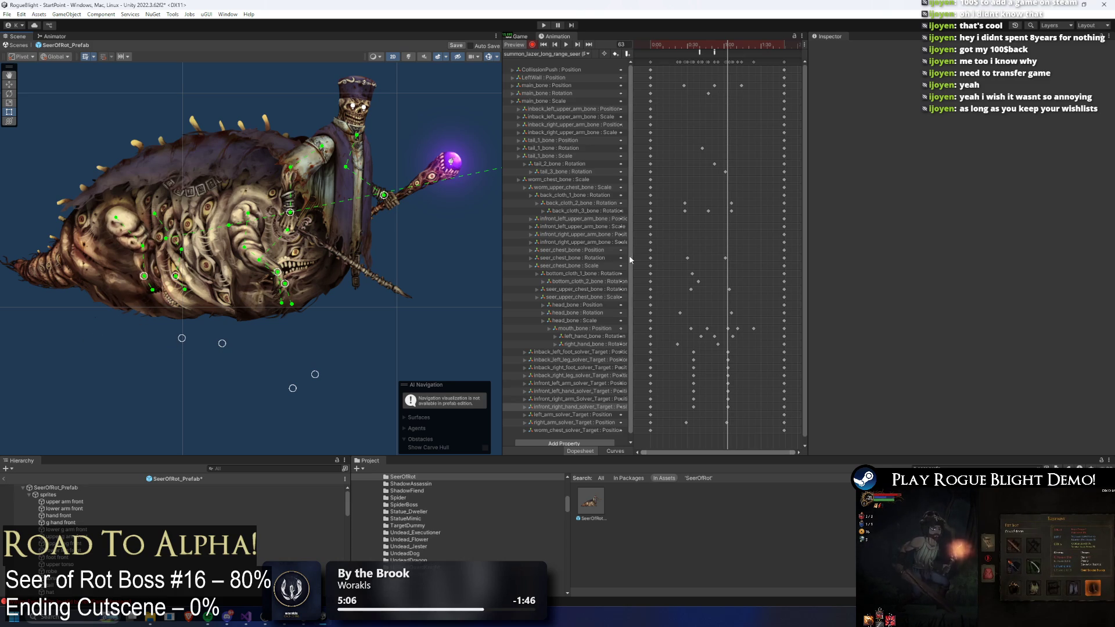
{"action": "left_click", "coordinate": [650, 45]}
{"action": "key", "text": "space"}
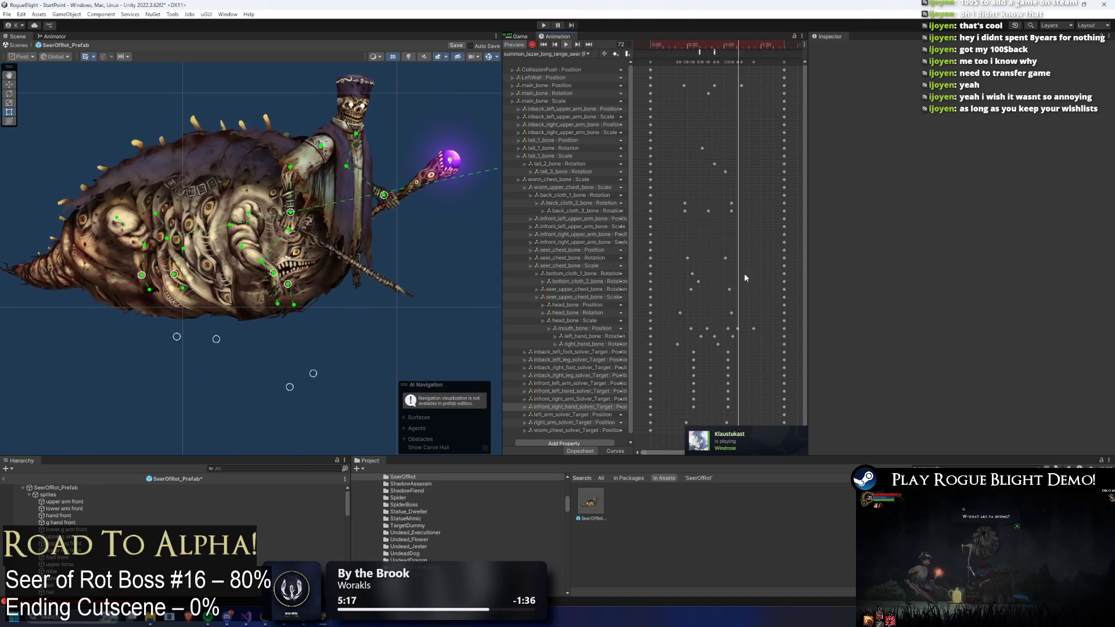
- Delete the solver Target keys, undo the deletion, and play the preview from frame 24
{"action": "left_click_drag", "start_coordinate": [670, 348], "coordinate": [751, 412]}
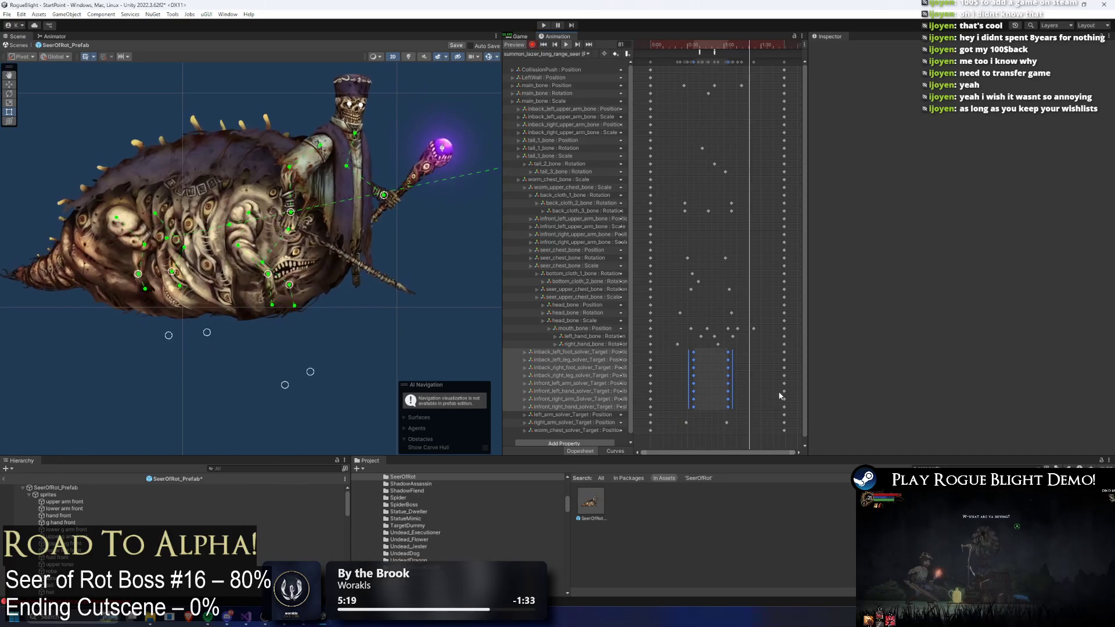
{"action": "key", "text": "Delete"}
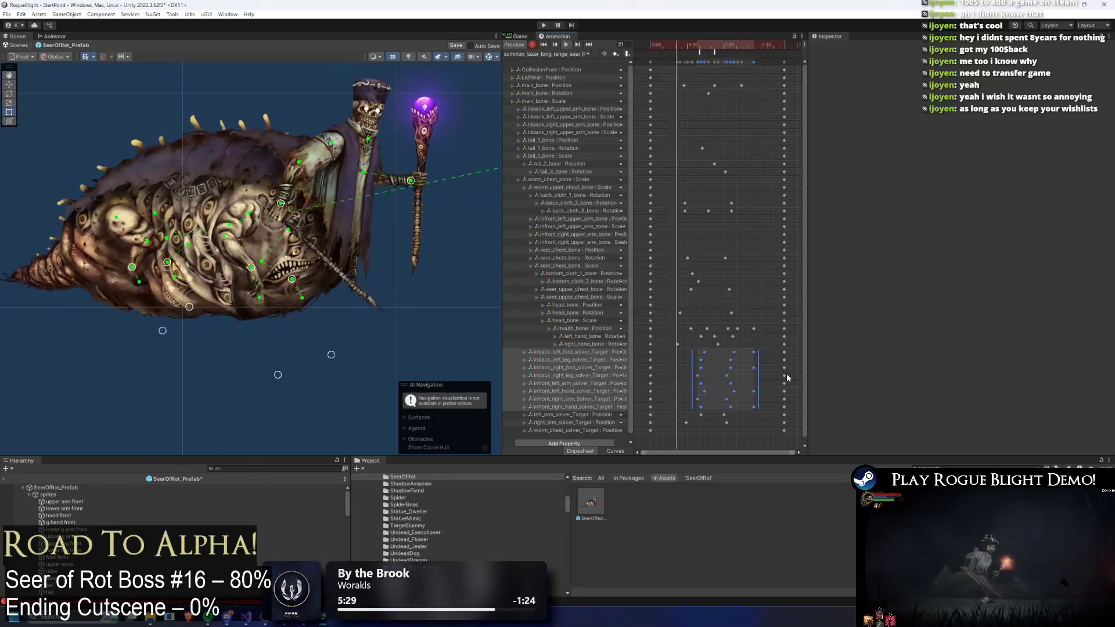
{"action": "mouse_move", "coordinate": [770, 408]}
{"action": "left_mouse_down"}
{"action": "mouse_move", "coordinate": [683, 365]}
{"action": "mouse_move", "coordinate": [688, 341]}
{"action": "left_mouse_up"}
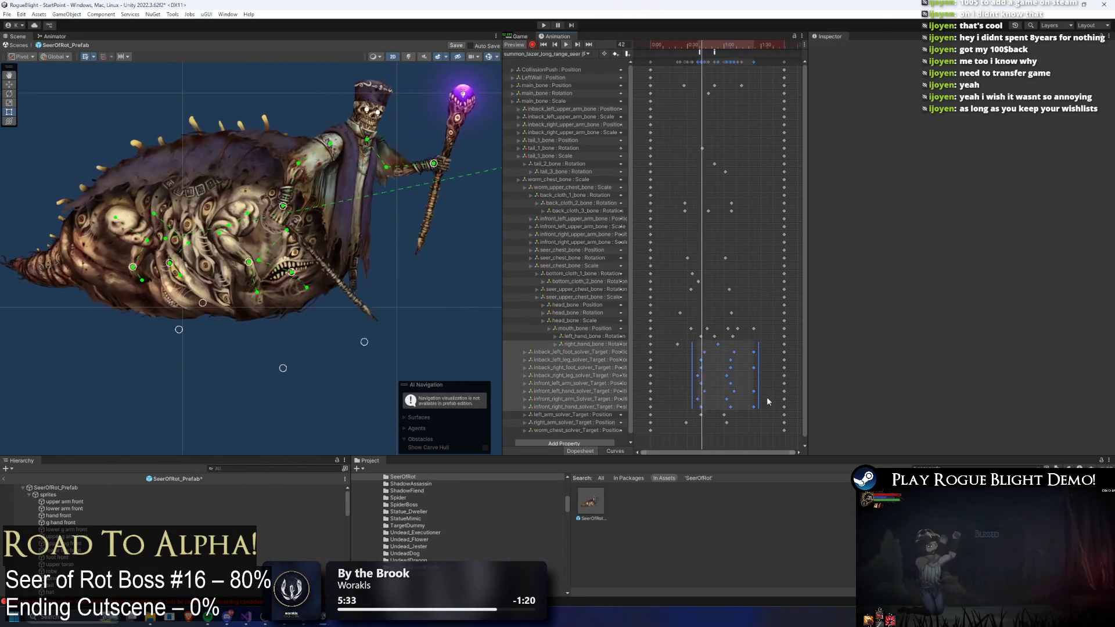
{"action": "mouse_move", "coordinate": [766, 395]}
{"action": "left_mouse_down"}
{"action": "mouse_move", "coordinate": [658, 348]}
{"action": "mouse_move", "coordinate": [747, 400]}
{"action": "mouse_move", "coordinate": [681, 395]}
{"action": "left_mouse_up"}
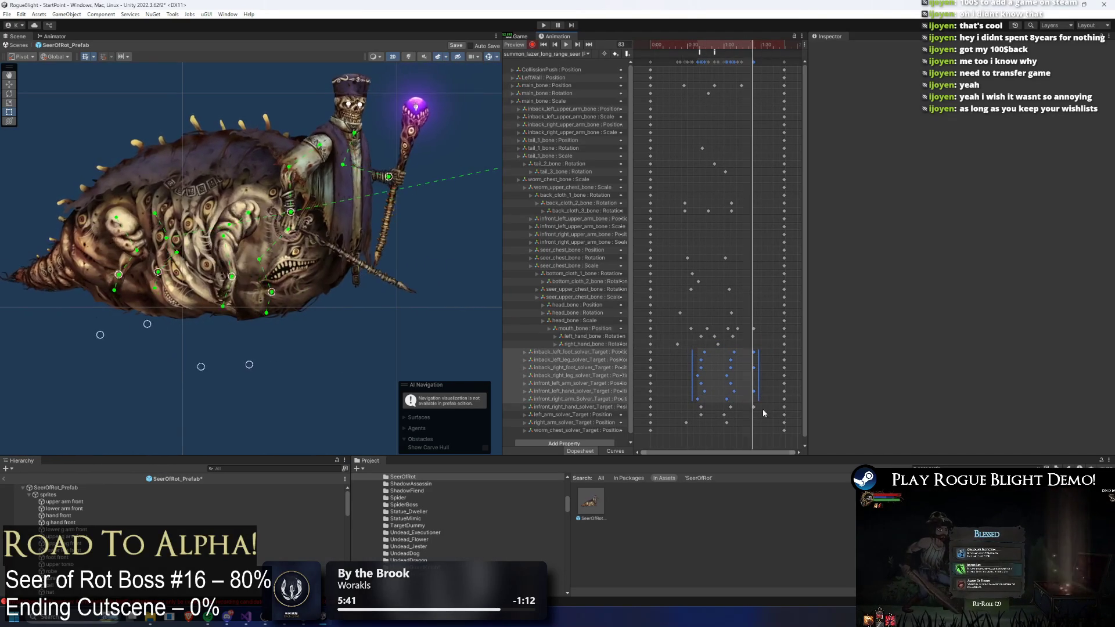
{"action": "key", "text": "Delete"}
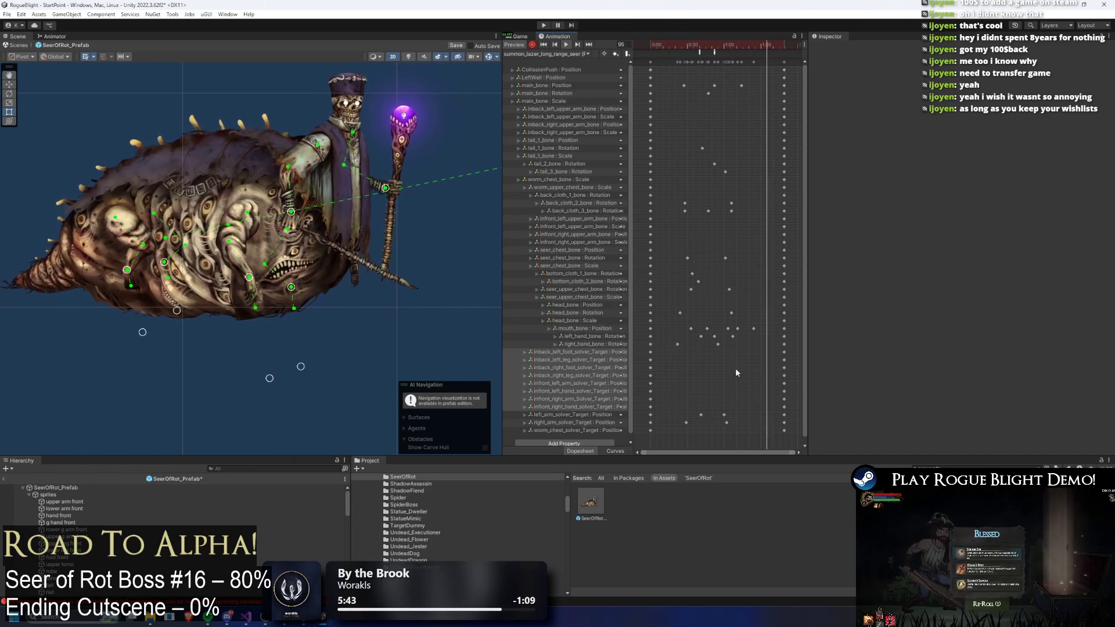
{"action": "left_click", "coordinate": [678, 50]}
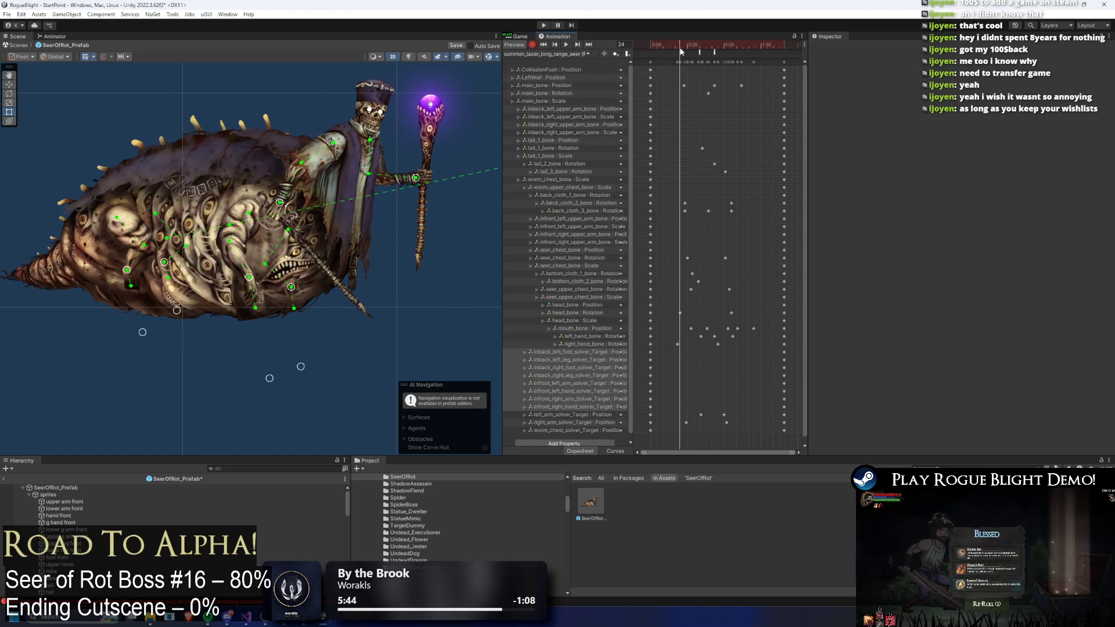
{"action": "key", "text": "ctrl+z"}
{"action": "left_click_drag", "start_coordinate": [679, 51], "coordinate": [680, 58]}
{"action": "key", "text": "space"}
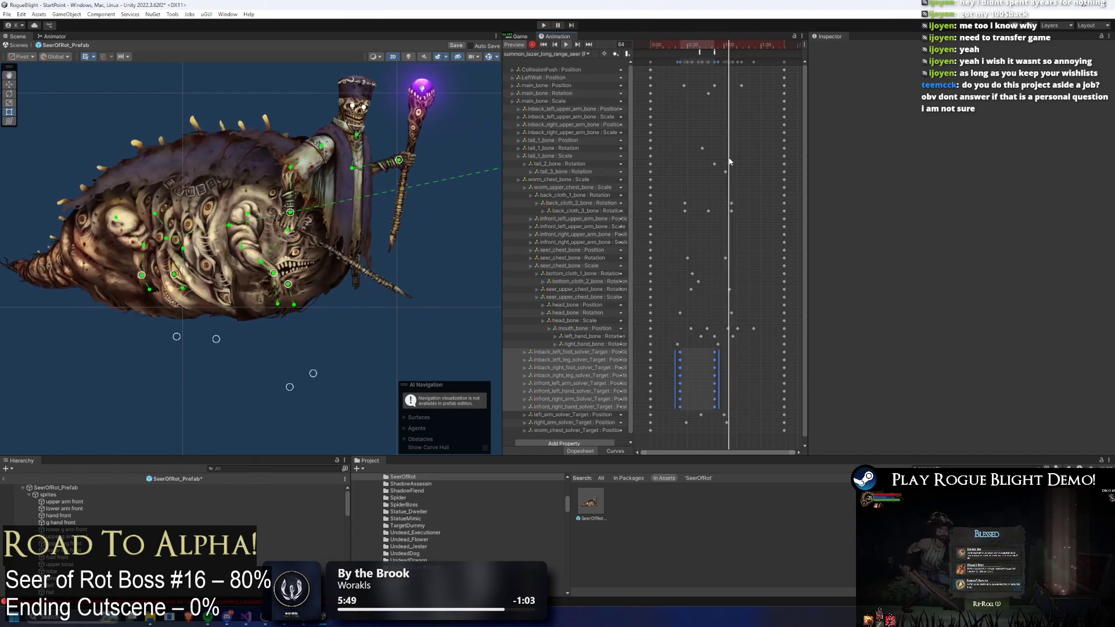
- Drag the six foot and hand solver key rows to retime them across the middle of the clip
{"action": "left_click_drag", "start_coordinate": [720, 366], "coordinate": [730, 368]}
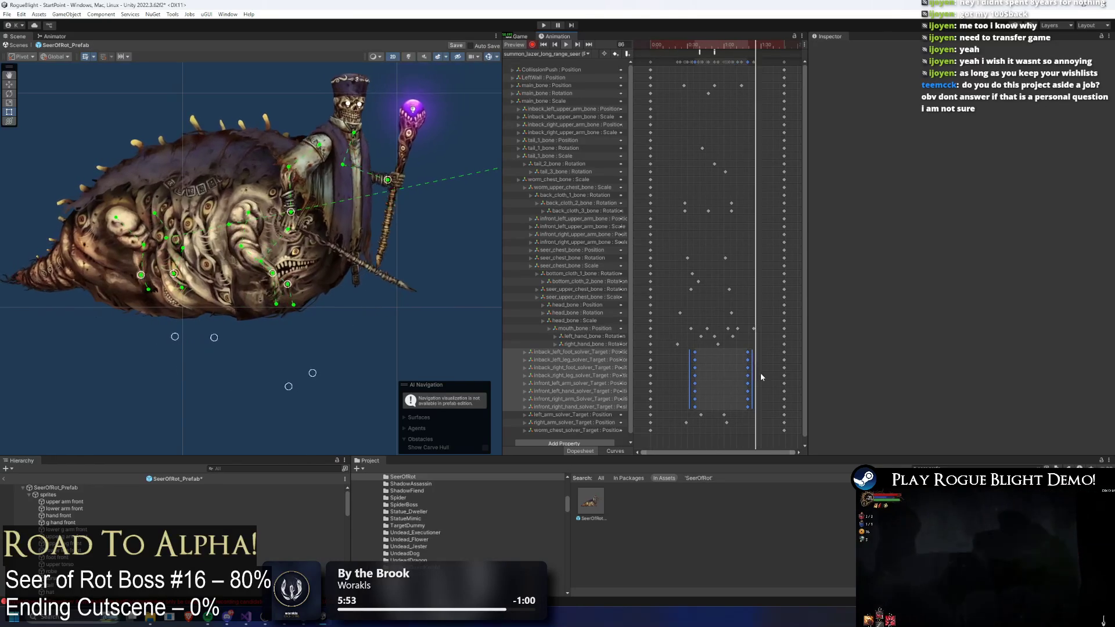
{"action": "mouse_move", "coordinate": [746, 383]}
{"action": "left_mouse_down"}
{"action": "mouse_move", "coordinate": [735, 383]}
{"action": "mouse_move", "coordinate": [755, 363]}
{"action": "mouse_move", "coordinate": [678, 358]}
{"action": "mouse_move", "coordinate": [761, 369]}
{"action": "left_mouse_up"}
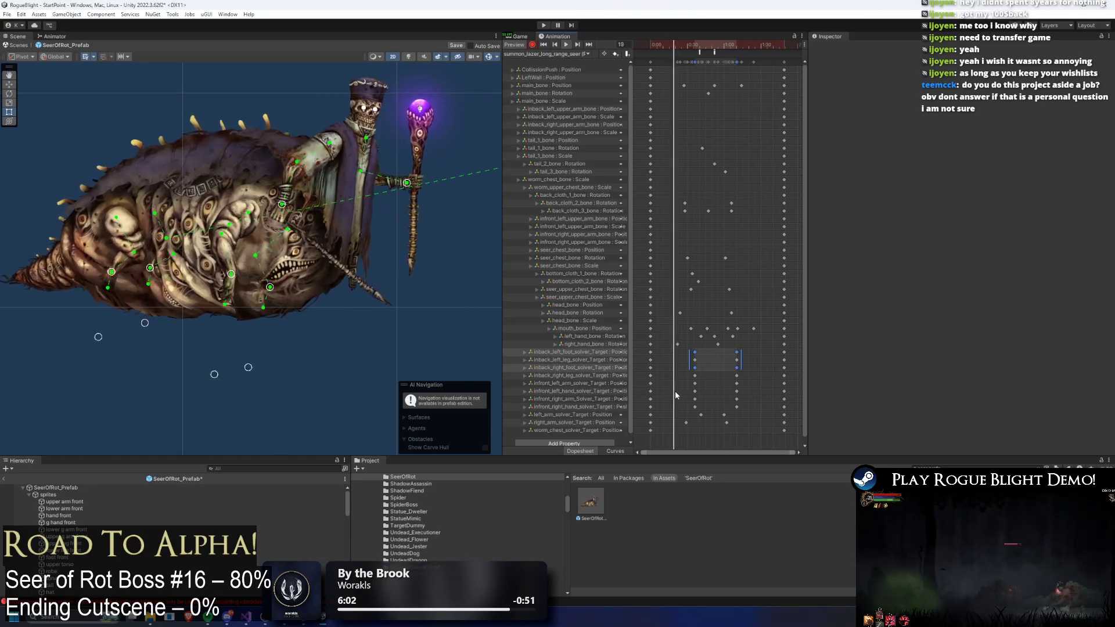
{"action": "left_click_drag", "start_coordinate": [681, 392], "coordinate": [746, 348]}
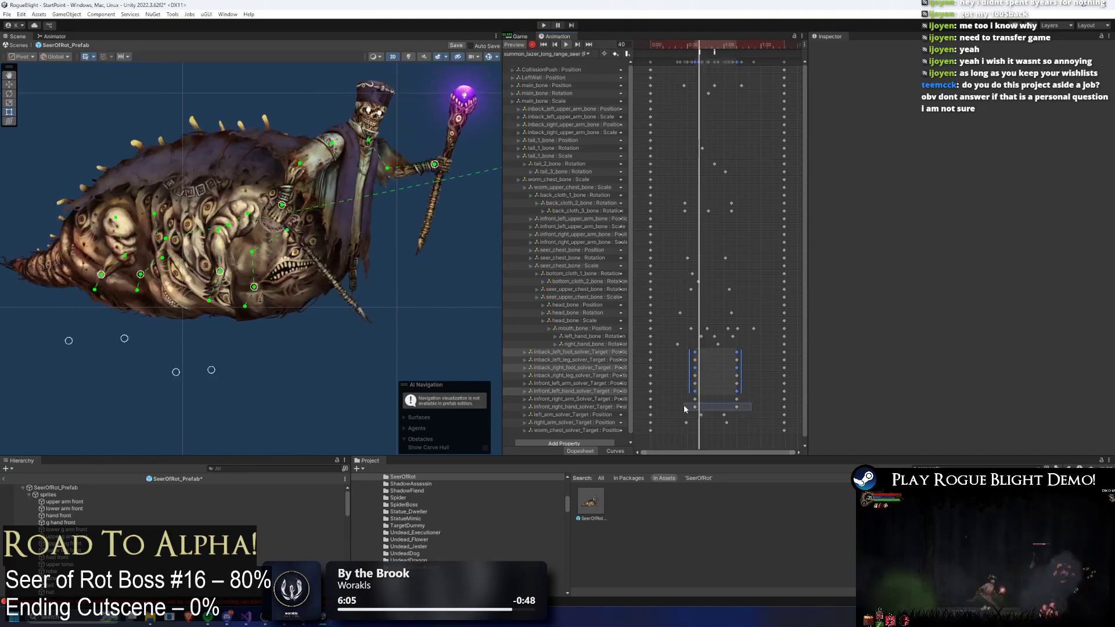
{"action": "left_click_drag", "start_coordinate": [694, 406], "coordinate": [713, 406]}
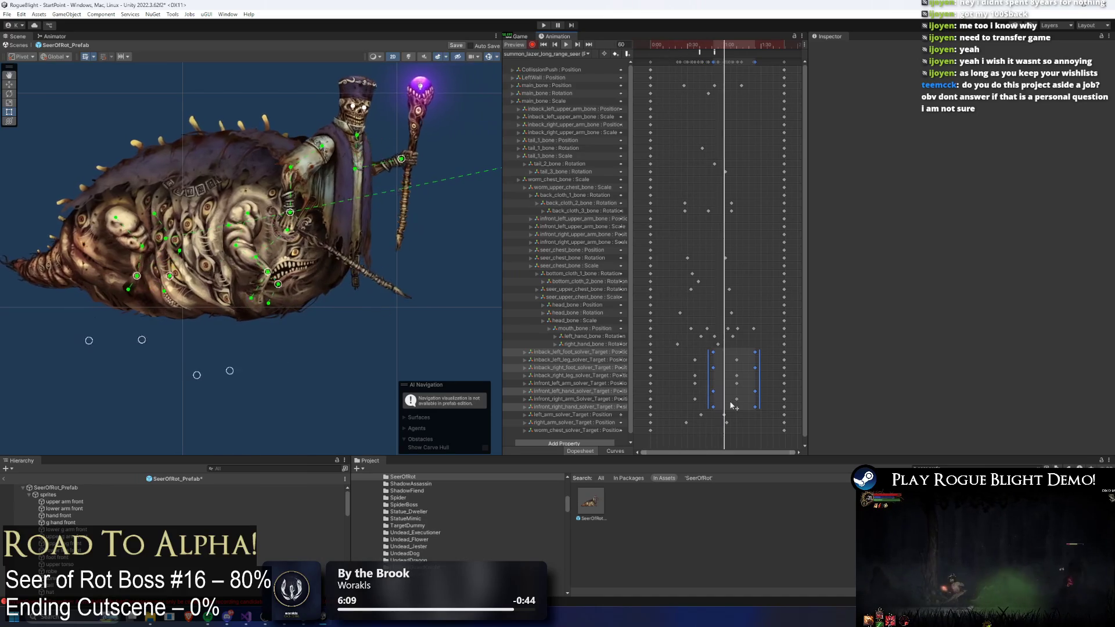
{"action": "mouse_move", "coordinate": [733, 406]}
{"action": "left_mouse_down"}
{"action": "mouse_move", "coordinate": [689, 351]}
{"action": "mouse_move", "coordinate": [724, 372]}
{"action": "left_mouse_up"}
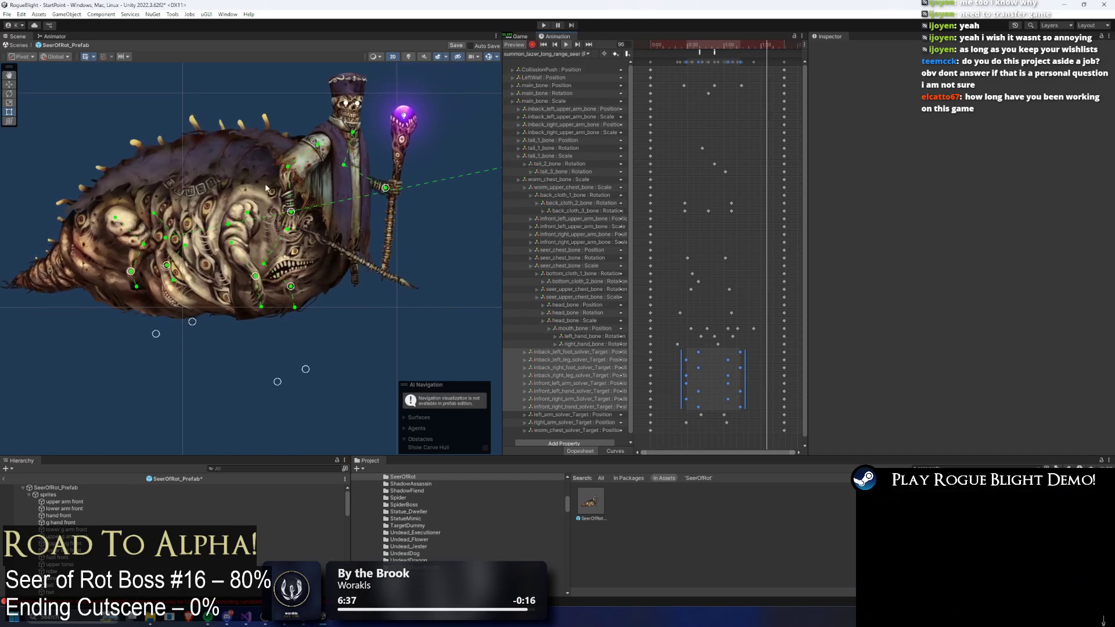
{"action": "left_click", "coordinate": [660, 51]}
- Rotate back_cloth_3_bone around frame 31, check the back_cloth bones, and preview the animation
{"action": "mouse_move", "coordinate": [660, 52]}
{"action": "left_mouse_down"}
{"action": "mouse_move", "coordinate": [688, 49]}
{"action": "mouse_move", "coordinate": [682, 55]}
{"action": "left_mouse_up"}
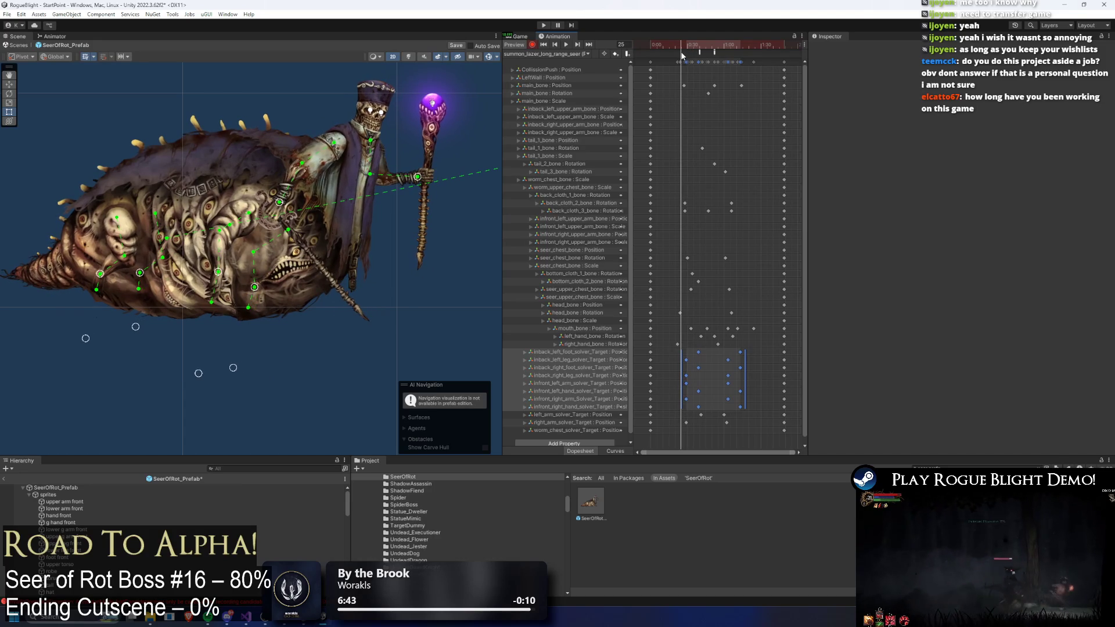
{"action": "left_click_drag", "start_coordinate": [125, 182], "coordinate": [115, 191]}
{"action": "left_click", "coordinate": [114, 192]}
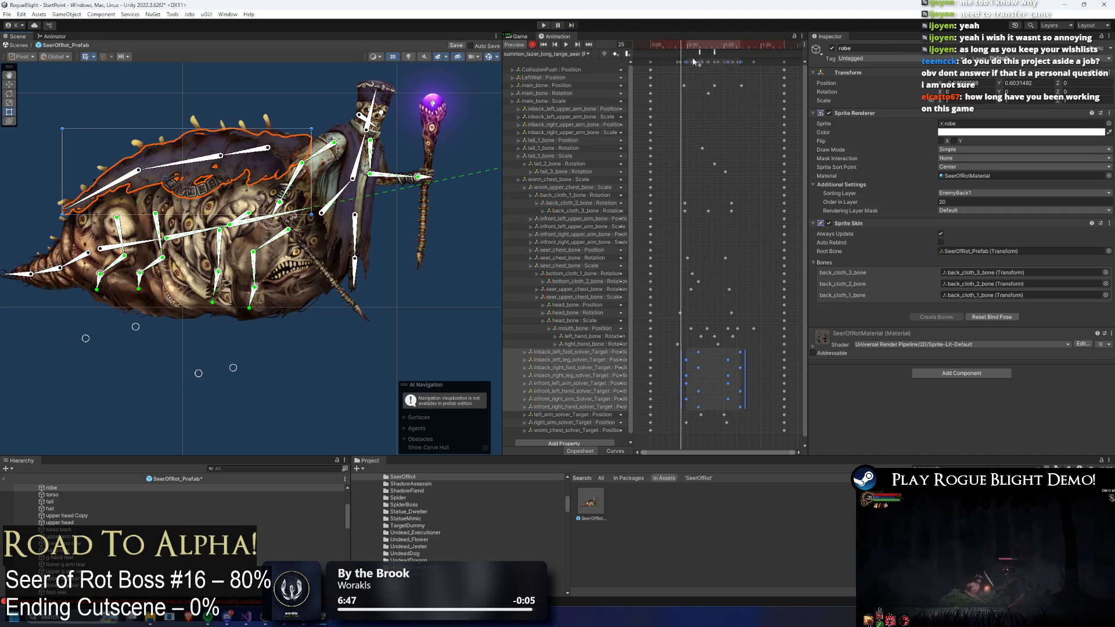
{"action": "mouse_move", "coordinate": [685, 52]}
{"action": "left_mouse_down"}
{"action": "mouse_move", "coordinate": [696, 49]}
{"action": "mouse_move", "coordinate": [684, 50]}
{"action": "left_mouse_up"}
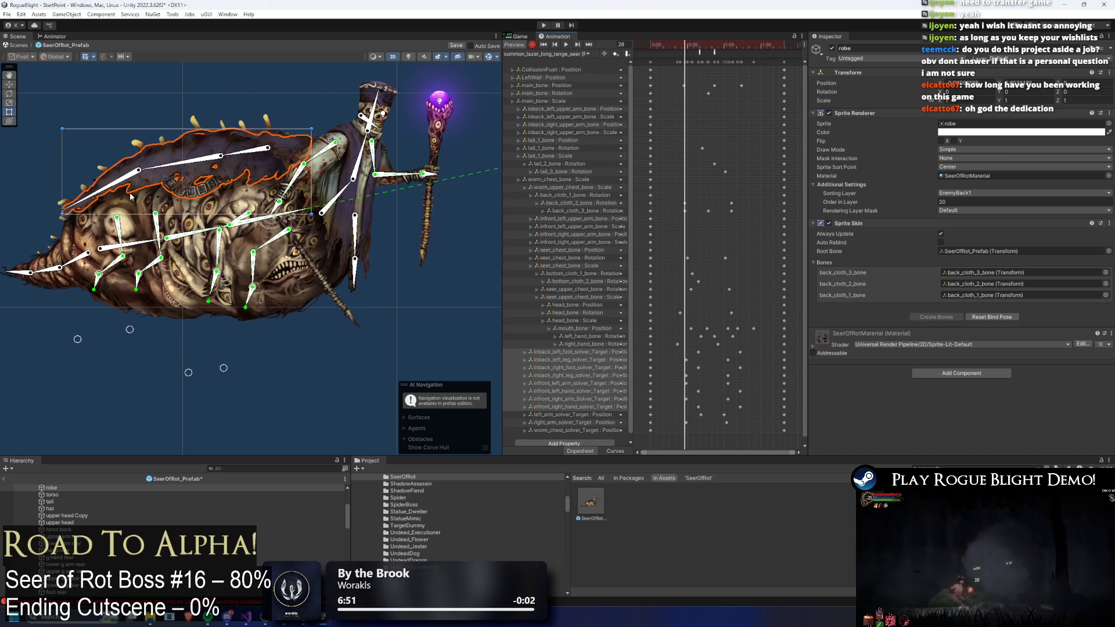
{"action": "left_click", "coordinate": [156, 173]}
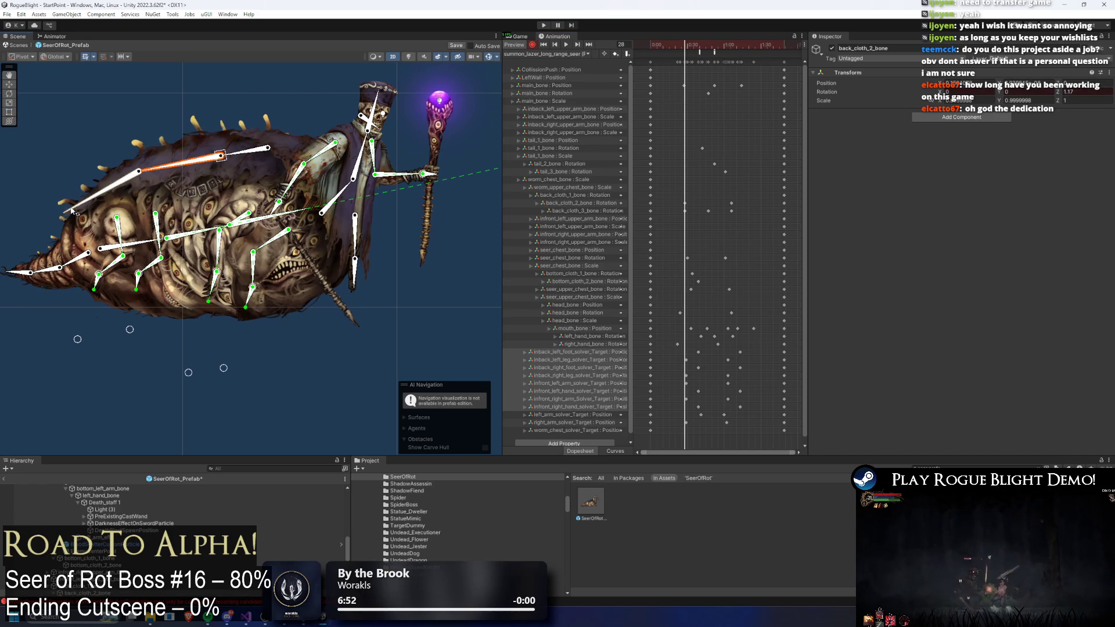
{"action": "left_click", "coordinate": [101, 196]}
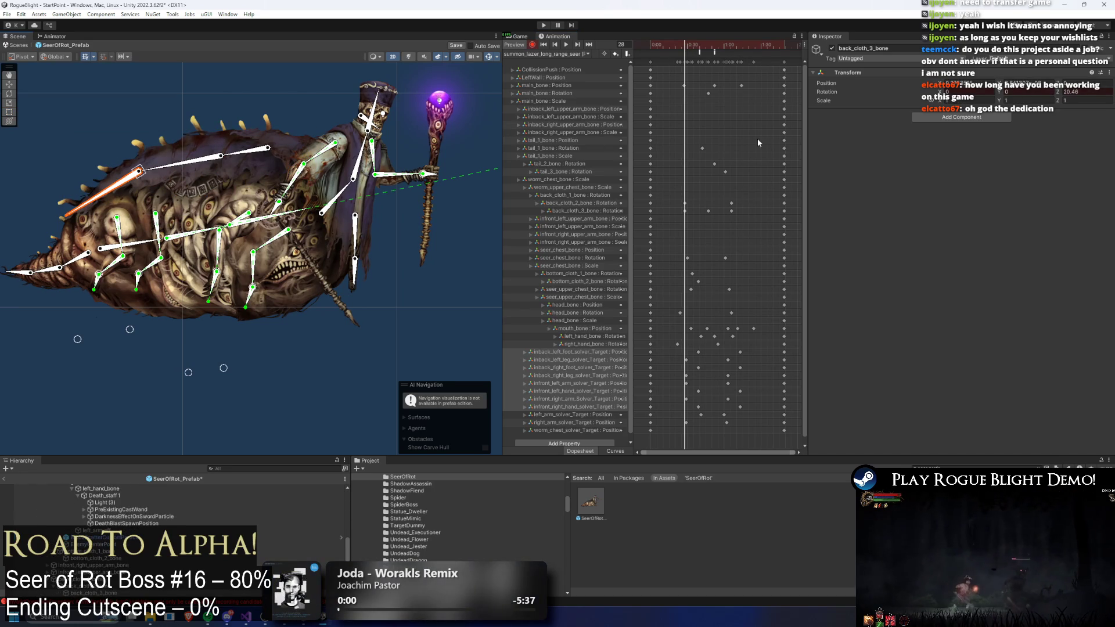
{"action": "key", "text": "space"}
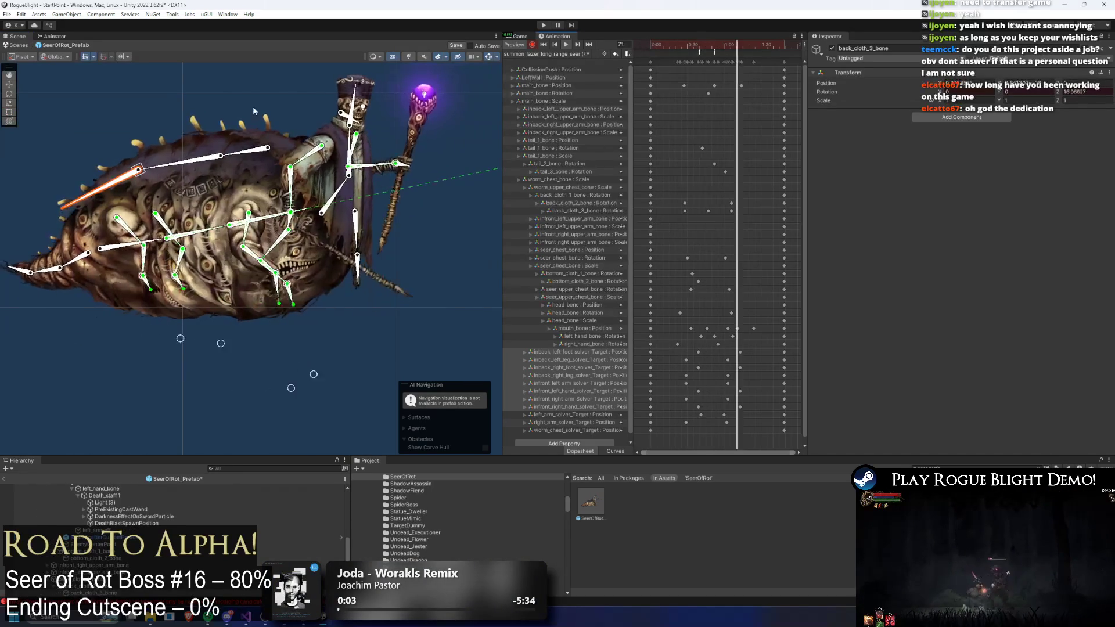
- Clear the selection and scrub the laser clip from frame 28 to frame 92
{"action": "left_click", "coordinate": [239, 99]}
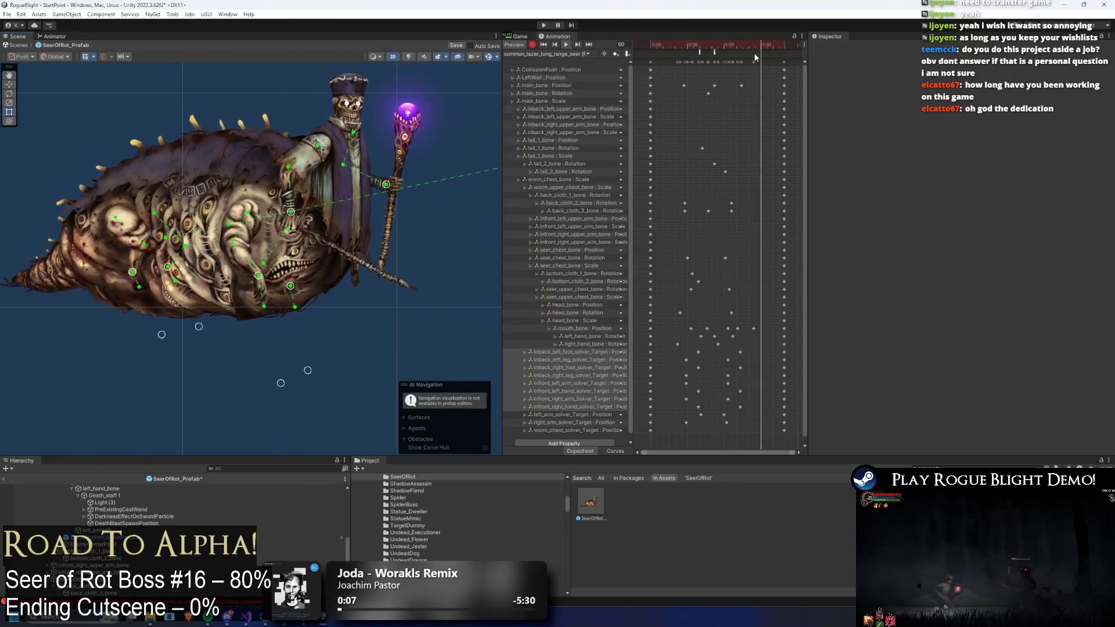
{"action": "left_click", "coordinate": [685, 49]}
{"action": "left_click_drag", "start_coordinate": [684, 49], "coordinate": [764, 51]}
{"action": "scroll", "coordinate": [720, 114], "scroll_direction": "down", "scroll_amount": 3}
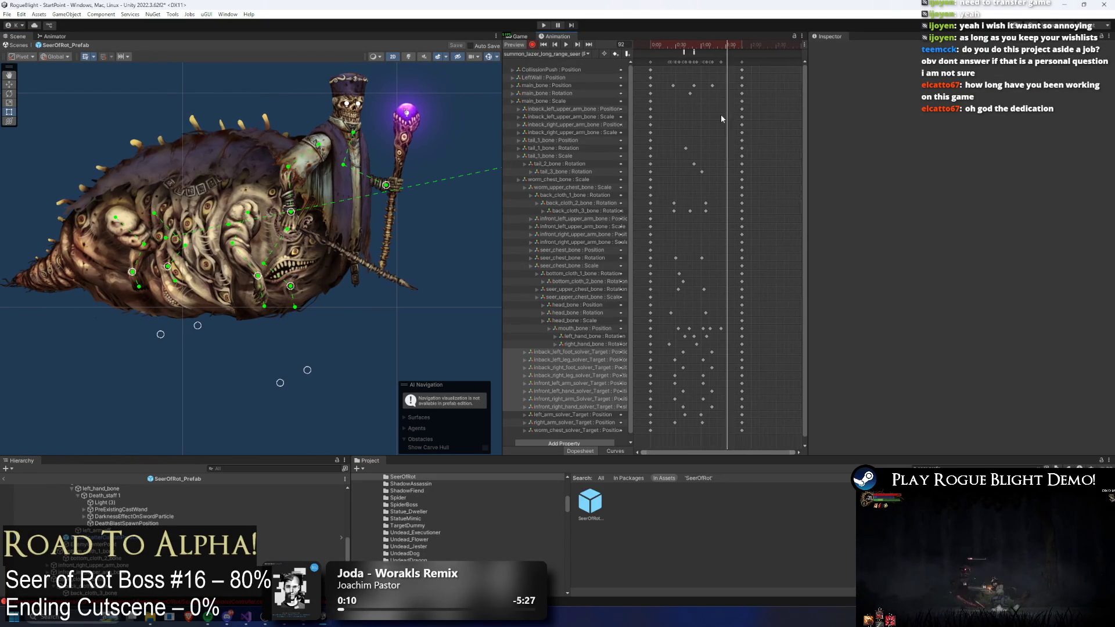
- Select the SeerOfRot_Prefab root and move the current clip's preview to frame 79
{"action": "left_click", "coordinate": [563, 61]}
{"action": "left_click", "coordinate": [578, 54]}
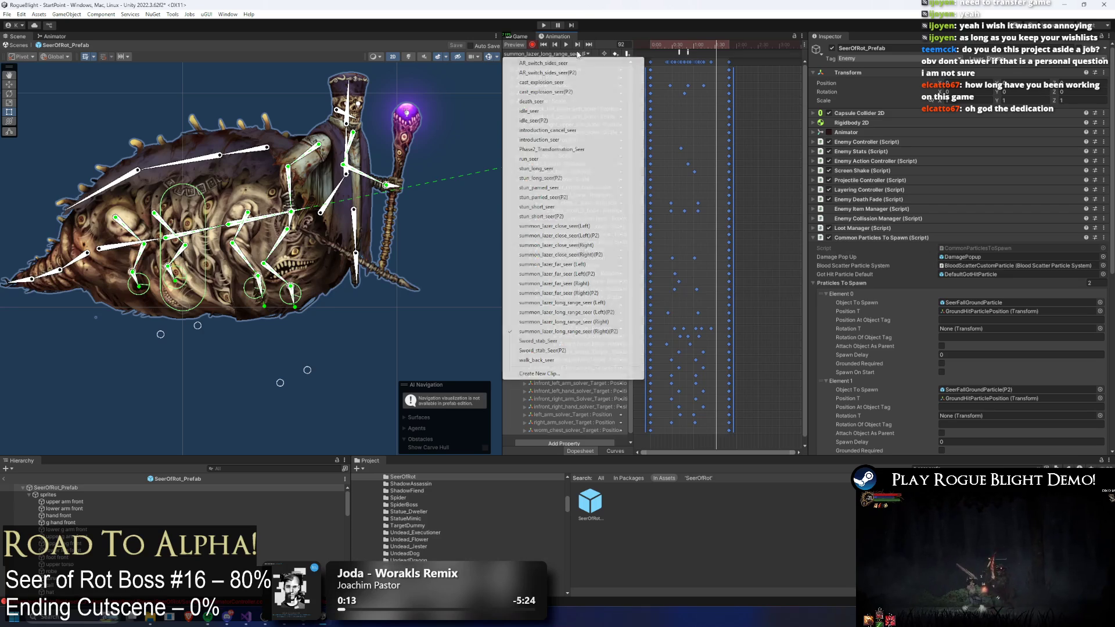
{"action": "left_click", "coordinate": [757, 82]}
{"action": "left_click", "coordinate": [709, 47]}
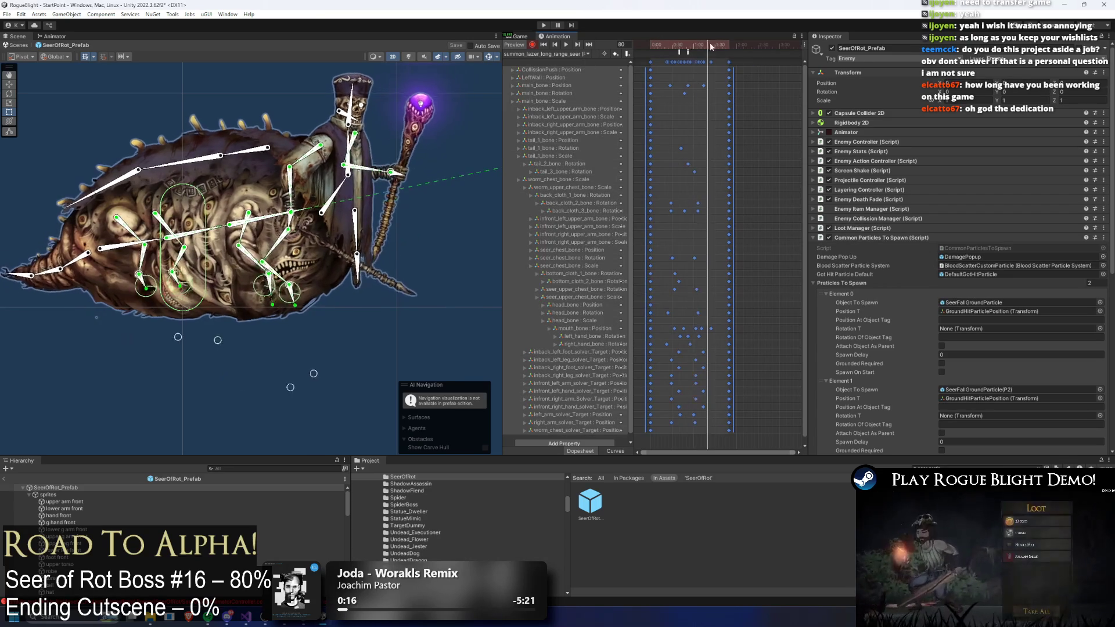
{"action": "left_click_drag", "start_coordinate": [657, 47], "coordinate": [706, 46]}
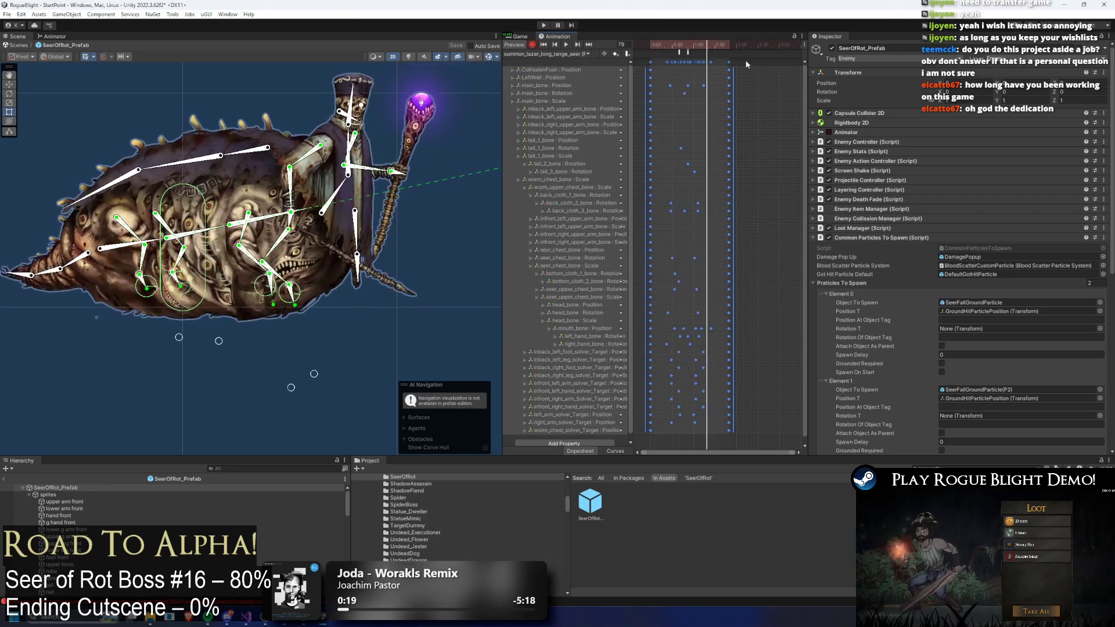
- Switch to summon_lazer_long_range_seer (Left)(P2), play it, then scrub it forward
{"action": "left_click", "coordinate": [559, 52]}
{"action": "left_click", "coordinate": [575, 313]}
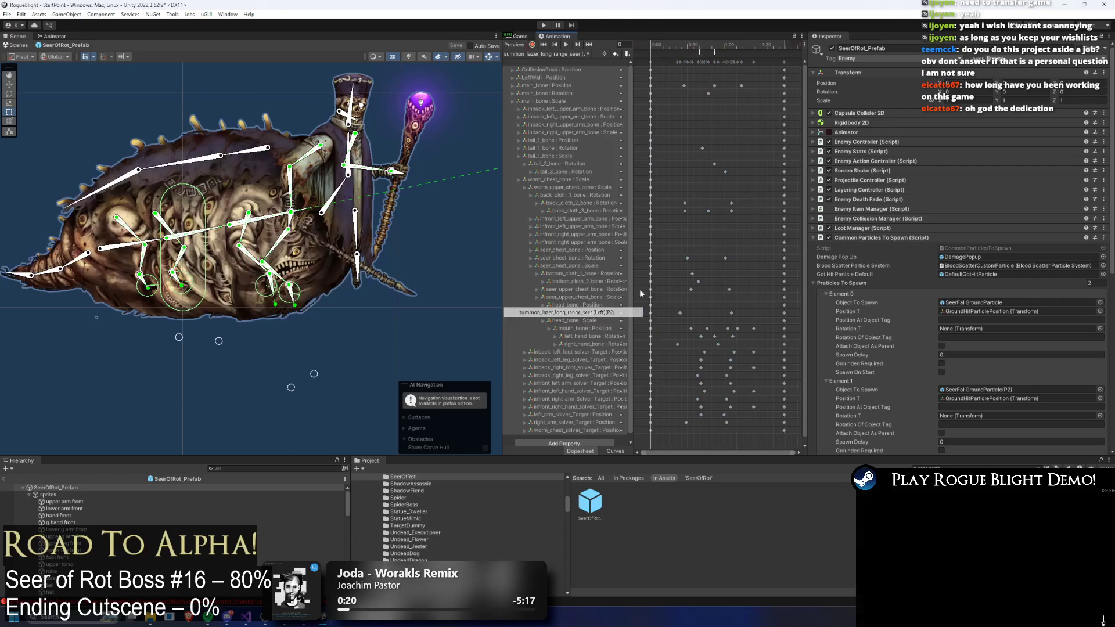
{"action": "key", "text": "space"}
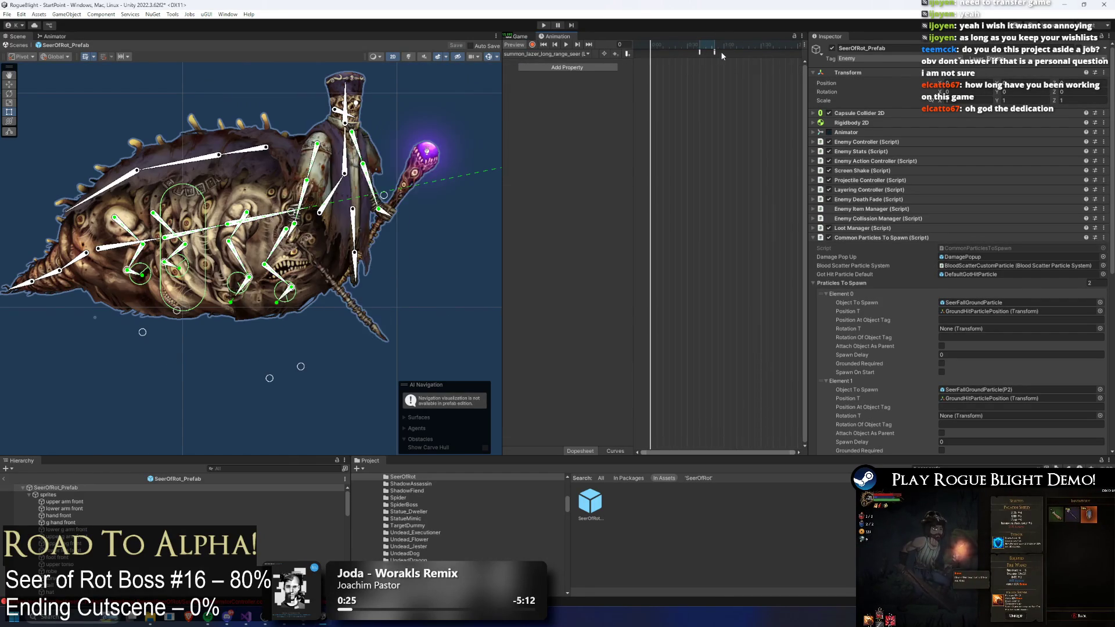
{"action": "left_click", "coordinate": [646, 47]}
{"action": "mouse_move", "coordinate": [649, 48]}
{"action": "left_mouse_down"}
{"action": "mouse_move", "coordinate": [679, 48]}
{"action": "mouse_move", "coordinate": [682, 68]}
{"action": "mouse_move", "coordinate": [713, 47]}
{"action": "mouse_move", "coordinate": [779, 68]}
{"action": "left_mouse_up"}
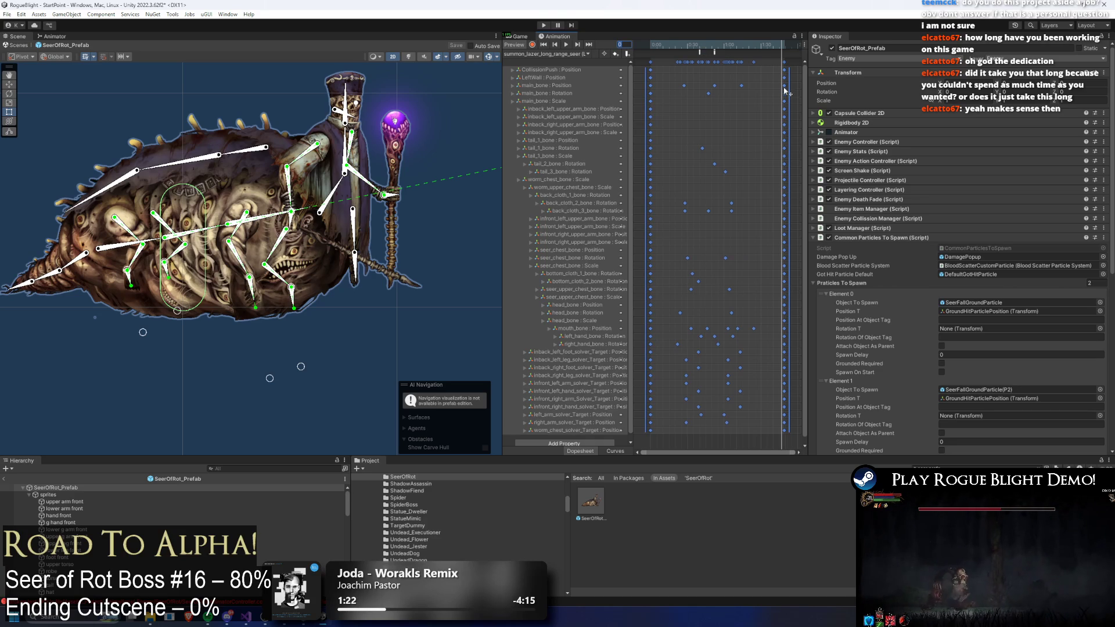
- Deselect all keyframes, leave the clip unchanged, and enter Play mode to test the boss
{"action": "left_click", "coordinate": [795, 79]}
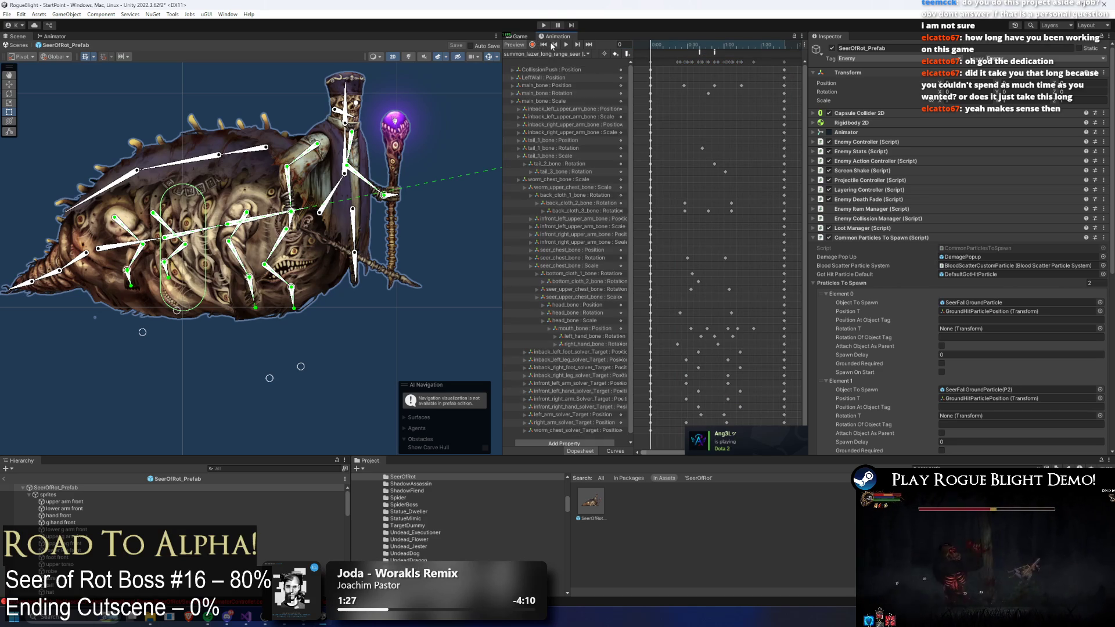
{"action": "left_click", "coordinate": [541, 54]}
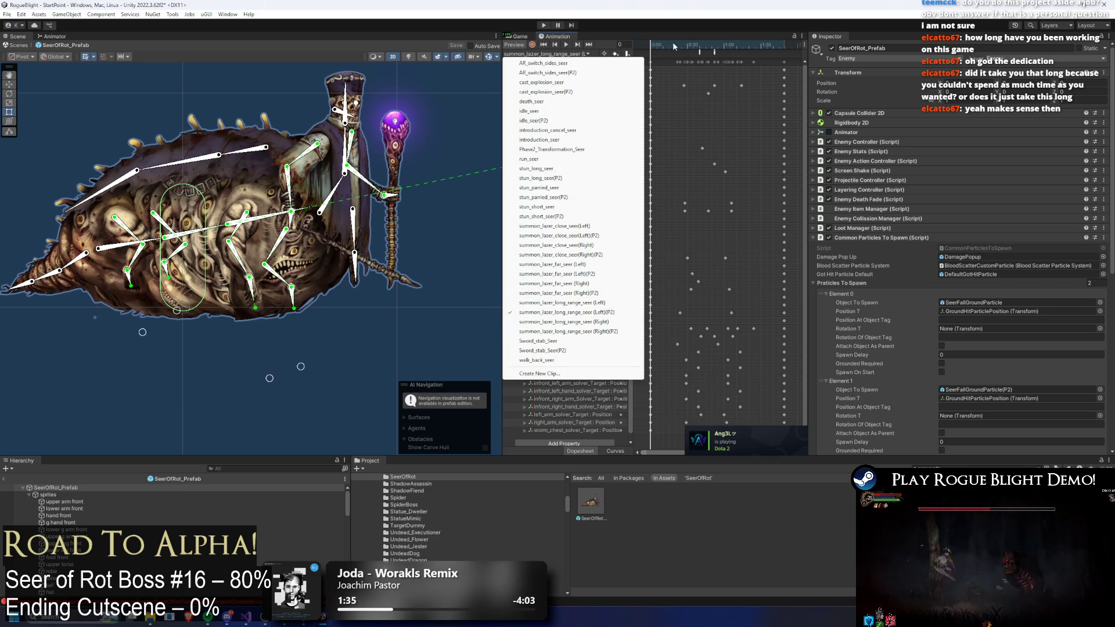
{"action": "left_click", "coordinate": [563, 35]}
{"action": "left_click", "coordinate": [541, 26]}
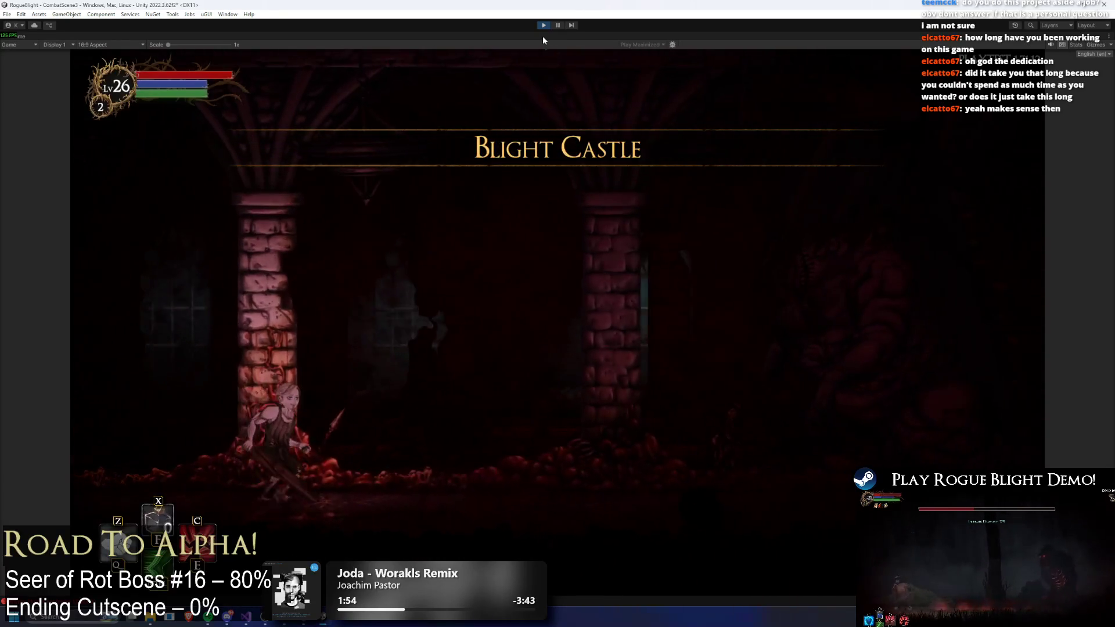
- Fight the Seer of Rot, toggling F1 health cheats, then pause and exit Play mode
{"action": "left_click", "coordinate": [710, 419]}
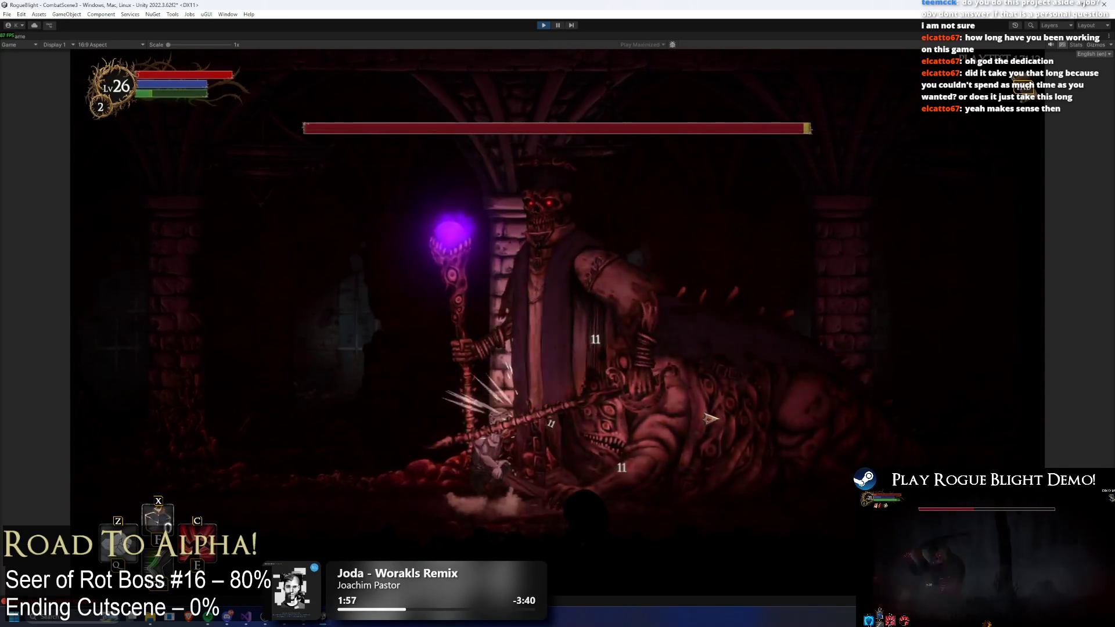
{"action": "left_click", "coordinate": [708, 455]}
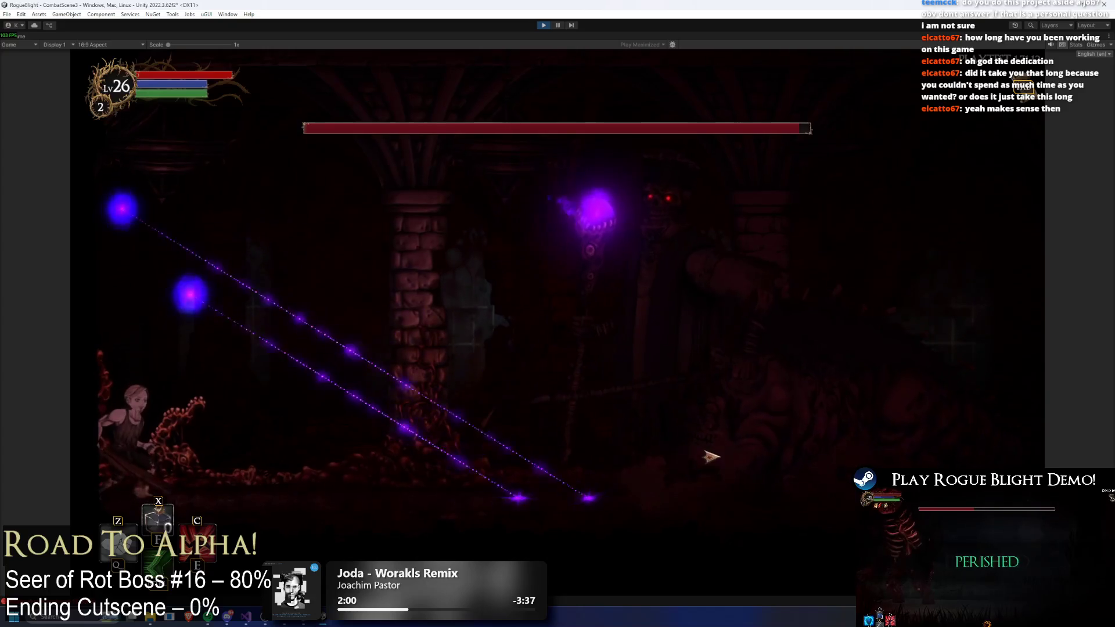
{"action": "key", "text": "F1"}
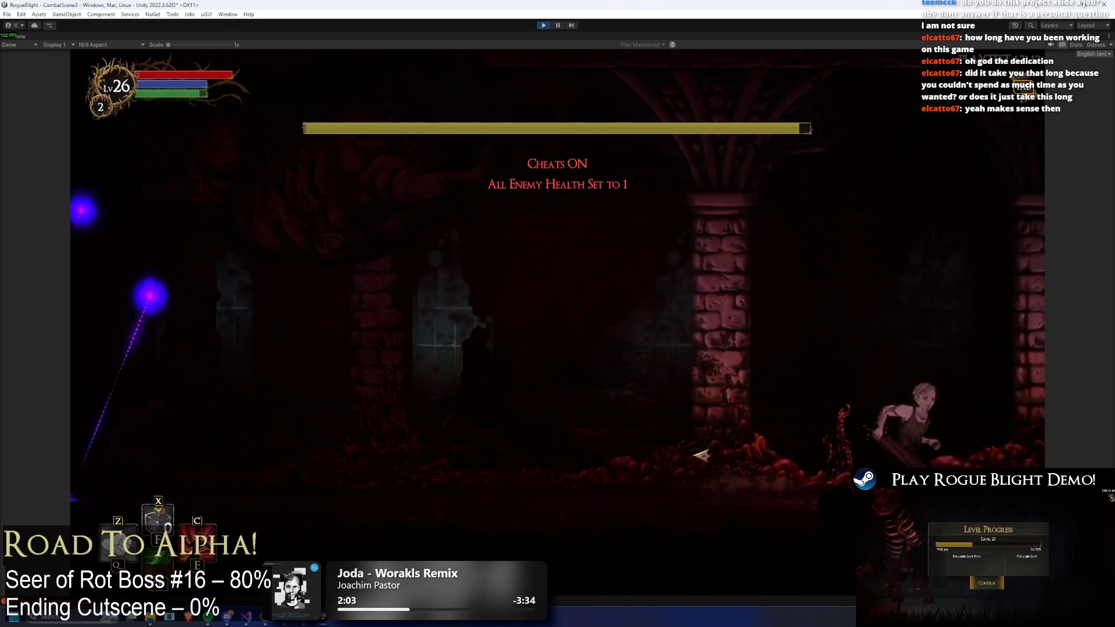
{"action": "key", "text": "Left"}
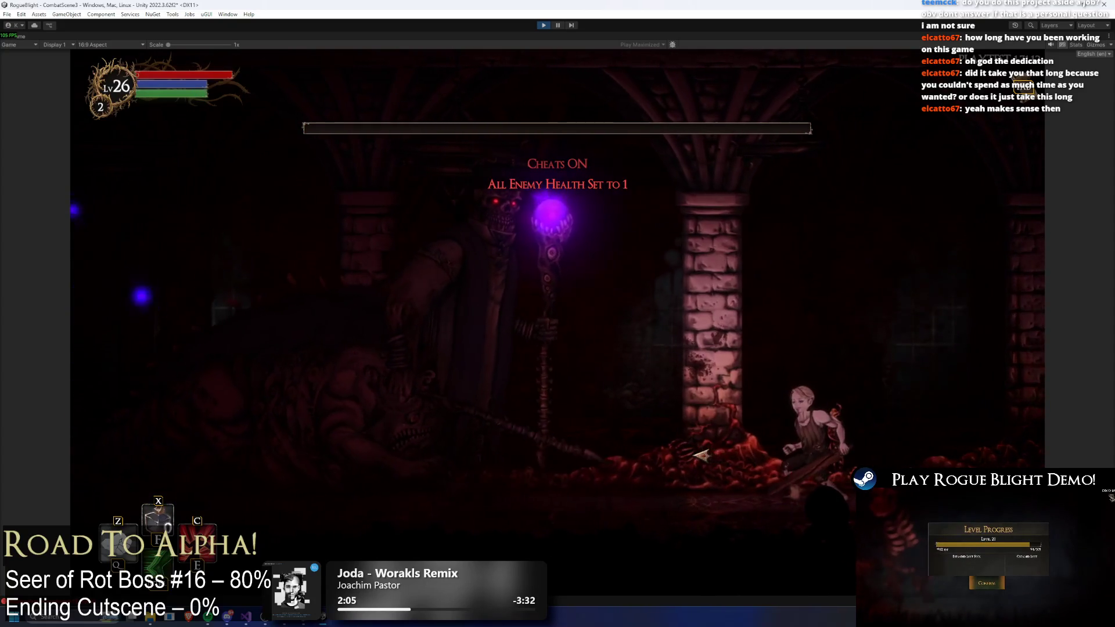
{"action": "key", "text": "F1"}
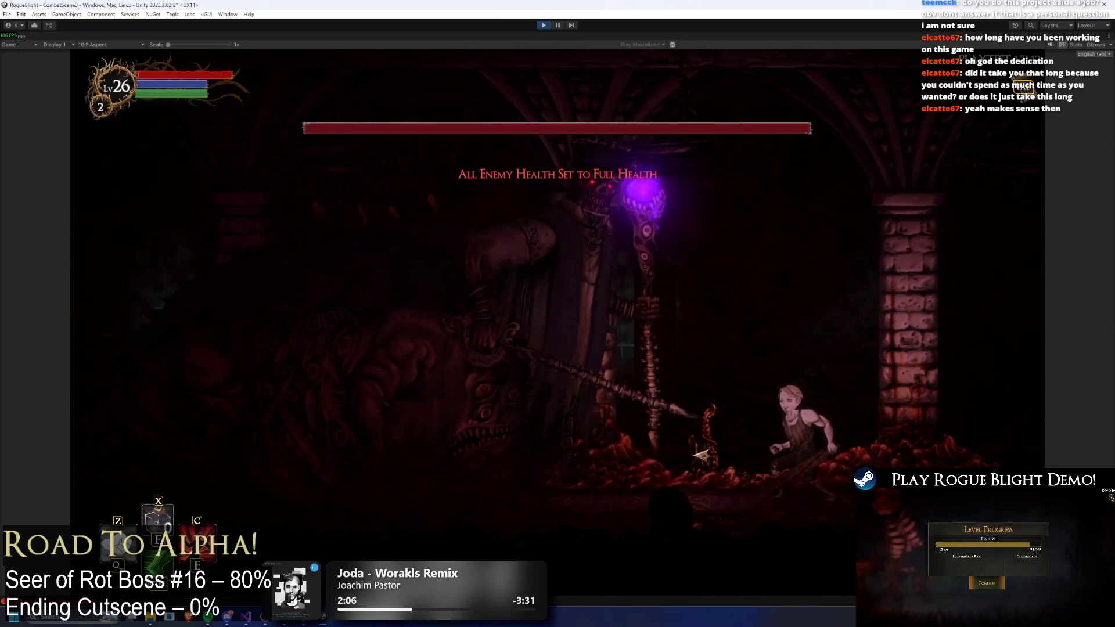
{"action": "key", "text": "Right"}
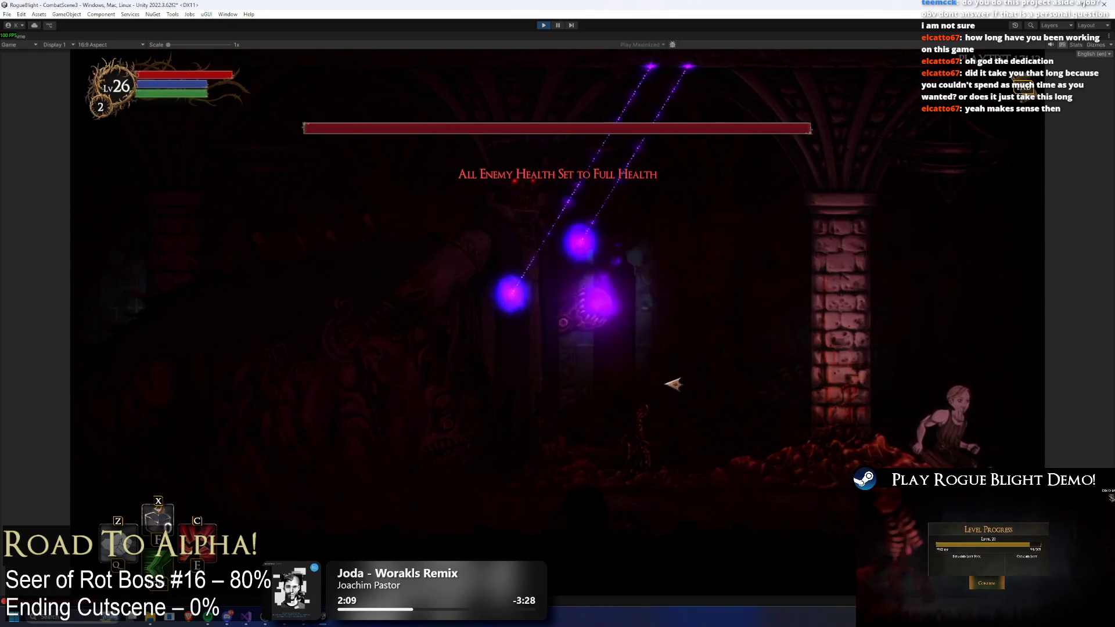
{"action": "key", "text": "Left"}
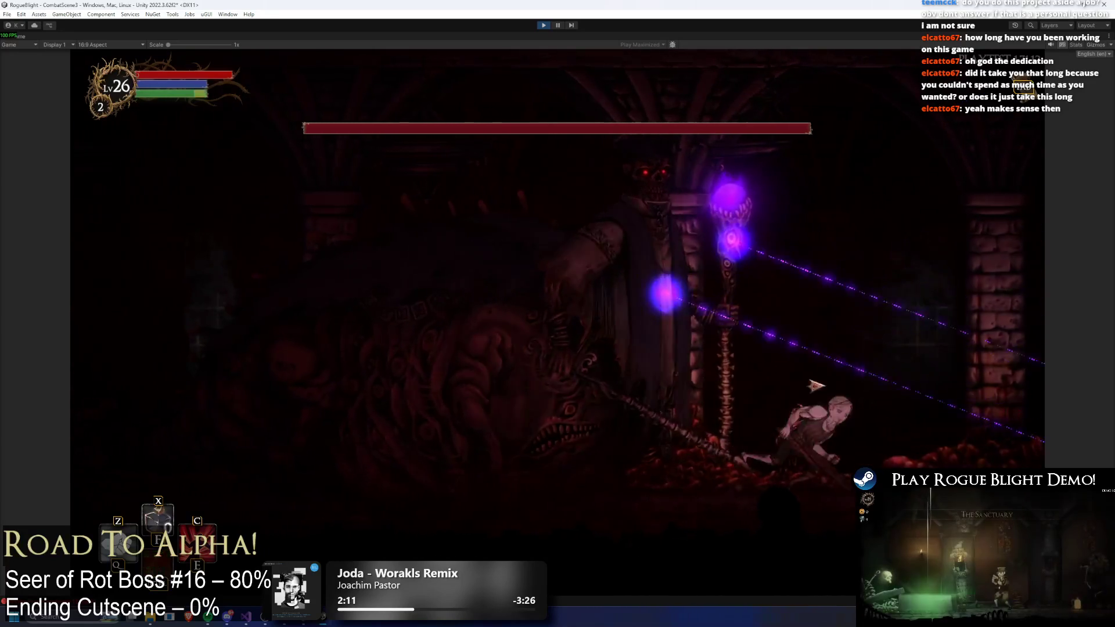
{"action": "key", "text": "Escape"}
{"action": "left_click", "coordinate": [545, 26]}
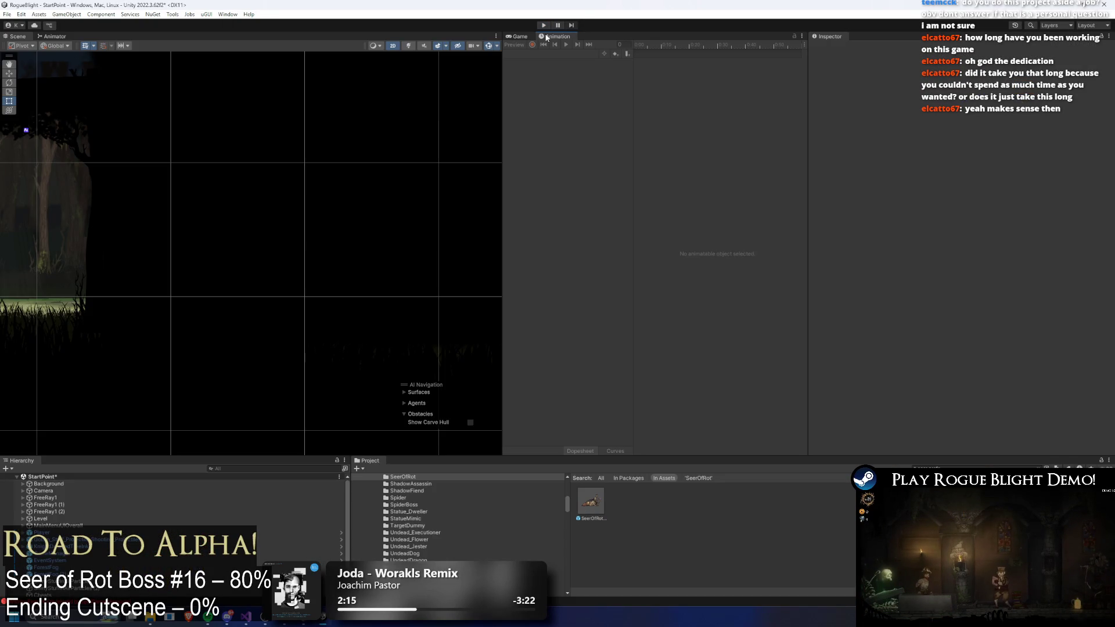
- Open the Animator graph and inspect the LR Summon lazer (Left)/(Right) states and Any State transition
{"action": "left_click", "coordinate": [53, 36]}
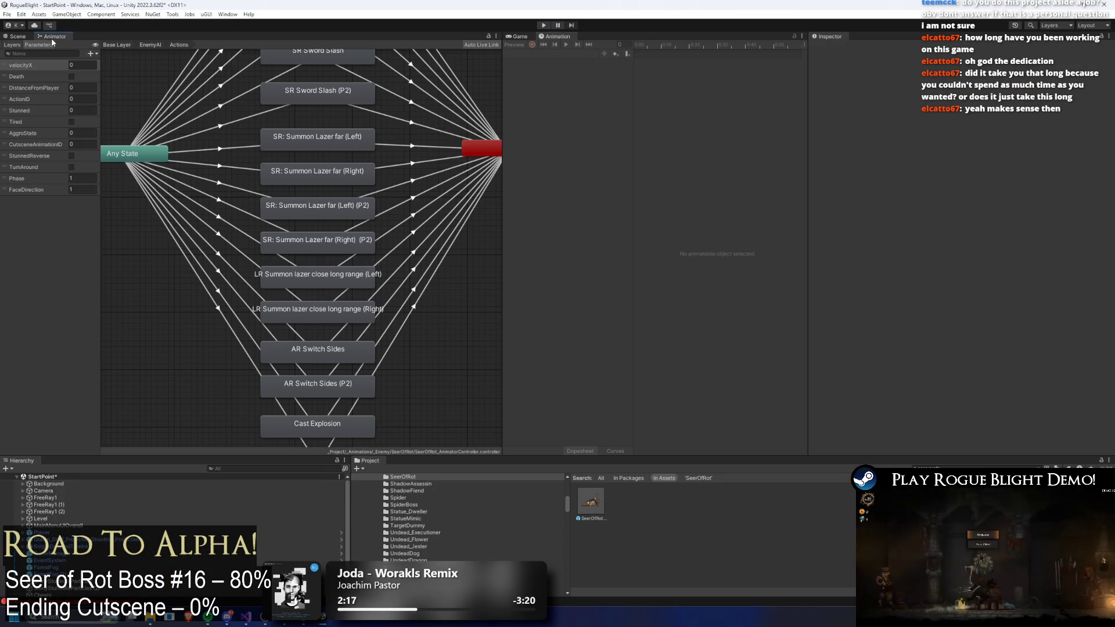
{"action": "scroll", "coordinate": [308, 184], "scroll_direction": "down", "scroll_amount": 3}
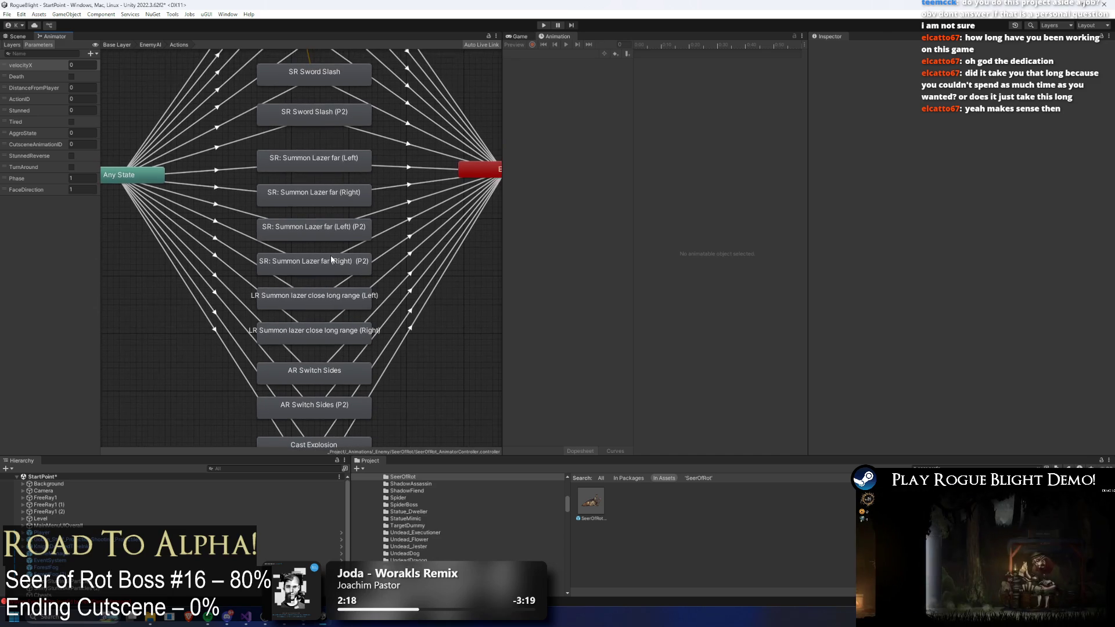
{"action": "scroll", "coordinate": [334, 203], "scroll_direction": "down", "scroll_amount": 1}
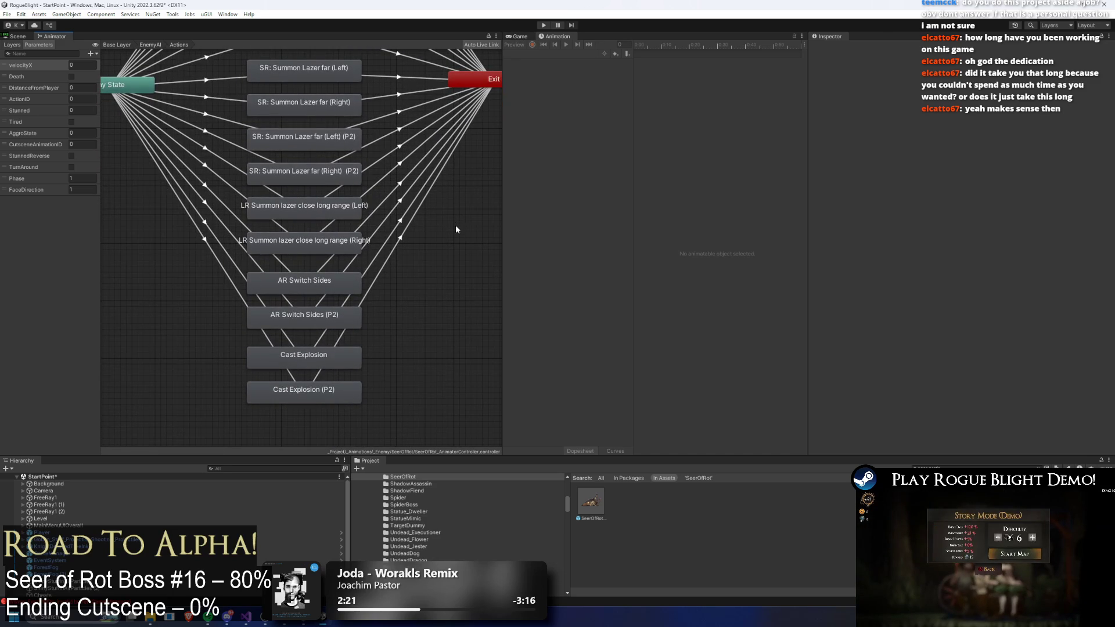
{"action": "left_click", "coordinate": [319, 214]}
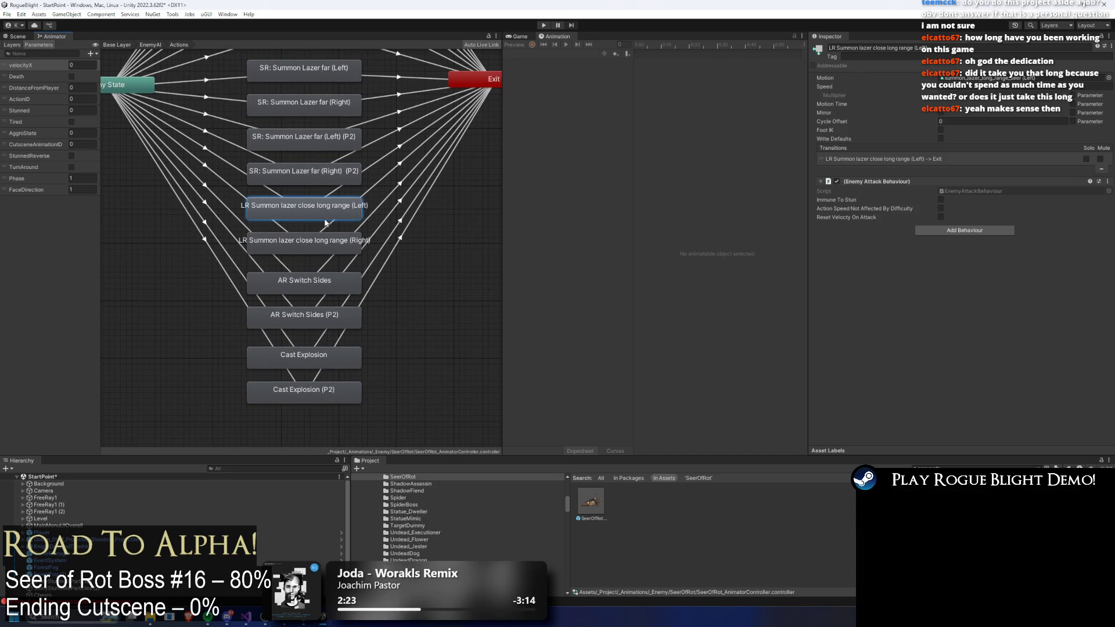
{"action": "left_click", "coordinate": [318, 245]}
{"action": "left_click", "coordinate": [313, 214]}
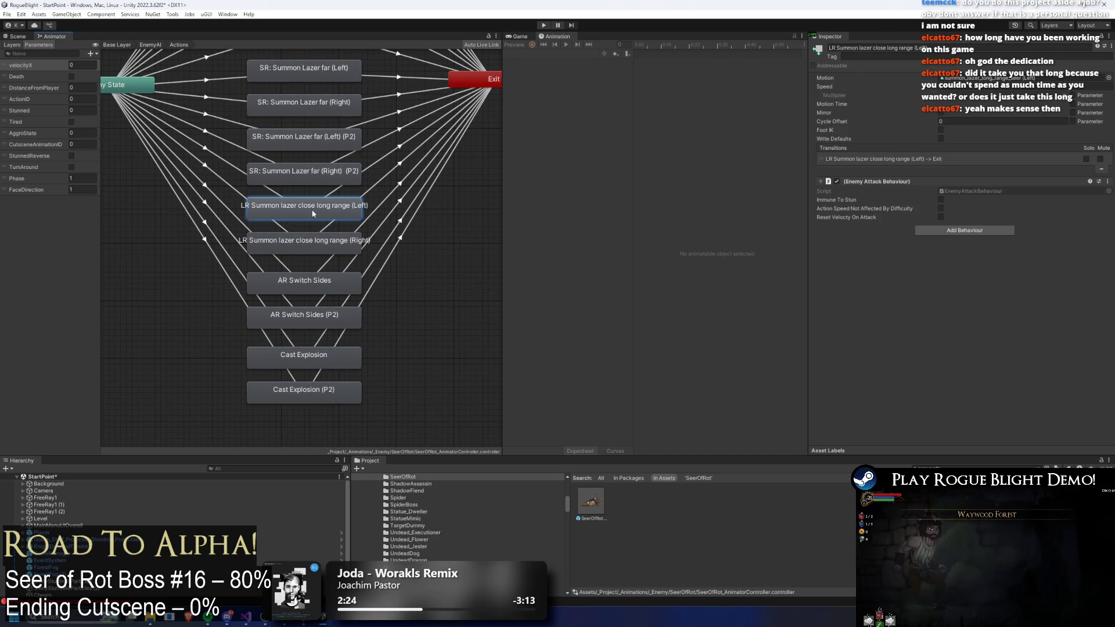
{"action": "left_click", "coordinate": [243, 175]}
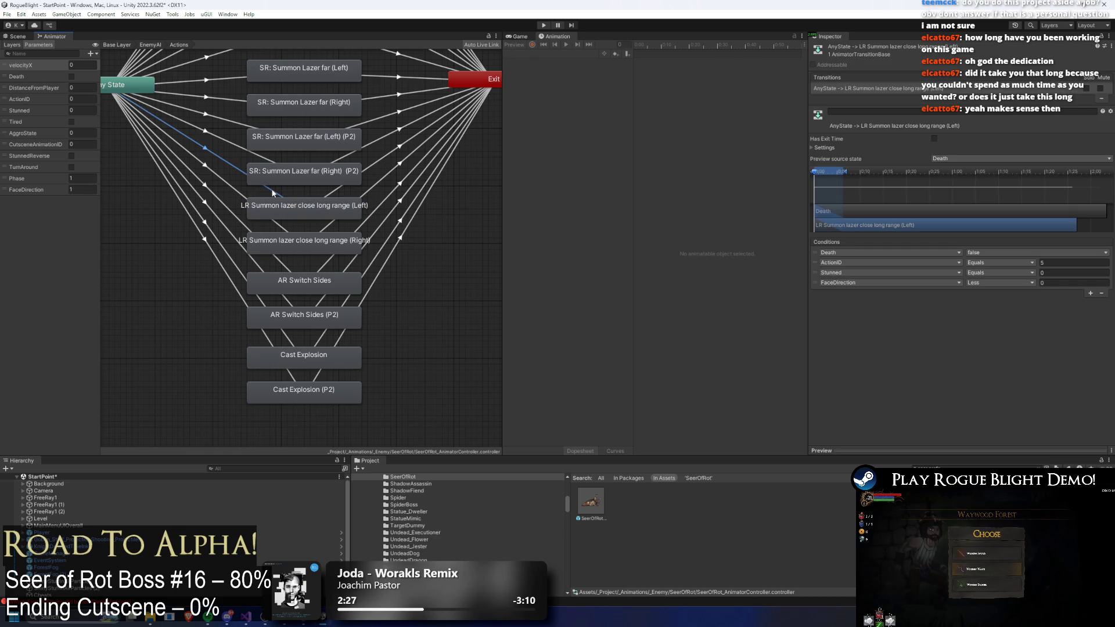
{"action": "scroll", "coordinate": [207, 152], "scroll_direction": "down", "scroll_amount": 3}
- Move Any State, Exit, the bottom four states and both LR Summon lazer states lower
{"action": "left_click_drag", "start_coordinate": [207, 152], "coordinate": [200, 221]}
{"action": "left_click_drag", "start_coordinate": [406, 146], "coordinate": [412, 224]}
{"action": "left_click_drag", "start_coordinate": [315, 326], "coordinate": [274, 247]}
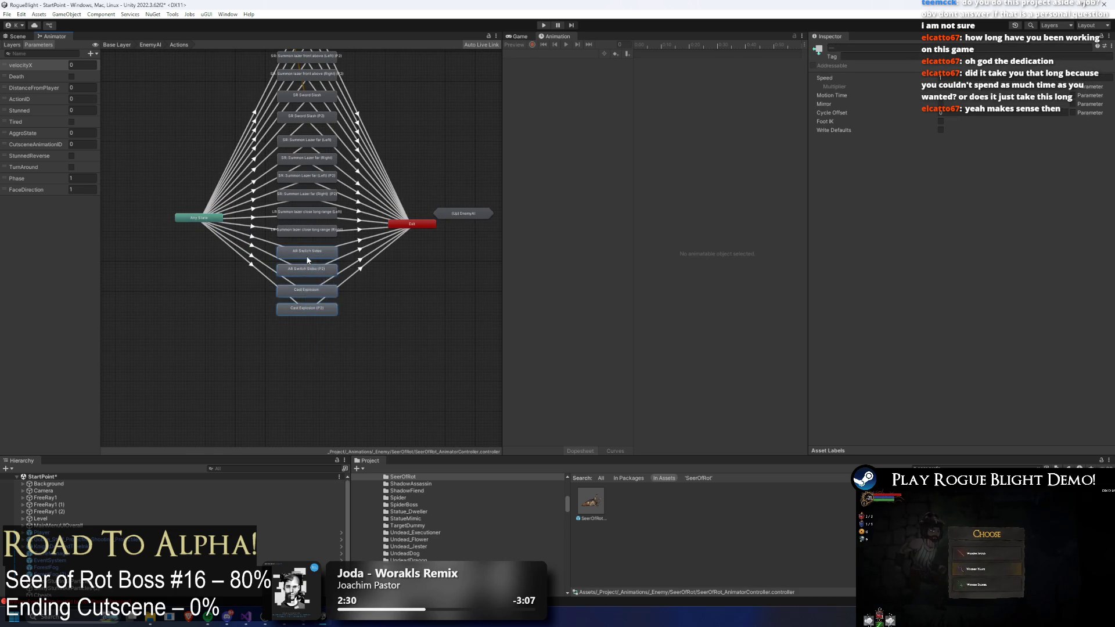
{"action": "left_click_drag", "start_coordinate": [306, 291], "coordinate": [304, 350]}
{"action": "left_click_drag", "start_coordinate": [357, 201], "coordinate": [293, 264]}
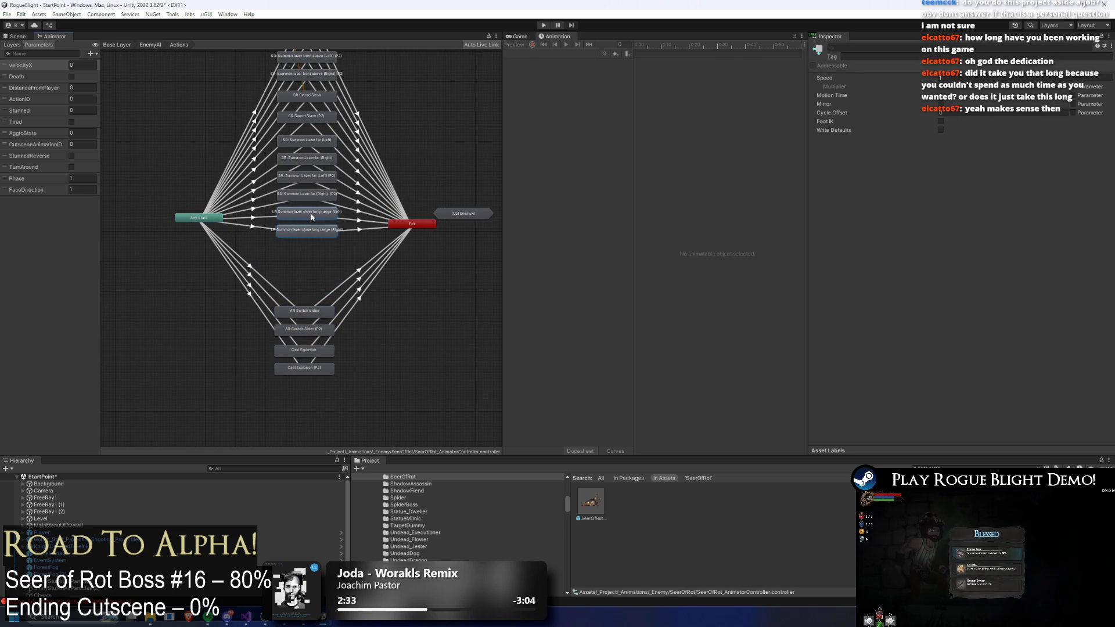
{"action": "left_click_drag", "start_coordinate": [307, 212], "coordinate": [307, 230]}
{"action": "left_click_drag", "start_coordinate": [419, 226], "coordinate": [412, 245]}
{"action": "mouse_move", "coordinate": [211, 219]}
{"action": "left_mouse_down"}
{"action": "mouse_move", "coordinate": [222, 242]}
{"action": "mouse_move", "coordinate": [423, 263]}
{"action": "left_mouse_up"}
- Place the two LR Summon states into the main cluster and nudge AR Switch Sides and Cast Explosion up
{"action": "left_click_drag", "start_coordinate": [306, 239], "coordinate": [282, 212]}
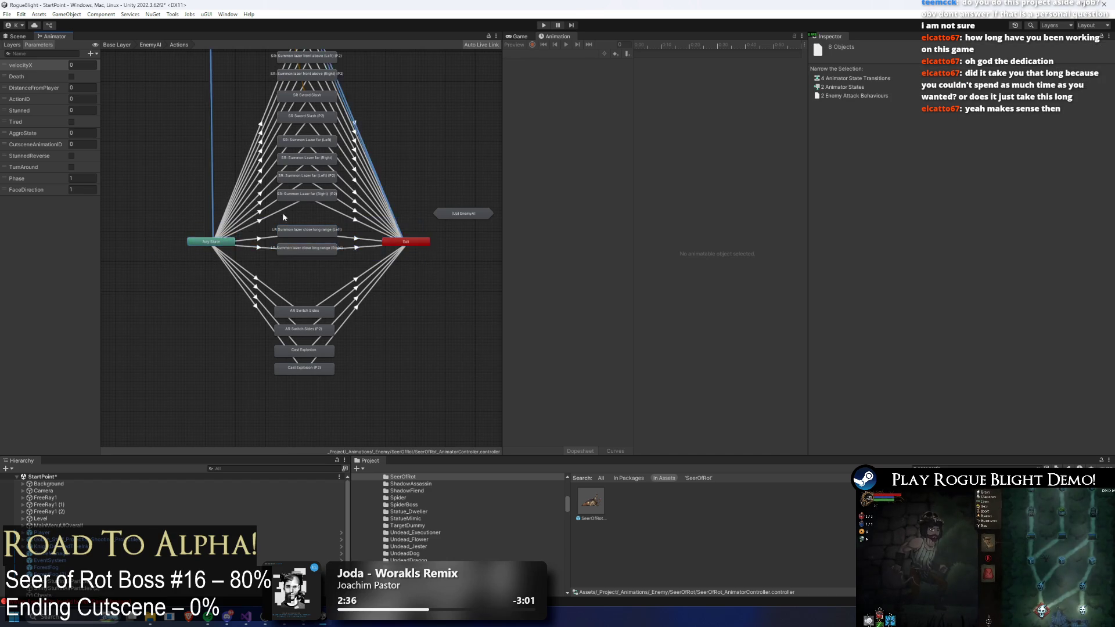
{"action": "scroll", "coordinate": [285, 165], "scroll_direction": "down", "scroll_amount": 5}
{"action": "left_click_drag", "start_coordinate": [261, 126], "coordinate": [303, 330]}
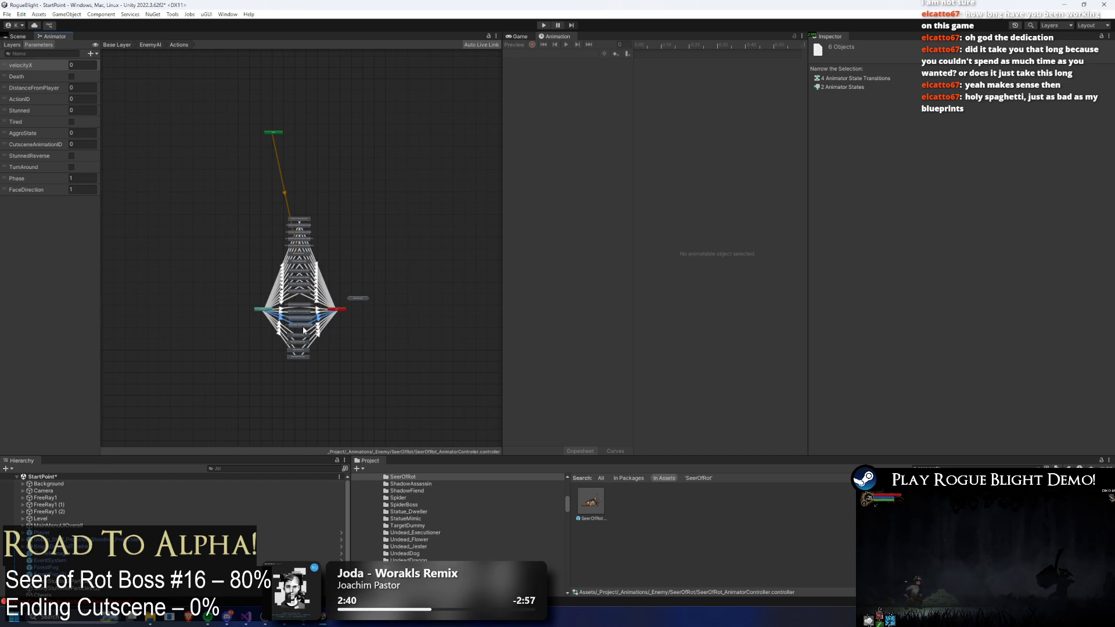
{"action": "left_click", "coordinate": [295, 324]}
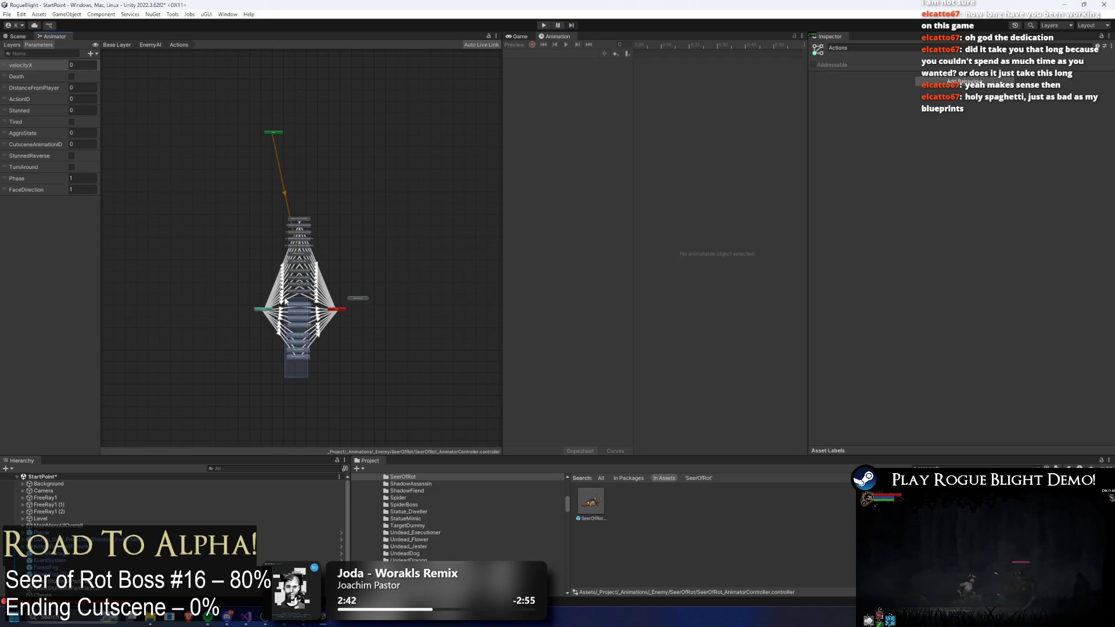
{"action": "left_click_drag", "start_coordinate": [296, 307], "coordinate": [297, 302]}
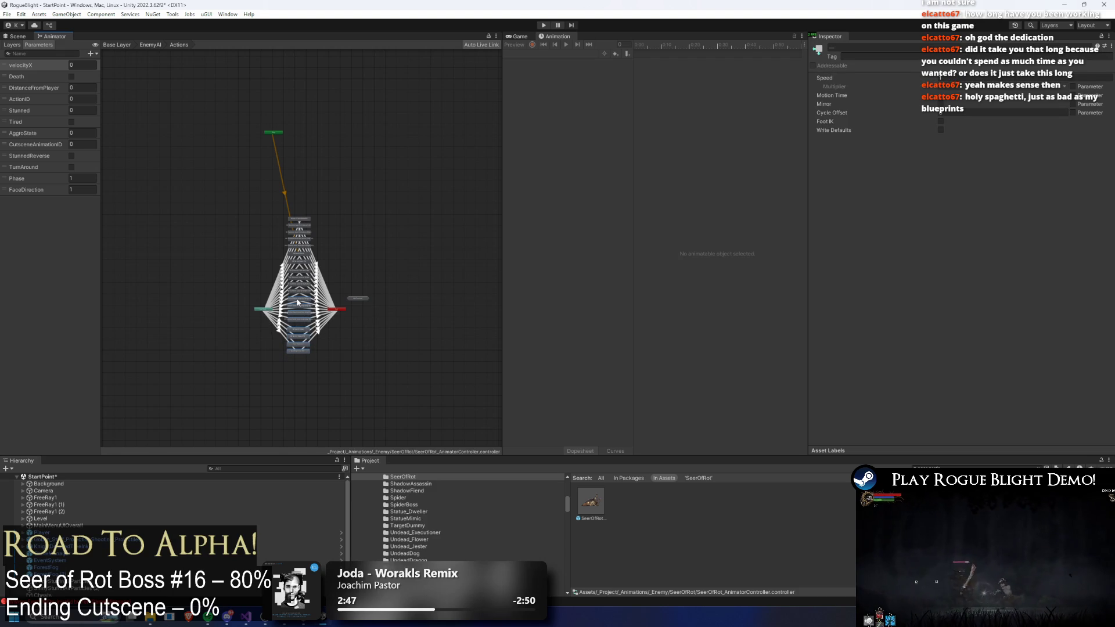
{"action": "scroll", "coordinate": [283, 366], "scroll_direction": "up", "scroll_amount": 8}
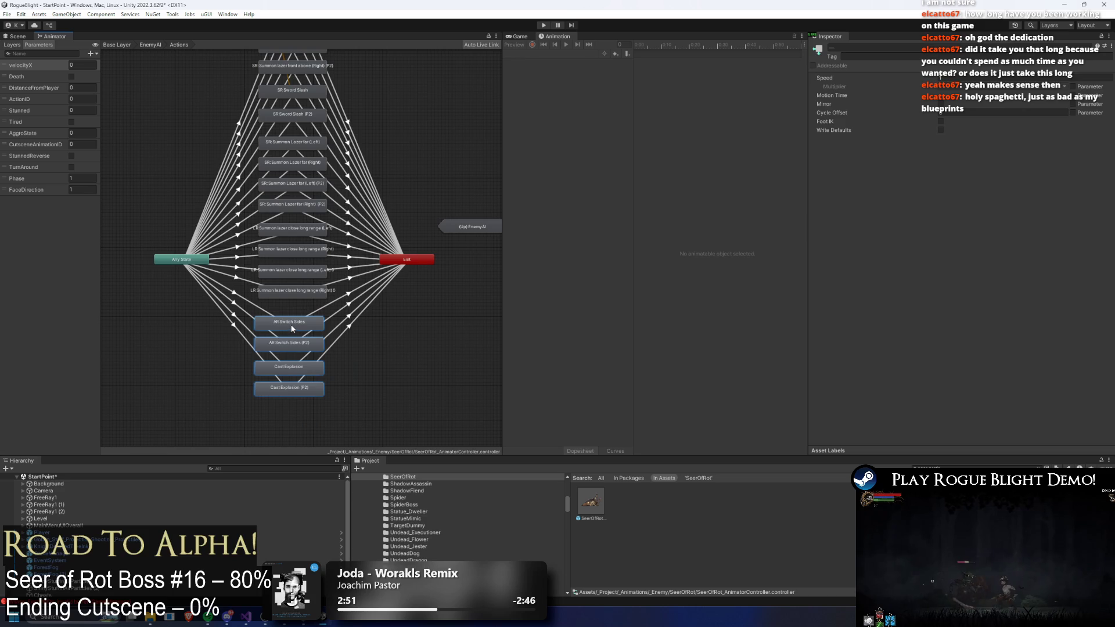
{"action": "left_click_drag", "start_coordinate": [285, 322], "coordinate": [289, 312]}
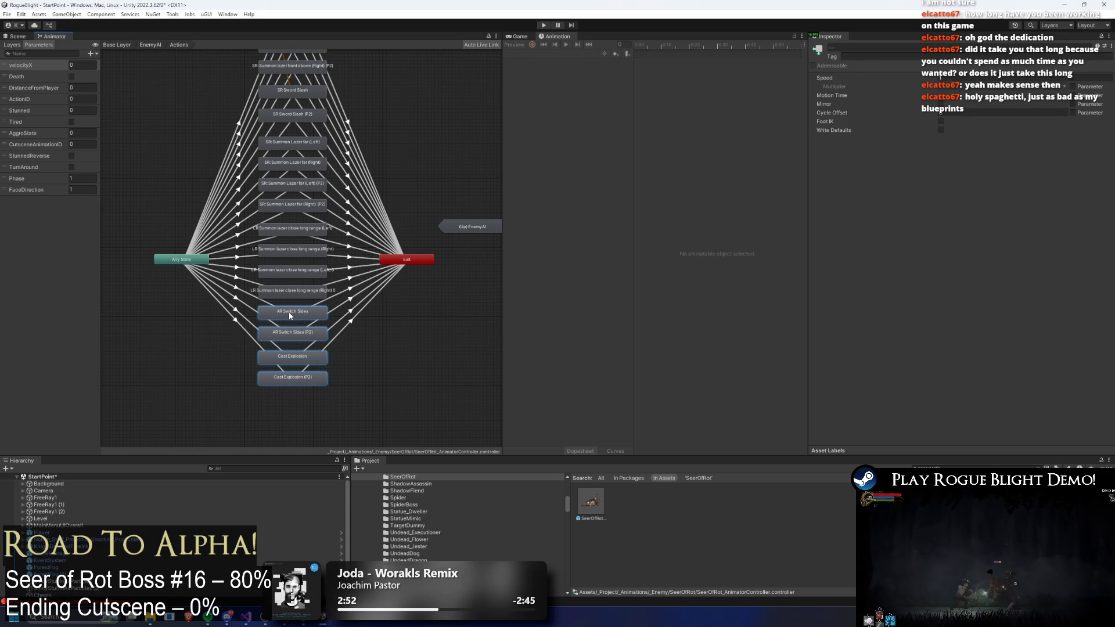
- Move Any State and Exit up, then open the Left laser state's (Left)(P2) clip
{"action": "mouse_move", "coordinate": [177, 261]}
{"action": "left_mouse_down"}
{"action": "mouse_move", "coordinate": [171, 184]}
{"action": "mouse_move", "coordinate": [161, 178]}
{"action": "left_mouse_up"}
{"action": "mouse_move", "coordinate": [393, 260]}
{"action": "left_mouse_down"}
{"action": "mouse_move", "coordinate": [395, 179]}
{"action": "mouse_move", "coordinate": [406, 181]}
{"action": "left_mouse_up"}
{"action": "left_click", "coordinate": [304, 271]}
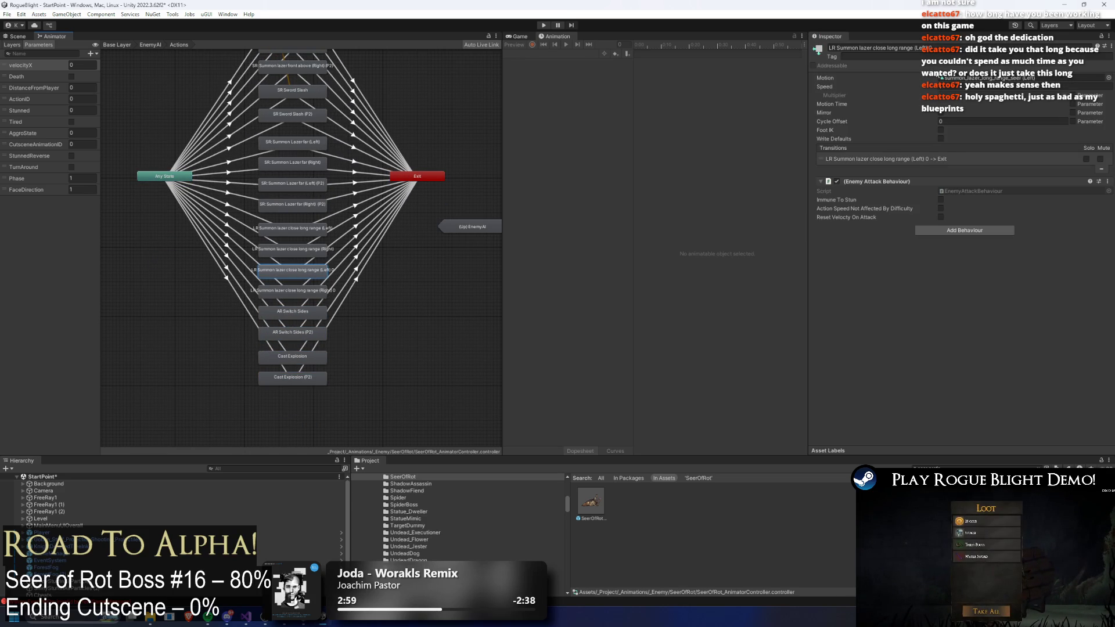
{"action": "mouse_move", "coordinate": [939, 76]}
{"action": "left_mouse_down"}
{"action": "mouse_move", "coordinate": [1035, 152]}
{"action": "mouse_move", "coordinate": [1022, 79]}
{"action": "mouse_move", "coordinate": [993, 122]}
{"action": "mouse_move", "coordinate": [1021, 79]}
{"action": "left_mouse_up"}
{"action": "double_click", "coordinate": [1020, 79]}
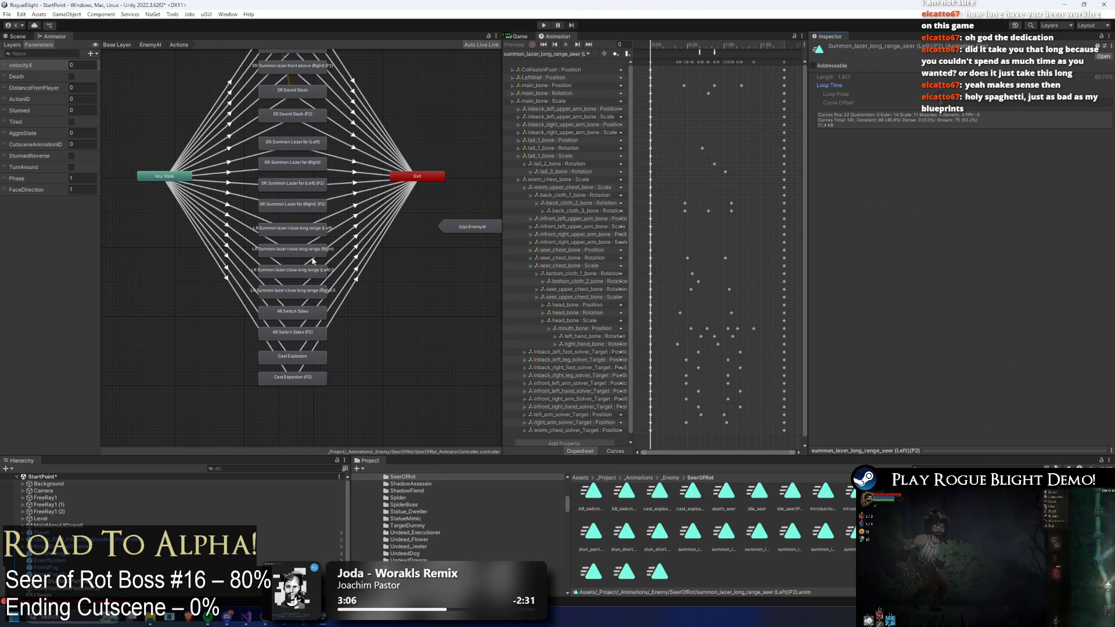
- Assign the Right (P2) laser clip to the duplicated Right close long-range state's Motion
{"action": "scroll", "coordinate": [312, 192], "scroll_direction": "up", "scroll_amount": 3}
{"action": "left_click", "coordinate": [283, 307]}
{"action": "double_click", "coordinate": [1038, 80]}
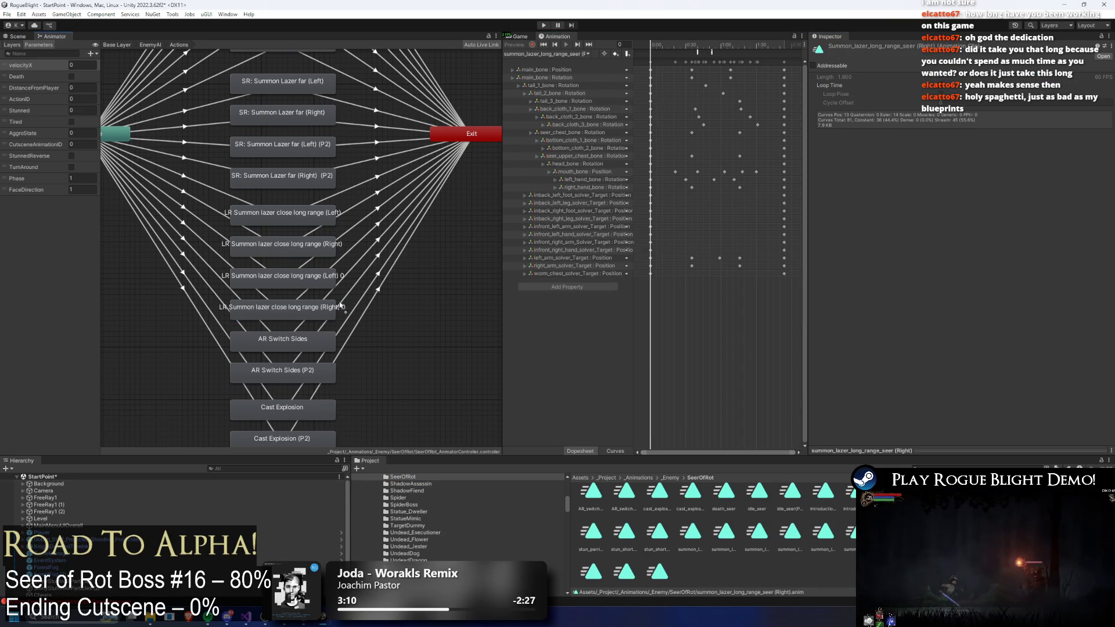
{"action": "left_click", "coordinate": [341, 305]}
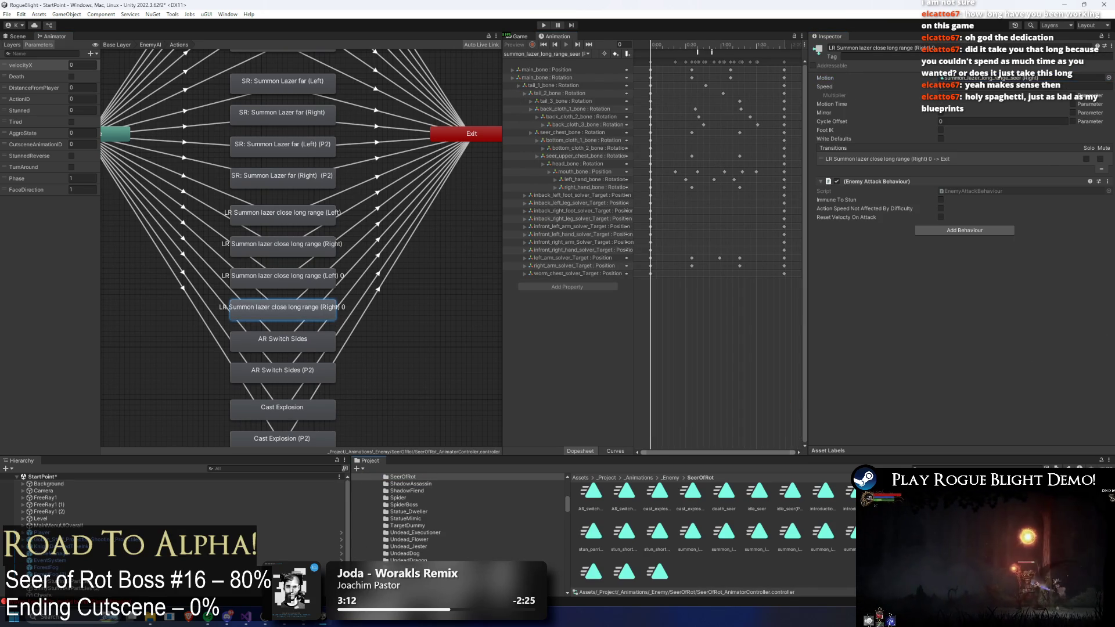
{"action": "left_click_drag", "start_coordinate": [689, 531], "coordinate": [1022, 77]}
{"action": "double_click", "coordinate": [982, 77]}
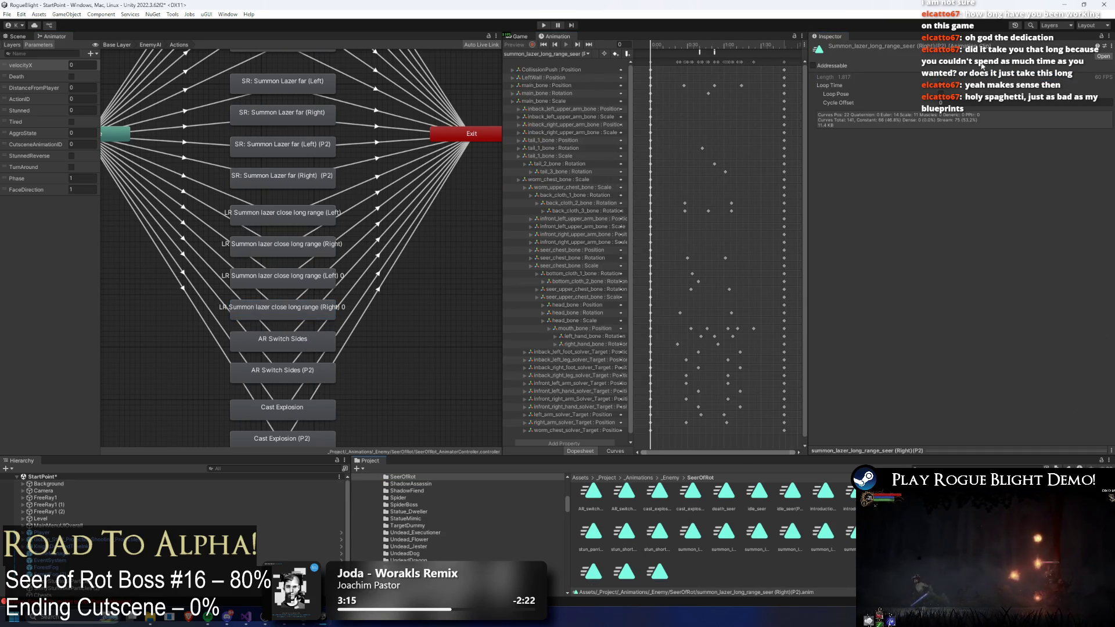
- Rename the duplicated Left state to LR Summon lazer close long range (Left) (P2)
{"action": "left_click", "coordinate": [282, 277]}
{"action": "left_click", "coordinate": [942, 47]}
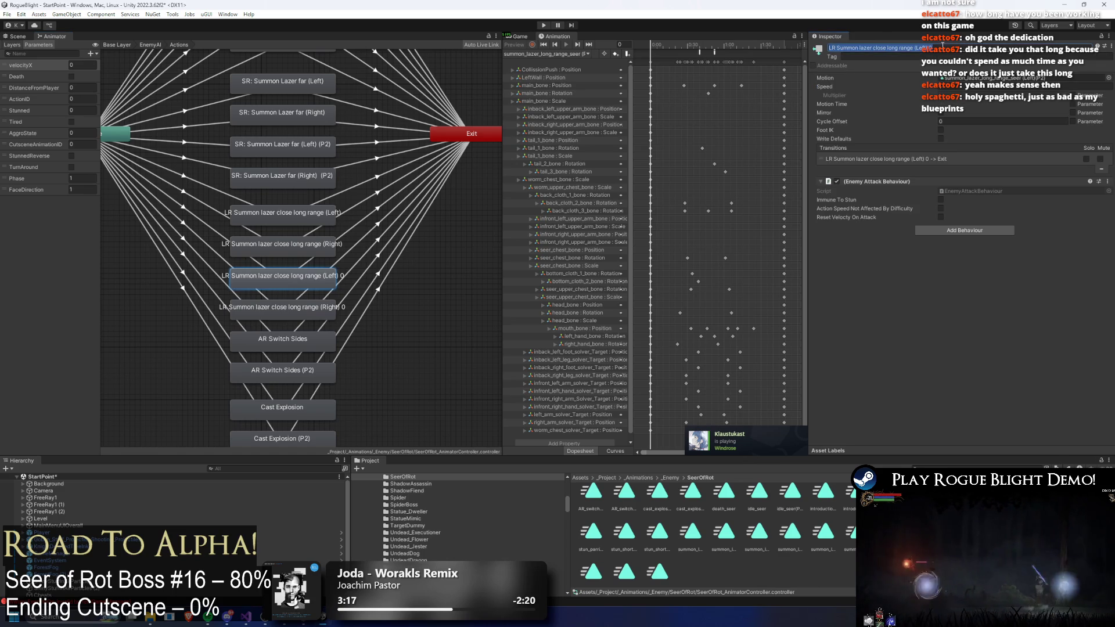
{"action": "scroll", "coordinate": [331, 332], "scroll_direction": "down", "scroll_amount": 5}
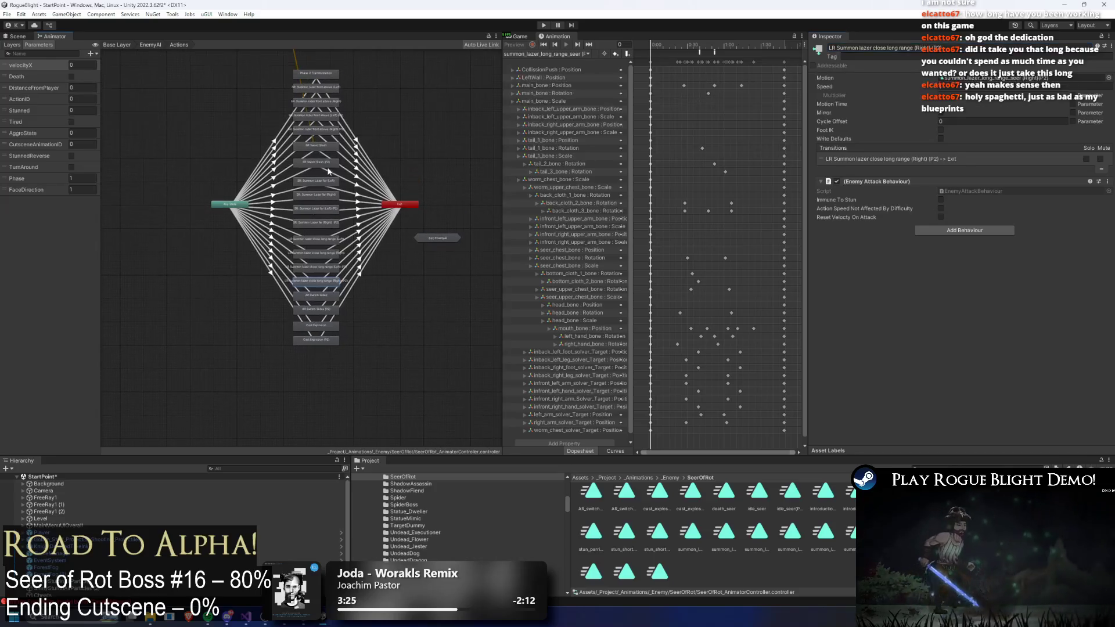
{"action": "left_click", "coordinate": [331, 332]}
{"action": "left_click_drag", "start_coordinate": [331, 332], "coordinate": [374, 92]}
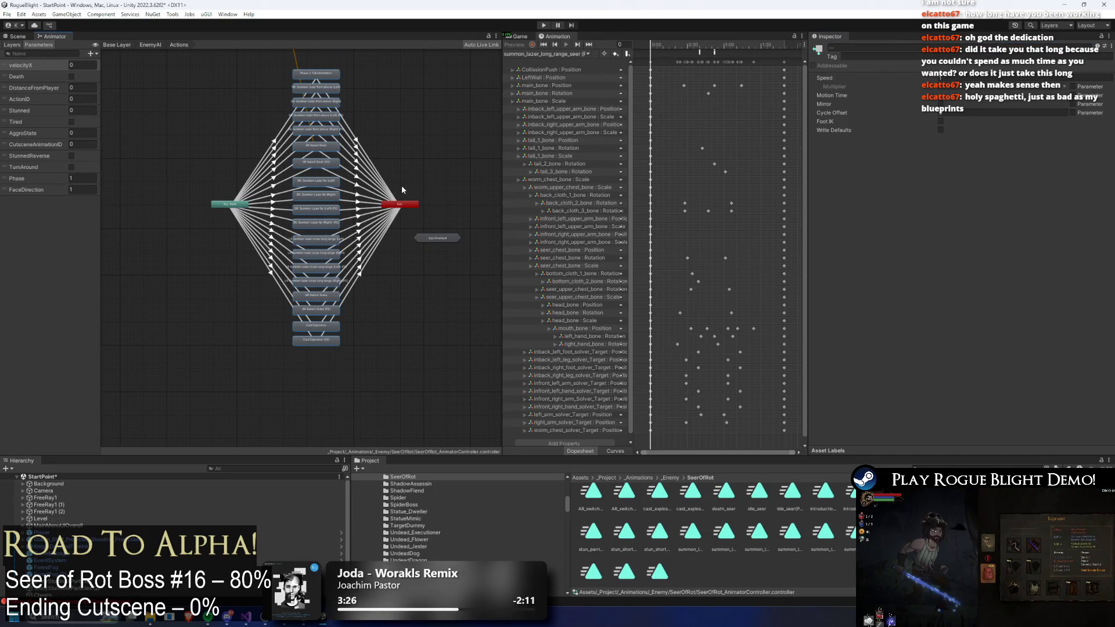
{"action": "left_click", "coordinate": [434, 133]}
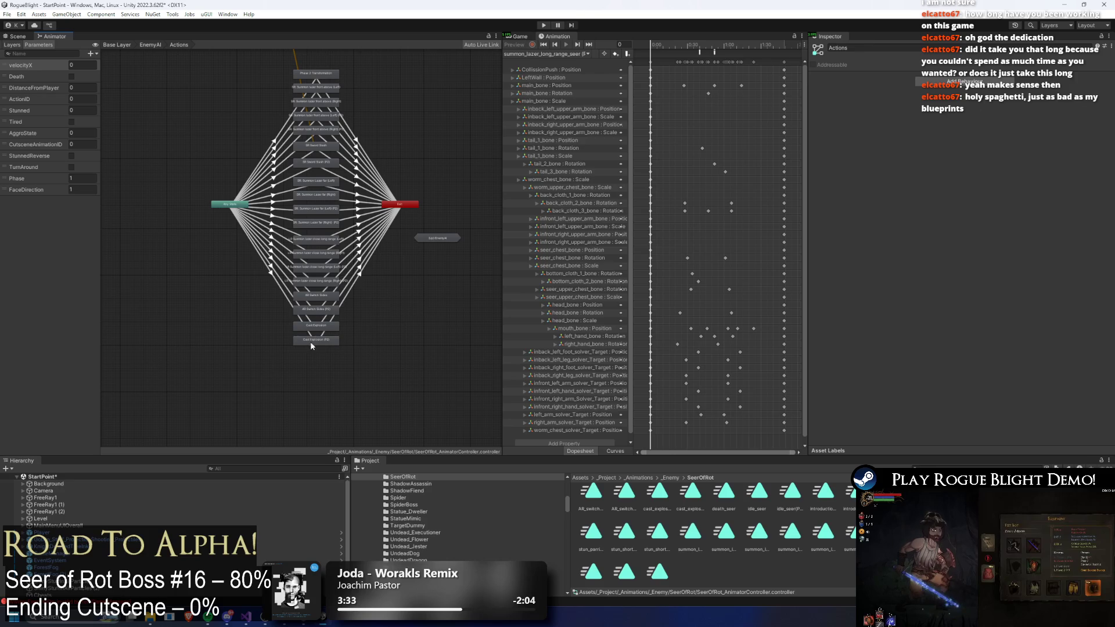
{"action": "scroll", "coordinate": [319, 267], "scroll_direction": "up", "scroll_amount": 3}
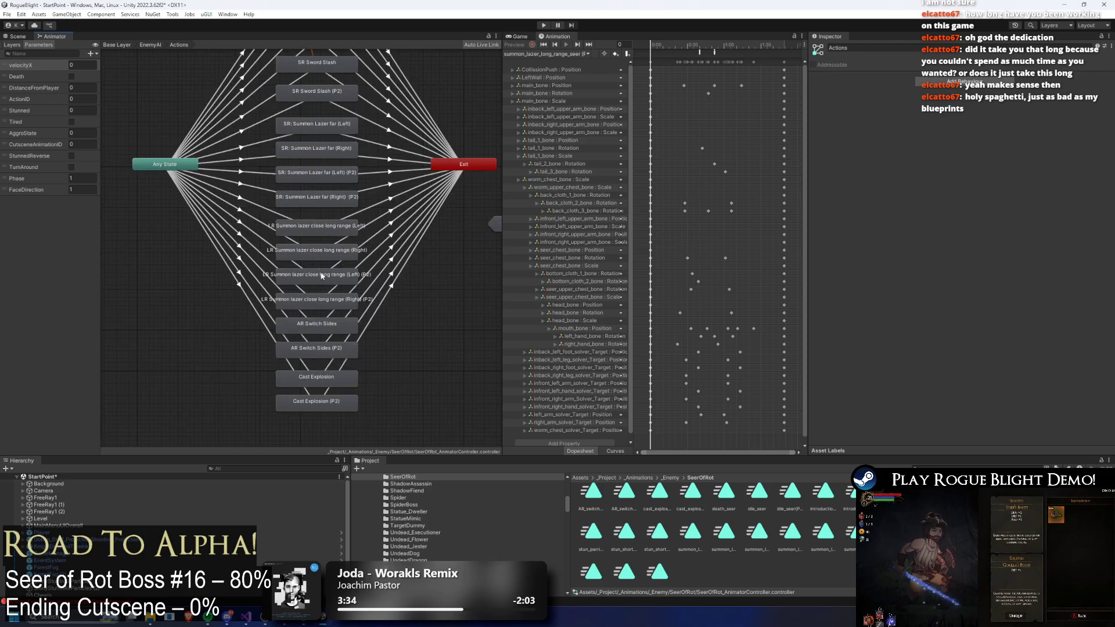
{"action": "scroll", "coordinate": [322, 275], "scroll_direction": "up", "scroll_amount": 2}
{"action": "left_click", "coordinate": [322, 276]}
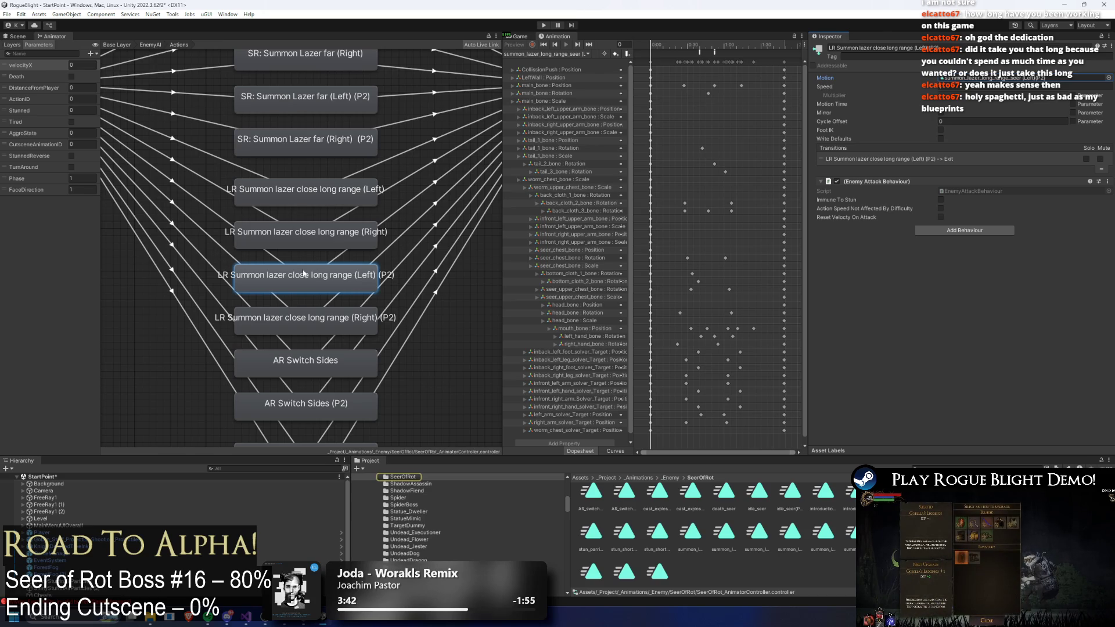
- Add a Phase Equals 2 condition to the Any State transition into the Left (P2) laser state
{"action": "left_click", "coordinate": [280, 260]}
{"action": "left_click", "coordinate": [1091, 294]}
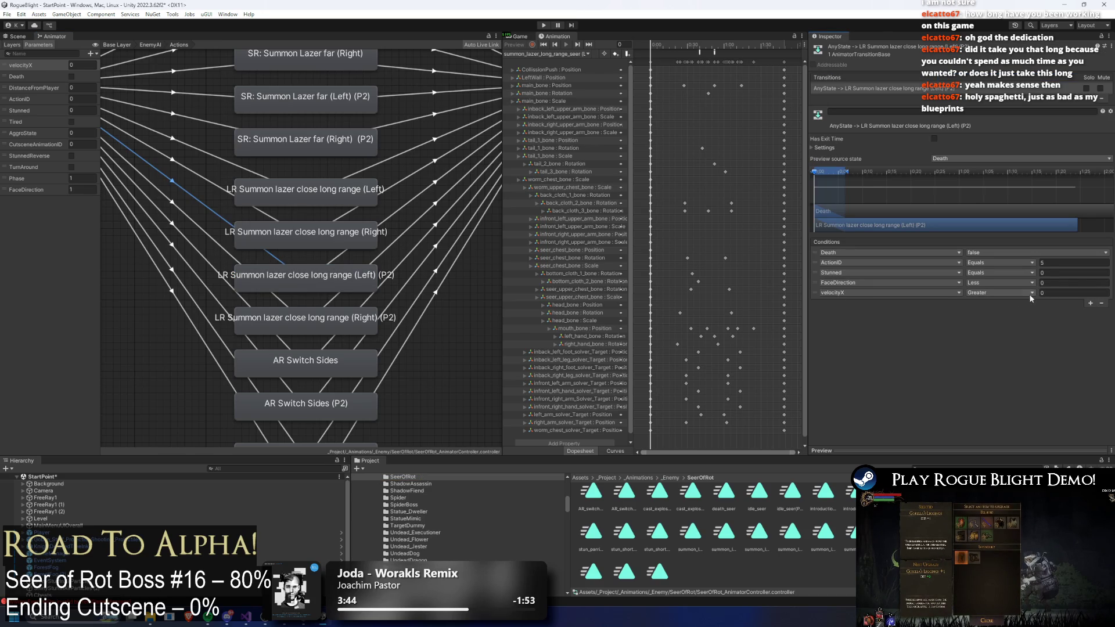
{"action": "left_click", "coordinate": [937, 292]}
{"action": "type", "text": "phase"}
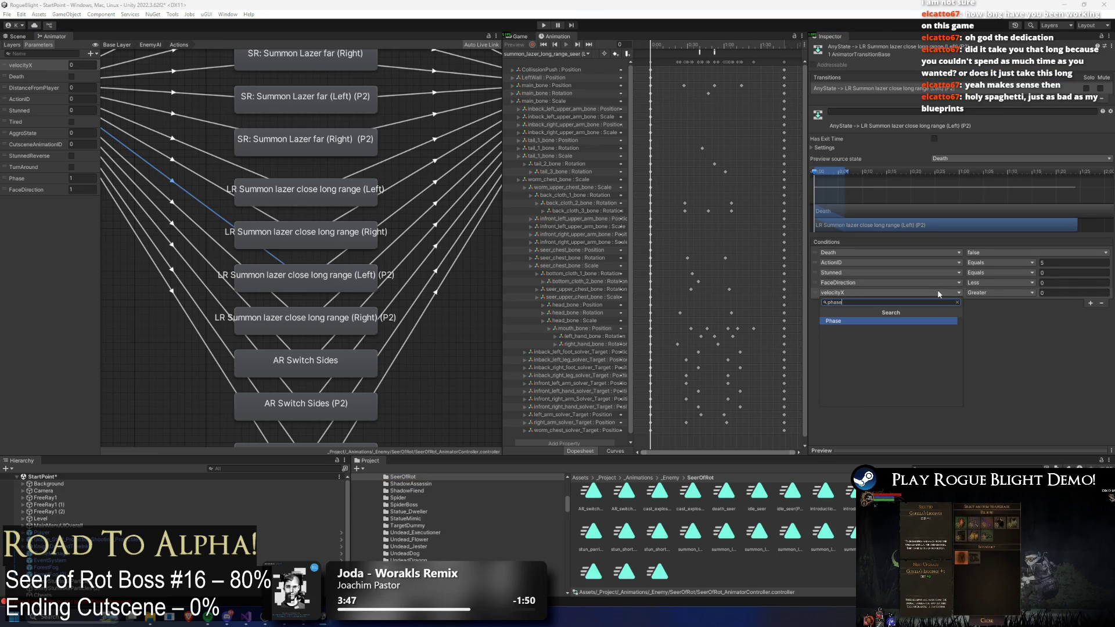
{"action": "key", "text": "Return"}
{"action": "left_click", "coordinate": [1000, 293]}
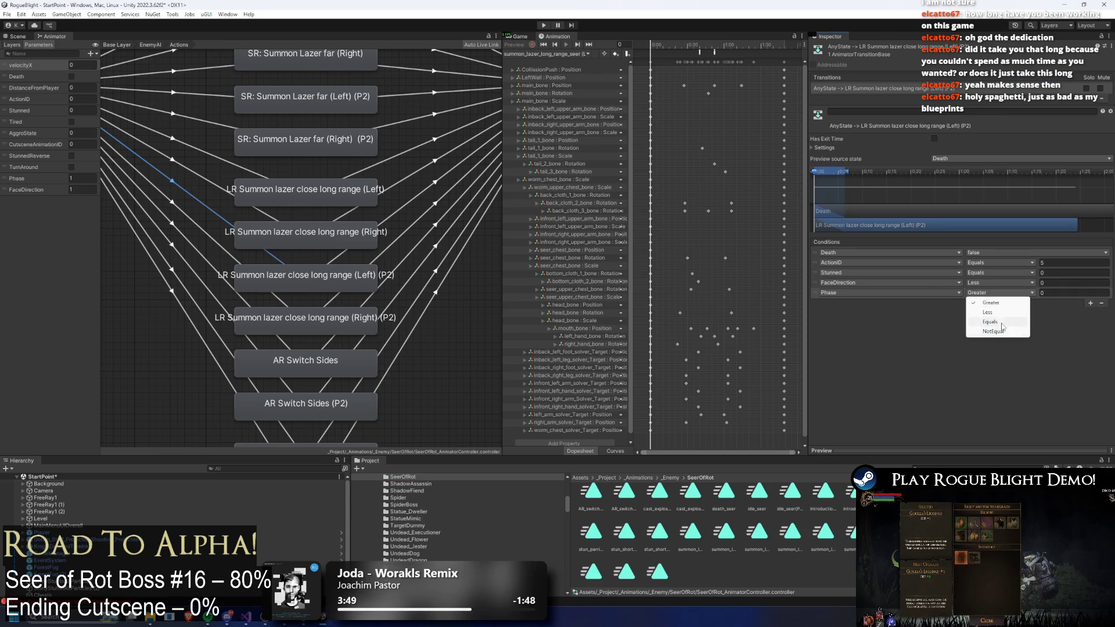
{"action": "left_click", "coordinate": [999, 320]}
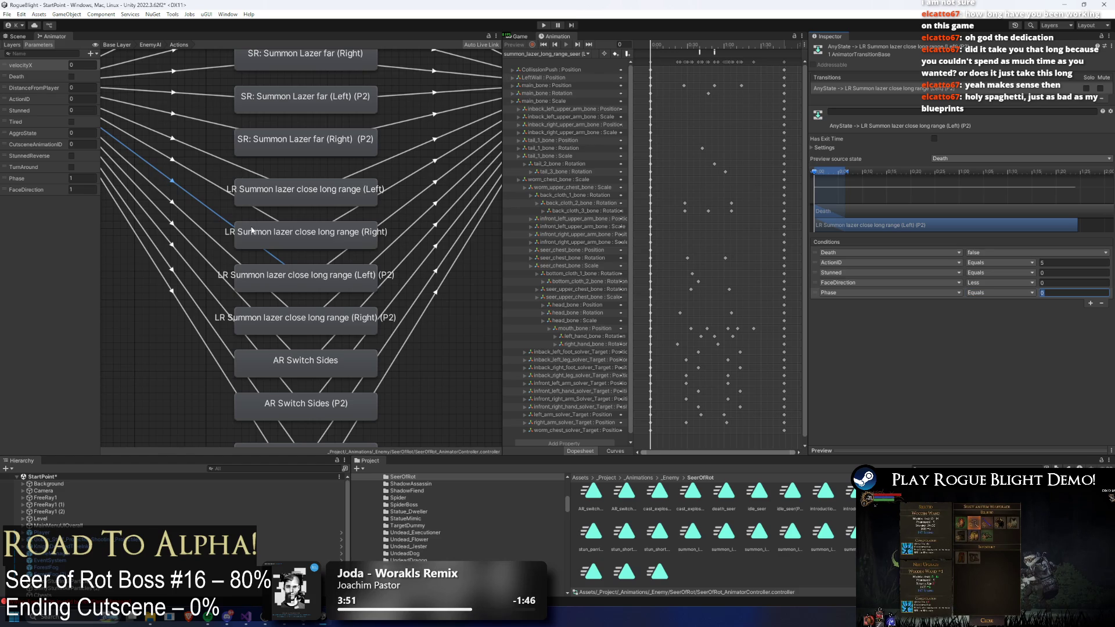
{"action": "left_click", "coordinate": [1061, 293]}
{"action": "type", "text": "2"}
- Add a Phase Equals condition to the Any State transition into the Right (P2) laser state
{"action": "left_click", "coordinate": [218, 250]}
{"action": "left_click", "coordinate": [1090, 294]}
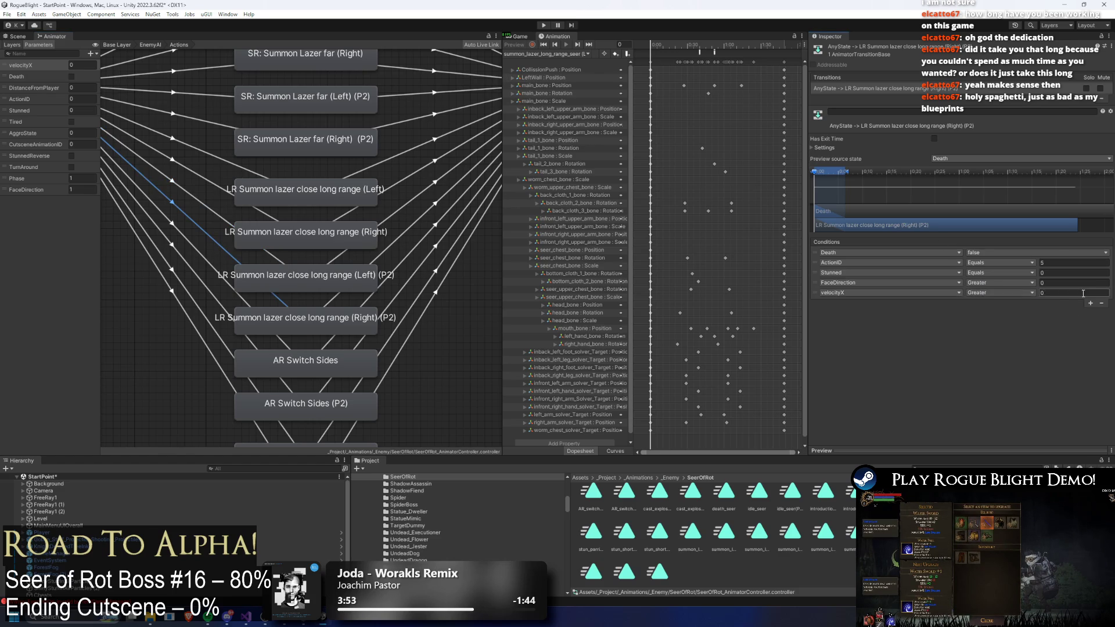
{"action": "left_click", "coordinate": [948, 295]}
{"action": "type", "text": "ph"}
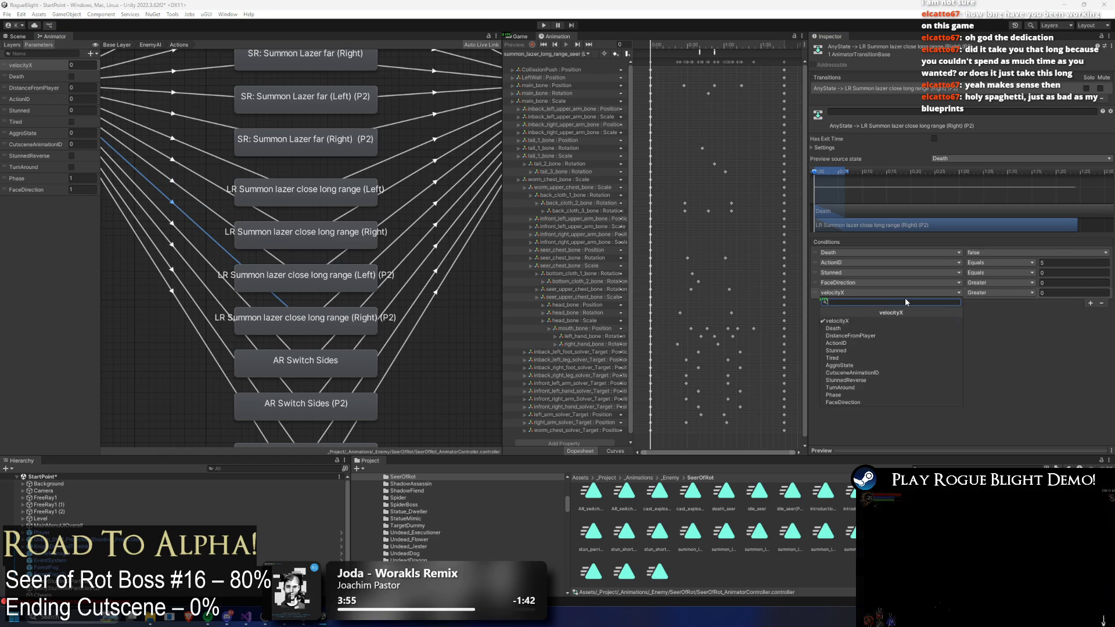
{"action": "key", "text": "Return"}
{"action": "left_click", "coordinate": [1026, 292]}
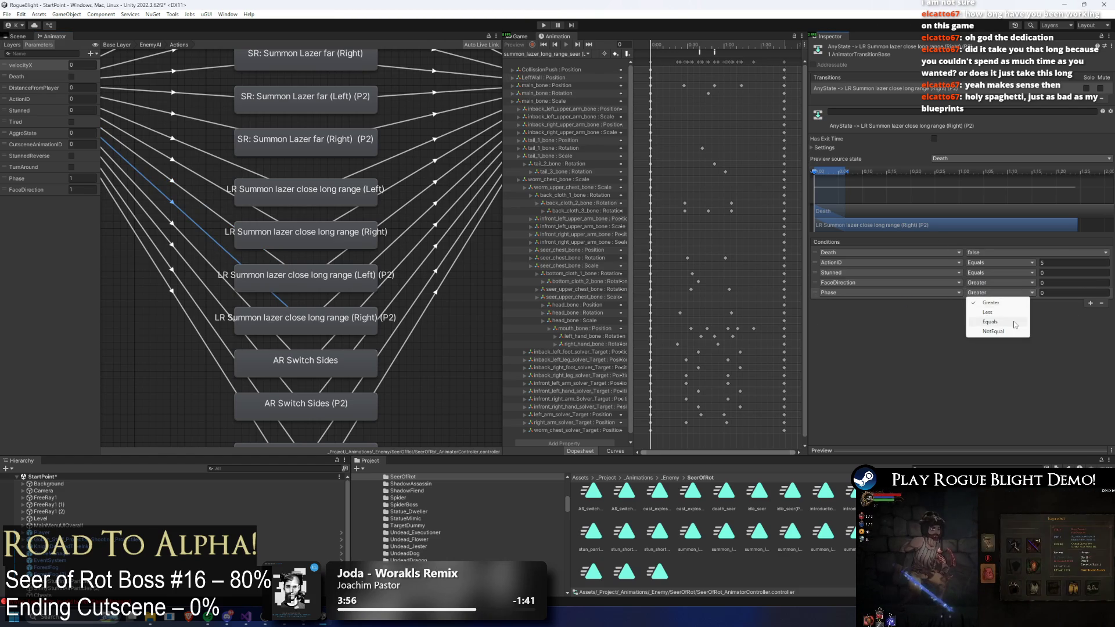
{"action": "left_click", "coordinate": [999, 322]}
{"action": "left_click", "coordinate": [205, 224]}
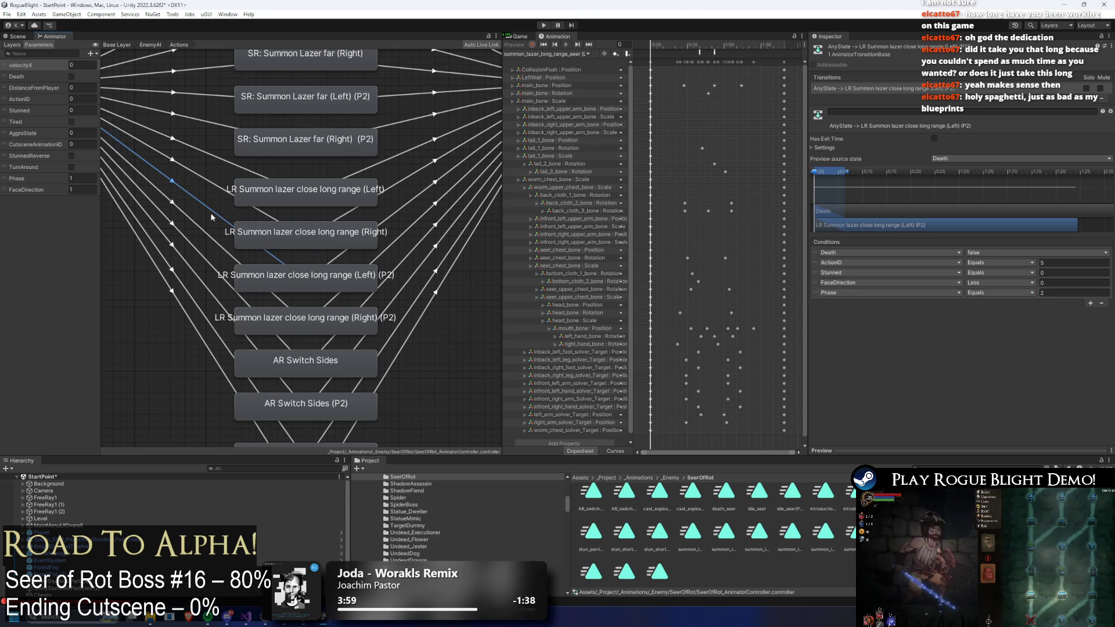
{"action": "left_click", "coordinate": [215, 212]}
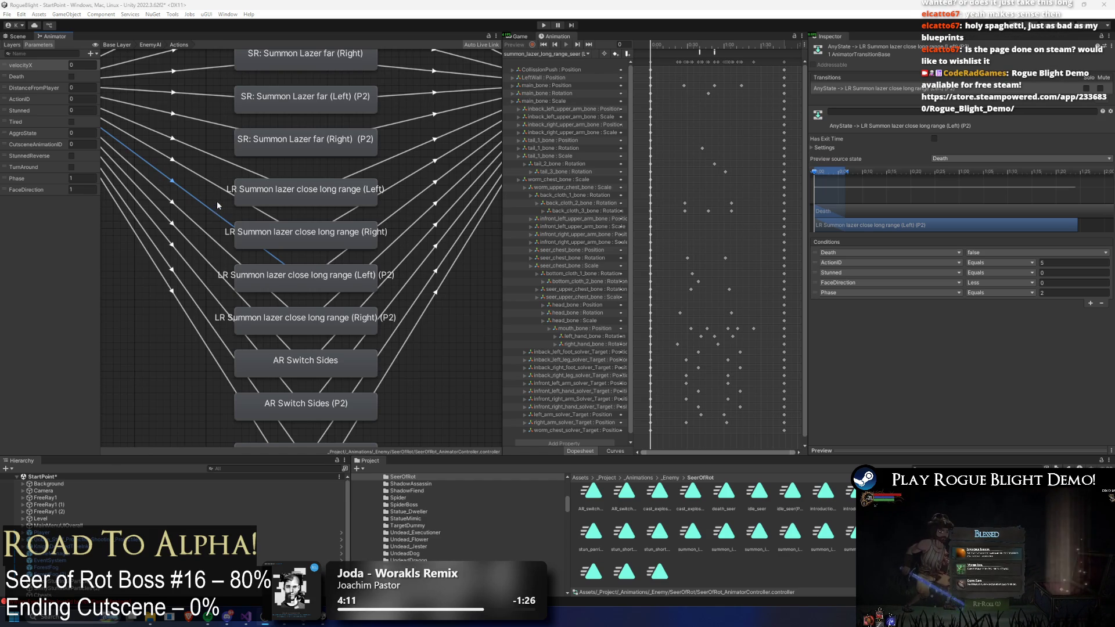
- Add a Phase Equals 1 condition to the Any State transition into the Right laser state
{"action": "left_click", "coordinate": [195, 248]}
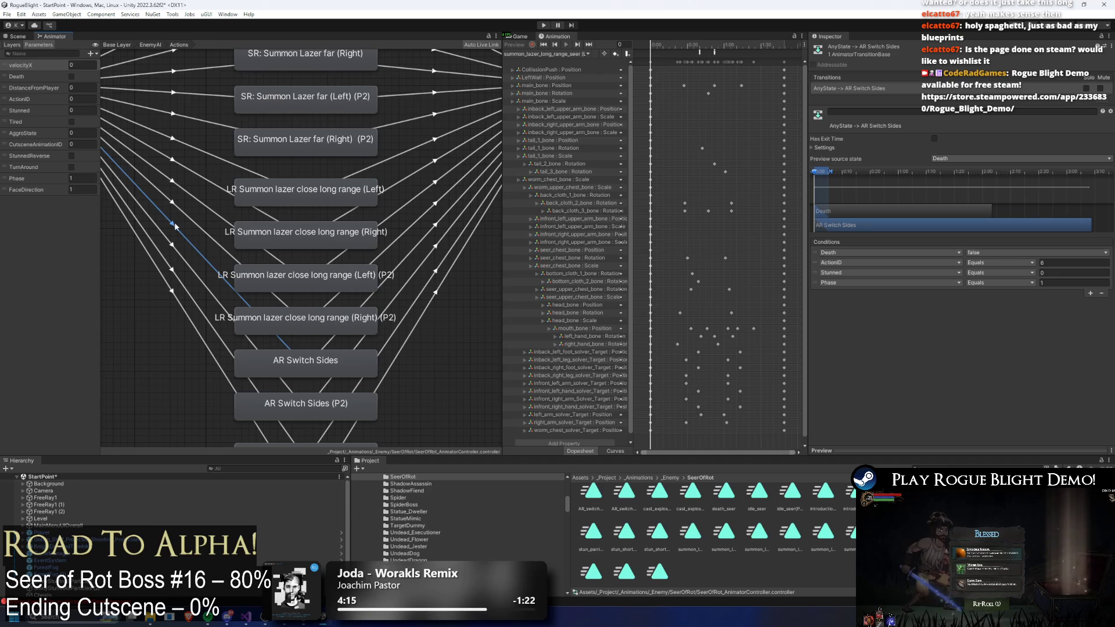
{"action": "left_click", "coordinate": [261, 279]}
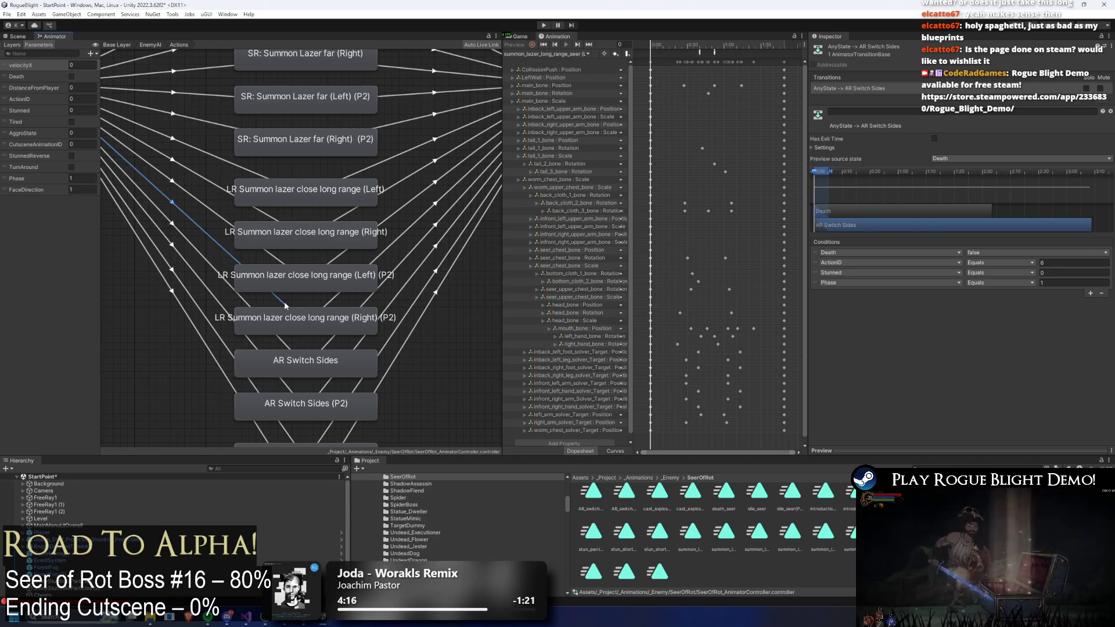
{"action": "left_click", "coordinate": [273, 259]}
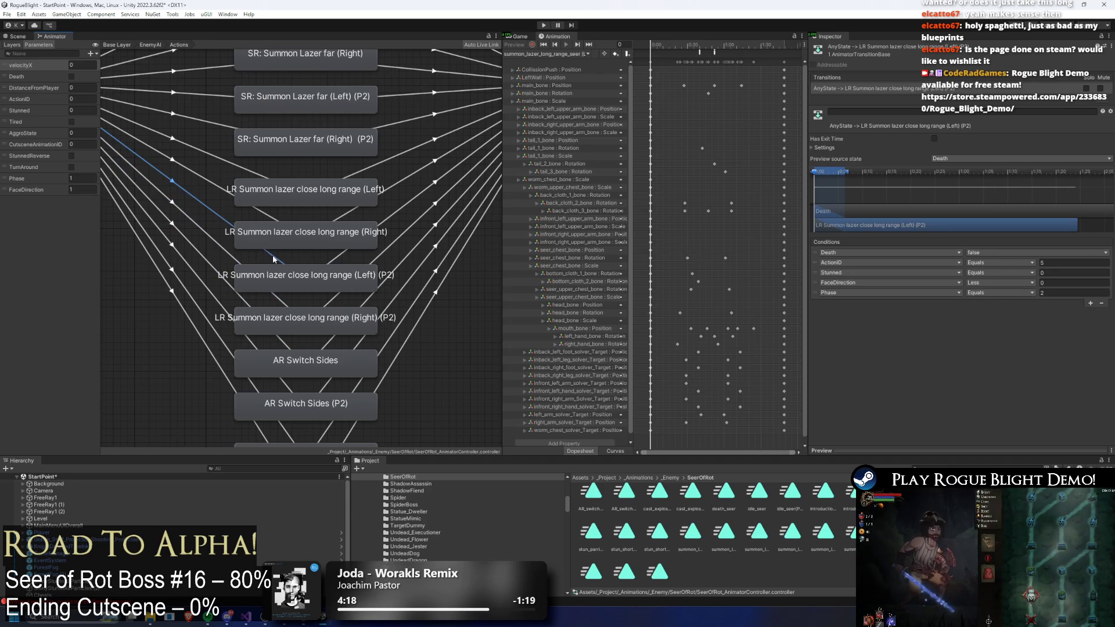
{"action": "left_click", "coordinate": [268, 222]}
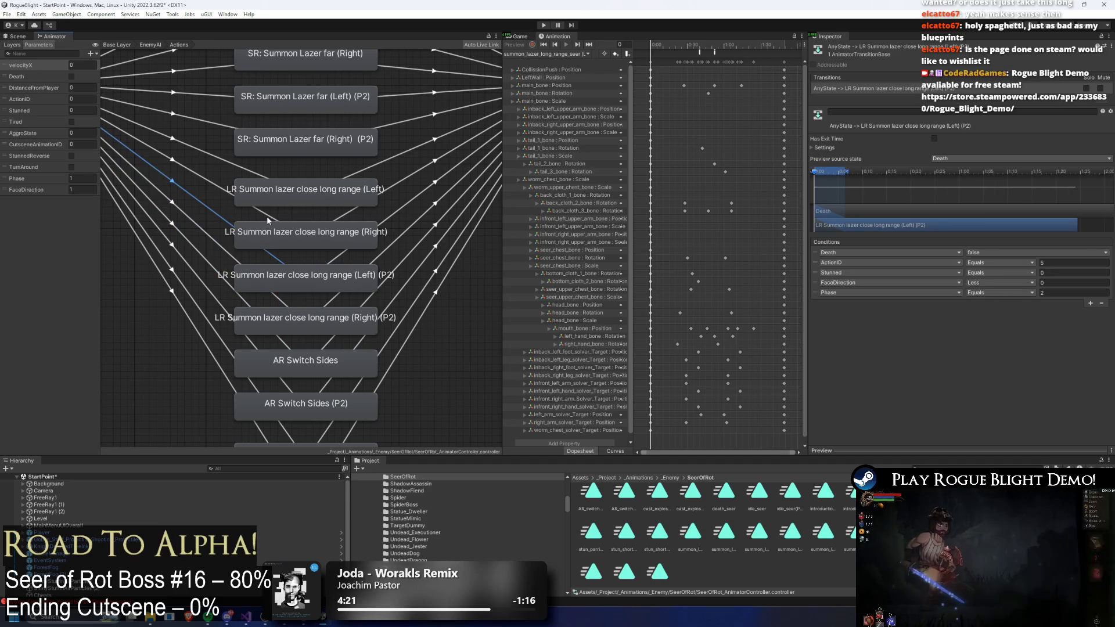
{"action": "left_click", "coordinate": [1090, 294]}
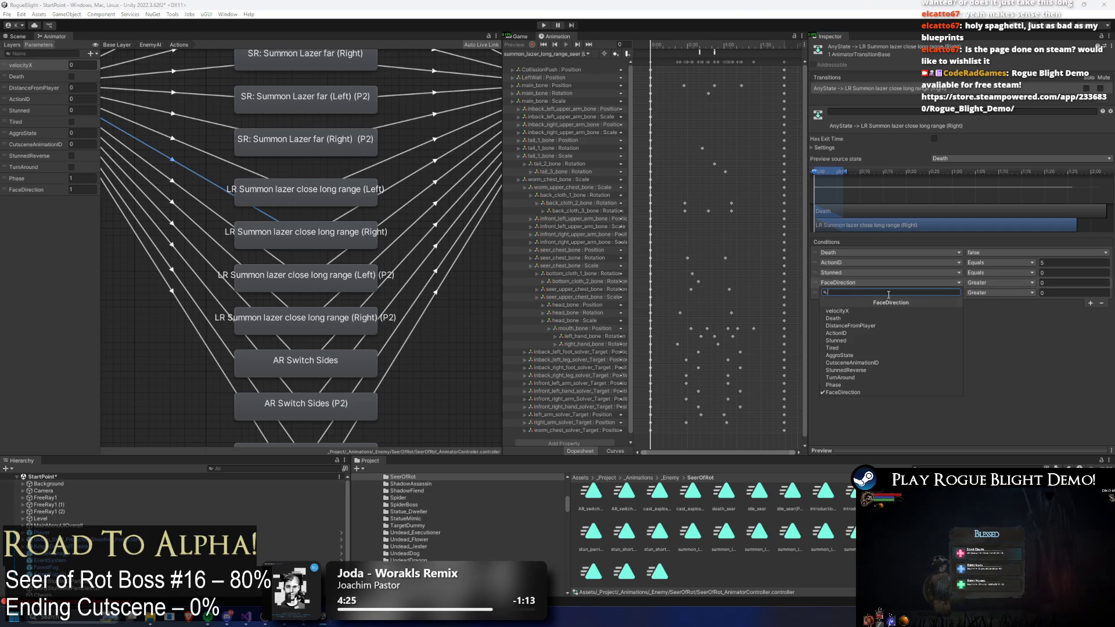
{"action": "left_click", "coordinate": [887, 292]}
{"action": "type", "text": "ph"}
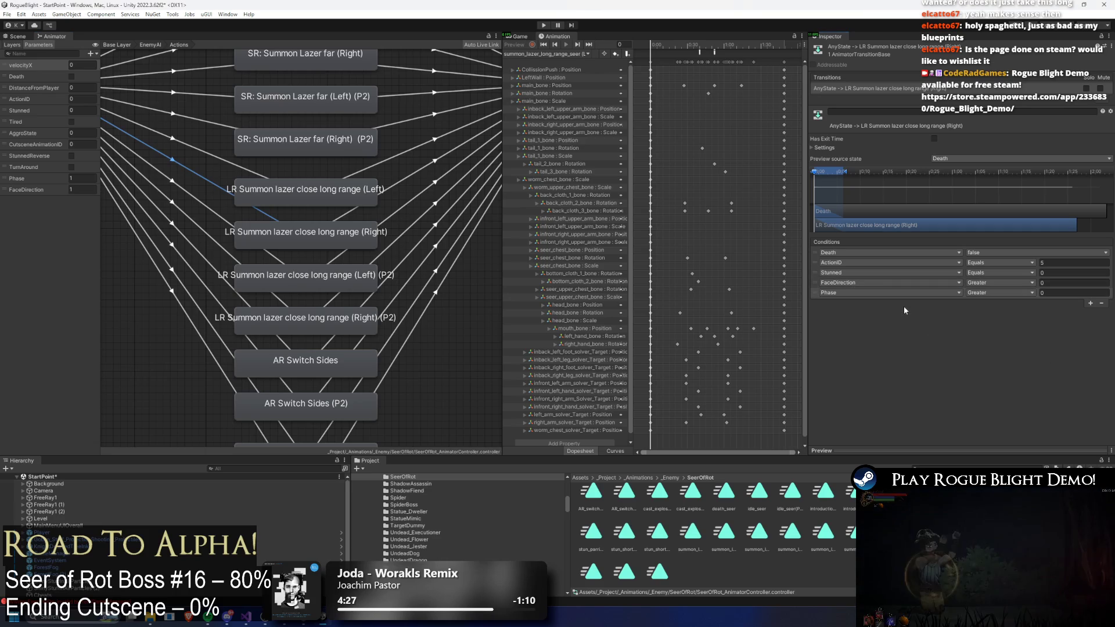
{"action": "key", "text": "Return"}
{"action": "left_click", "coordinate": [993, 292]}
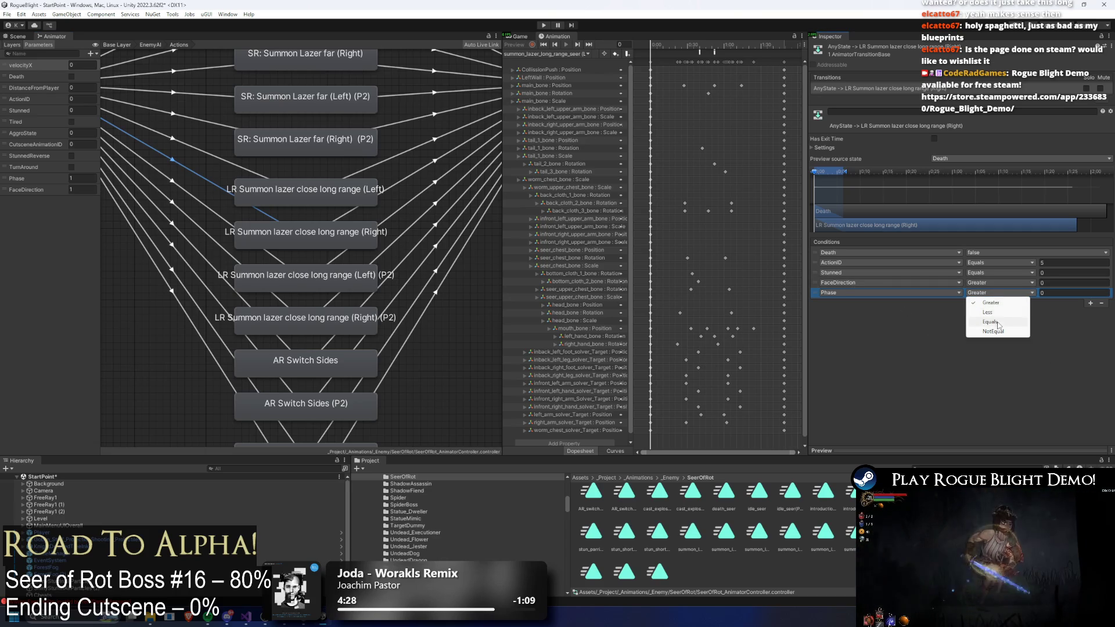
{"action": "left_click", "coordinate": [996, 321]}
{"action": "left_click", "coordinate": [1074, 292]}
{"action": "type", "text": "1"}
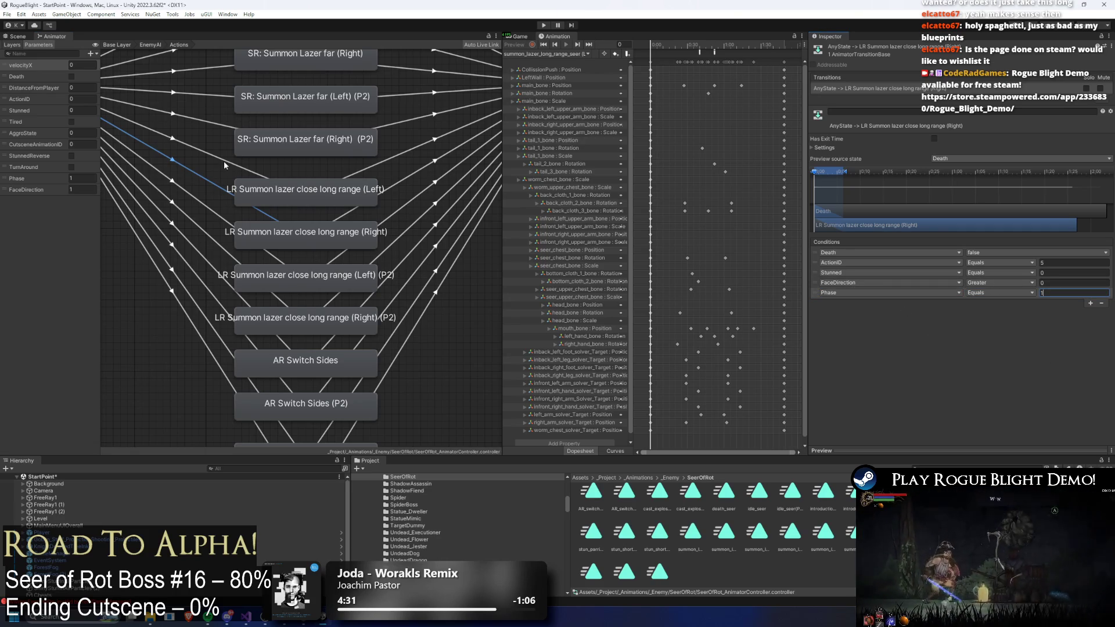
- Add a Phase Equals 1 condition to the transition into the Left laser state
{"action": "left_click", "coordinate": [224, 161]}
{"action": "left_click", "coordinate": [1091, 293]}
{"action": "left_click", "coordinate": [915, 292]}
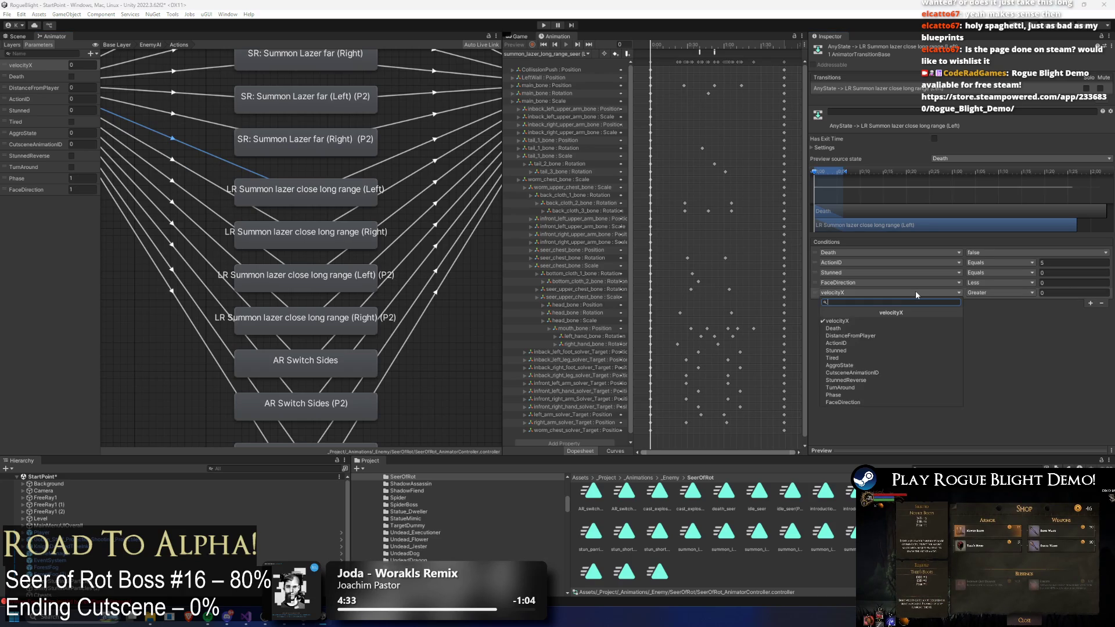
{"action": "type", "text": "pha"}
{"action": "key", "text": "Return"}
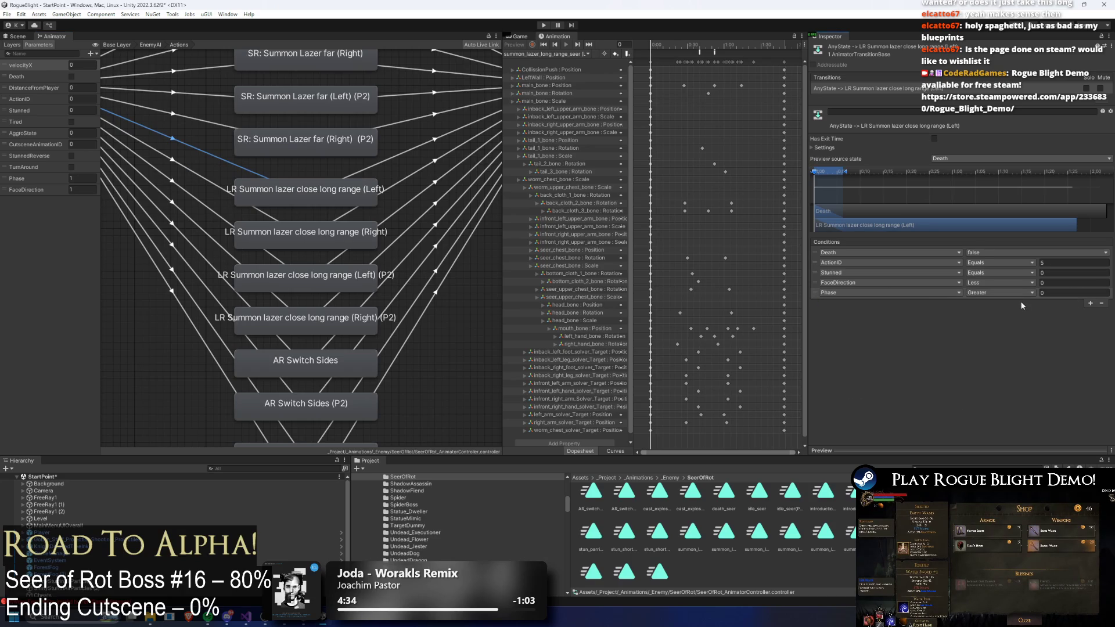
{"action": "left_click", "coordinate": [1011, 292]}
{"action": "left_click", "coordinate": [996, 321]}
{"action": "left_click", "coordinate": [1066, 293]}
{"action": "type", "text": "1"}
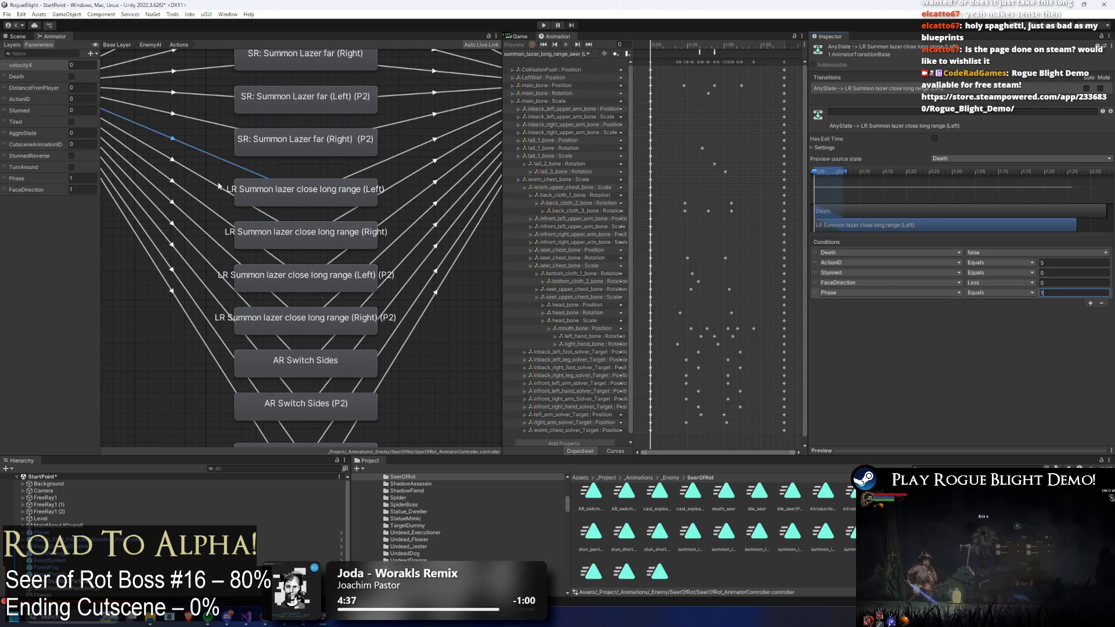
- Review the Phase conditions on the Right, Left (P2) and Right (P2) laser transitions
{"action": "left_click", "coordinate": [198, 169]}
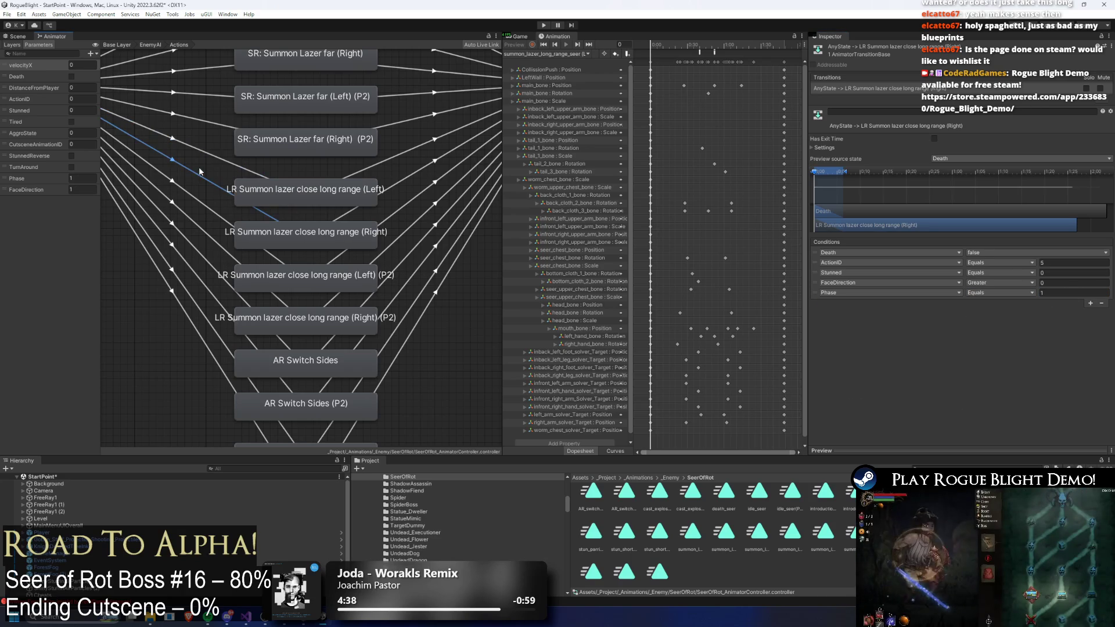
{"action": "left_click", "coordinate": [196, 187]}
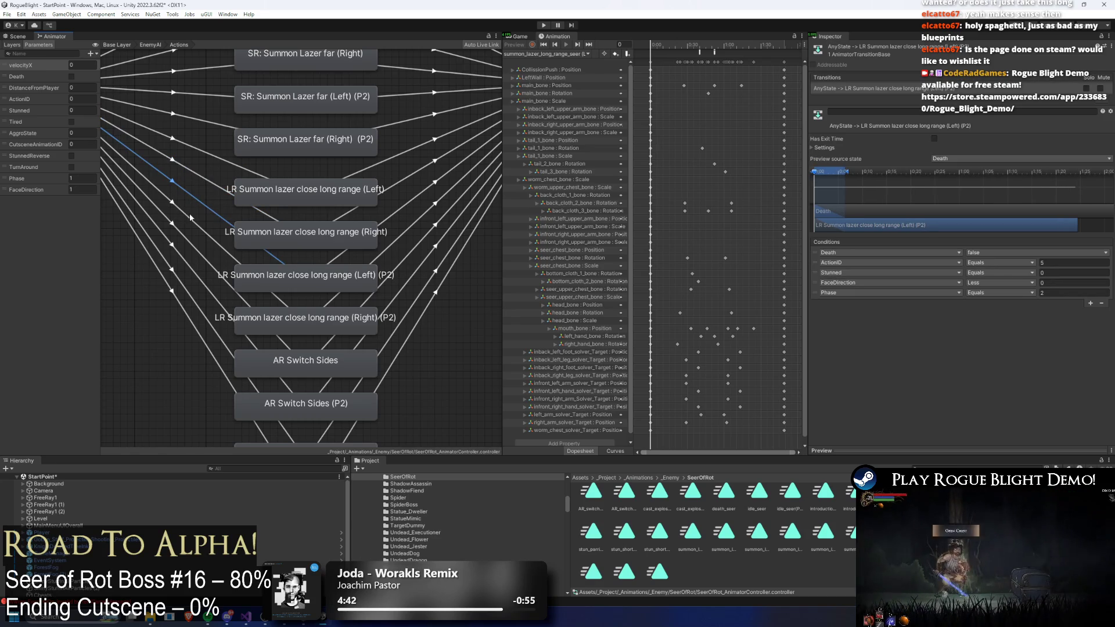
{"action": "left_click", "coordinate": [189, 215]}
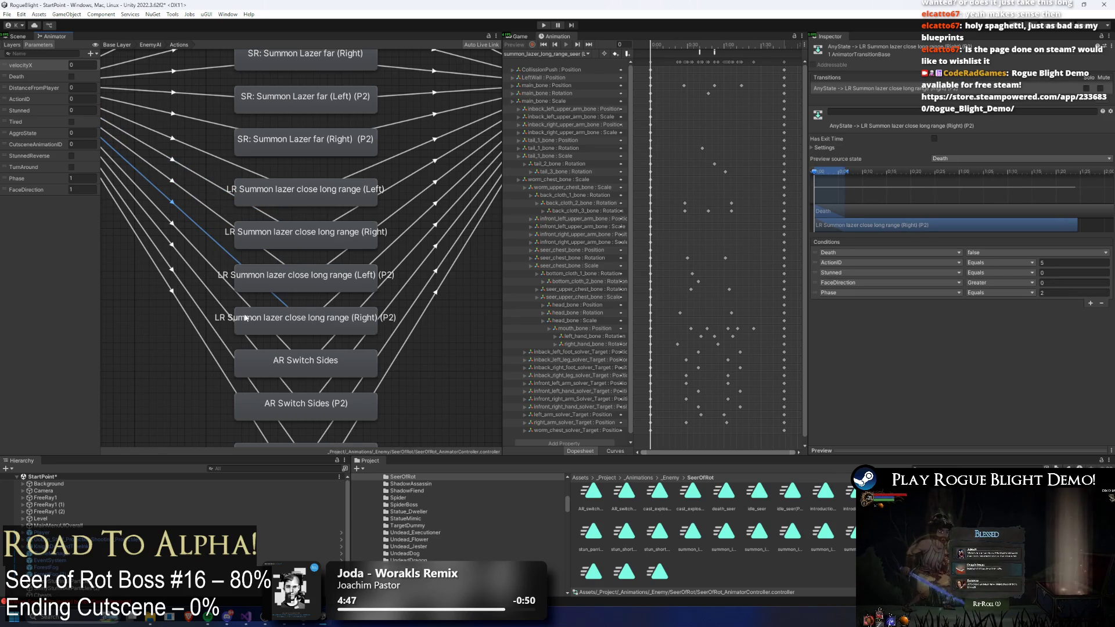
{"action": "left_click", "coordinate": [220, 207]}
{"action": "left_click", "coordinate": [218, 219]}
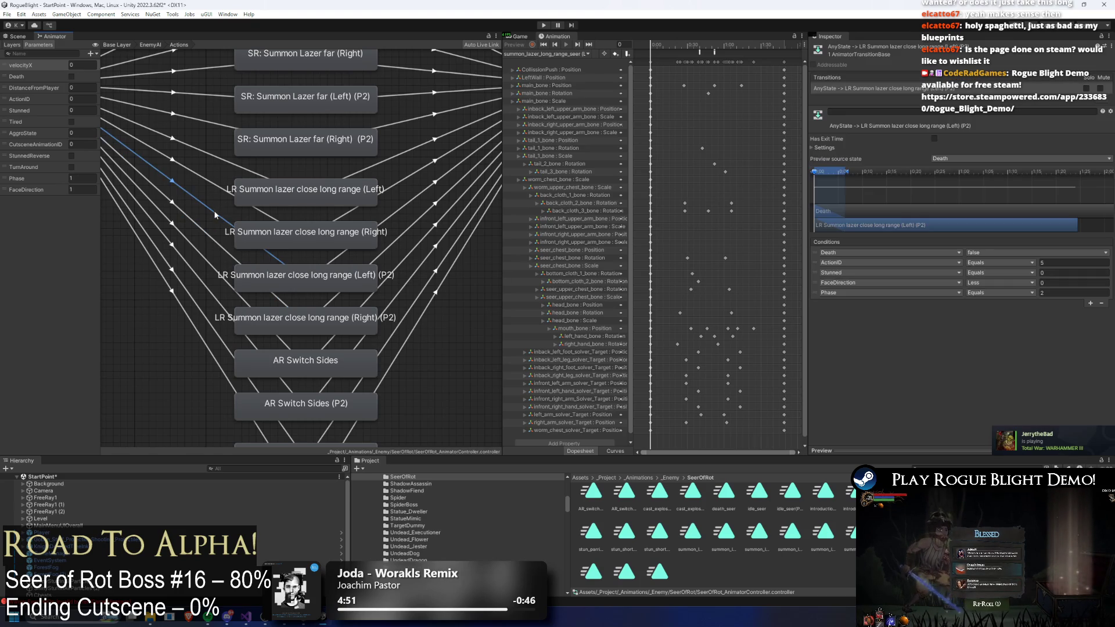
{"action": "left_click", "coordinate": [203, 178]}
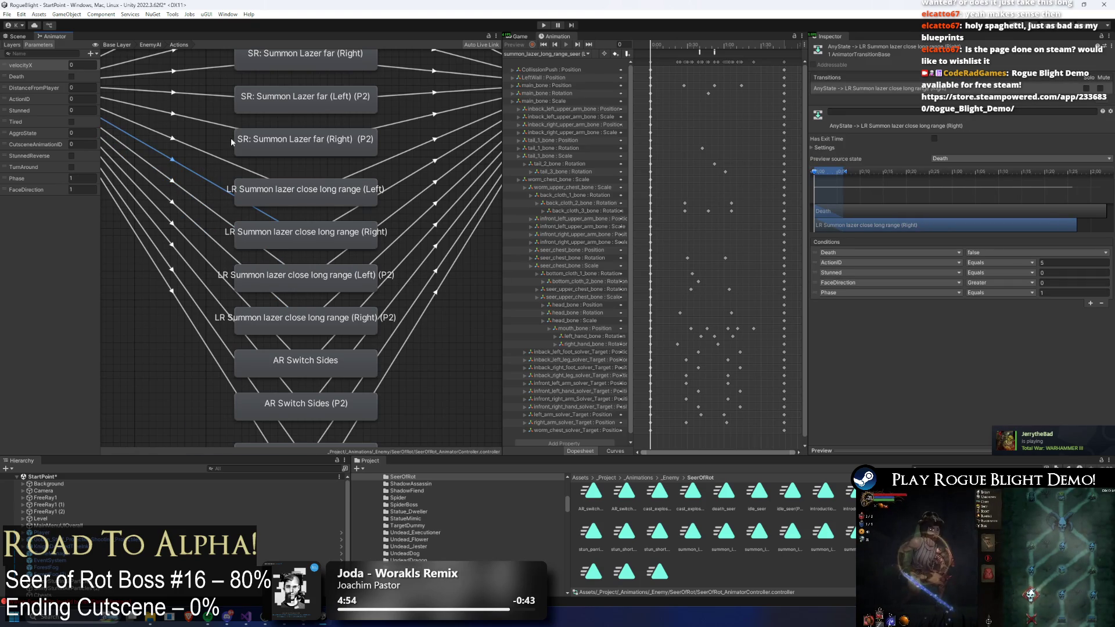
{"action": "left_click", "coordinate": [212, 159]}
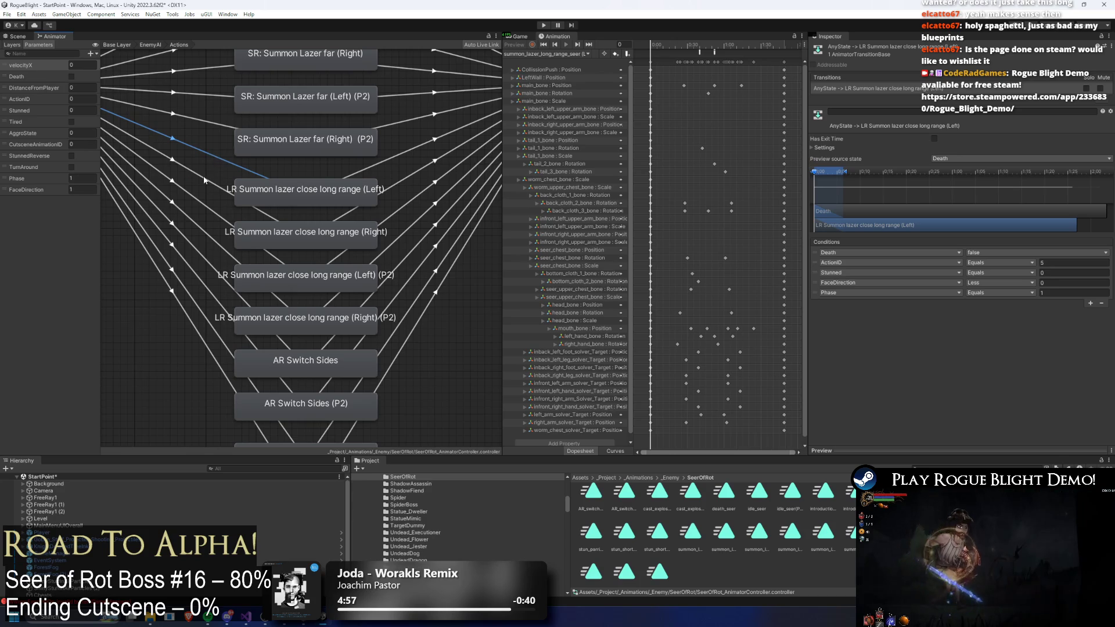
- Confirm the P2 transitions require Phase 2 and Right requires Phase 1, then enter Play mode
{"action": "left_click", "coordinate": [195, 196]}
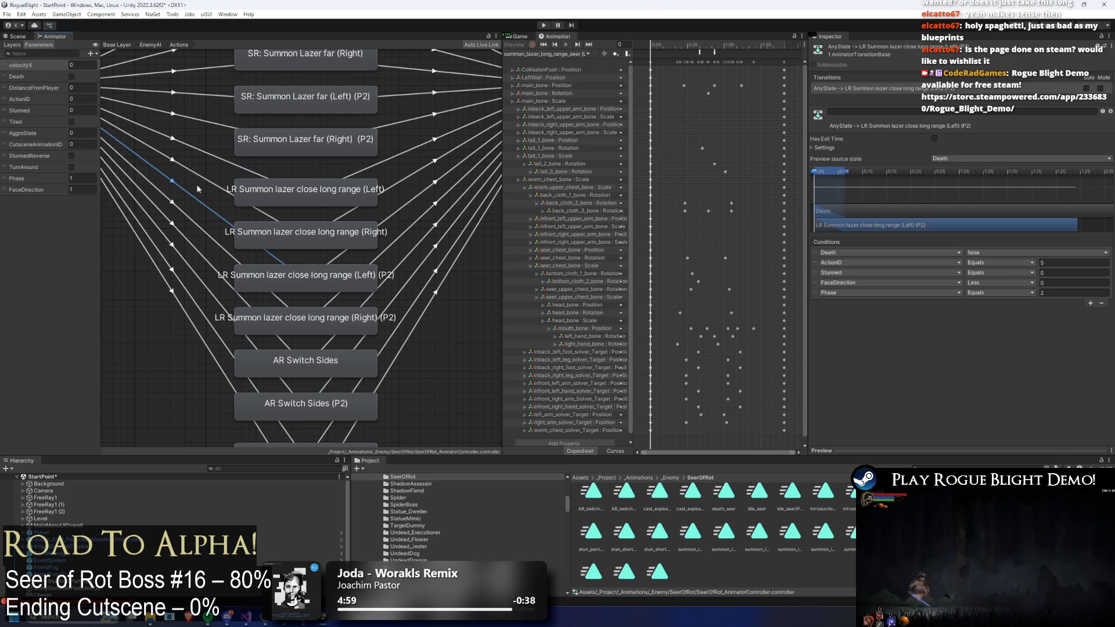
{"action": "left_click", "coordinate": [202, 180]}
{"action": "left_click", "coordinate": [293, 236]}
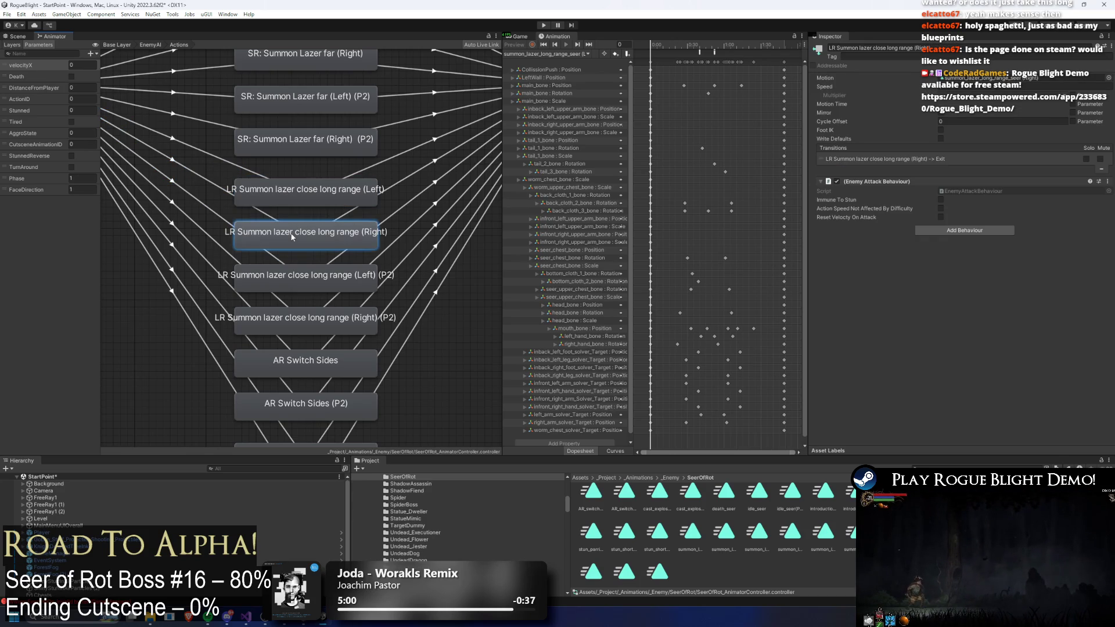
{"action": "left_click", "coordinate": [205, 181]}
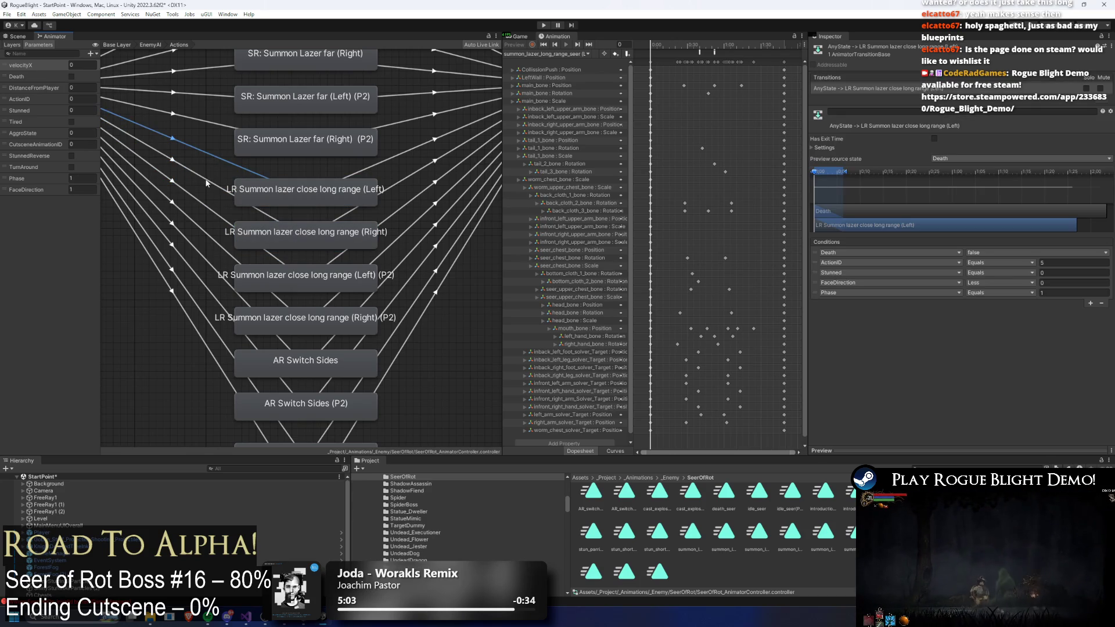
{"action": "left_click", "coordinate": [302, 320]}
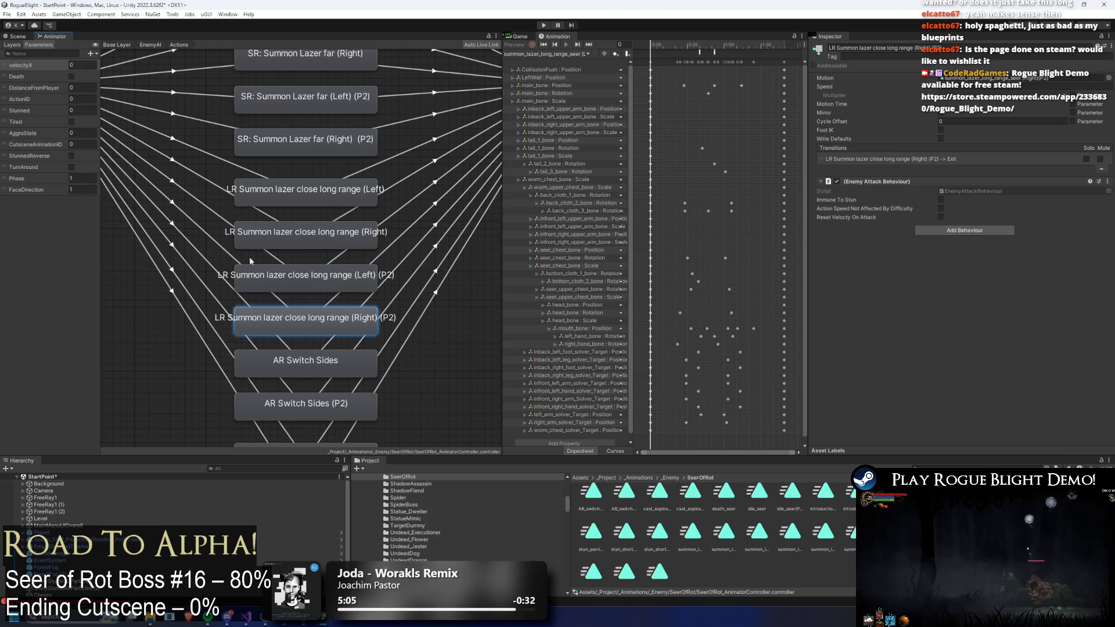
{"action": "left_click", "coordinate": [256, 277]}
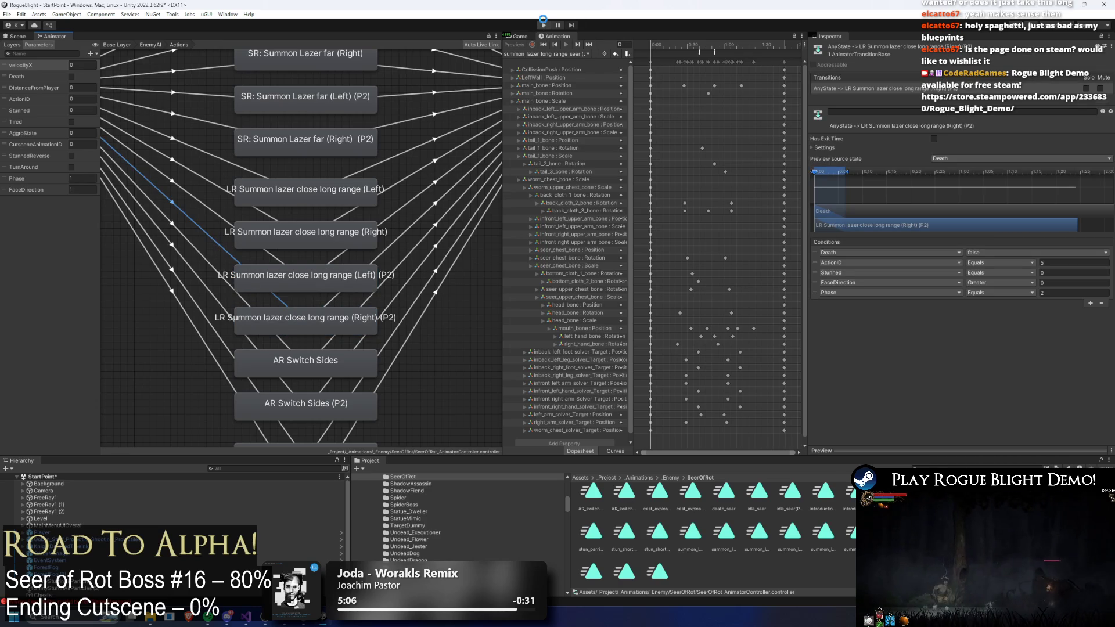
{"action": "left_click", "coordinate": [544, 24]}
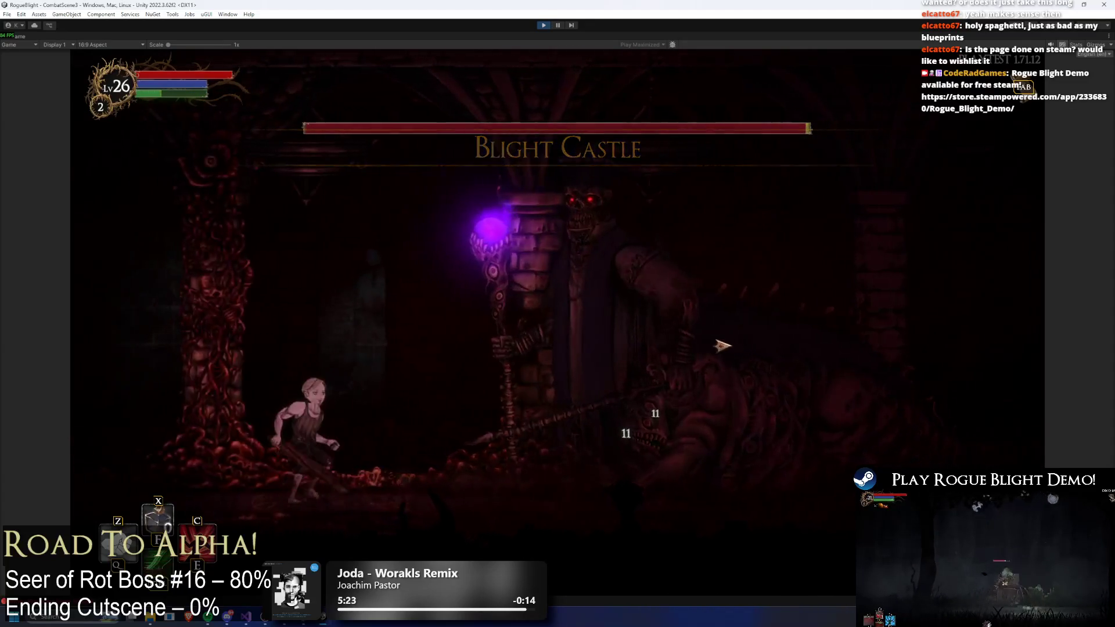
- Set all enemy health to 1 with F1, then attack the Seer of Rot boss from the pillar
{"action": "key", "text": "F1"}
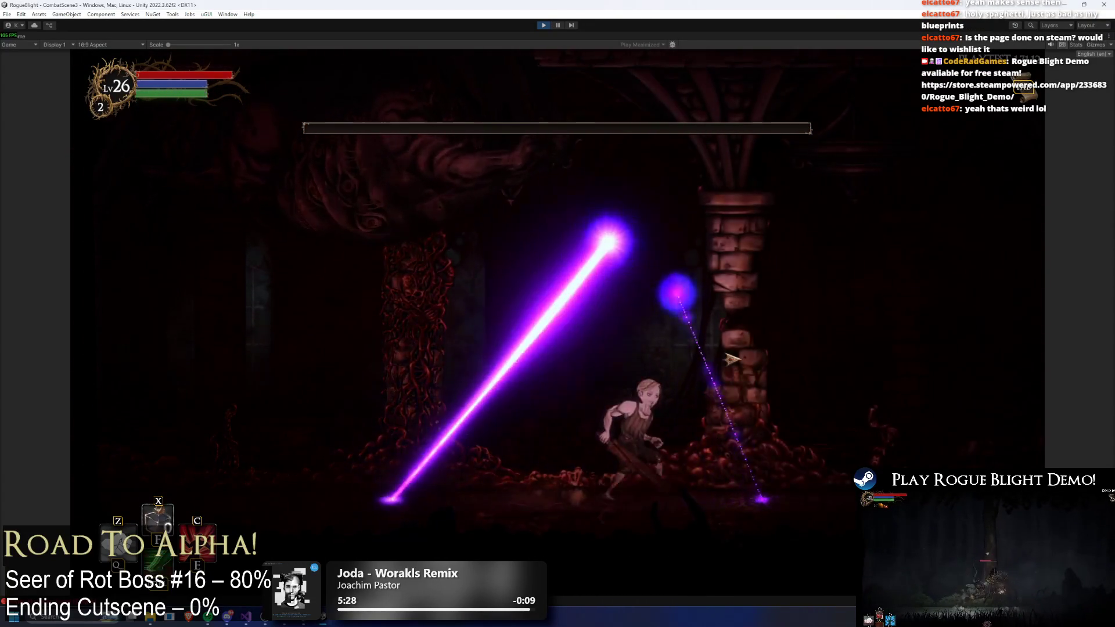
{"action": "key", "text": "F1"}
{"action": "key", "text": "F1"}
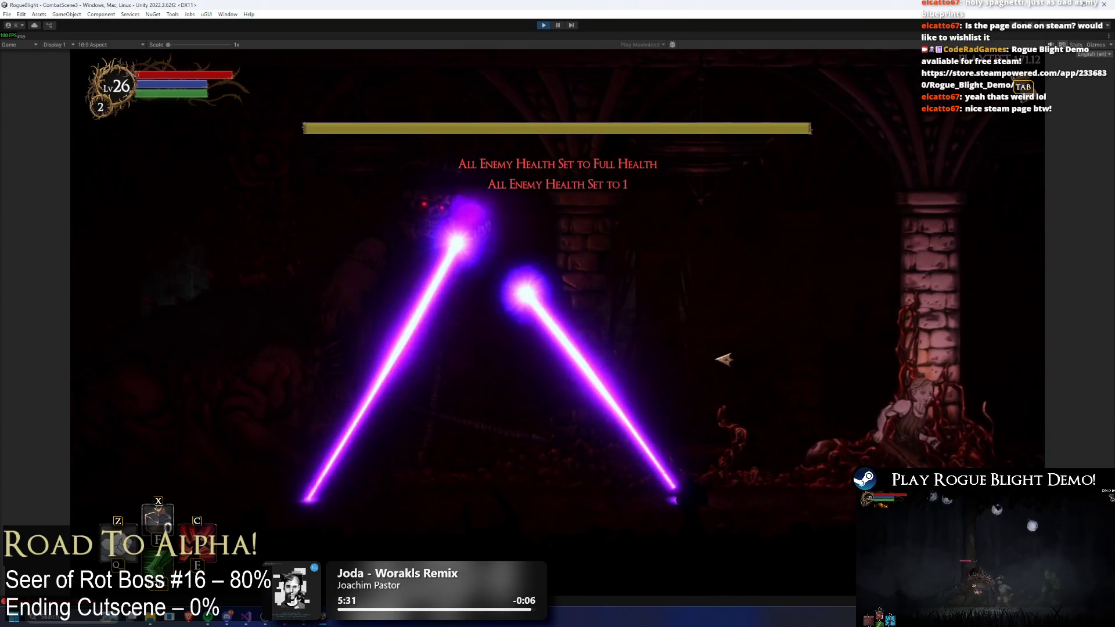
{"action": "key", "text": "F1"}
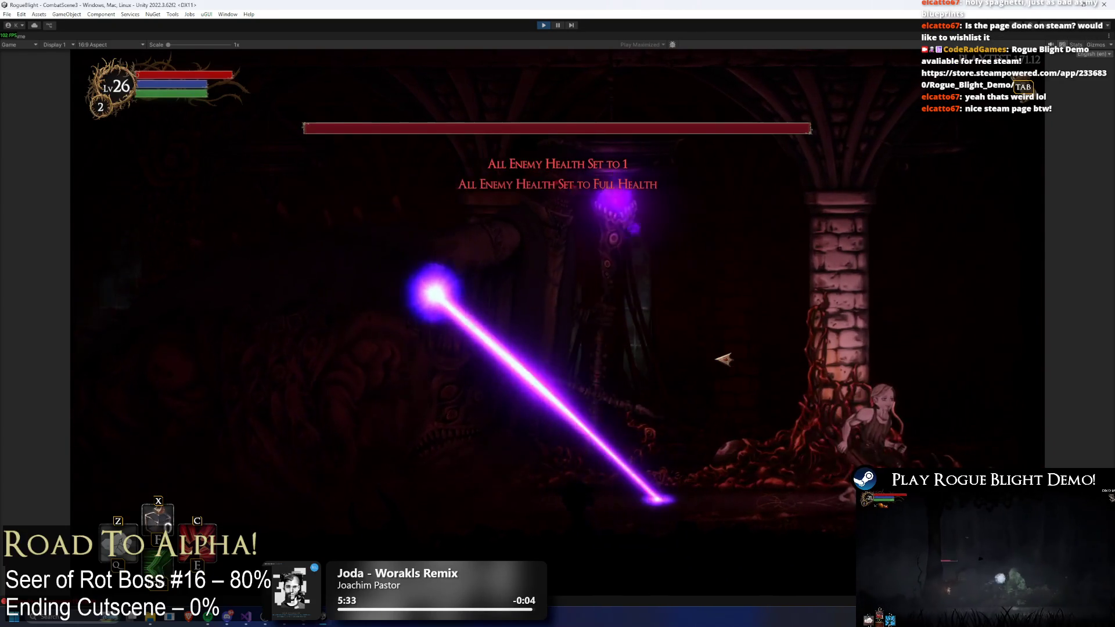
{"action": "key", "text": "Left"}
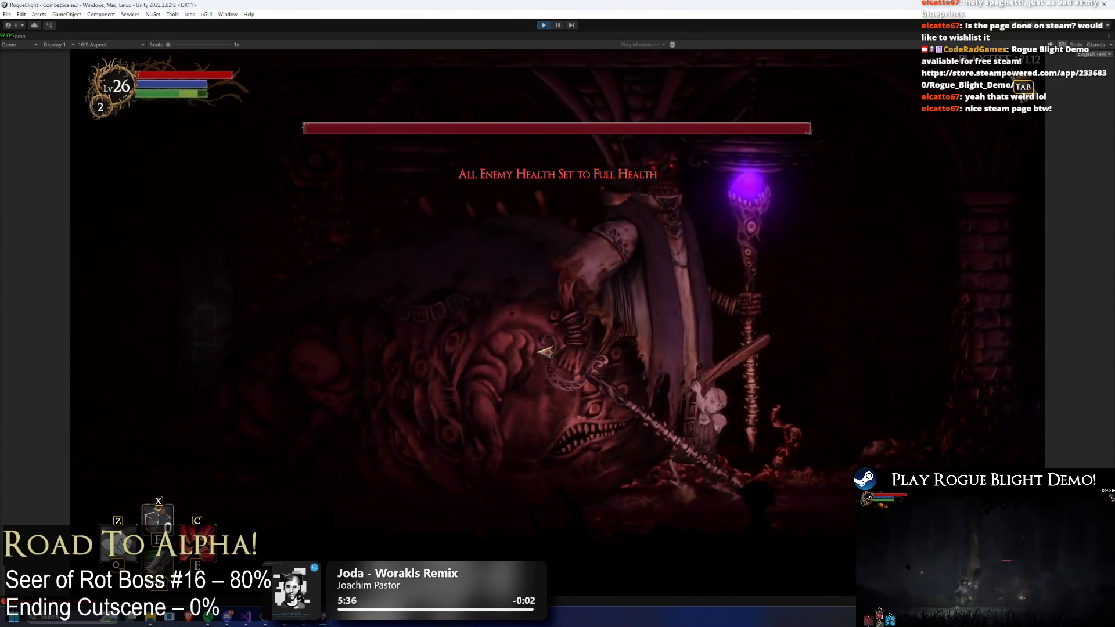
{"action": "left_click", "coordinate": [546, 351]}
{"action": "key", "text": "Right"}
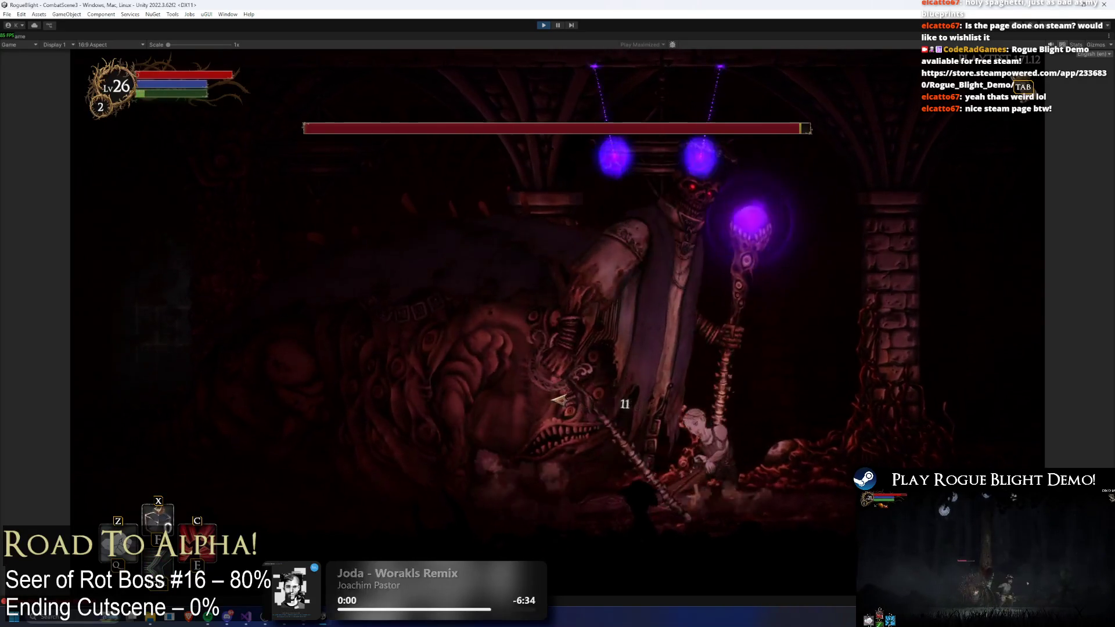
{"action": "left_click", "coordinate": [575, 388]}
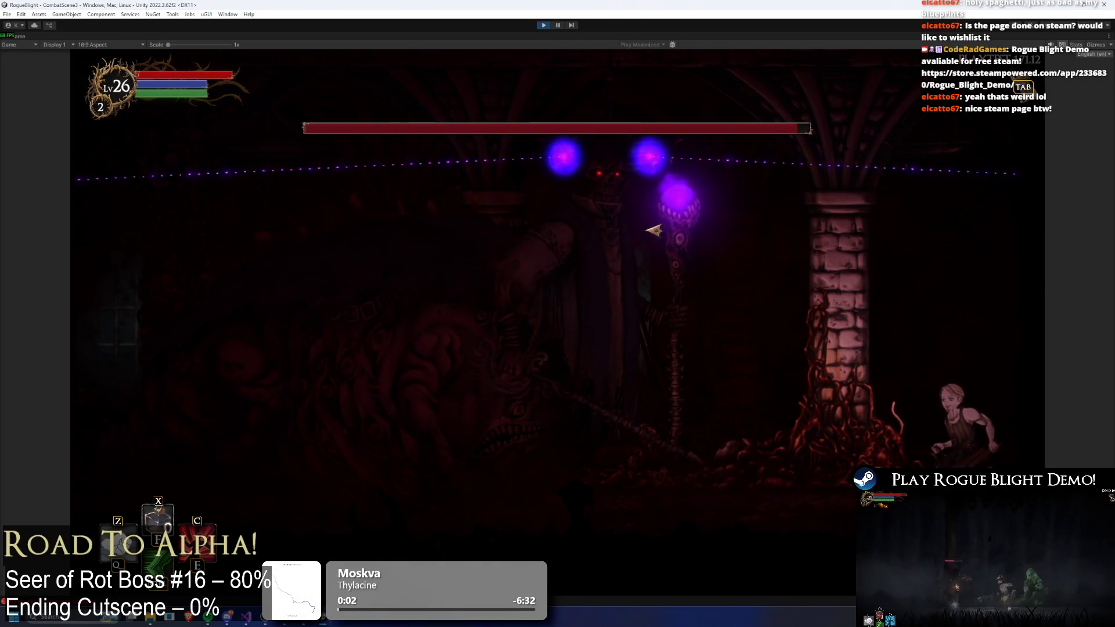
{"action": "key", "text": "Right"}
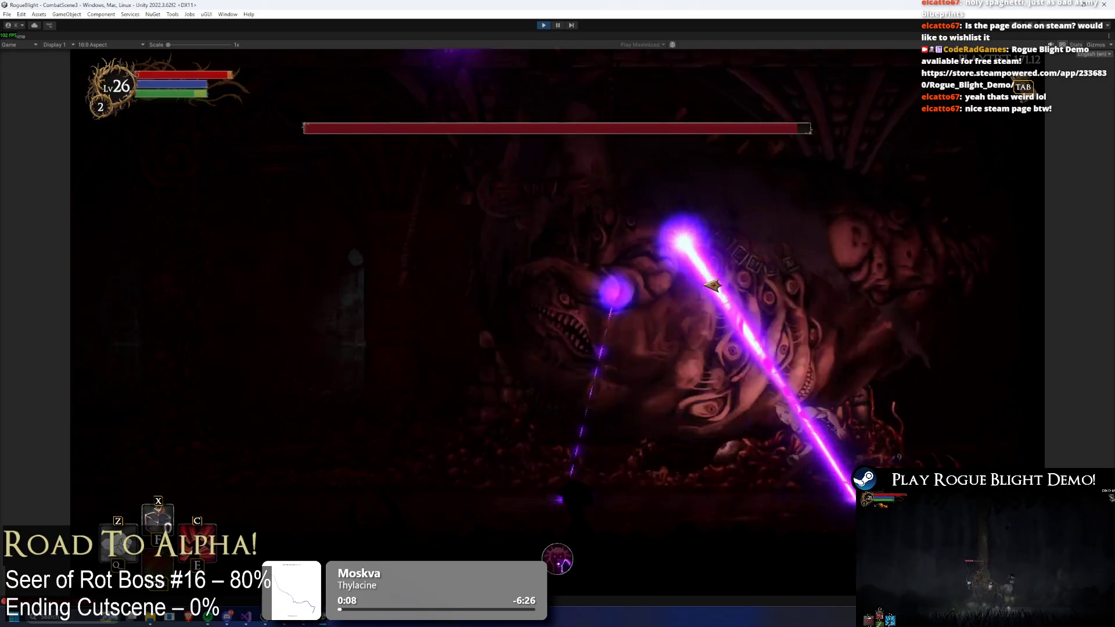
{"action": "key", "text": "Left"}
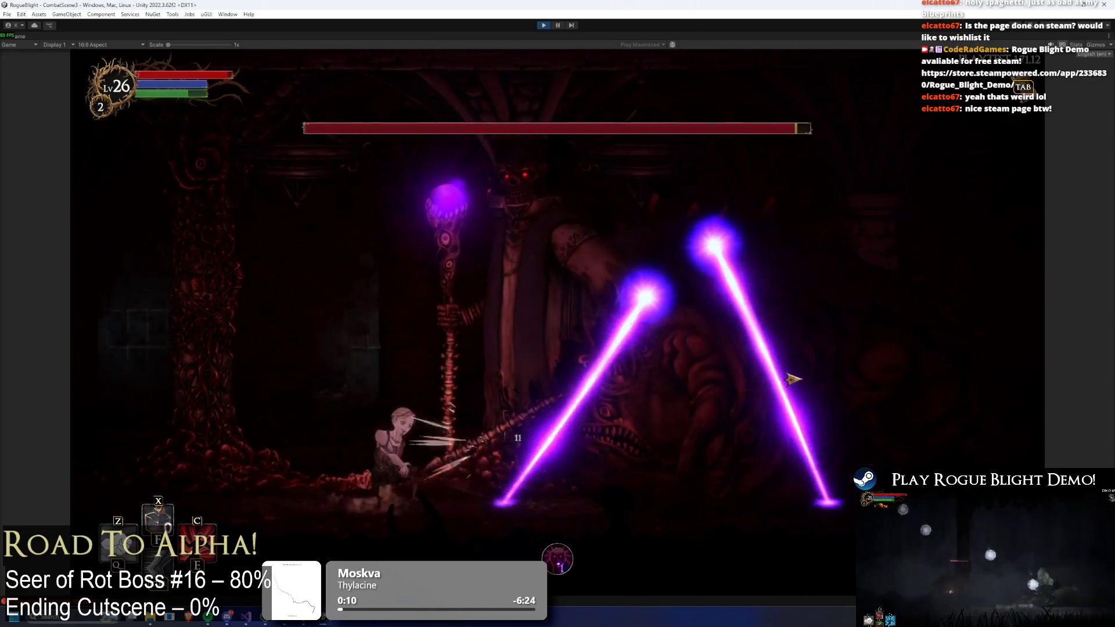
{"action": "key", "text": "space"}
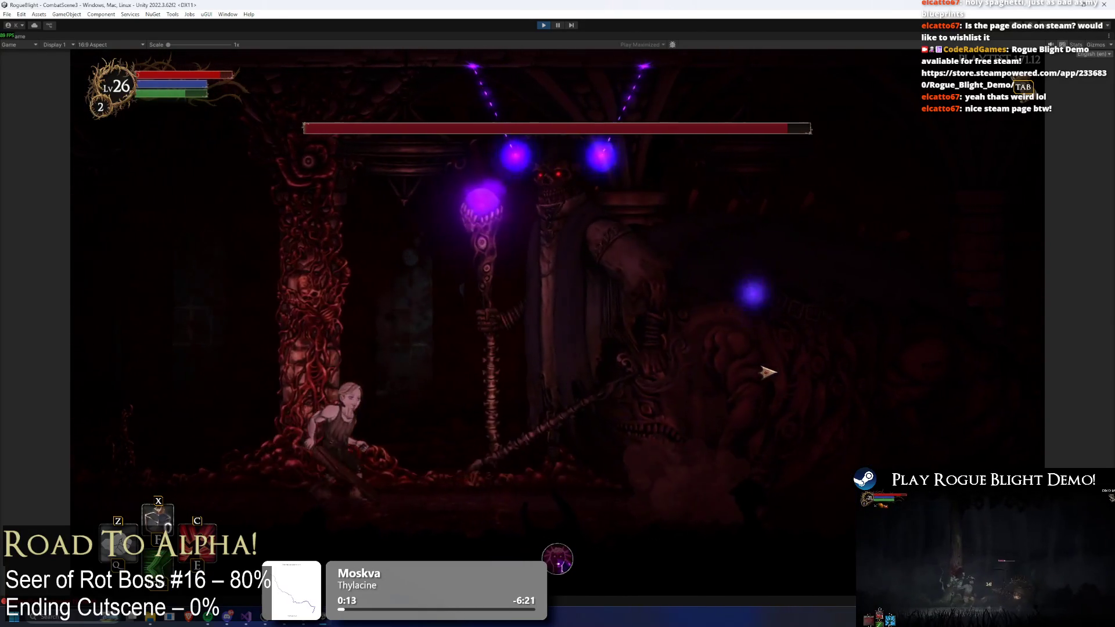
{"action": "left_click", "coordinate": [709, 375]}
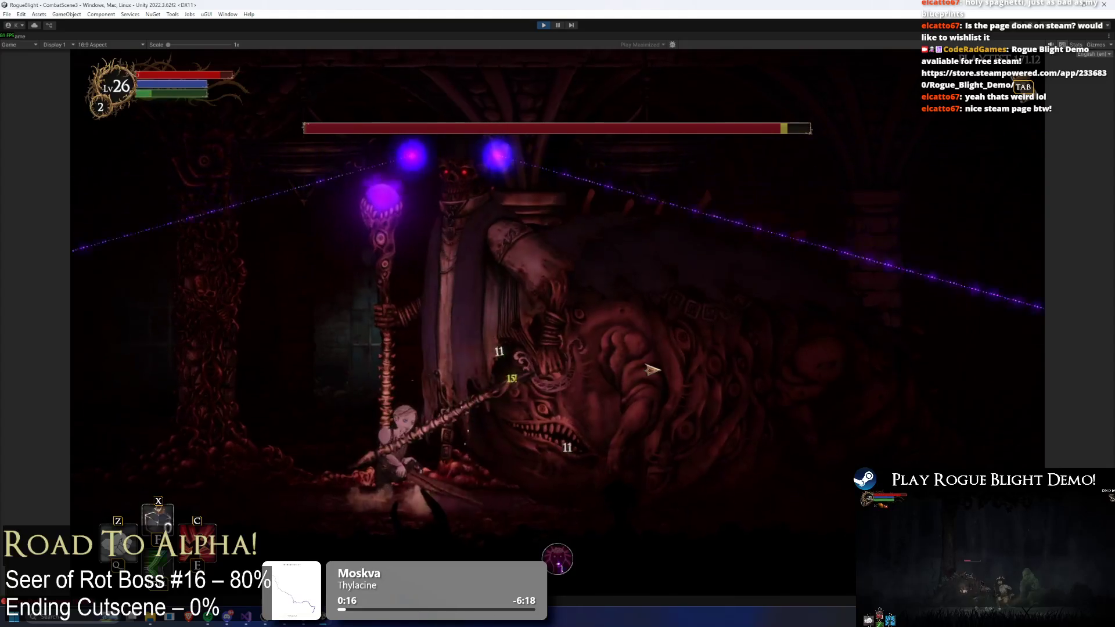
- Dodge the purple laser beams across the arena, then stop the play session with Ctrl+P
{"action": "key", "text": "a"}
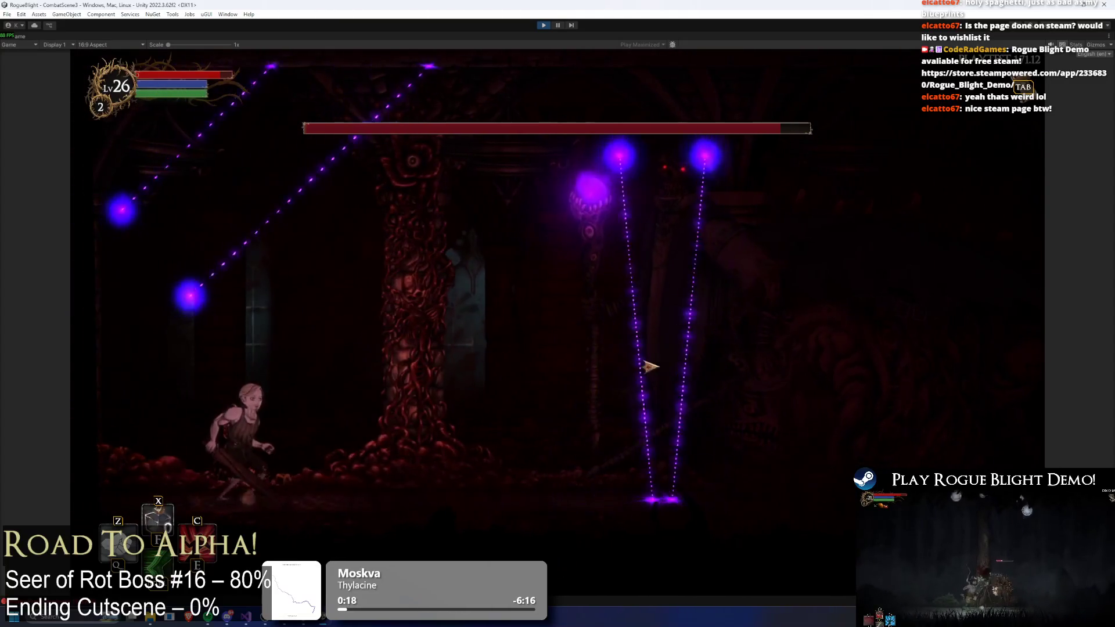
{"action": "key", "text": "d"}
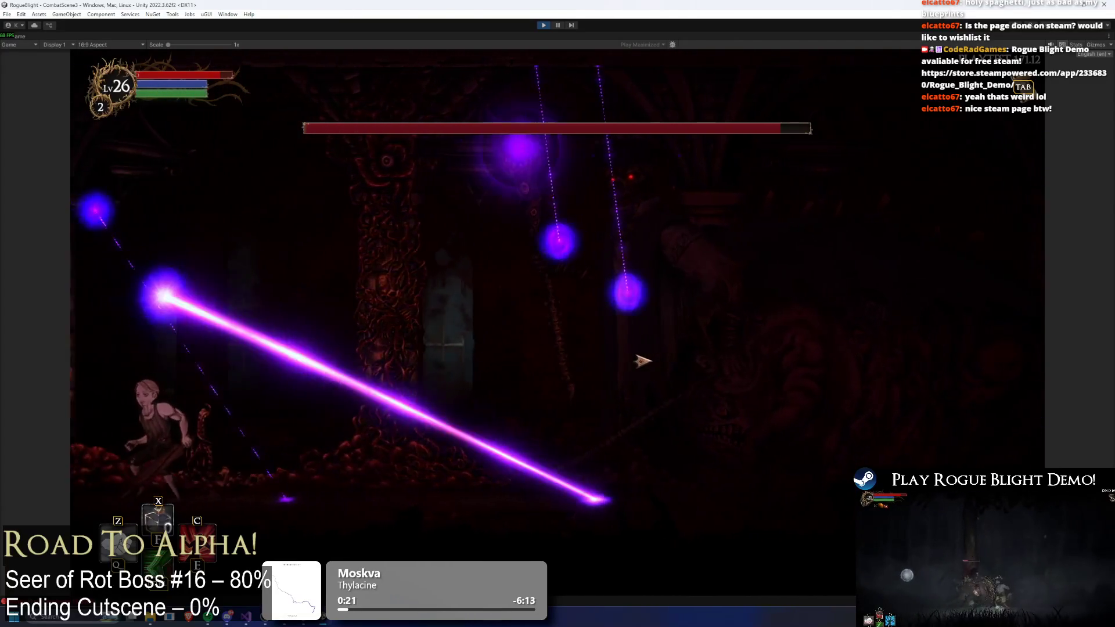
{"action": "key", "text": "d"}
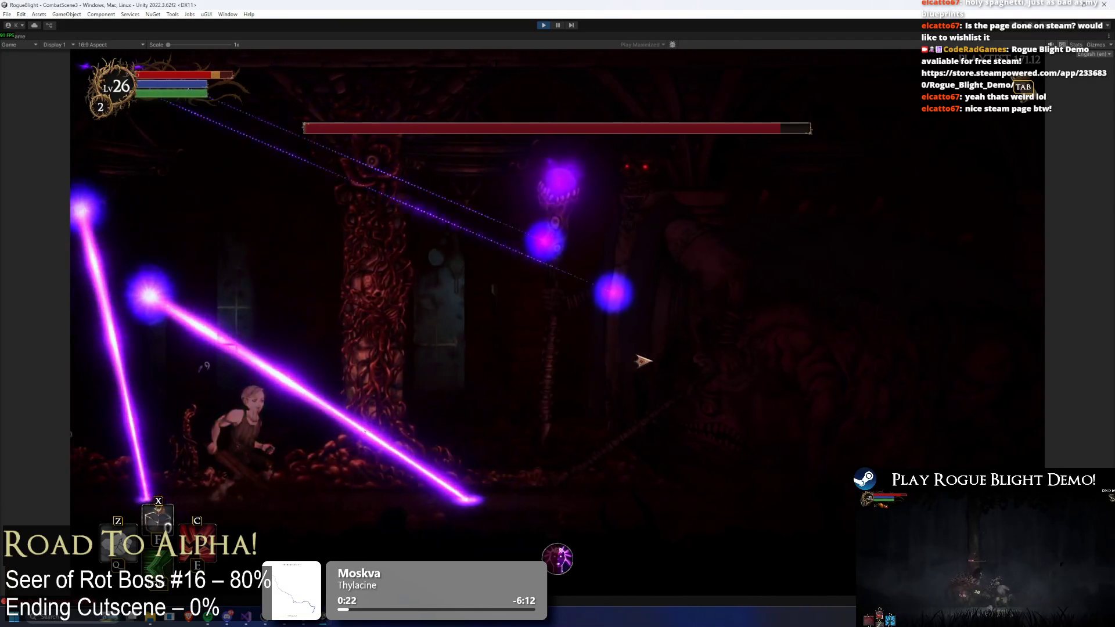
{"action": "key", "text": "d"}
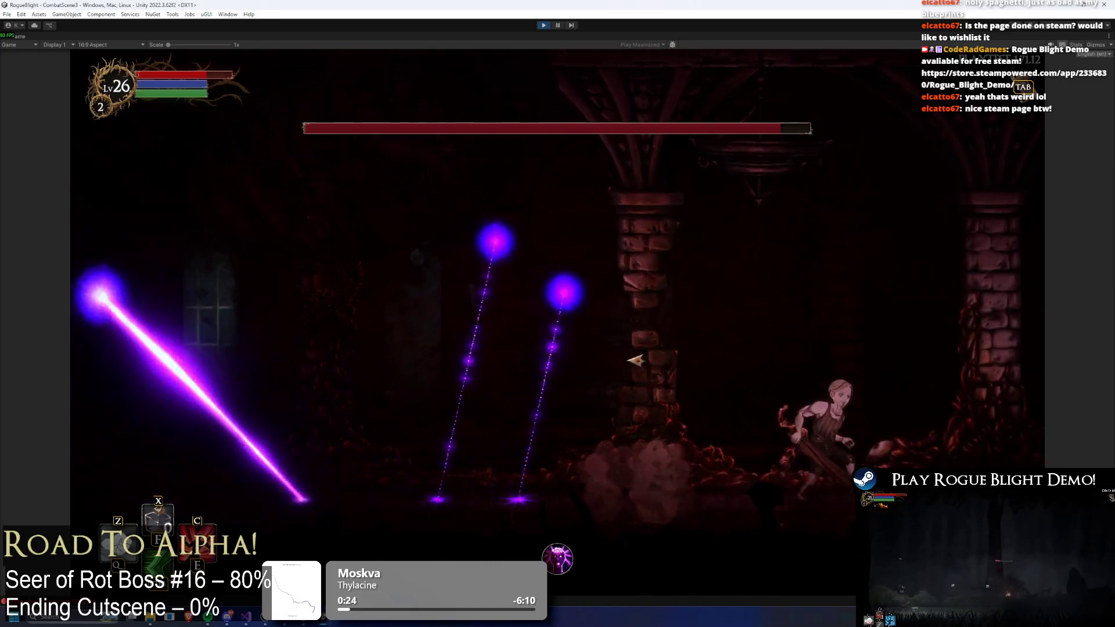
{"action": "key", "text": "d"}
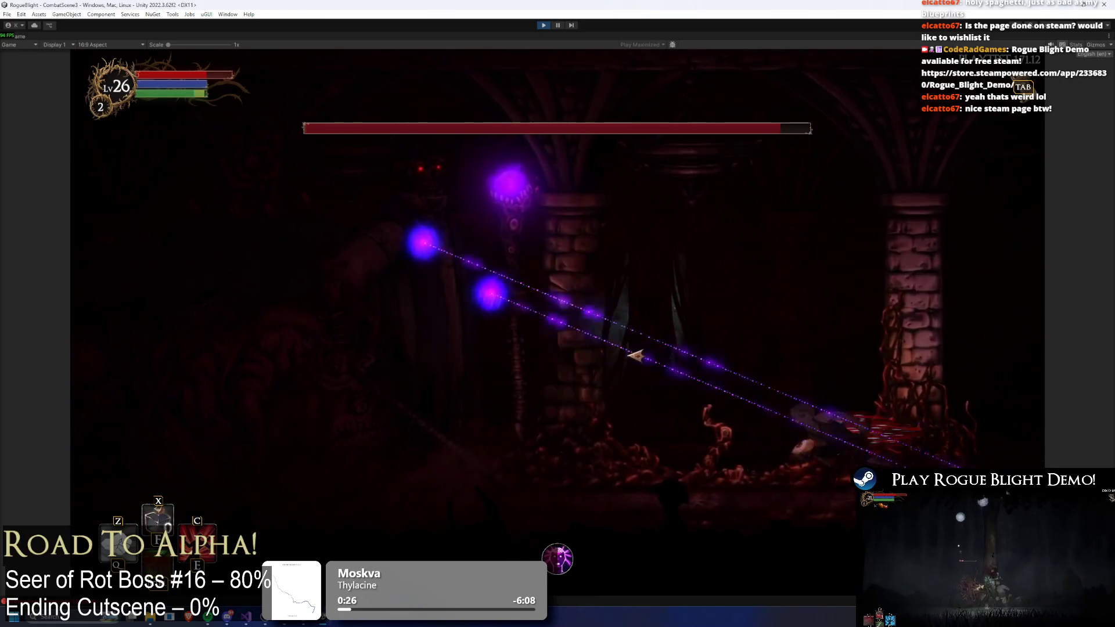
{"action": "key", "text": "a"}
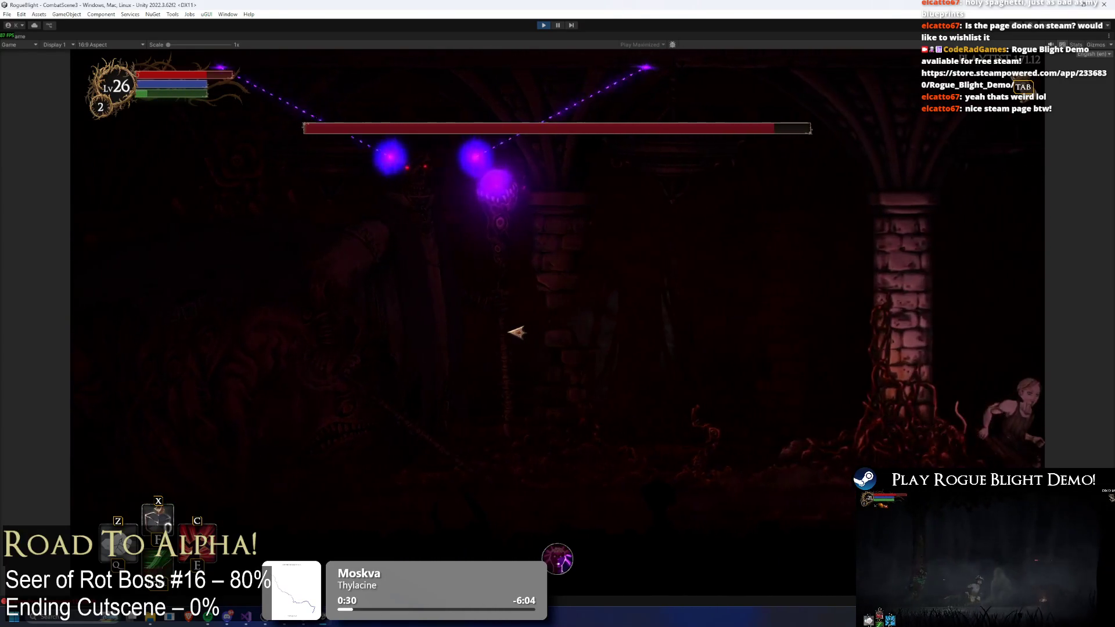
{"action": "key", "text": "d"}
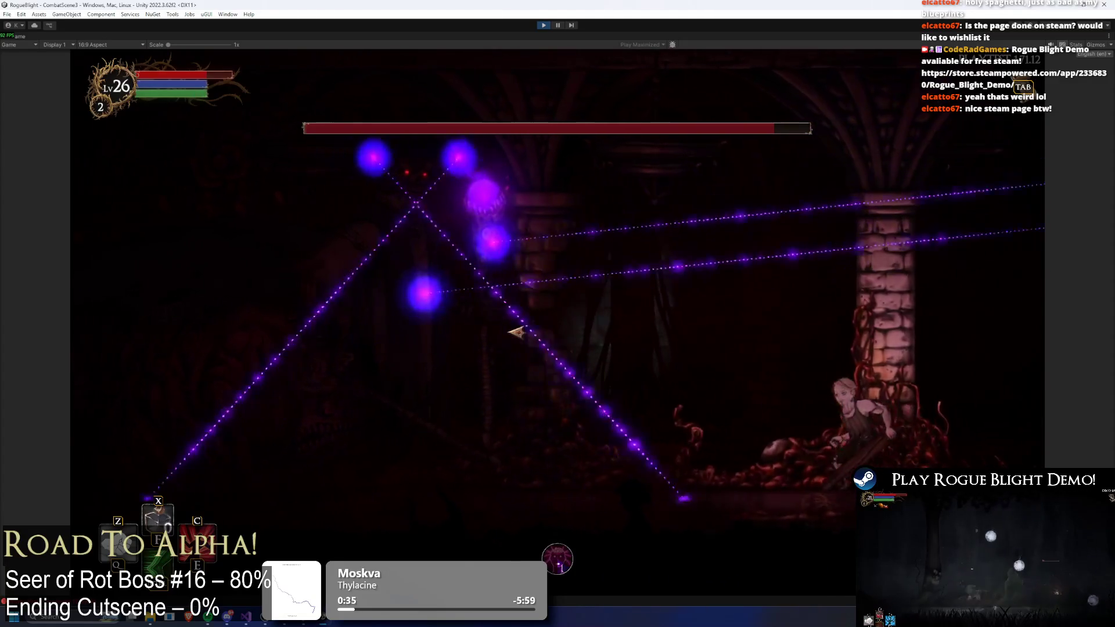
{"action": "key", "text": "a"}
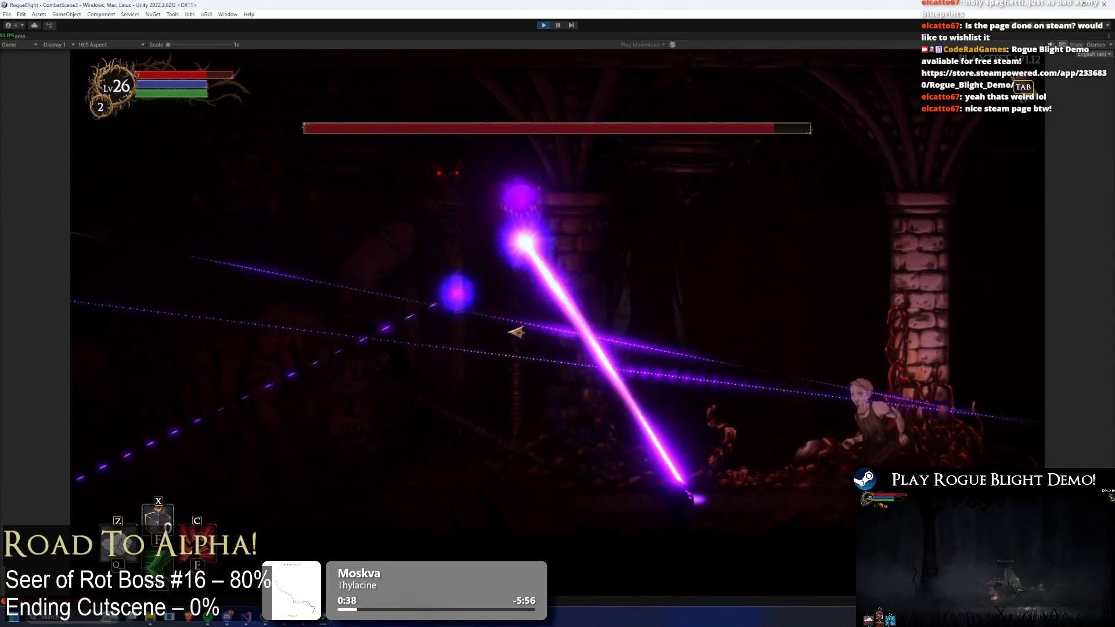
{"action": "key", "text": "space"}
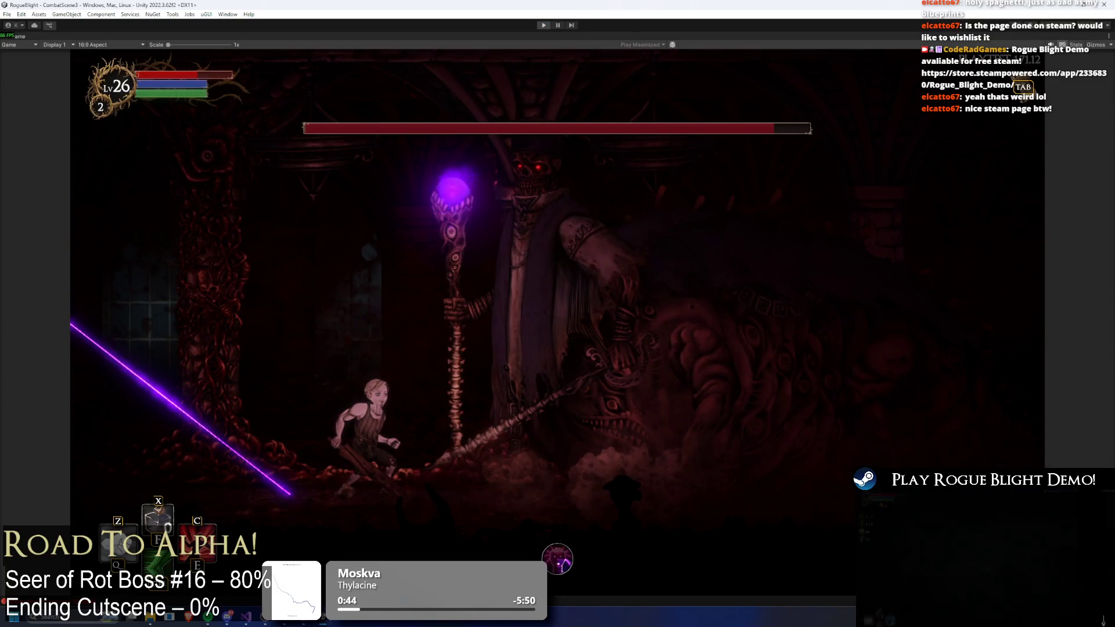
{"action": "key", "text": "ctrl+p"}
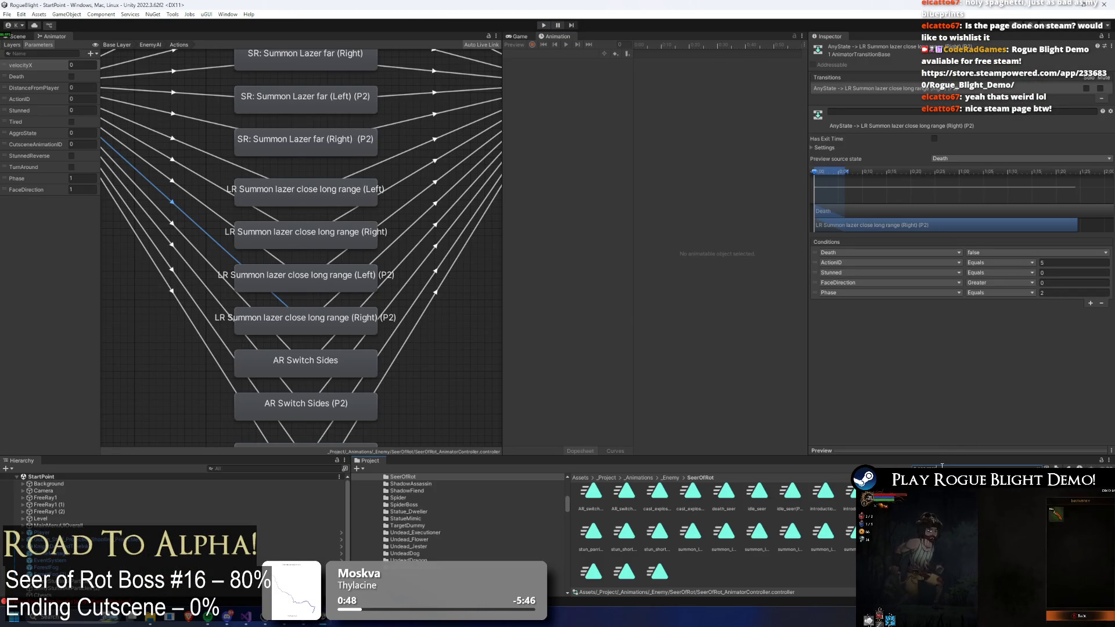
- Search the Project window for 'seer' and open the SeerOfRot prefab for editing
{"action": "type", "text": "seer"}
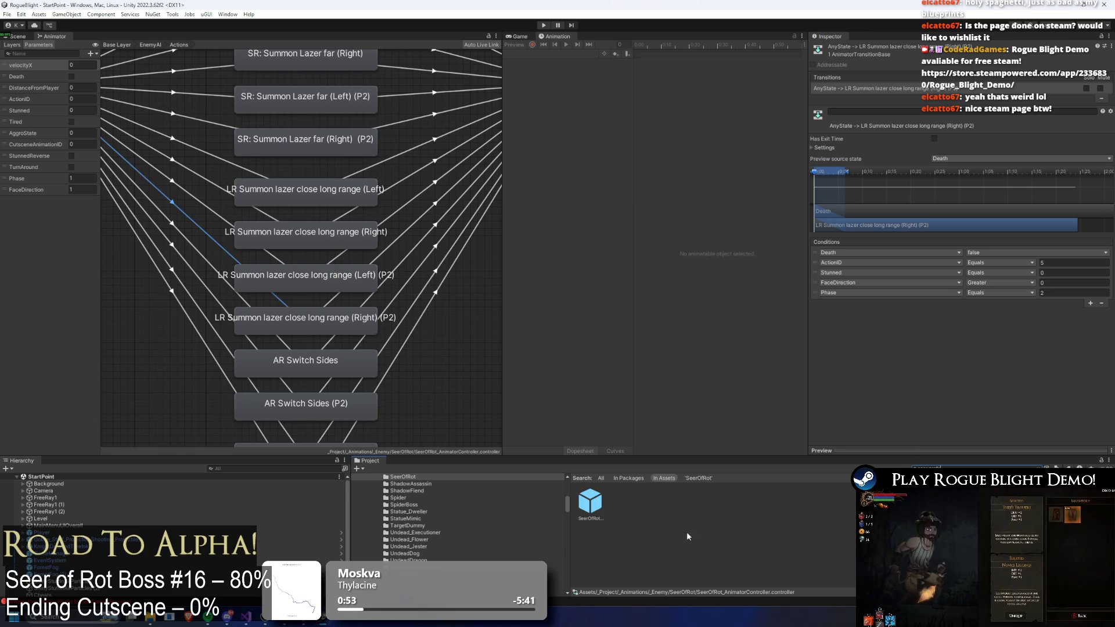
{"action": "double_click", "coordinate": [590, 500]}
- Inspect the frame-40 events in the long-range (Right)(P2) laser clip and save the project
{"action": "left_click", "coordinate": [539, 53]}
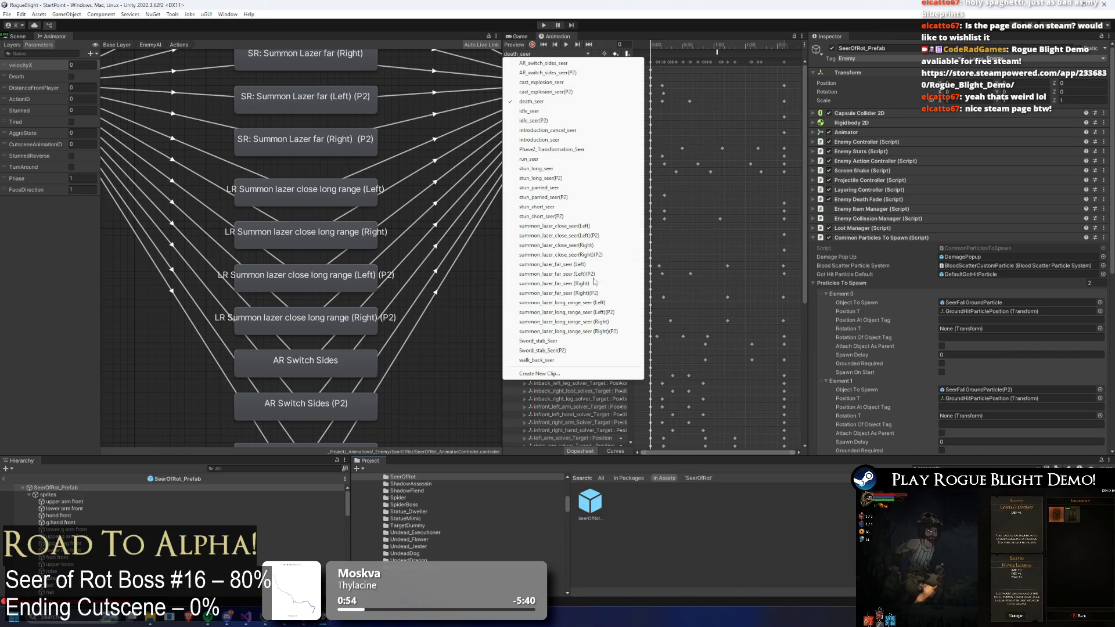
{"action": "left_click", "coordinate": [618, 332]}
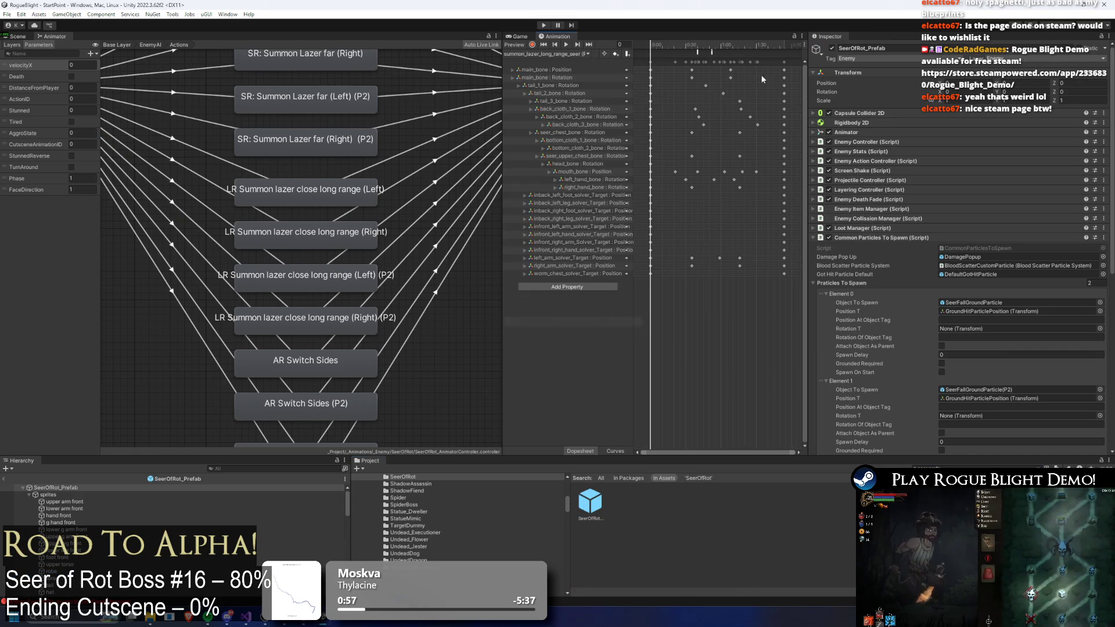
{"action": "left_click", "coordinate": [724, 53]}
{"action": "left_click", "coordinate": [696, 44]}
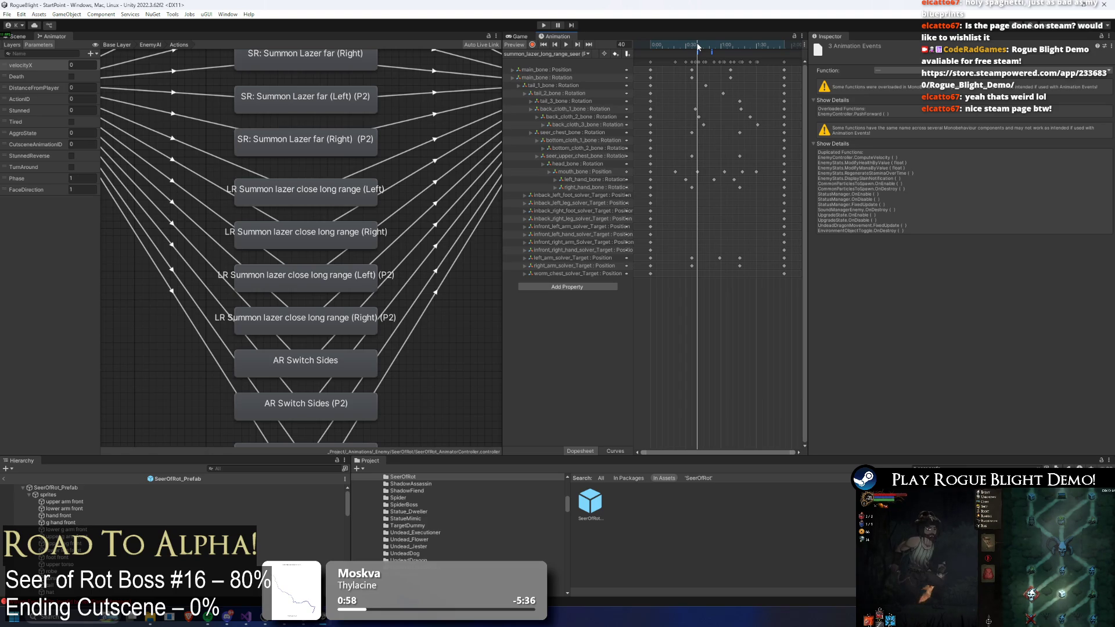
{"action": "left_click", "coordinate": [546, 54]}
{"action": "left_click", "coordinate": [611, 330]}
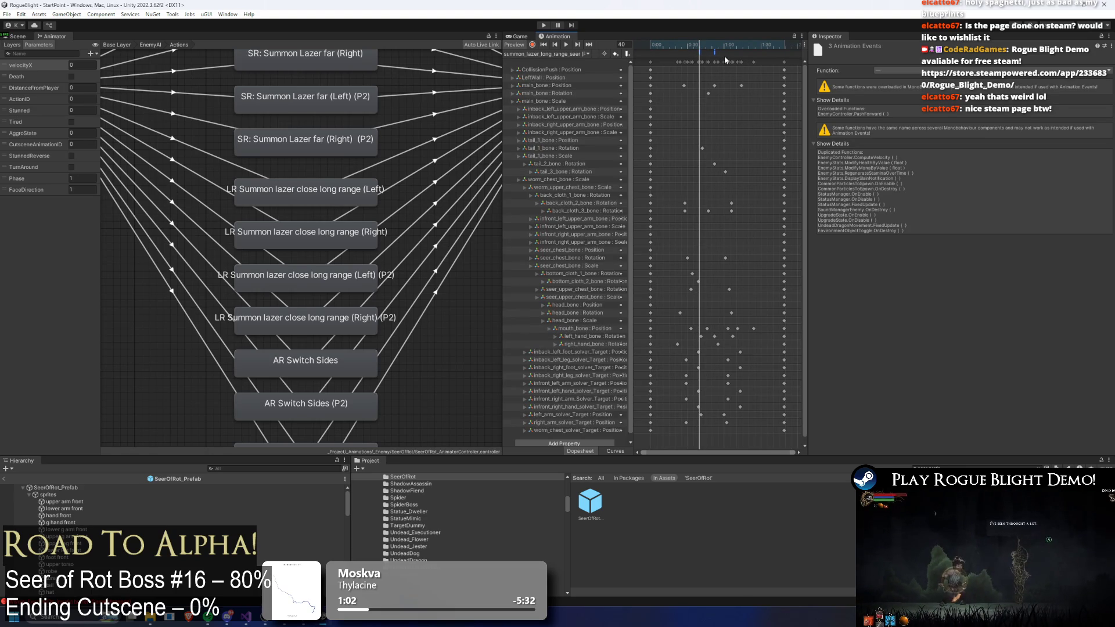
{"action": "left_click", "coordinate": [701, 54]}
{"action": "left_click", "coordinate": [705, 51]}
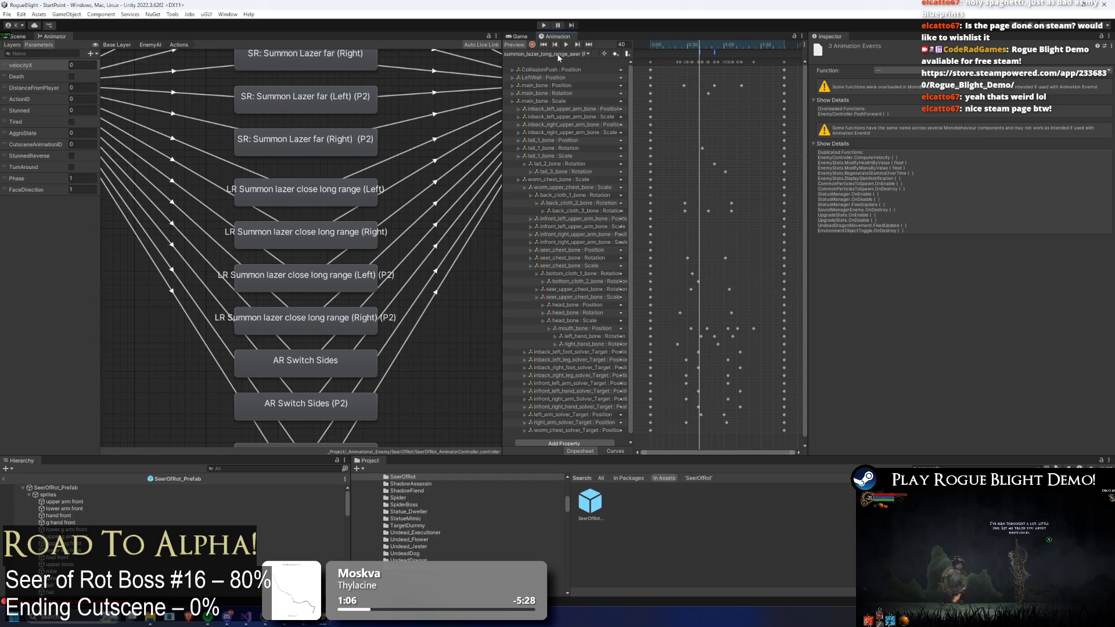
{"action": "key", "text": "ctrl+s"}
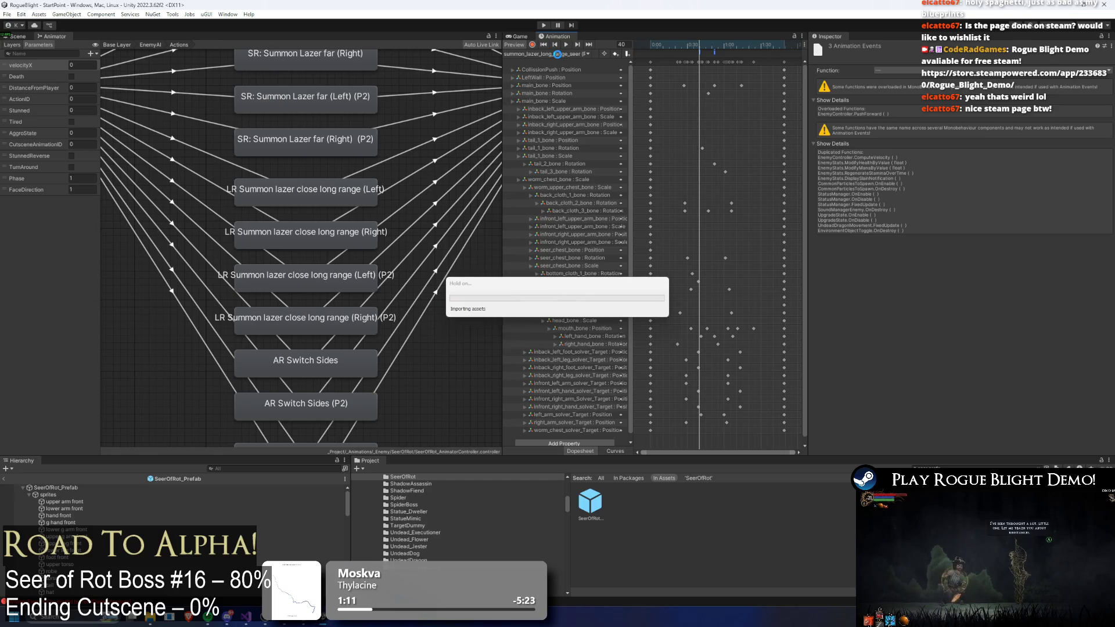
- Check the summon_lazer_long_range_seer (Left) and (Left)(P2) clips and save again
{"action": "left_click", "coordinate": [559, 54]}
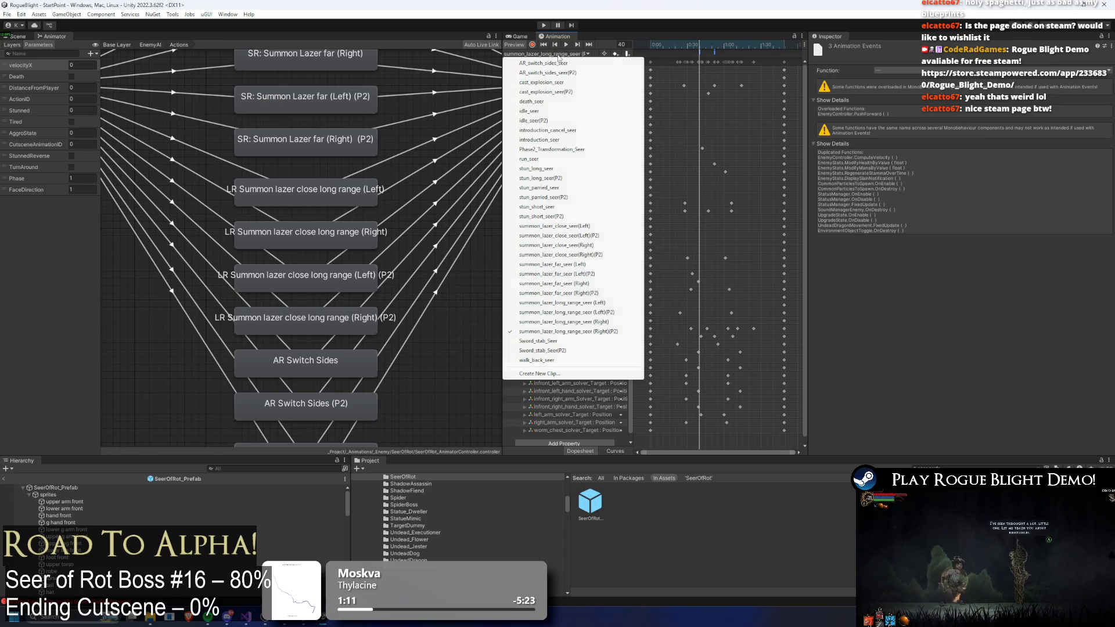
{"action": "left_click", "coordinate": [613, 305]}
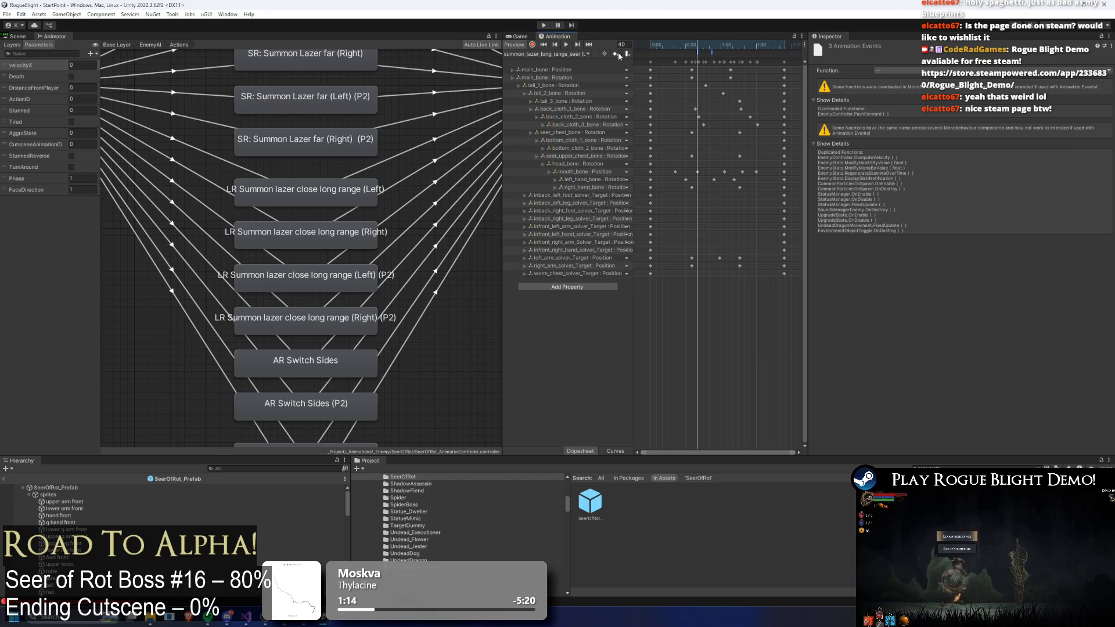
{"action": "left_click", "coordinate": [574, 54]}
{"action": "left_click", "coordinate": [600, 315]}
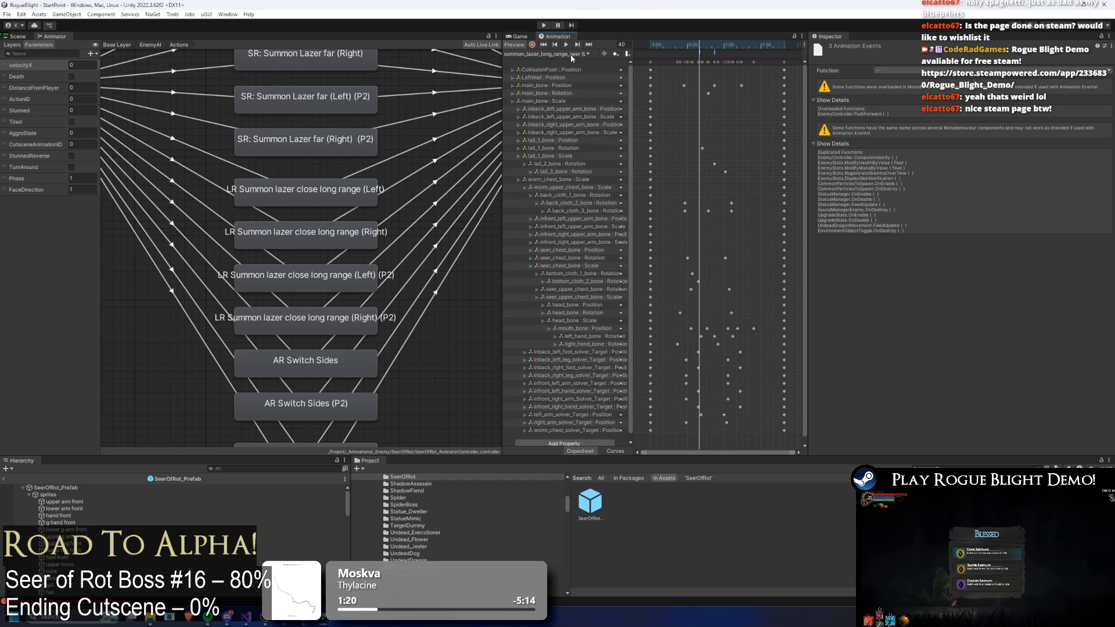
{"action": "key", "text": "ctrl+s"}
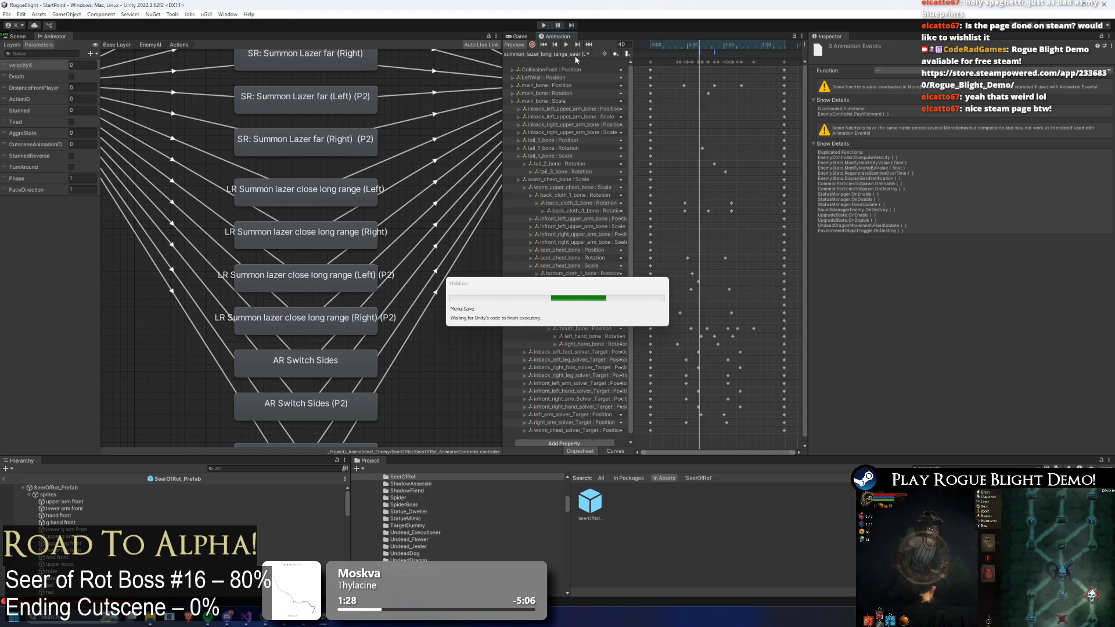
- Check the frame-40 events in the summon_lazer_far_seer (Right), (Right)(P2) and (Left) clips
{"action": "left_click", "coordinate": [574, 55]}
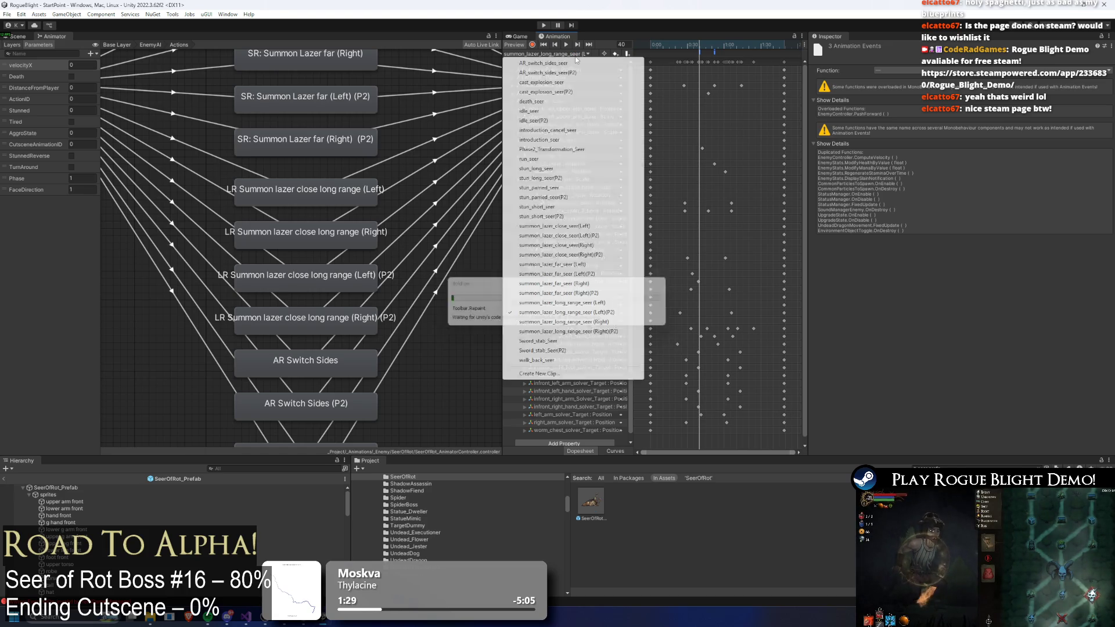
{"action": "left_click", "coordinate": [598, 283]}
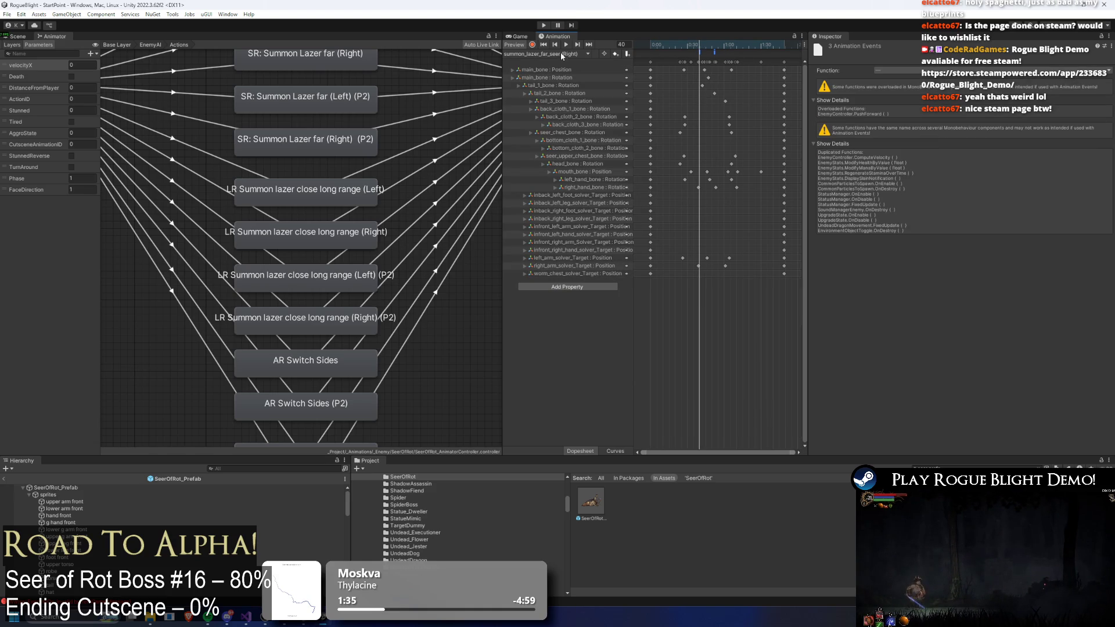
{"action": "left_click", "coordinate": [561, 54]}
{"action": "left_click", "coordinate": [592, 293]}
{"action": "left_click_drag", "start_coordinate": [697, 44], "coordinate": [699, 44]}
{"action": "left_click", "coordinate": [694, 52]}
{"action": "left_click", "coordinate": [707, 53]}
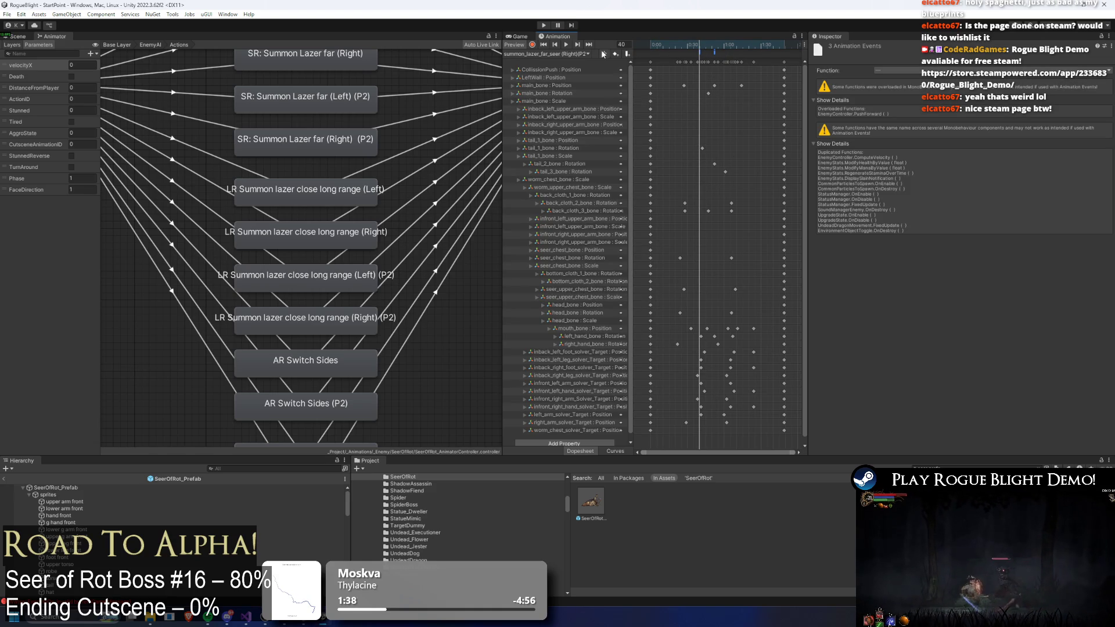
{"action": "left_click", "coordinate": [581, 54]}
{"action": "left_click", "coordinate": [581, 264]}
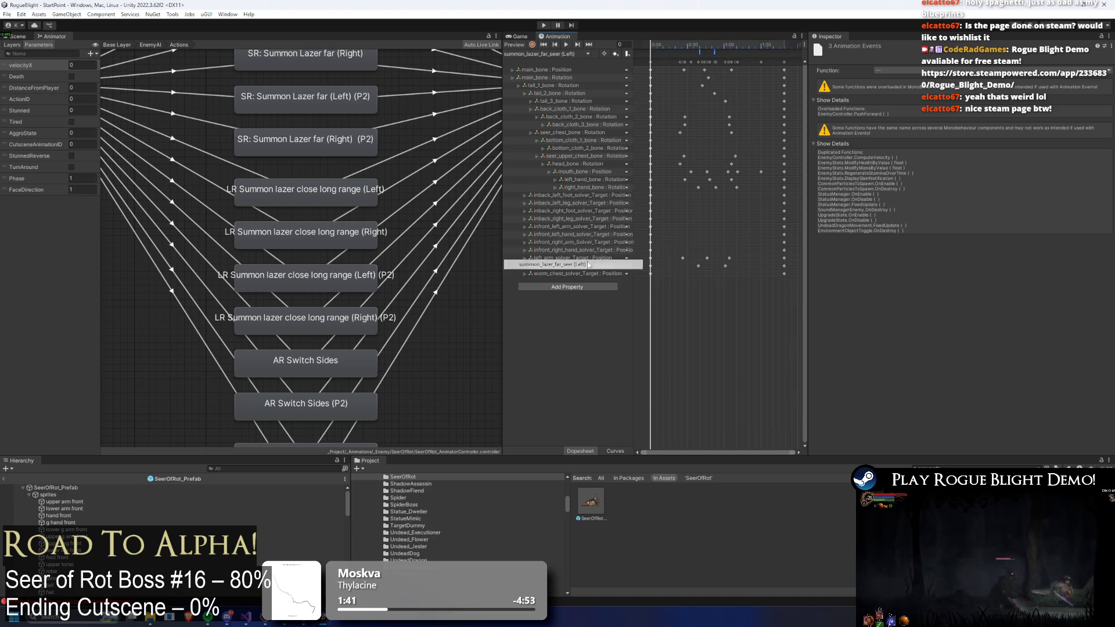
{"action": "left_click", "coordinate": [701, 45]}
{"action": "key", "text": "comma"}
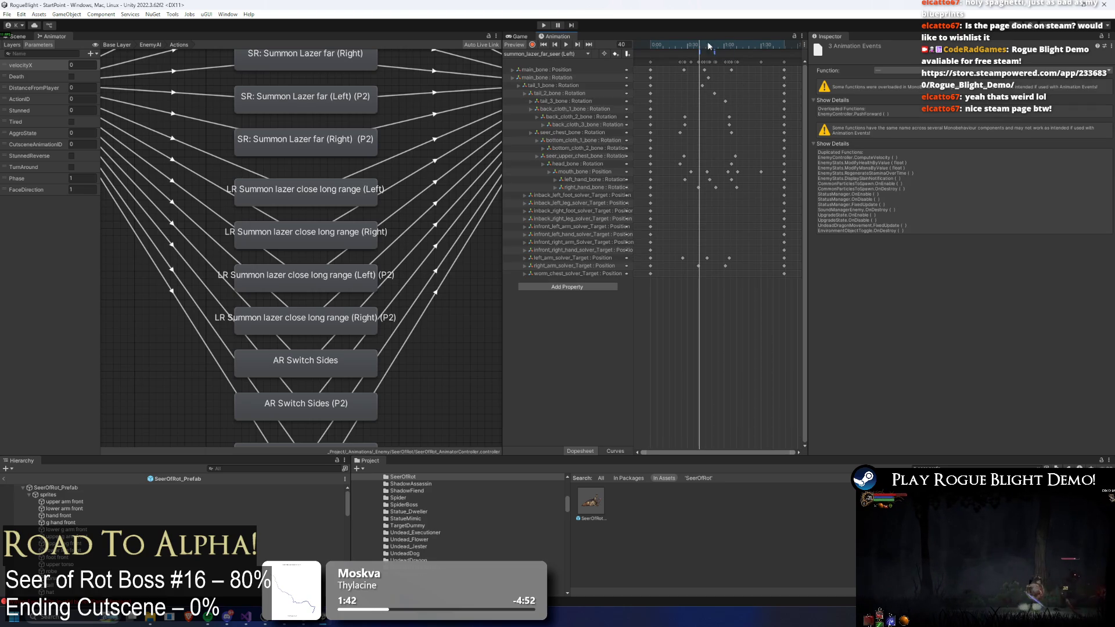
- Check frame 40 in far (Left)(P2) and close (Right) and (Right)(P2) clips, then save
{"action": "left_click", "coordinate": [590, 53]}
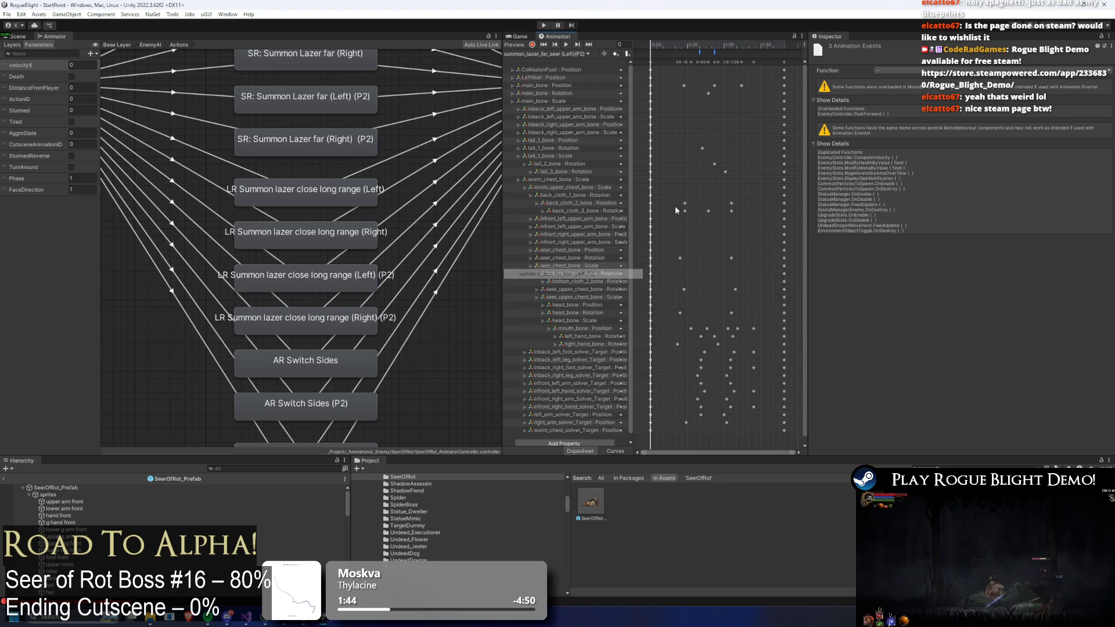
{"action": "left_click", "coordinate": [579, 274]}
{"action": "left_click", "coordinate": [701, 45]}
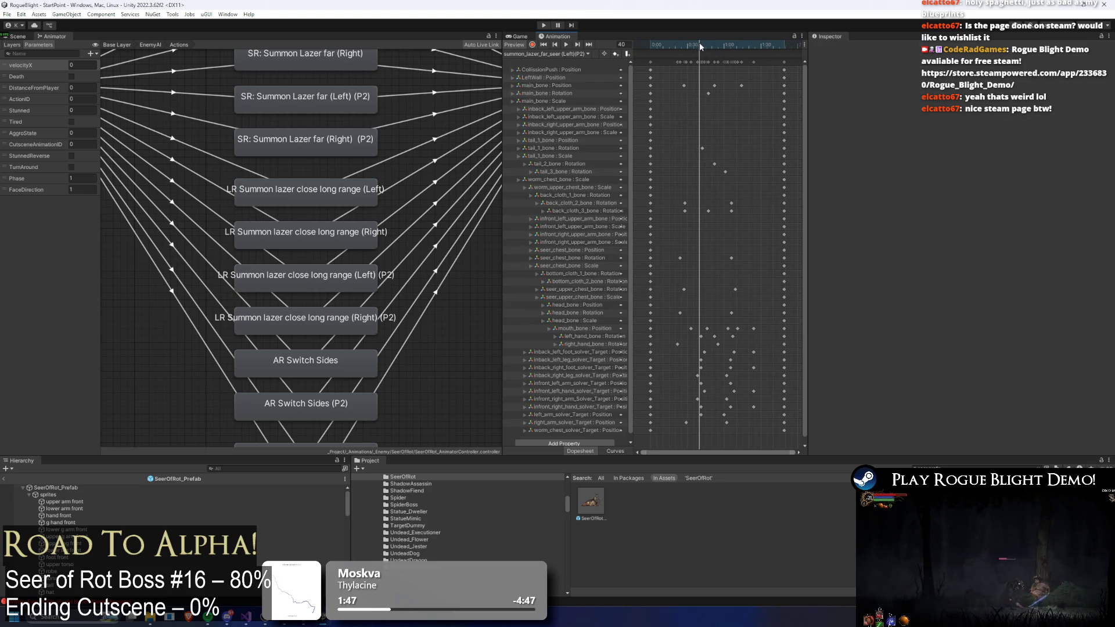
{"action": "left_click", "coordinate": [564, 53]}
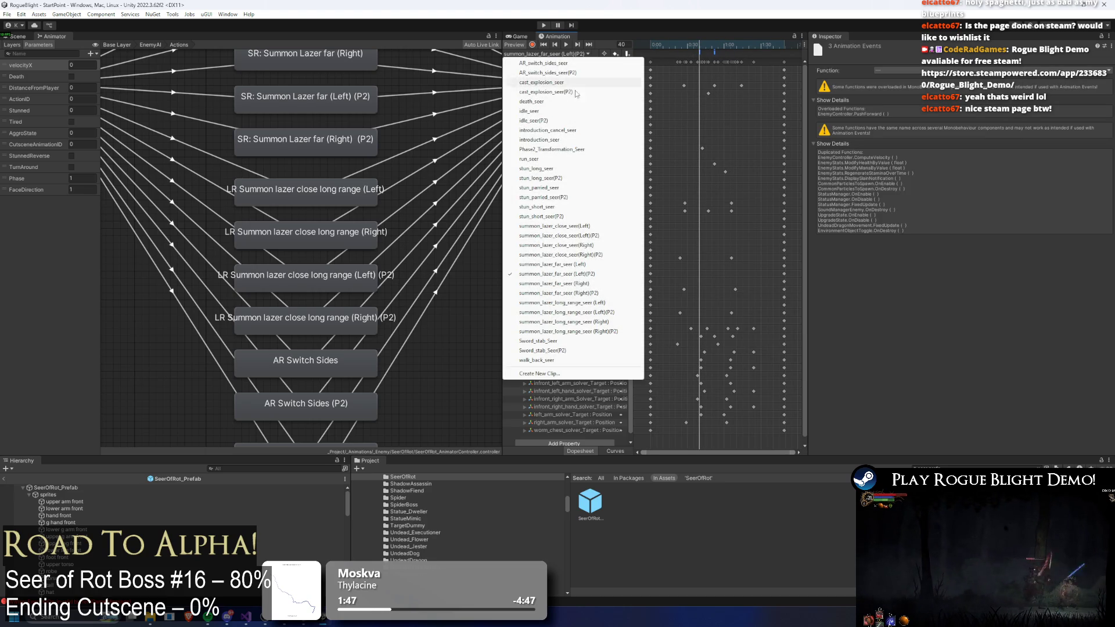
{"action": "left_click", "coordinate": [600, 245]}
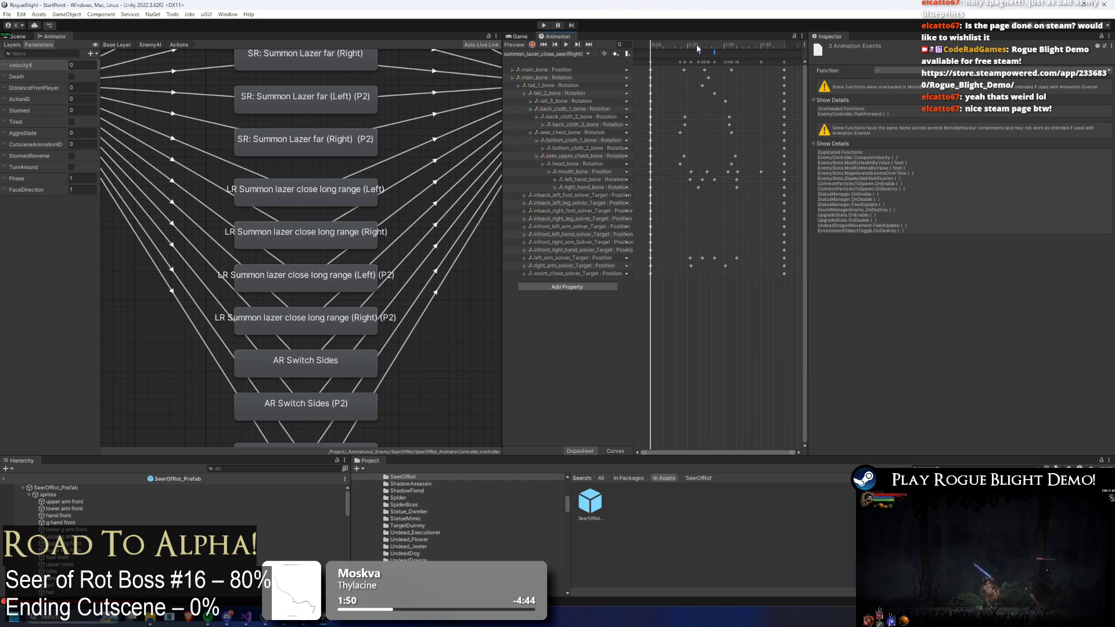
{"action": "left_click", "coordinate": [557, 54]}
{"action": "left_click", "coordinate": [600, 255]}
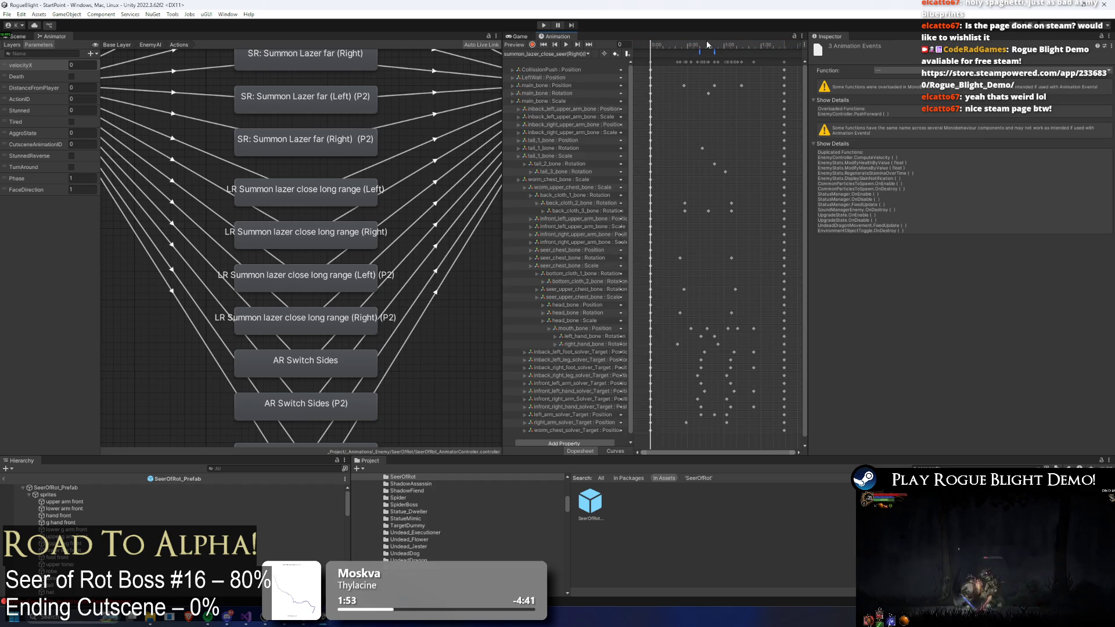
{"action": "left_click", "coordinate": [698, 42]}
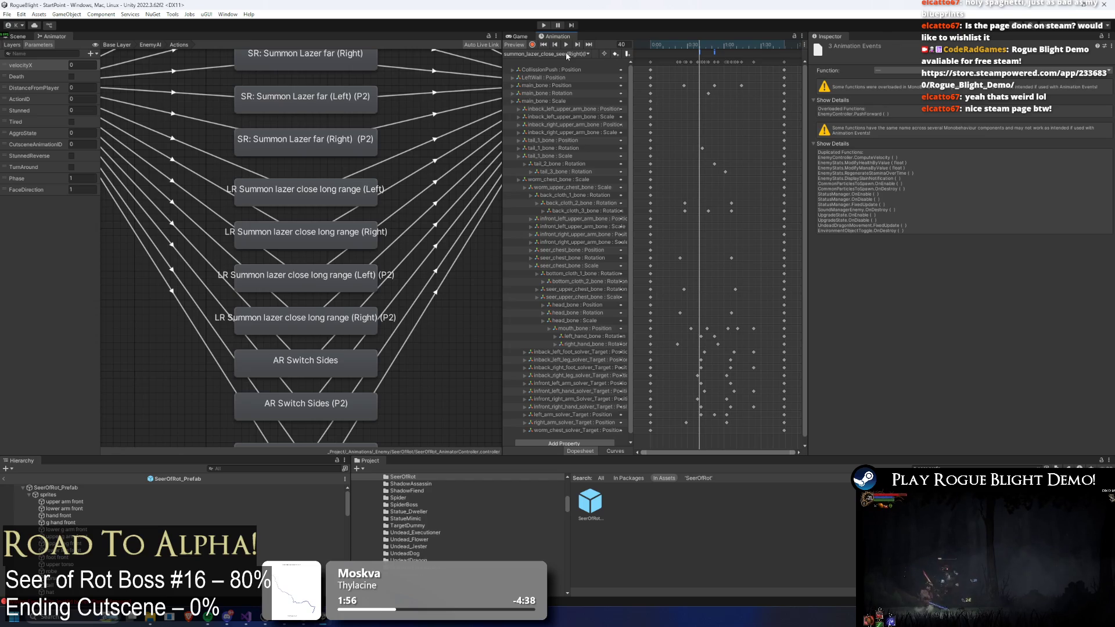
{"action": "key", "text": "ctrl+s"}
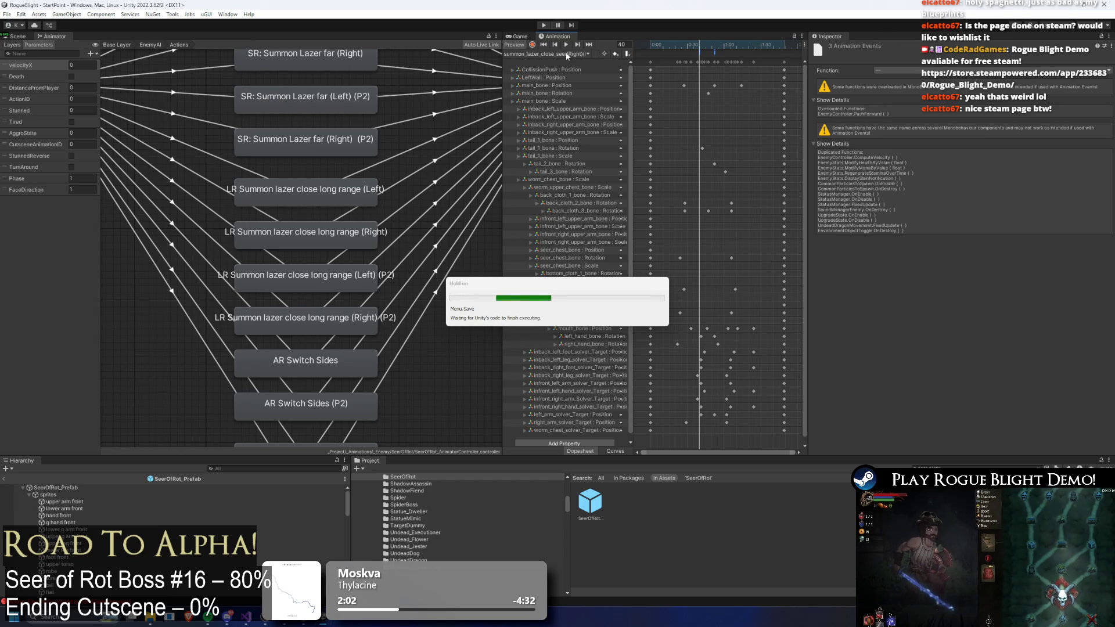
- Select all animation events in the summon_lazer_close_seer(Left)(P2) clip
{"action": "left_click", "coordinate": [565, 51]}
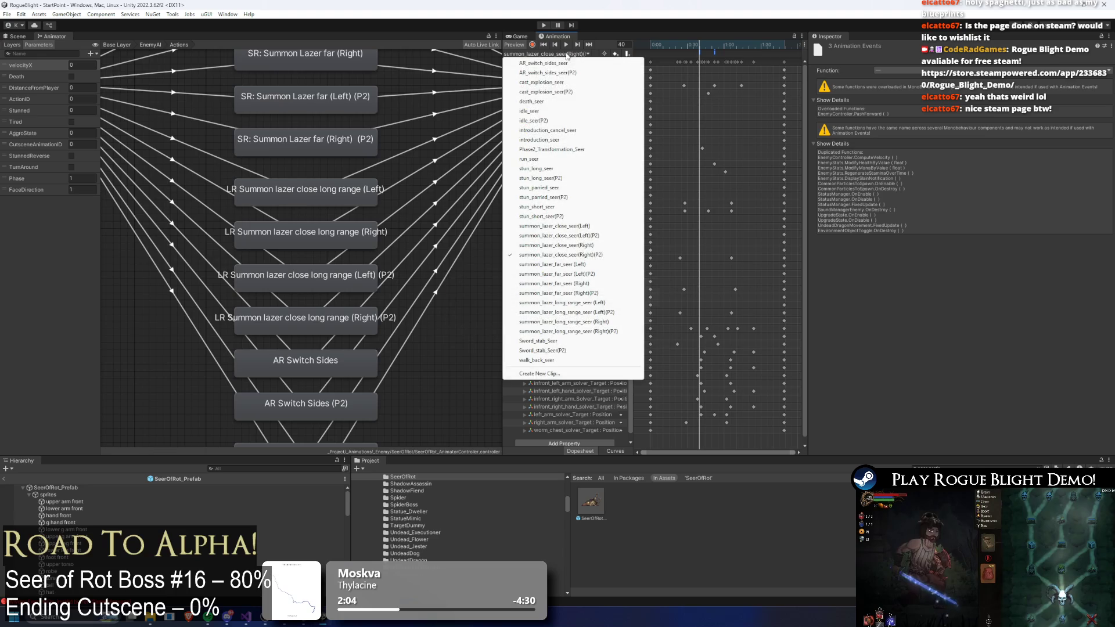
{"action": "left_click", "coordinate": [581, 226]}
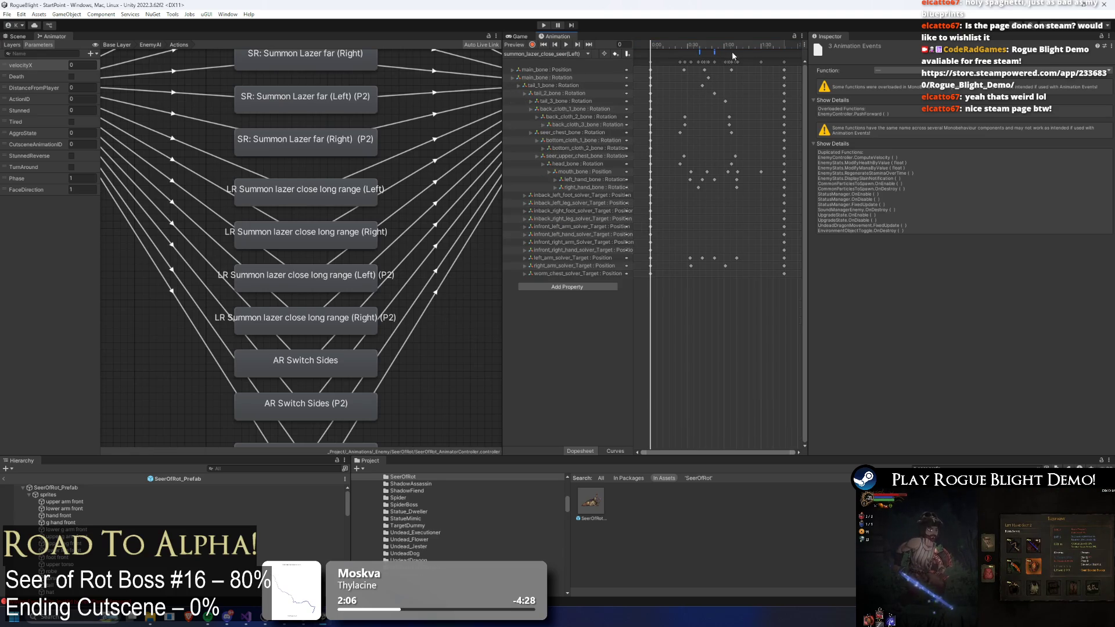
{"action": "left_click", "coordinate": [555, 52]}
{"action": "left_click", "coordinate": [558, 235]}
{"action": "left_click", "coordinate": [699, 46]}
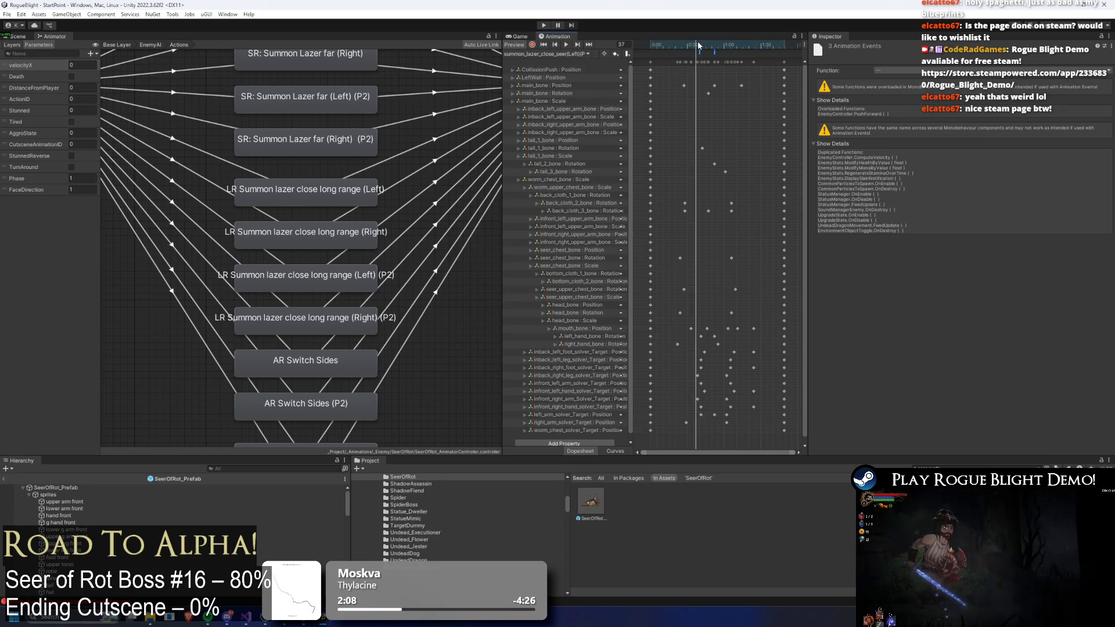
{"action": "left_click_drag", "start_coordinate": [656, 54], "coordinate": [740, 40]}
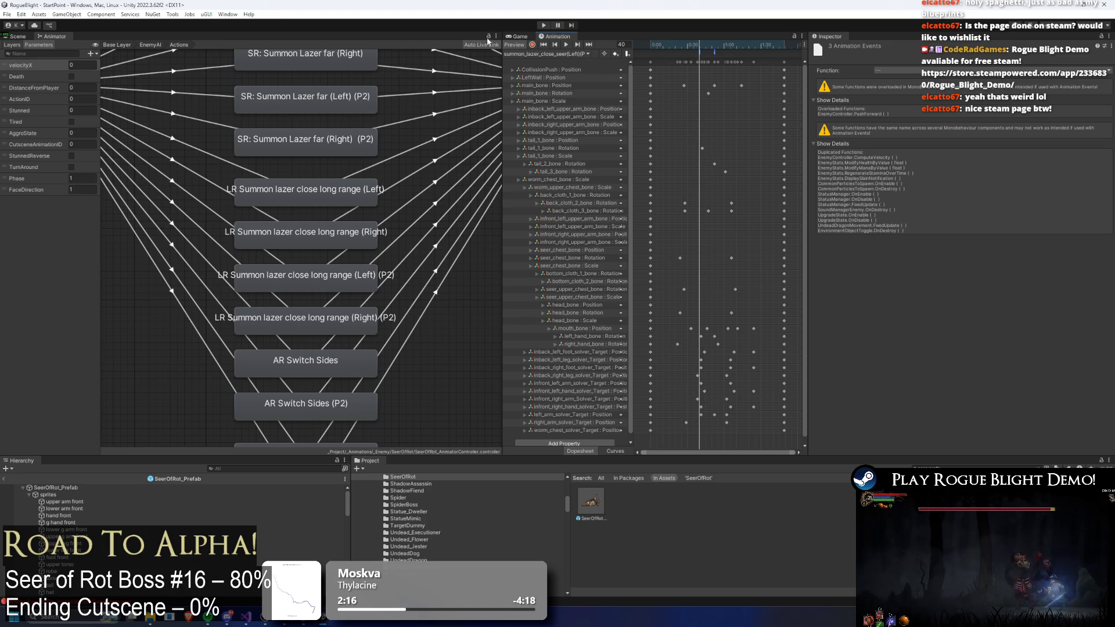
- Inspect the SpawnProjectile event in summon_lazer_close_seer(Left), then enter Play mode
{"action": "left_click", "coordinate": [535, 54]}
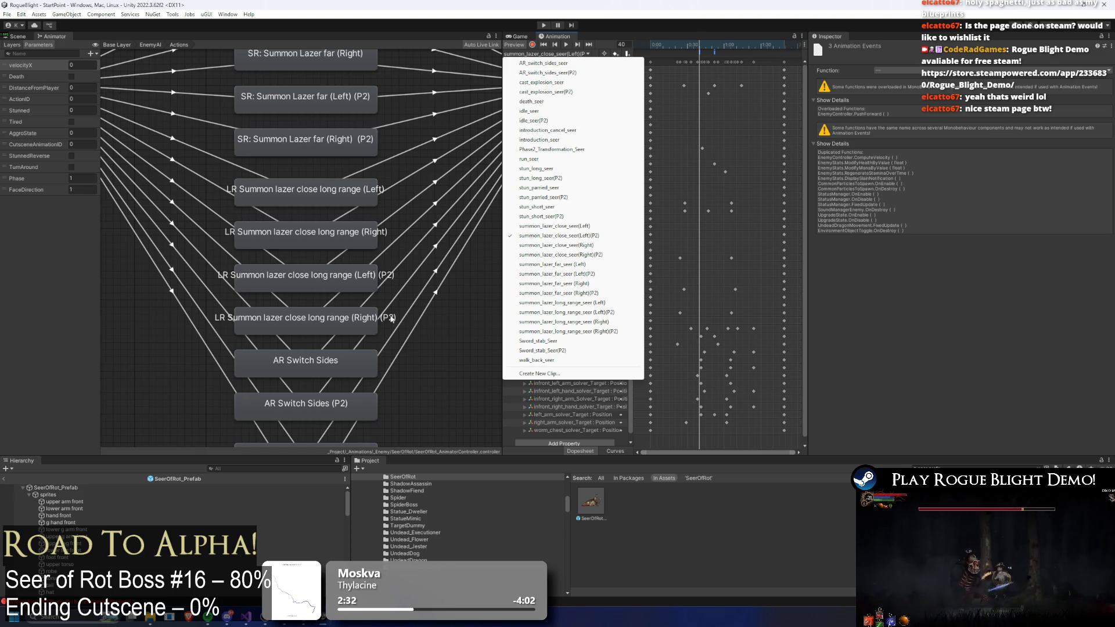
{"action": "left_click", "coordinate": [615, 226]}
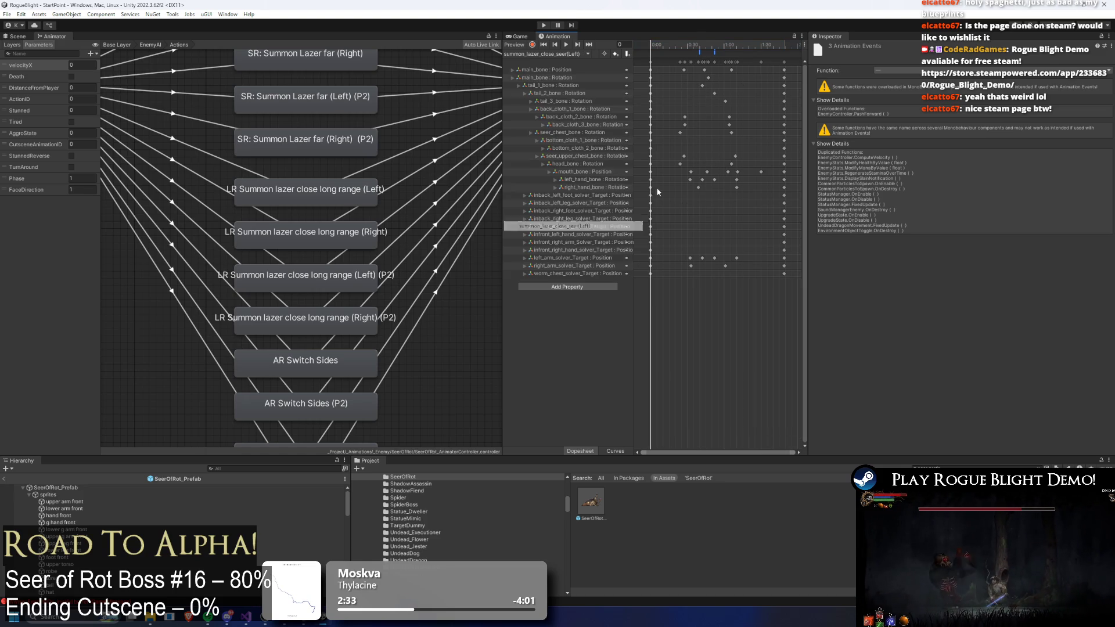
{"action": "left_click", "coordinate": [718, 52]}
{"action": "left_click", "coordinate": [716, 51]}
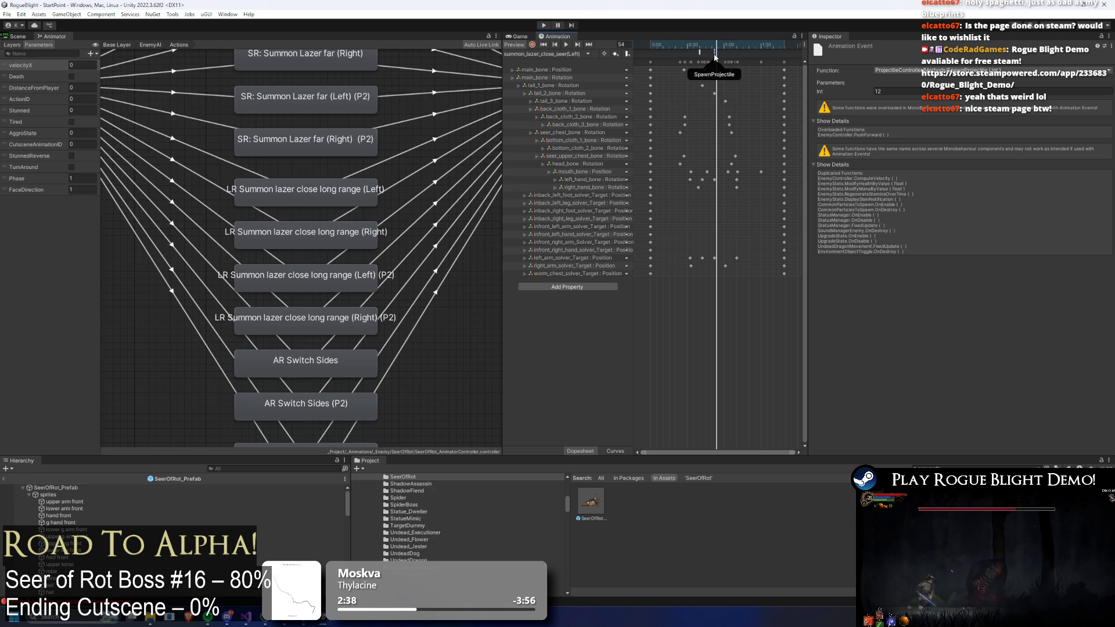
{"action": "left_click", "coordinate": [544, 25]}
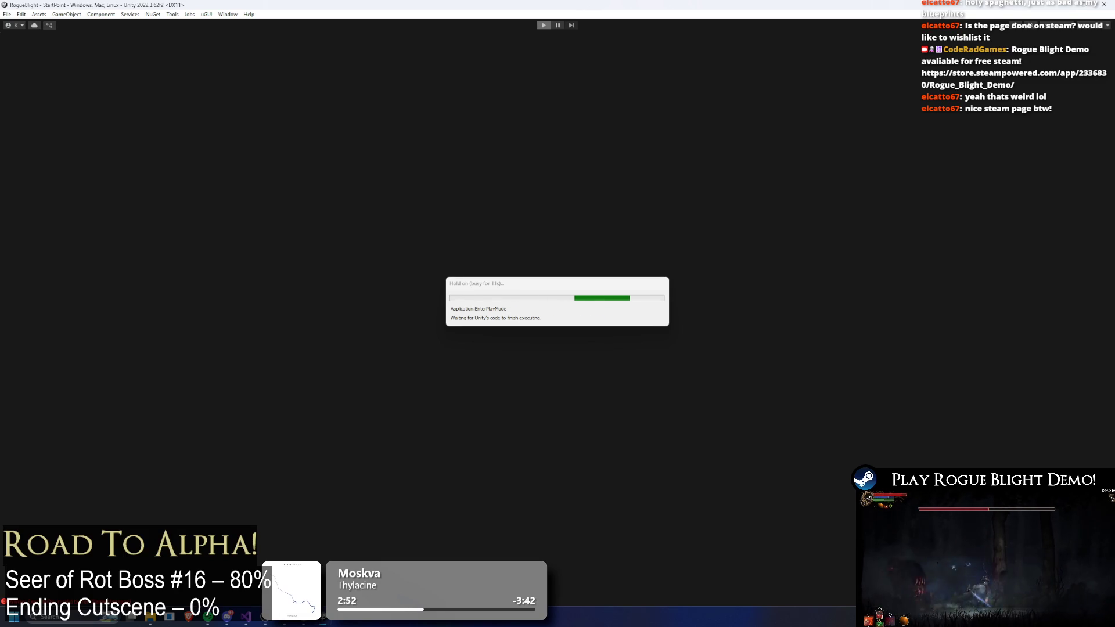
- Get past the main menu, attack the Seer of Rot boss, pause with Escape, and exit Play mode
{"action": "key", "text": "Return"}
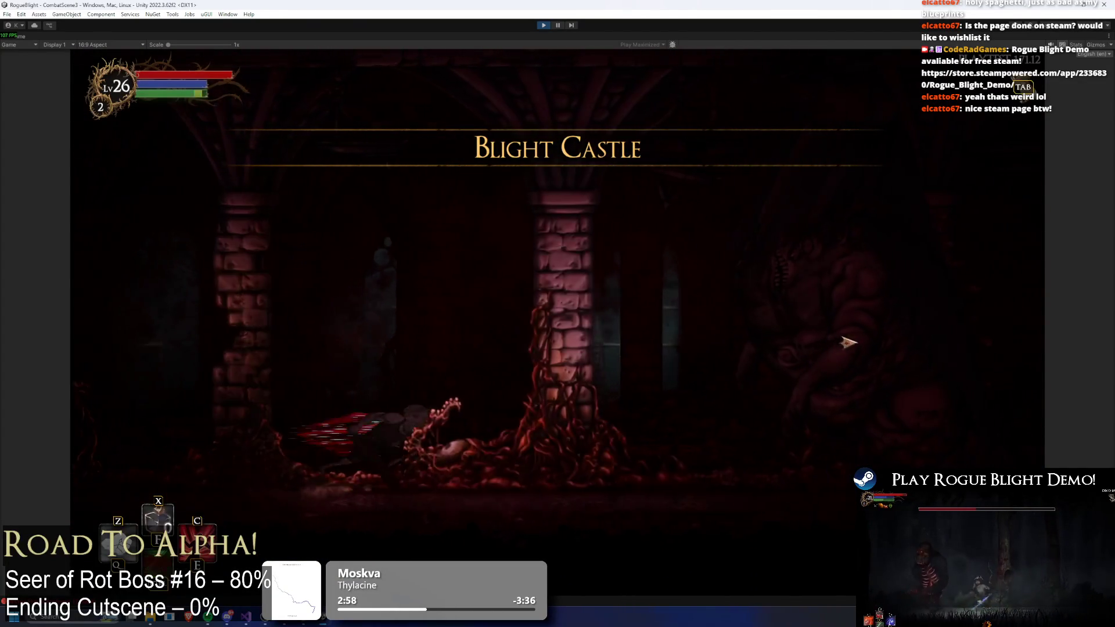
{"action": "left_click", "coordinate": [907, 342]}
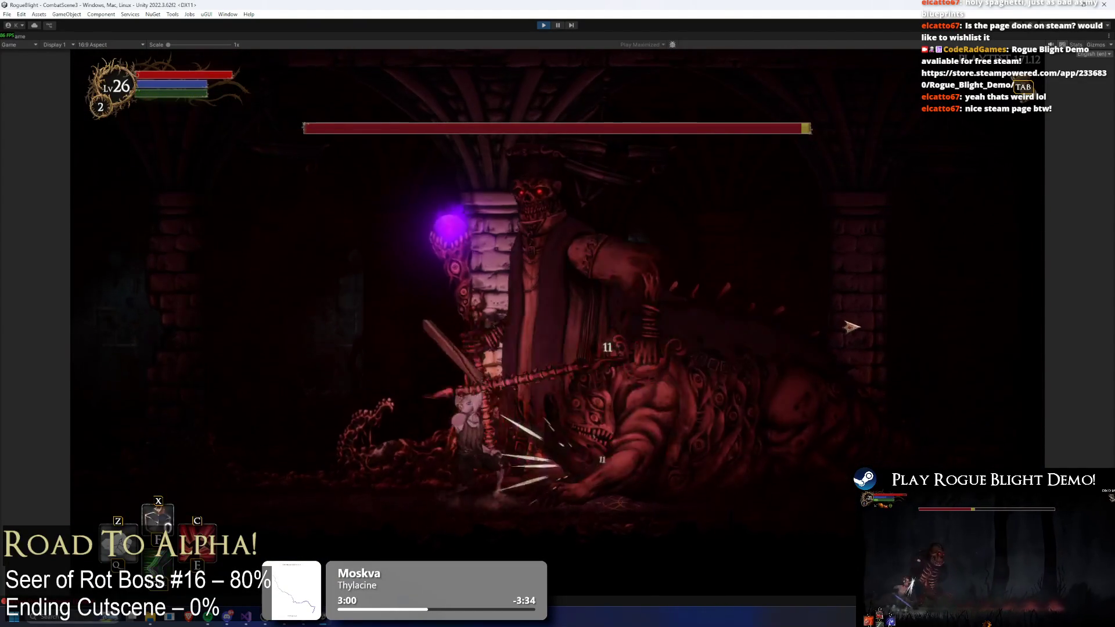
{"action": "left_click", "coordinate": [839, 338]}
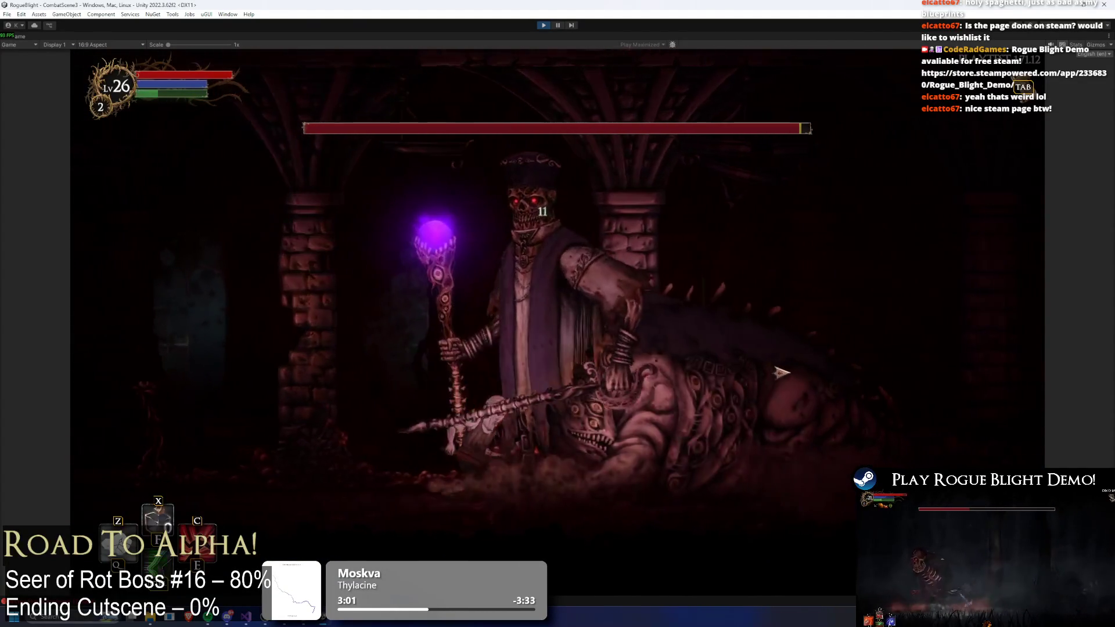
{"action": "left_click", "coordinate": [790, 364]}
{"action": "key", "text": "Escape"}
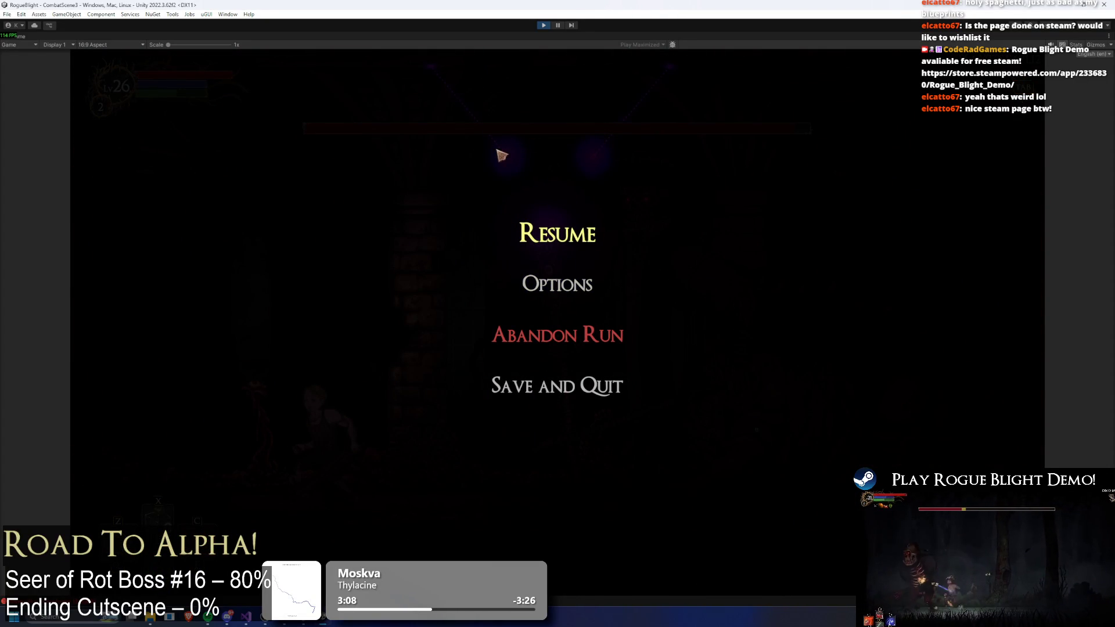
{"action": "left_click", "coordinate": [544, 26]}
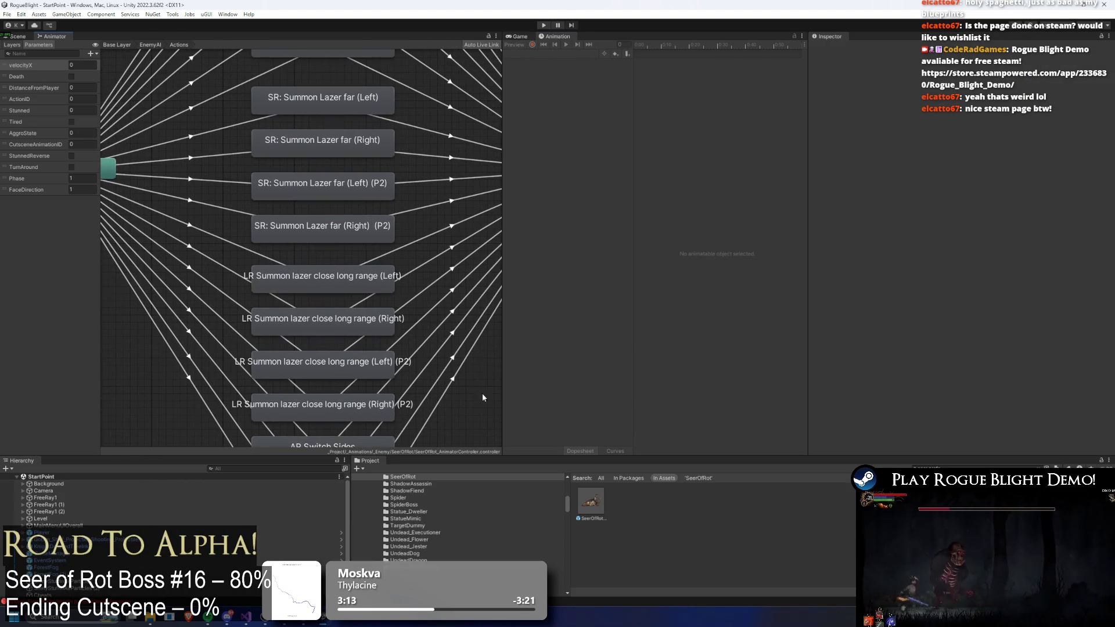
- Open the SeerOfRot prefab, inspect summon_lazer_close_seer(Left)'s SpawnProjectile event, then enter Play mode
{"action": "double_click", "coordinate": [591, 498]}
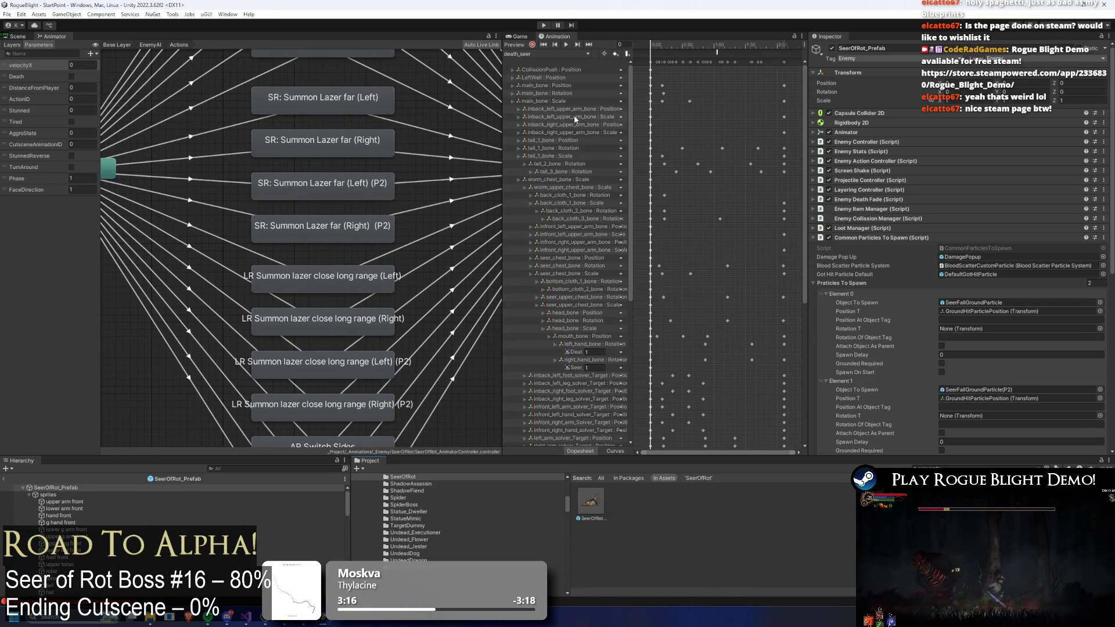
{"action": "left_click", "coordinate": [543, 54]}
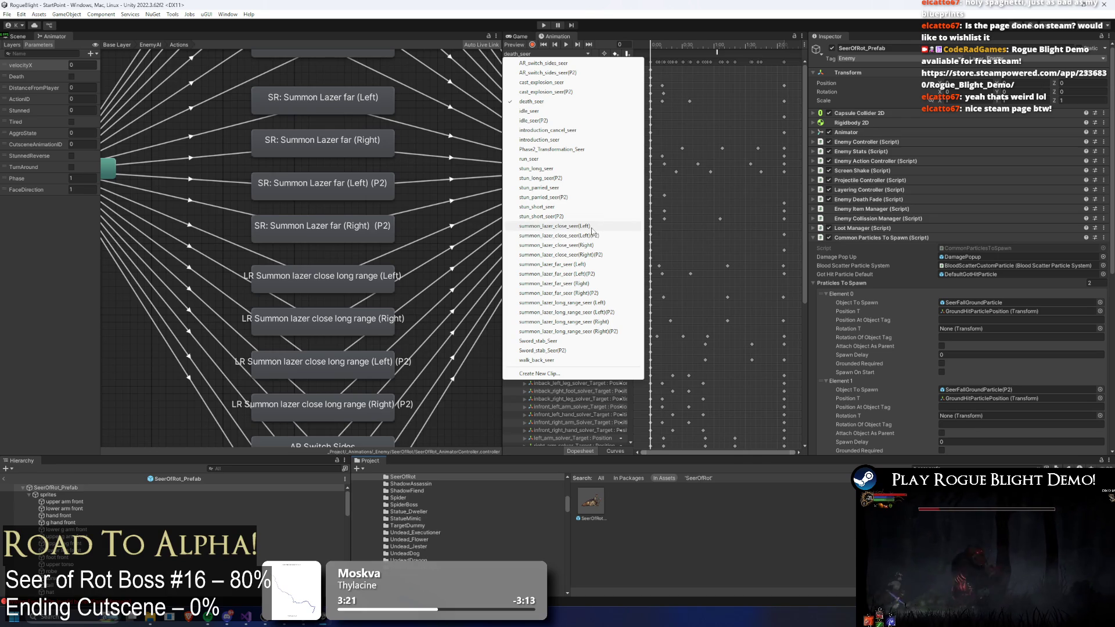
{"action": "left_click", "coordinate": [592, 229]}
{"action": "left_click", "coordinate": [713, 52]}
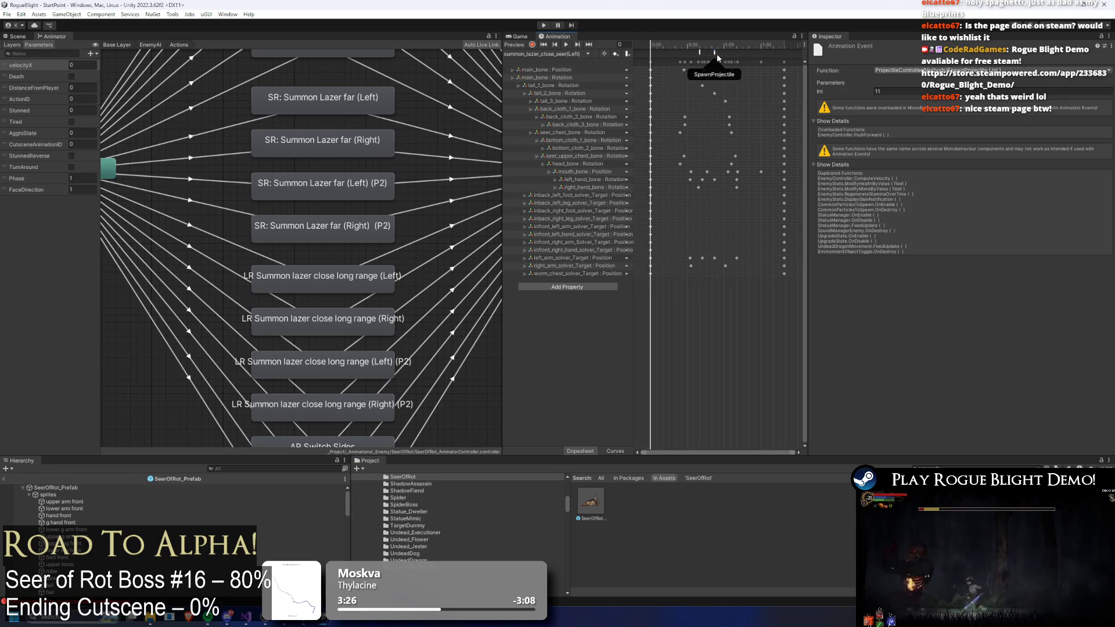
{"action": "left_click", "coordinate": [723, 49]}
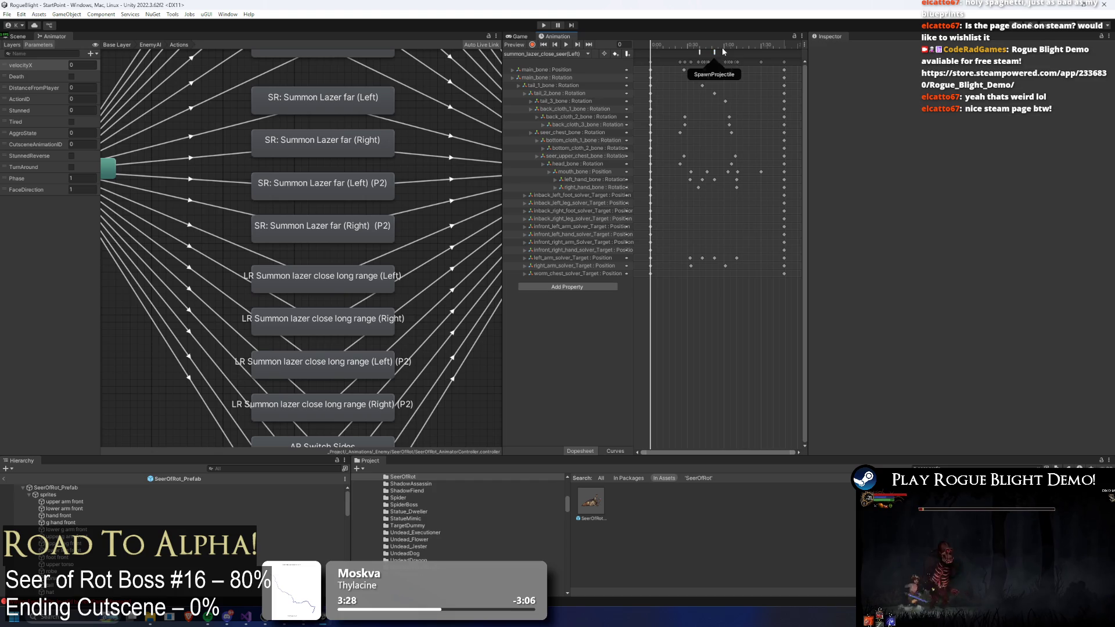
{"action": "left_click", "coordinate": [544, 26]}
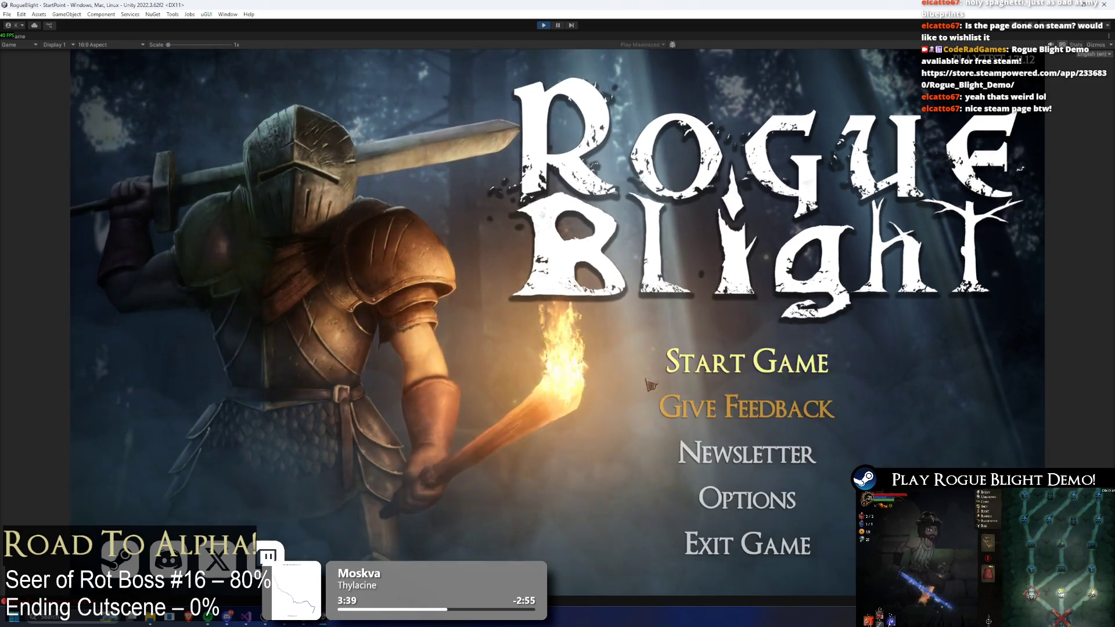
- Load a save slot, run into the arena, attack the Seer with X, then exit Play mode
{"action": "left_click", "coordinate": [753, 361]}
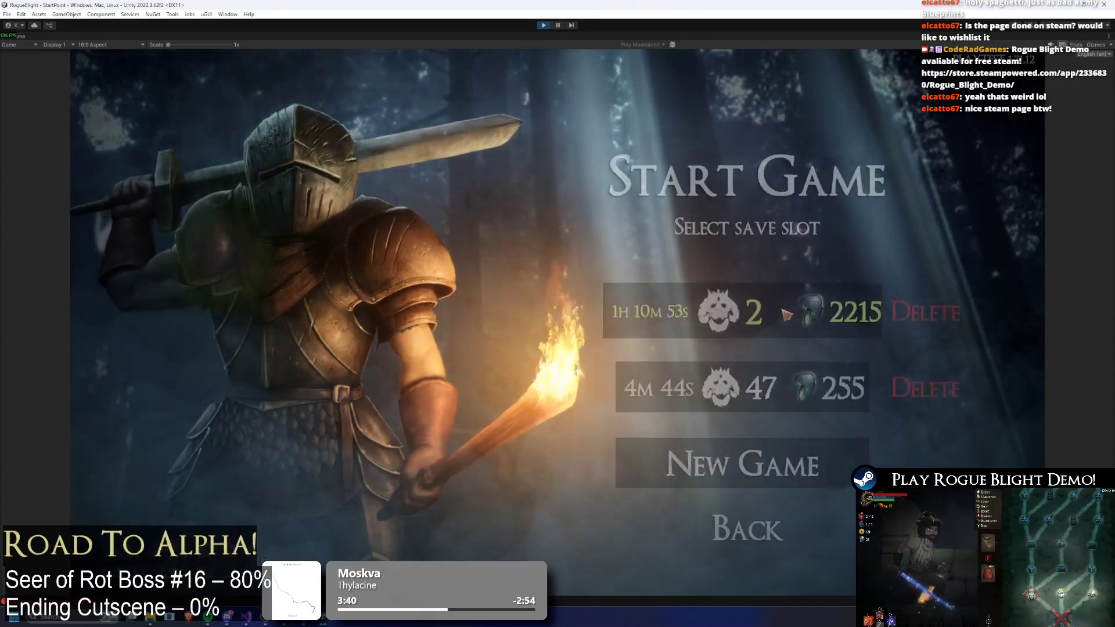
{"action": "left_click", "coordinate": [819, 381]}
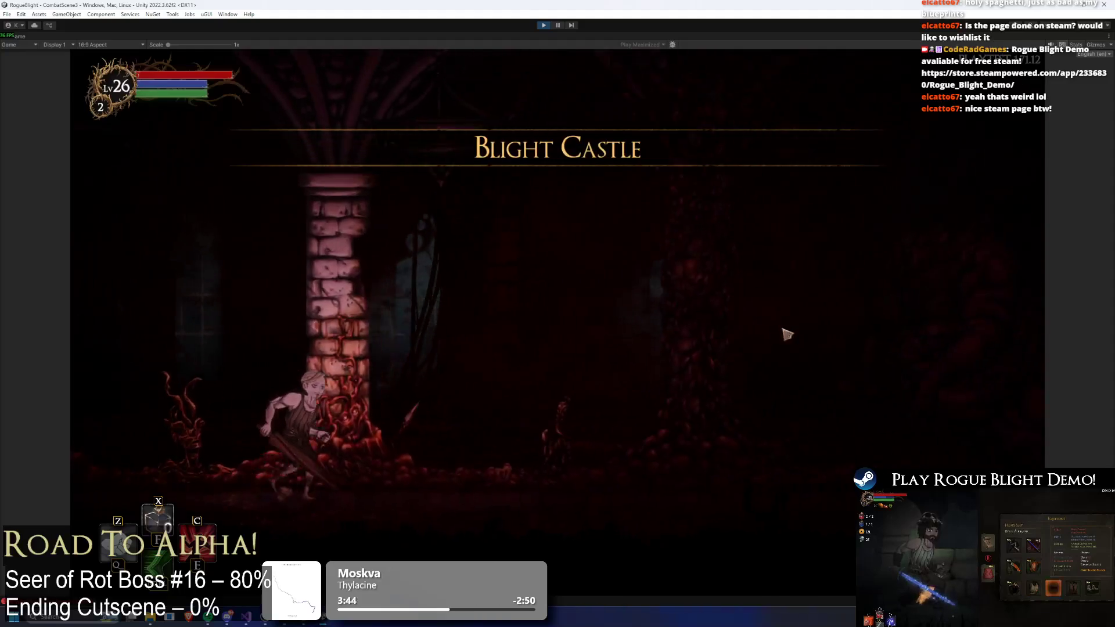
{"action": "key", "text": "d"}
{"action": "key", "text": "x"}
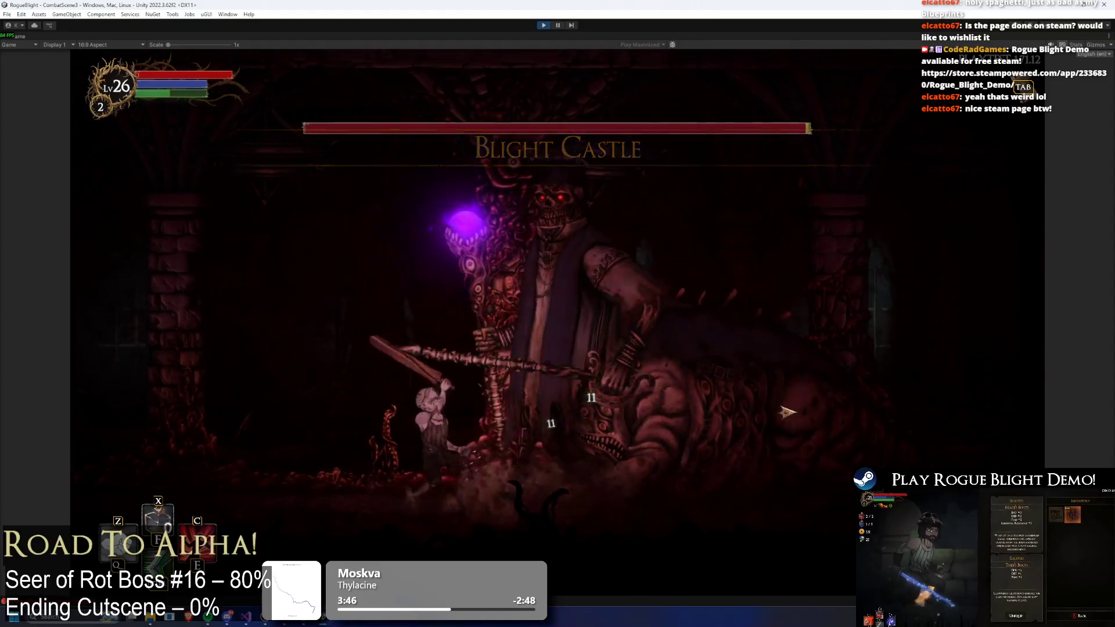
{"action": "key", "text": "a"}
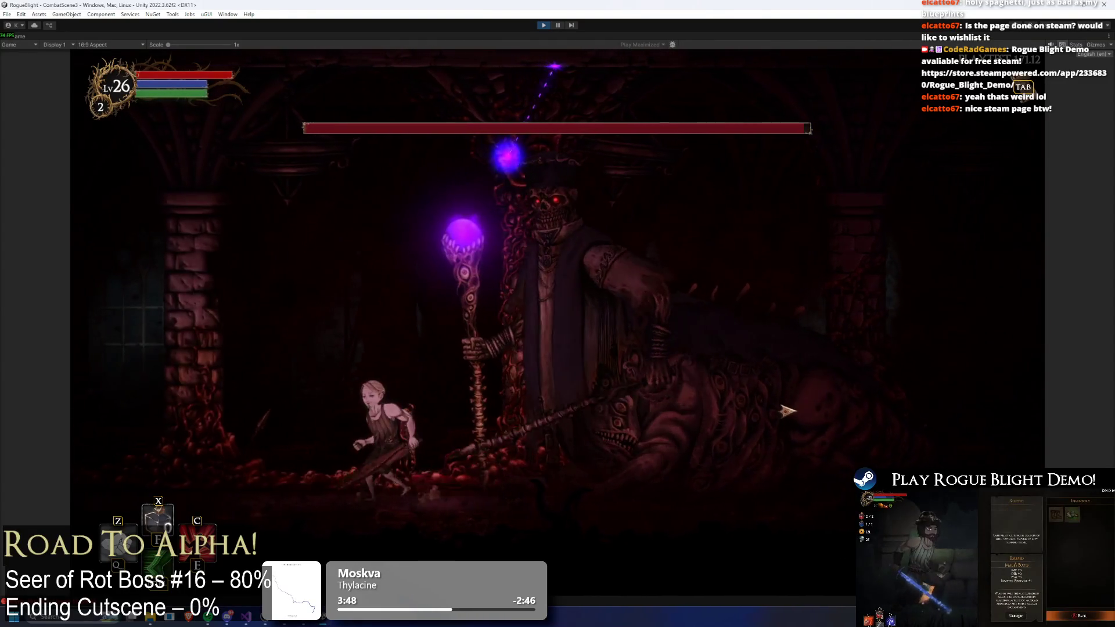
{"action": "key", "text": "ctrl+p"}
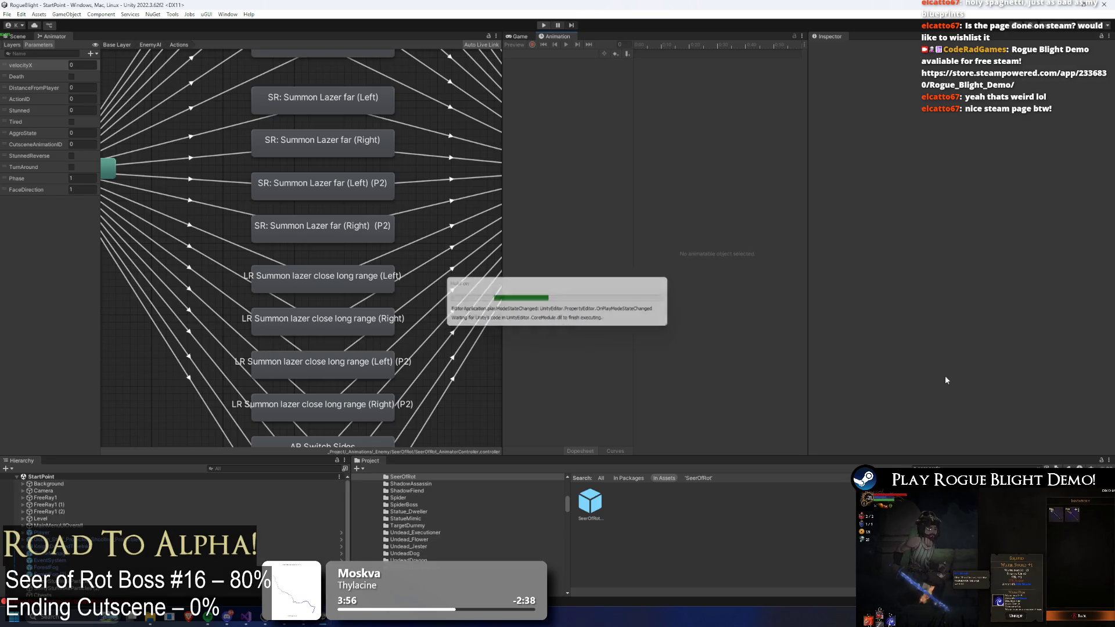
- In the SeerOfRot prefab, give summon_lazer_close_seer(Left)'s SpawnProjectile event an Int value of 12
{"action": "double_click", "coordinate": [590, 500]}
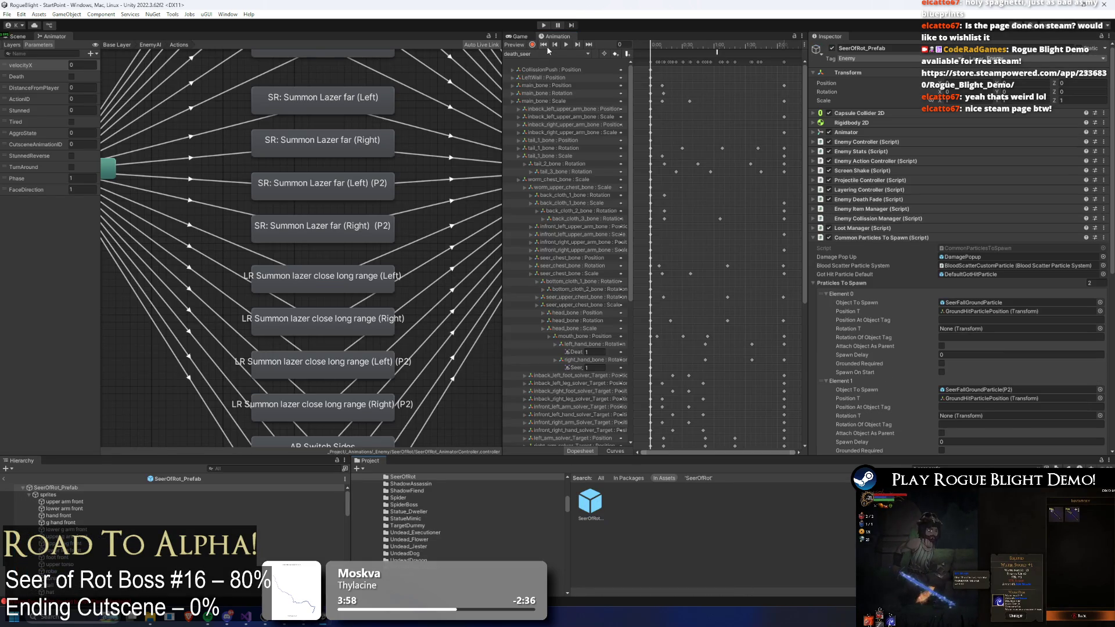
{"action": "left_click", "coordinate": [549, 53]}
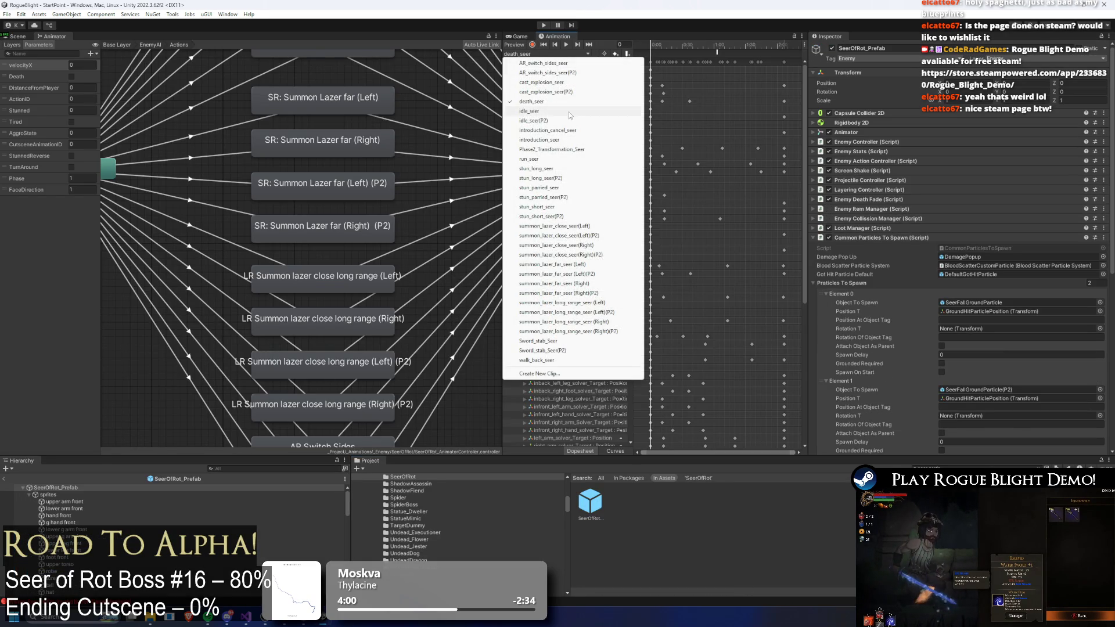
{"action": "left_click", "coordinate": [598, 226]}
{"action": "left_click", "coordinate": [715, 62]}
{"action": "type", "text": "12"}
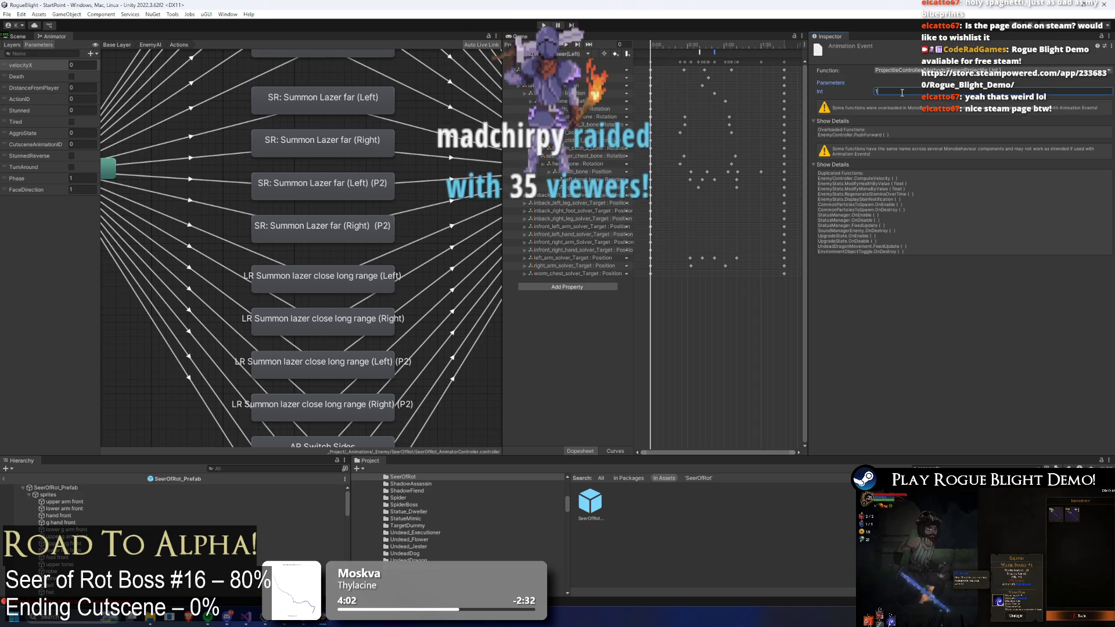
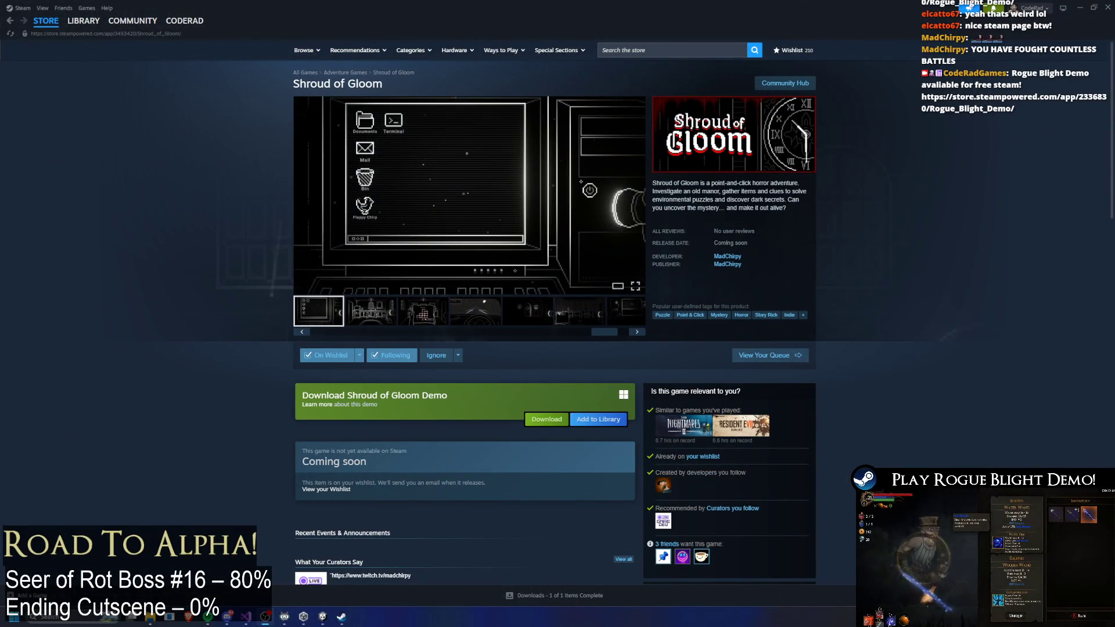
- Play the Shroud of Gloom trailer from the store page's media strip in fullscreen
{"action": "left_click", "coordinate": [319, 312]}
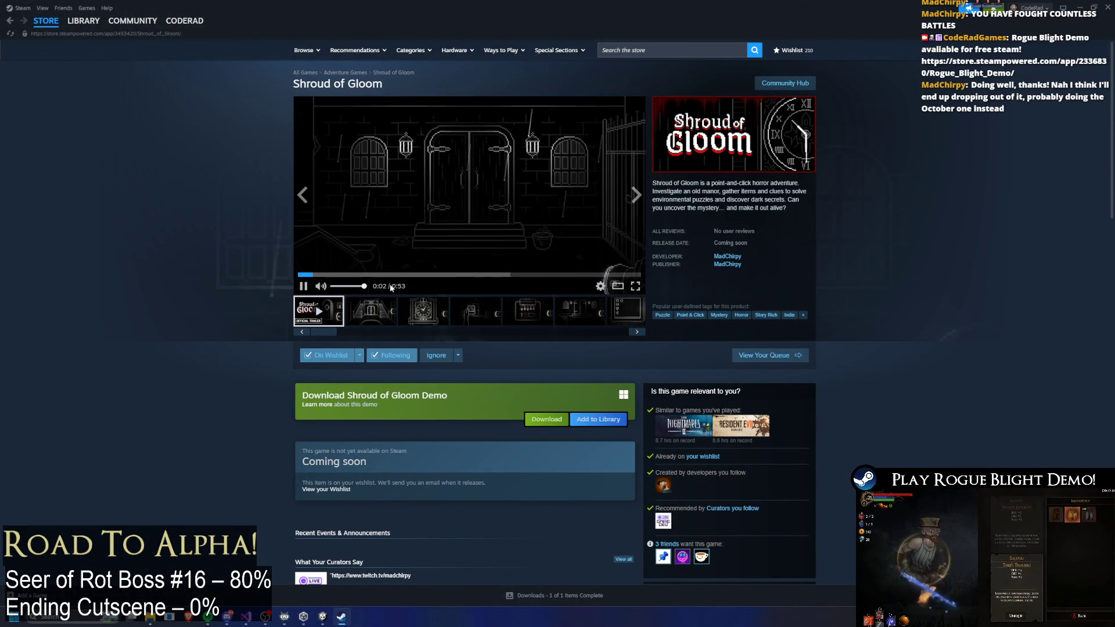
{"action": "left_click", "coordinate": [635, 286]}
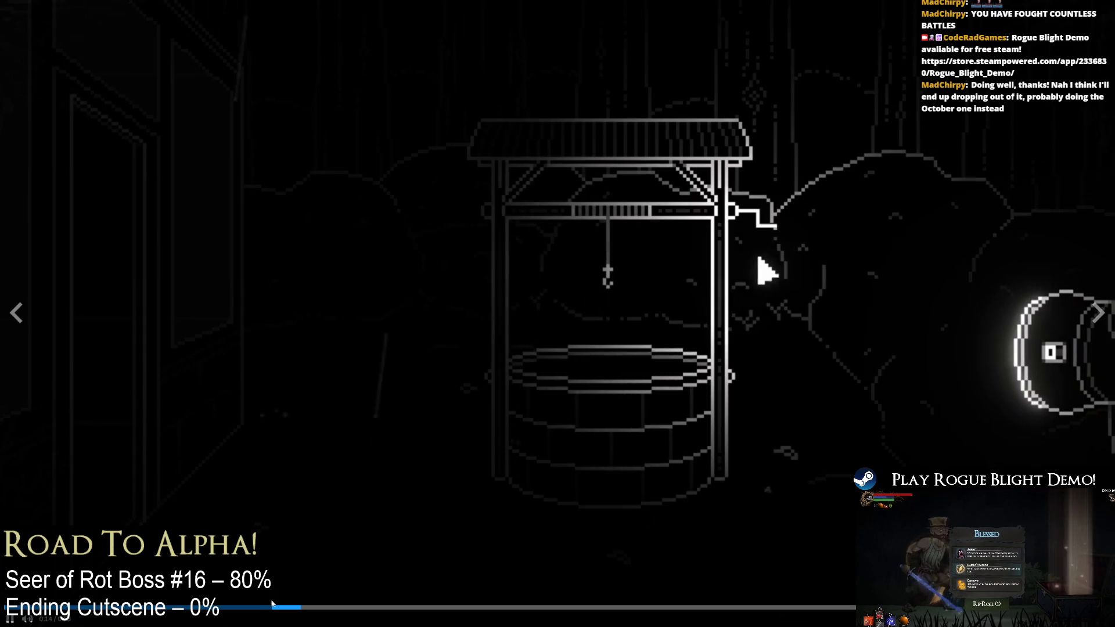
- Jump the trailer to the 0:40 bathroom scene, pause on the sink shot, then exit fullscreen
{"action": "left_click", "coordinate": [250, 607]}
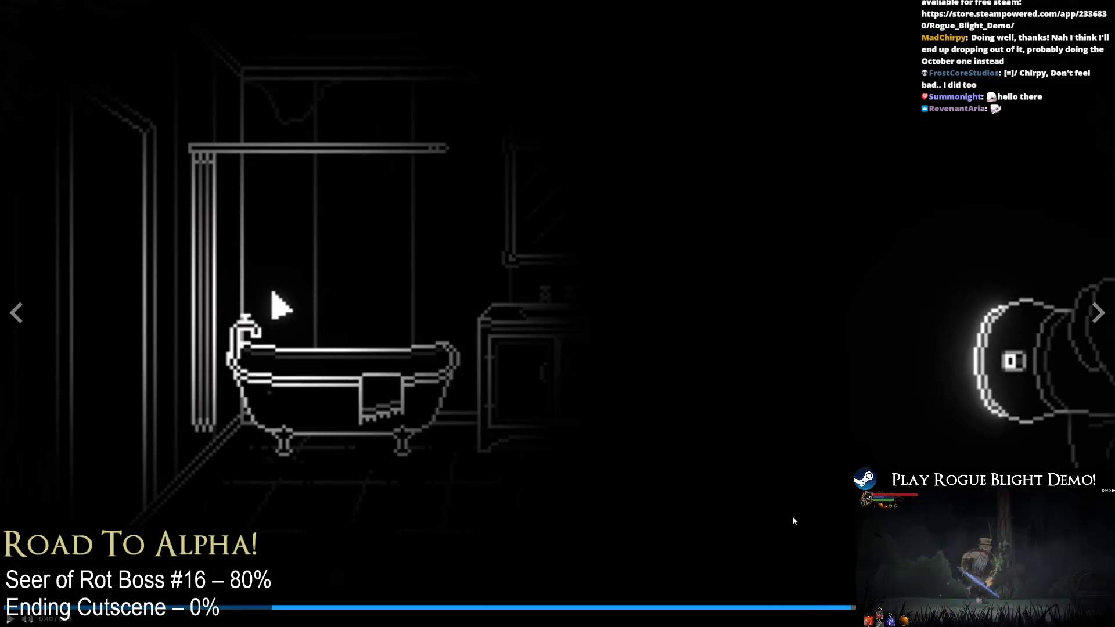
{"action": "left_click", "coordinate": [796, 520]}
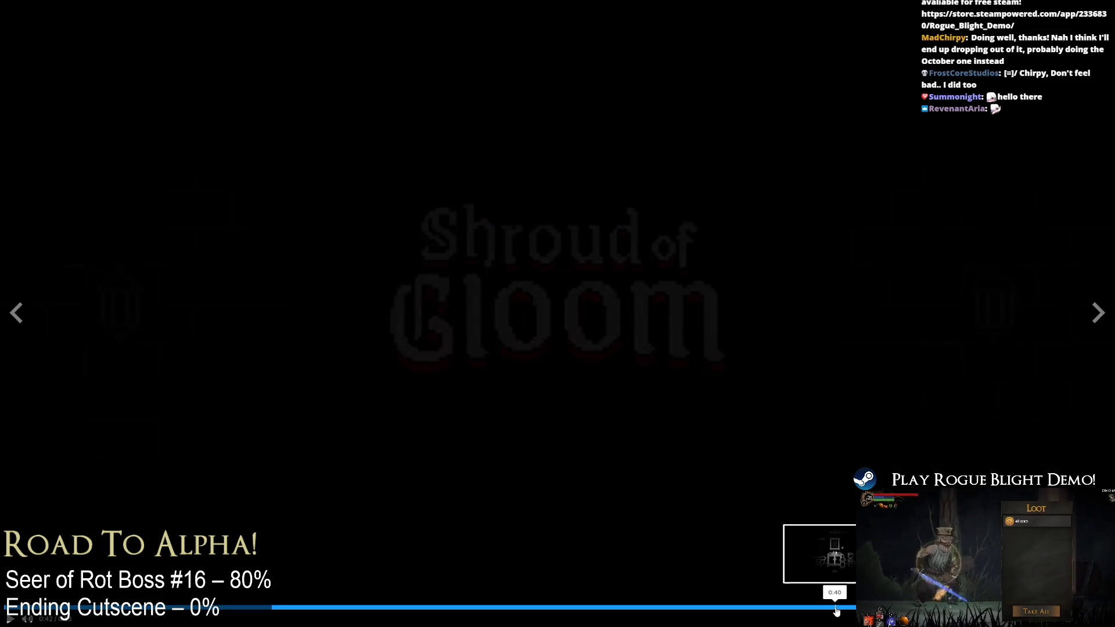
{"action": "left_click", "coordinate": [837, 609]}
{"action": "left_click", "coordinate": [825, 584]}
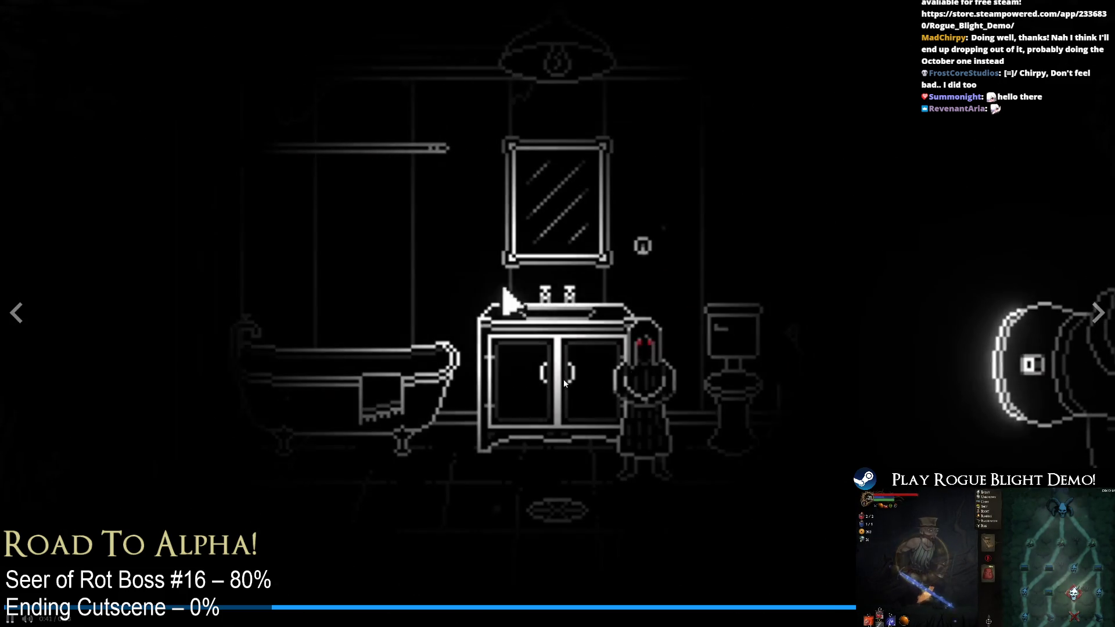
{"action": "left_click", "coordinate": [642, 340]}
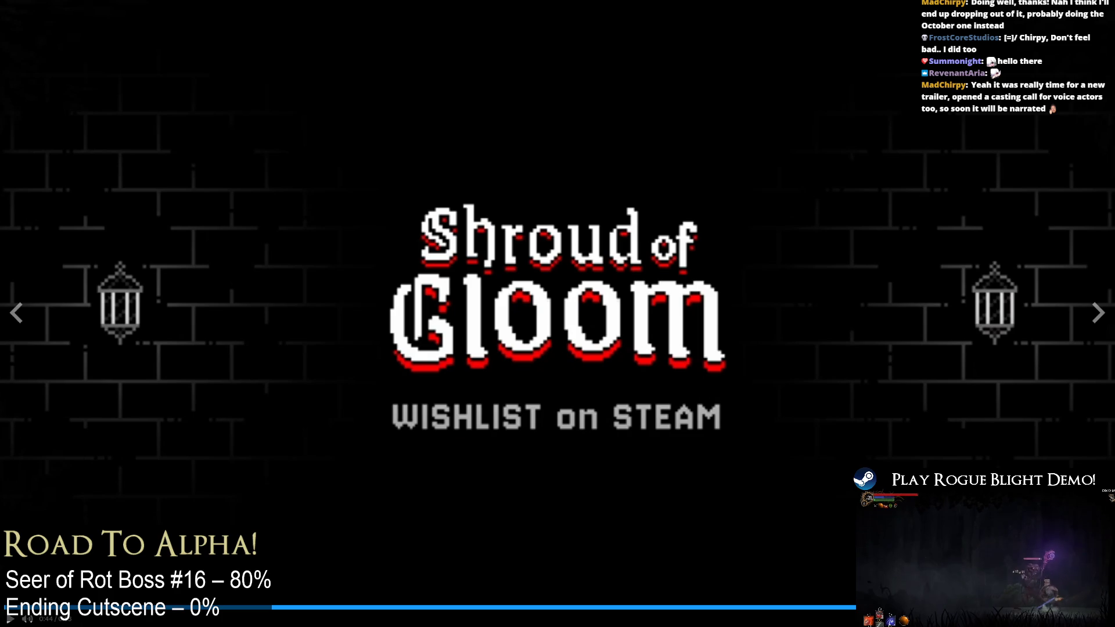
{"action": "key", "text": "Escape"}
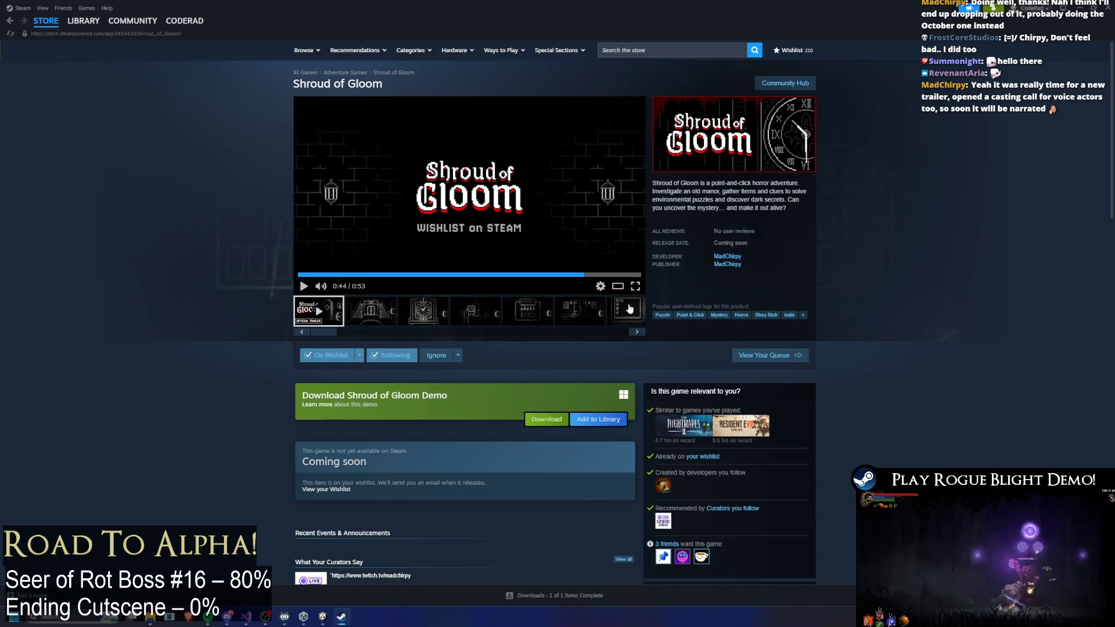
- Preview a screenshot, return to the trailer, seek to 0:46 then about 0:25, and go fullscreen
{"action": "left_click", "coordinate": [298, 323]}
{"action": "left_click", "coordinate": [421, 322]}
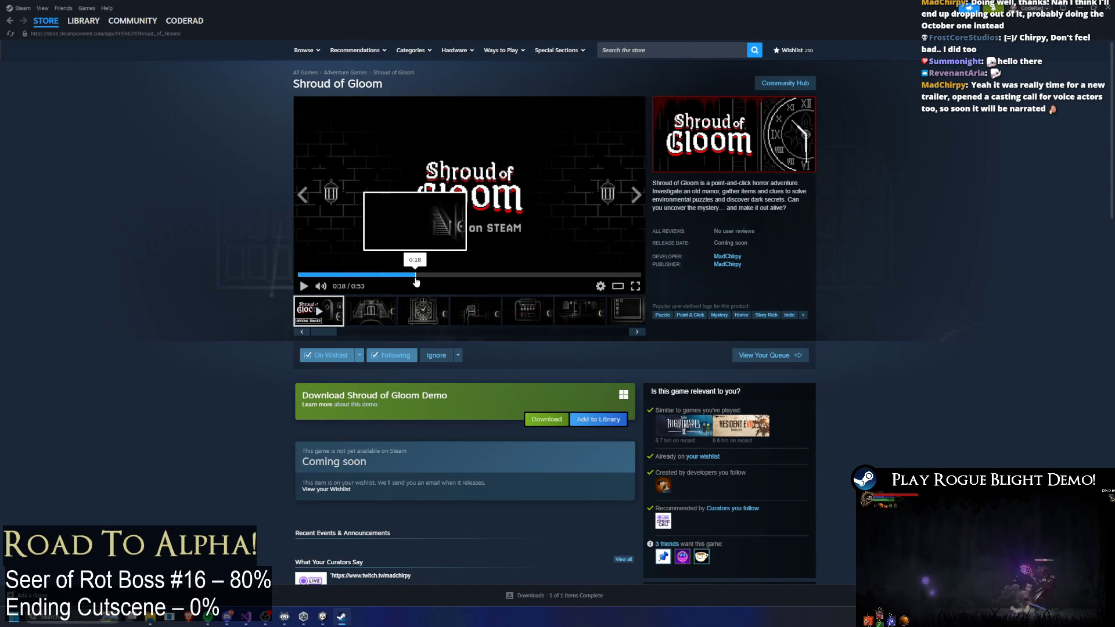
{"action": "left_click", "coordinate": [591, 273]}
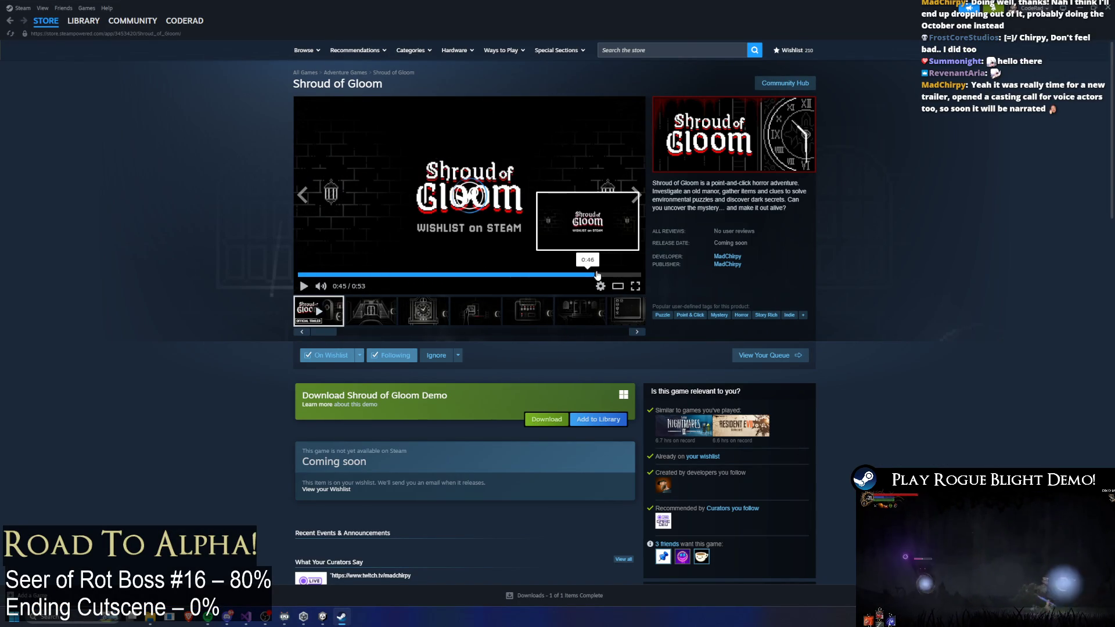
{"action": "left_click", "coordinate": [466, 271]}
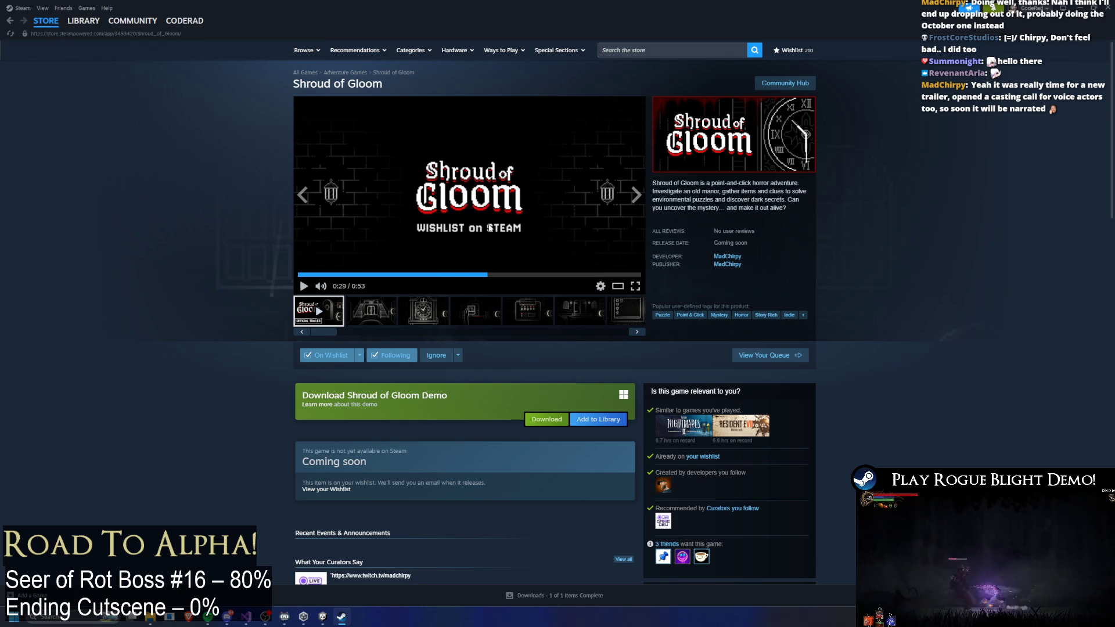
{"action": "left_click", "coordinate": [635, 285]}
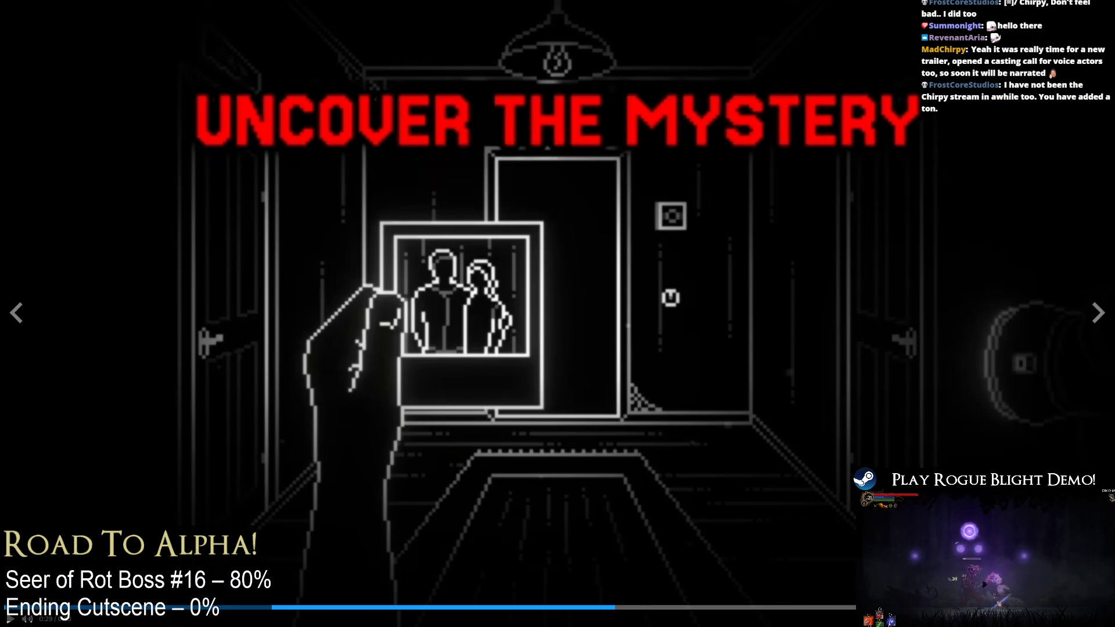
- Skip to the wire-puzzle scene, rewind the trailer to 0:17, and leave fullscreen
{"action": "left_click", "coordinate": [592, 608]}
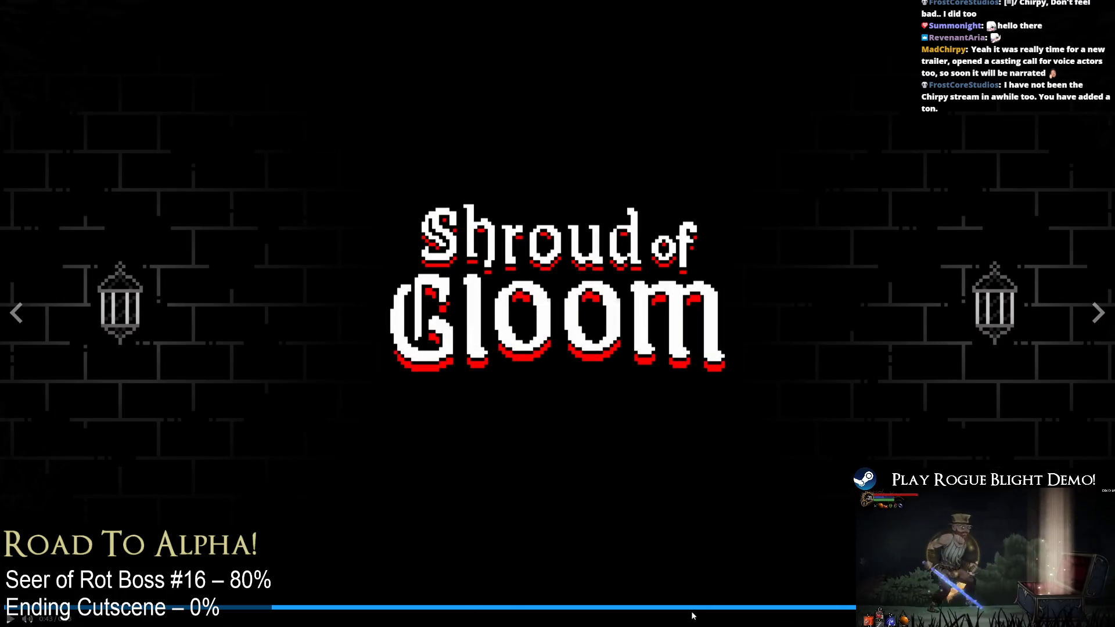
{"action": "left_click_drag", "start_coordinate": [688, 607], "coordinate": [583, 607]}
{"action": "left_click", "coordinate": [360, 607]}
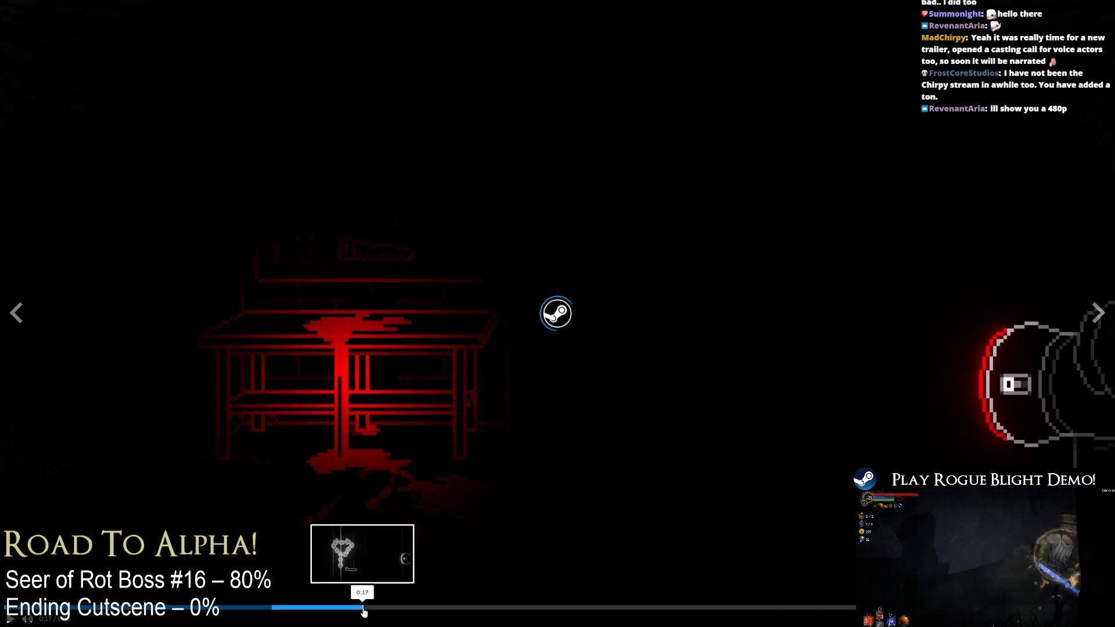
{"action": "key", "text": "Escape"}
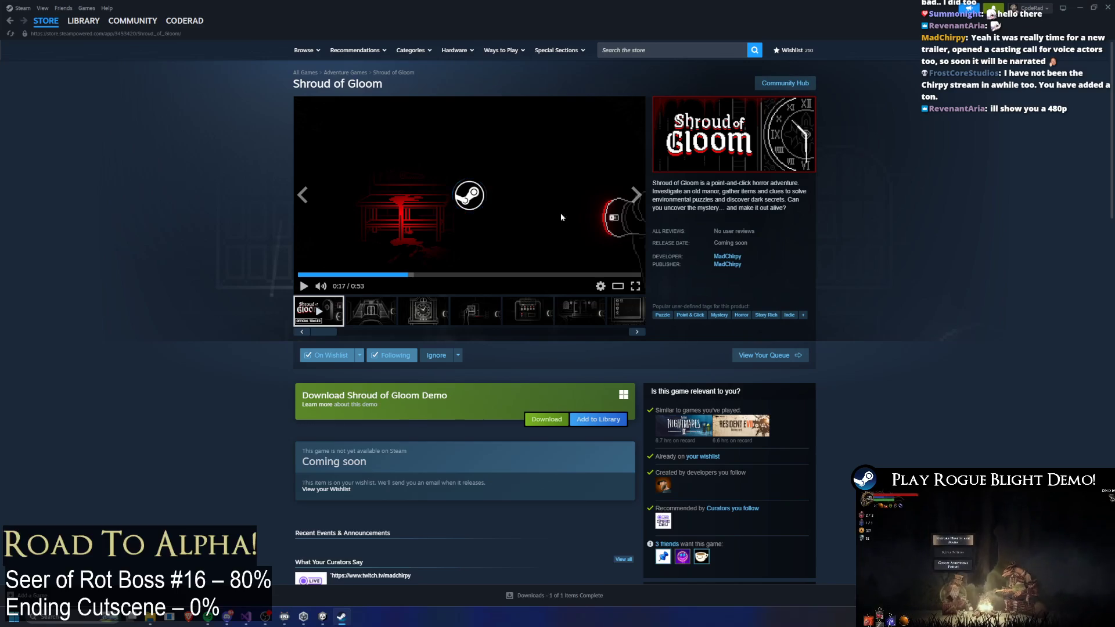
- Browse the manor-door and parlour screenshots, viewing one at full size before closing it
{"action": "left_click", "coordinate": [532, 314]}
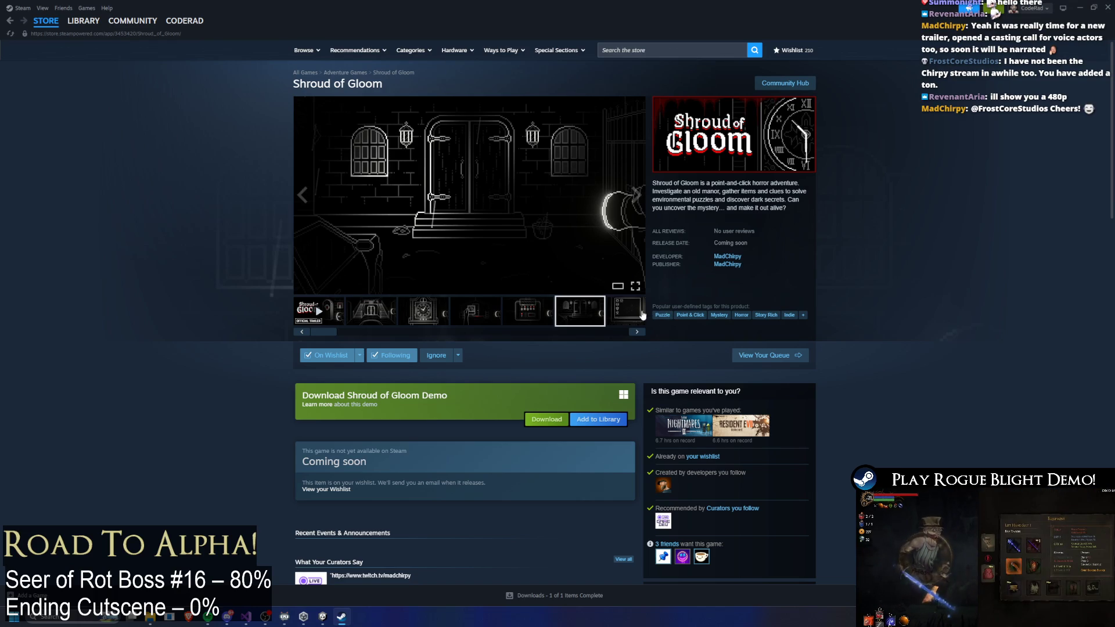
{"action": "left_click", "coordinate": [609, 318]}
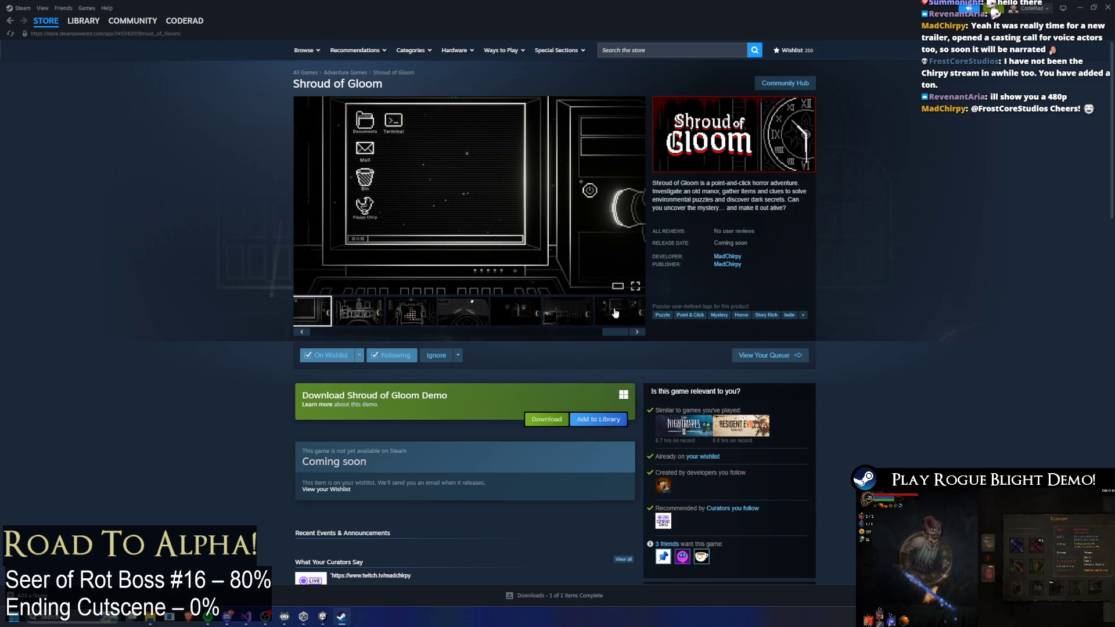
{"action": "left_click", "coordinate": [614, 317]}
{"action": "left_click", "coordinate": [589, 317]}
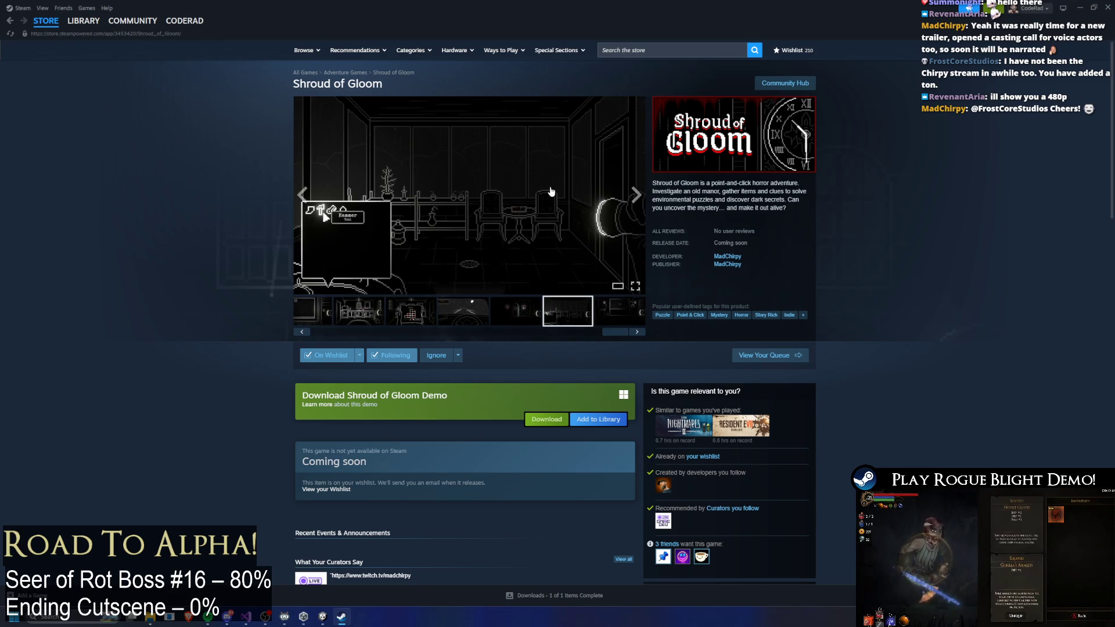
{"action": "left_click", "coordinate": [551, 192]}
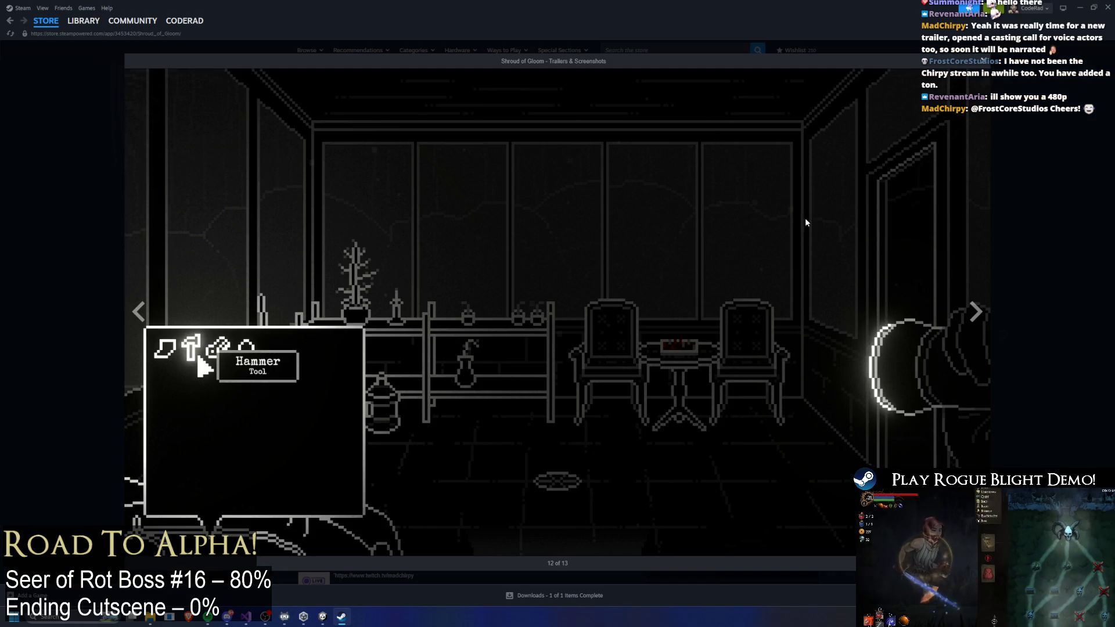
{"action": "left_click", "coordinate": [139, 312]}
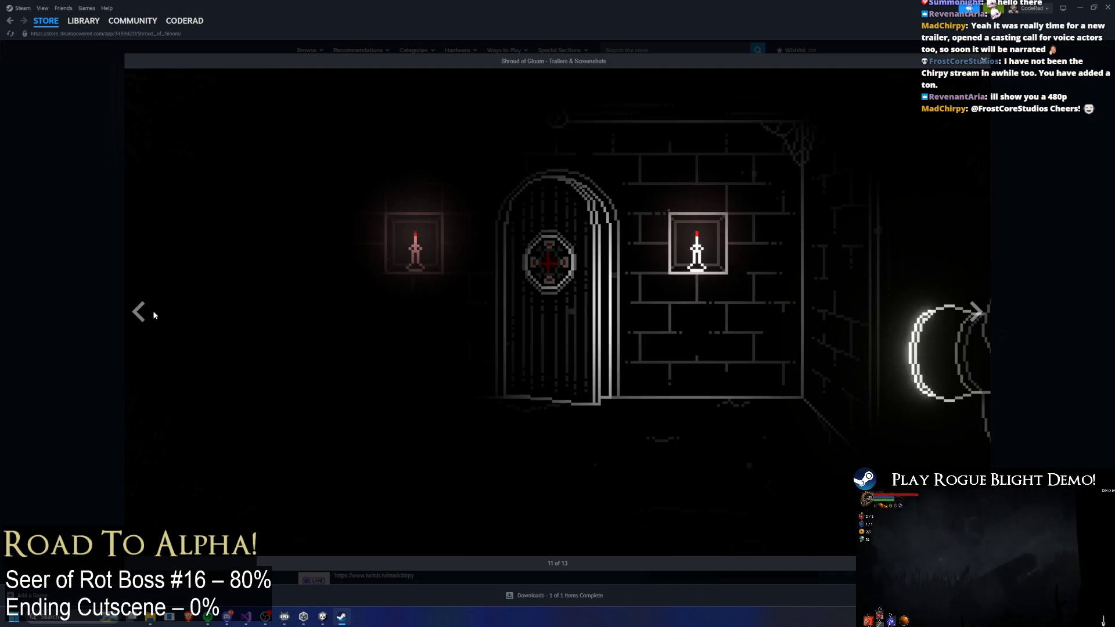
{"action": "key", "text": "Escape"}
- Scroll down the page and open the Shroud of Gloom Demo store page
{"action": "scroll", "coordinate": [580, 240], "scroll_direction": "down", "scroll_amount": 3}
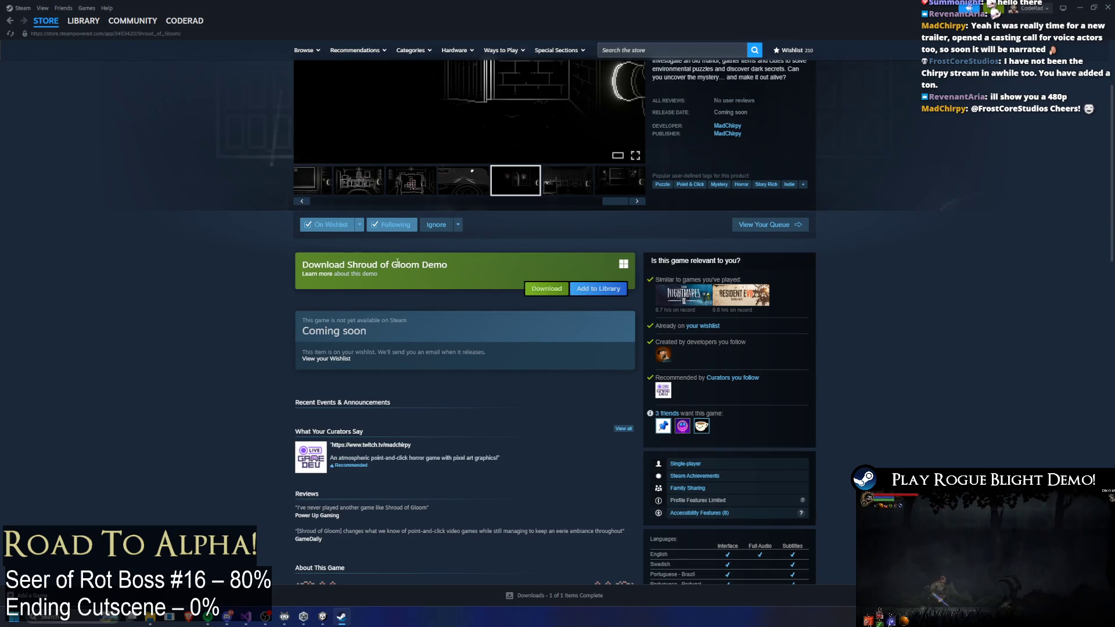
{"action": "scroll", "coordinate": [435, 267], "scroll_direction": "down", "scroll_amount": 8}
{"action": "scroll", "coordinate": [439, 281], "scroll_direction": "down", "scroll_amount": 8}
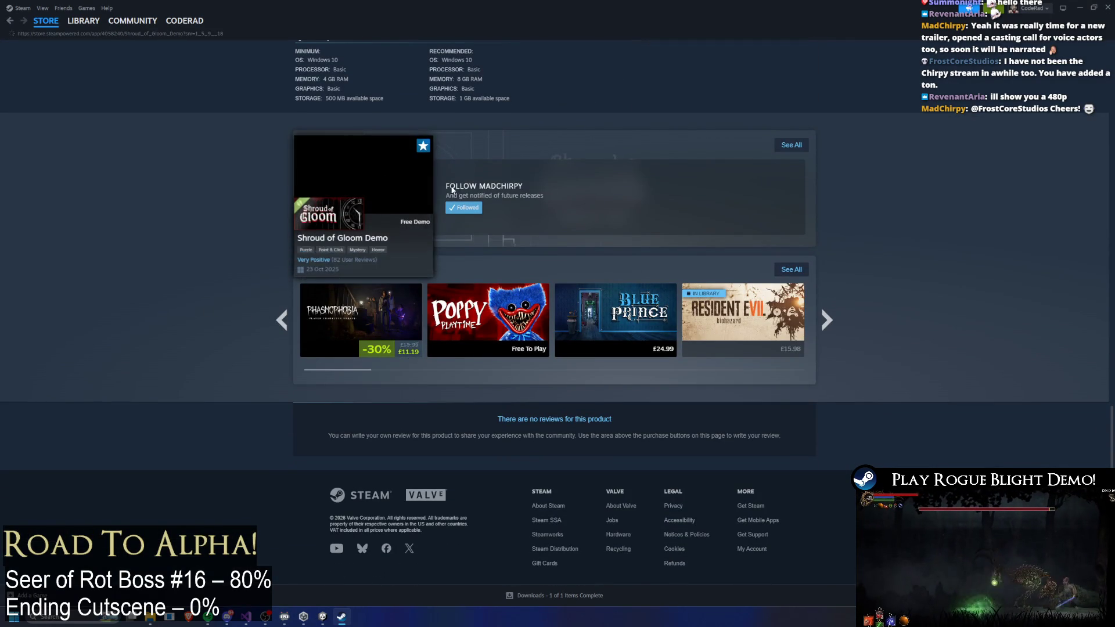
{"action": "left_click", "coordinate": [386, 189]}
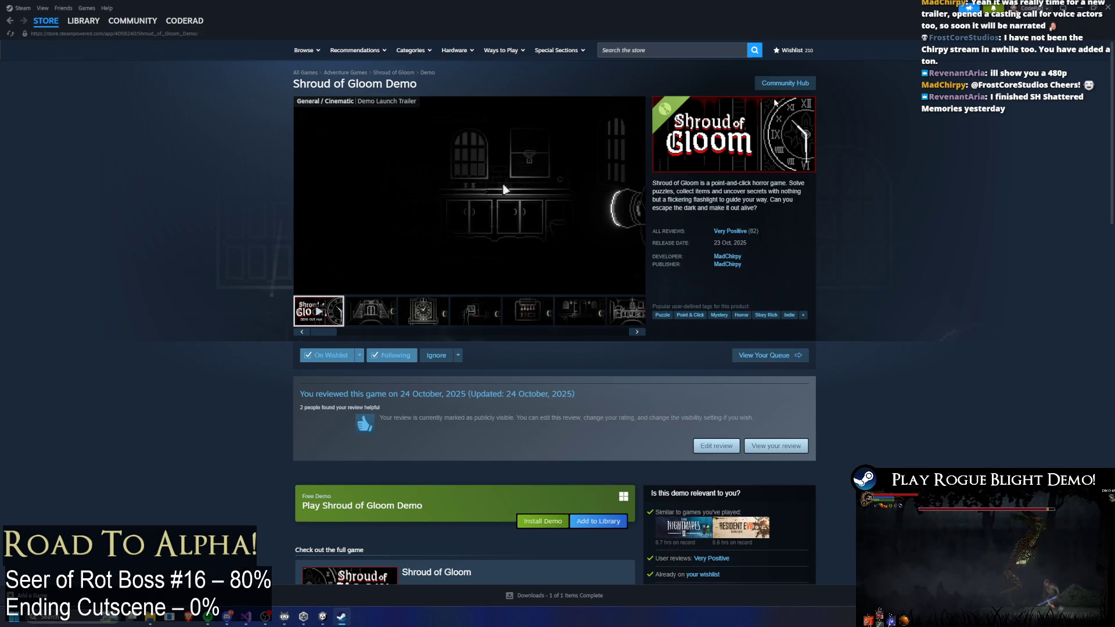
- View the clock screenshot, visit the publisher's page, then return to see the fifth Demo screenshot
{"action": "left_click", "coordinate": [430, 305]}
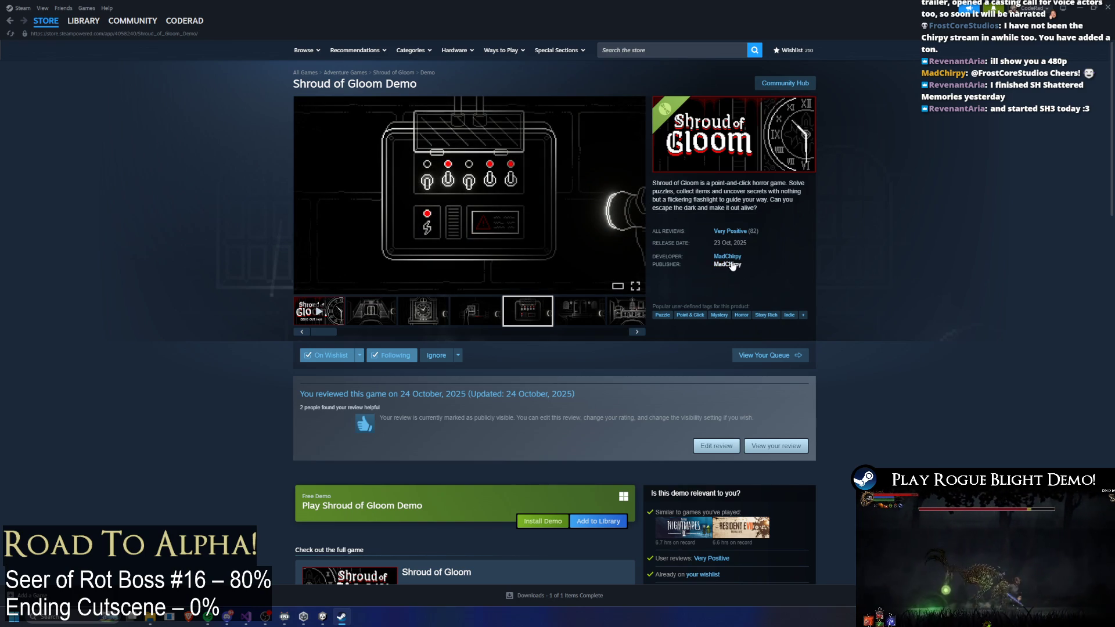
{"action": "left_click", "coordinate": [734, 265]}
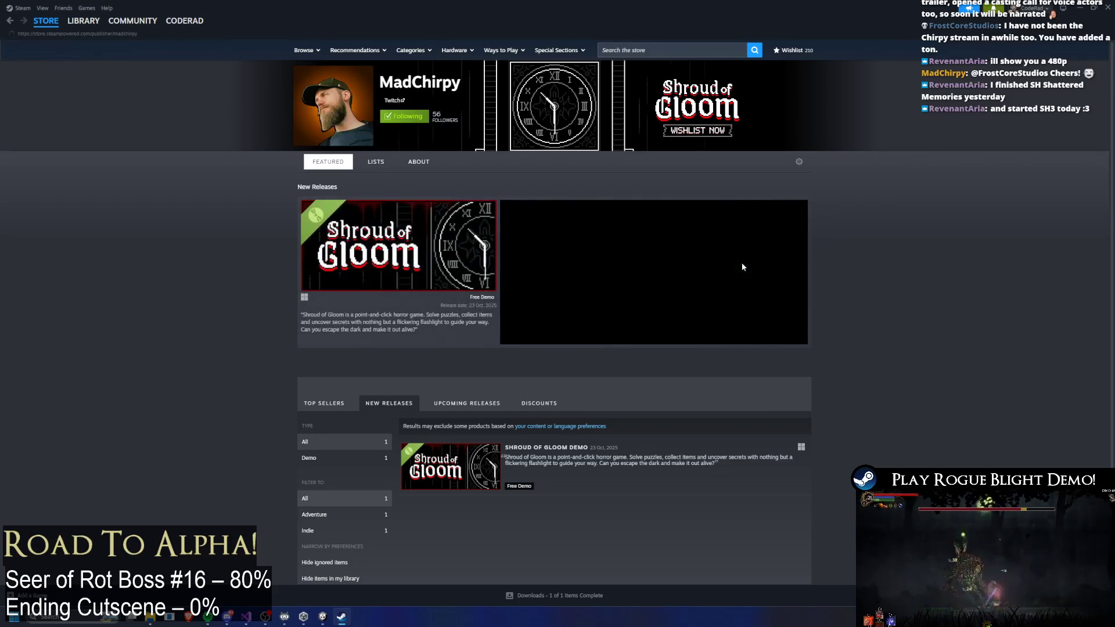
{"action": "left_click", "coordinate": [477, 471]}
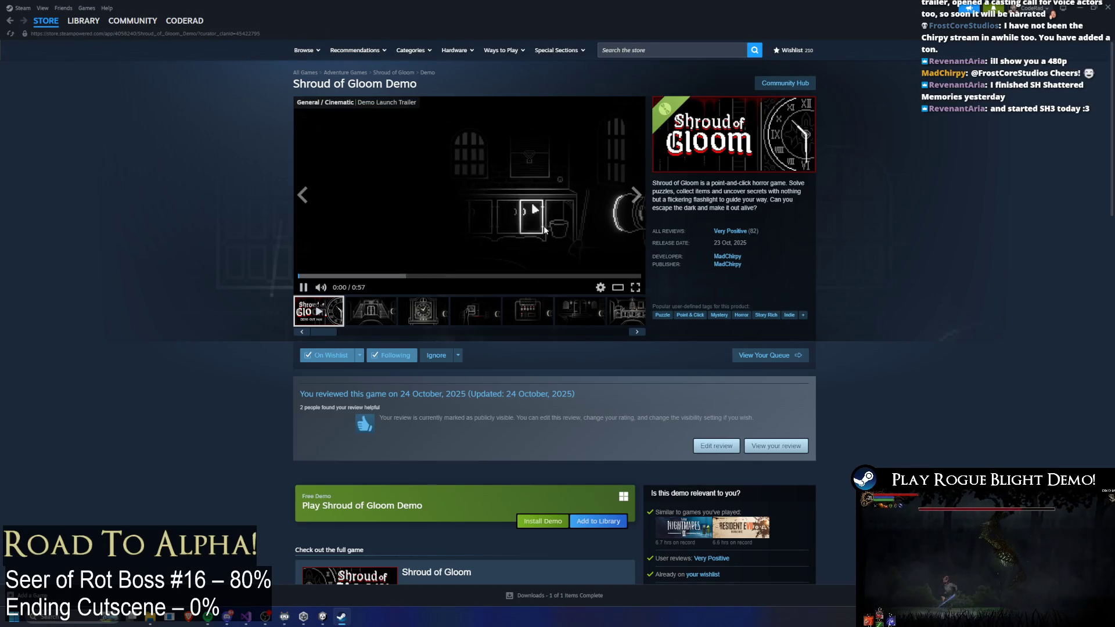
{"action": "left_click", "coordinate": [525, 313]}
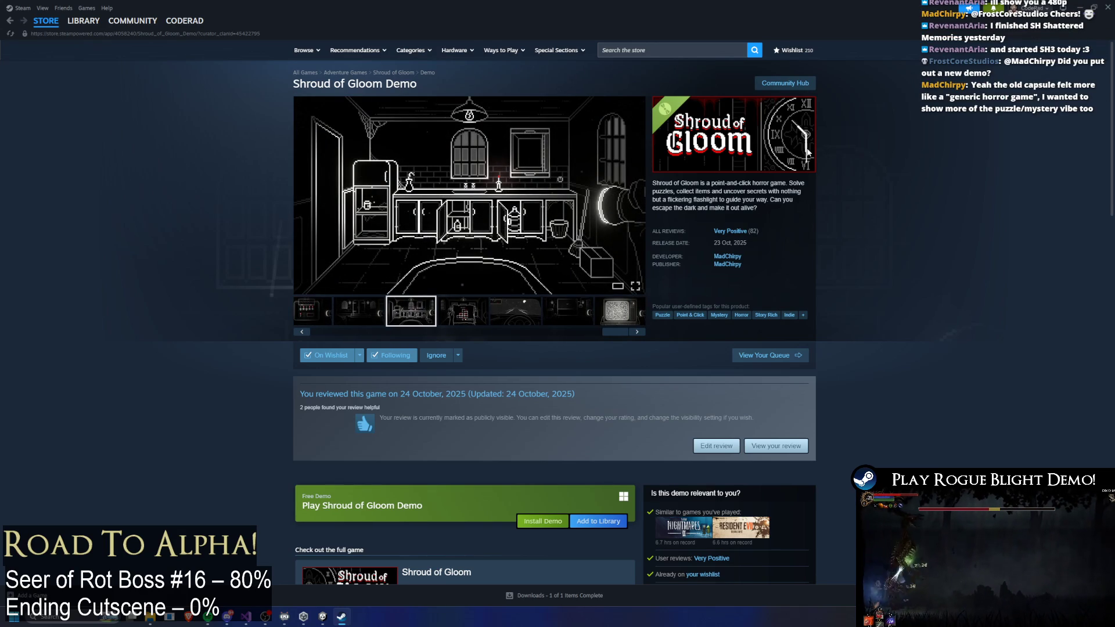
- Open the developer's Steam page and scroll through it
{"action": "scroll", "coordinate": [426, 364], "scroll_direction": "down", "scroll_amount": 5}
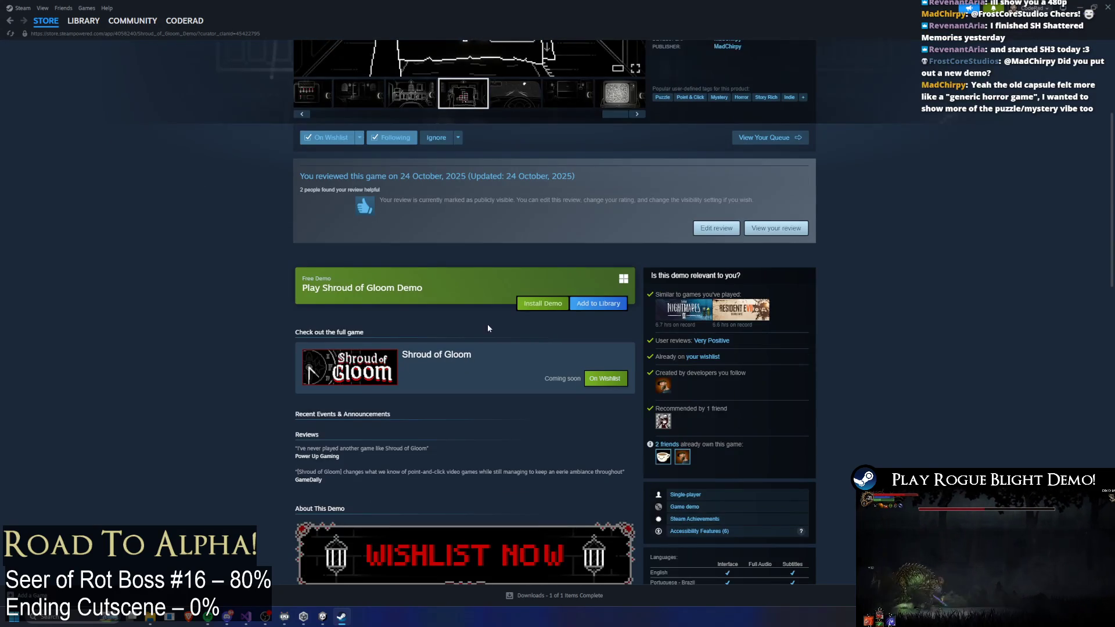
{"action": "scroll", "coordinate": [487, 324], "scroll_direction": "up", "scroll_amount": 5}
{"action": "left_click", "coordinate": [727, 256]}
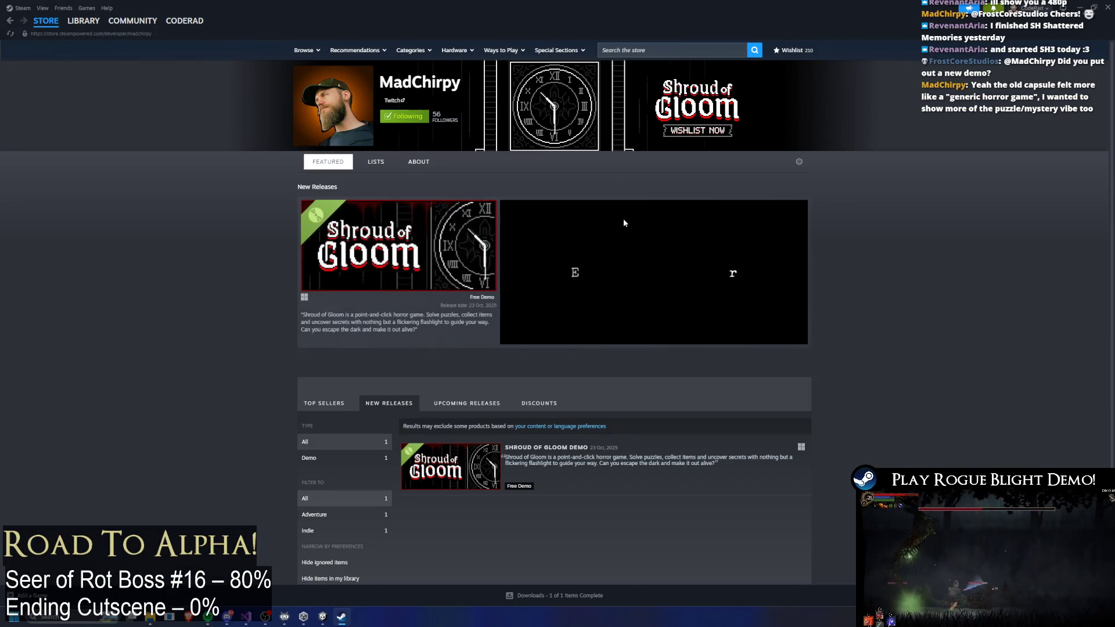
{"action": "scroll", "coordinate": [499, 249], "scroll_direction": "down", "scroll_amount": 1}
{"action": "scroll", "coordinate": [499, 252], "scroll_direction": "up", "scroll_amount": 1}
- Search the store for 'shroud of gloom', view its fifth screenshot, then go to the Library
{"action": "left_click", "coordinate": [683, 54]}
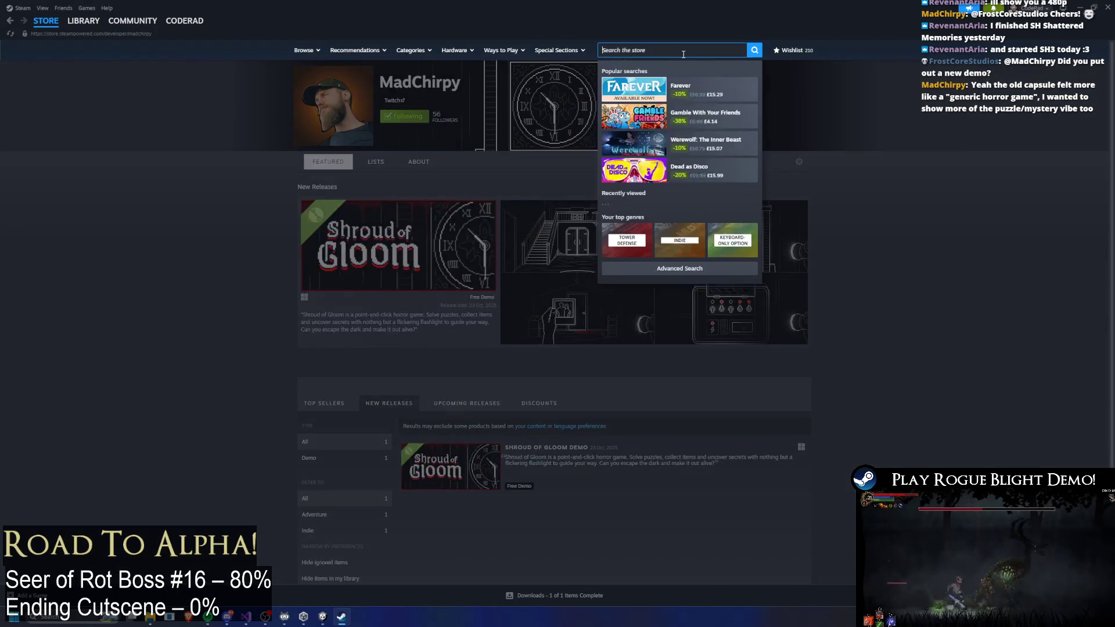
{"action": "type", "text": "shroud of gloom"}
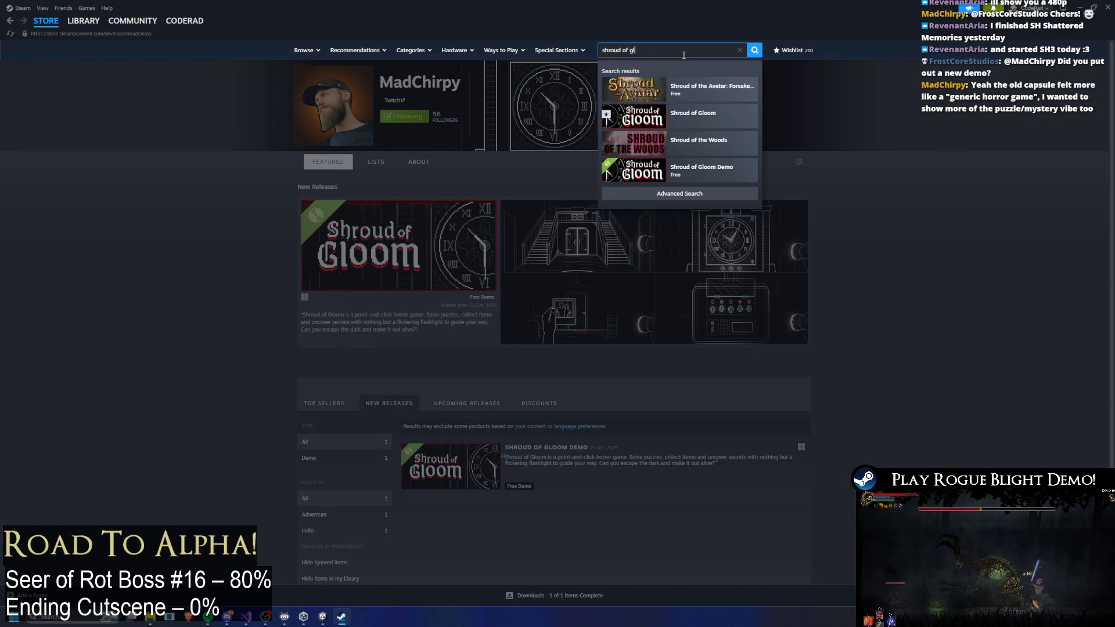
{"action": "left_click", "coordinate": [696, 89]}
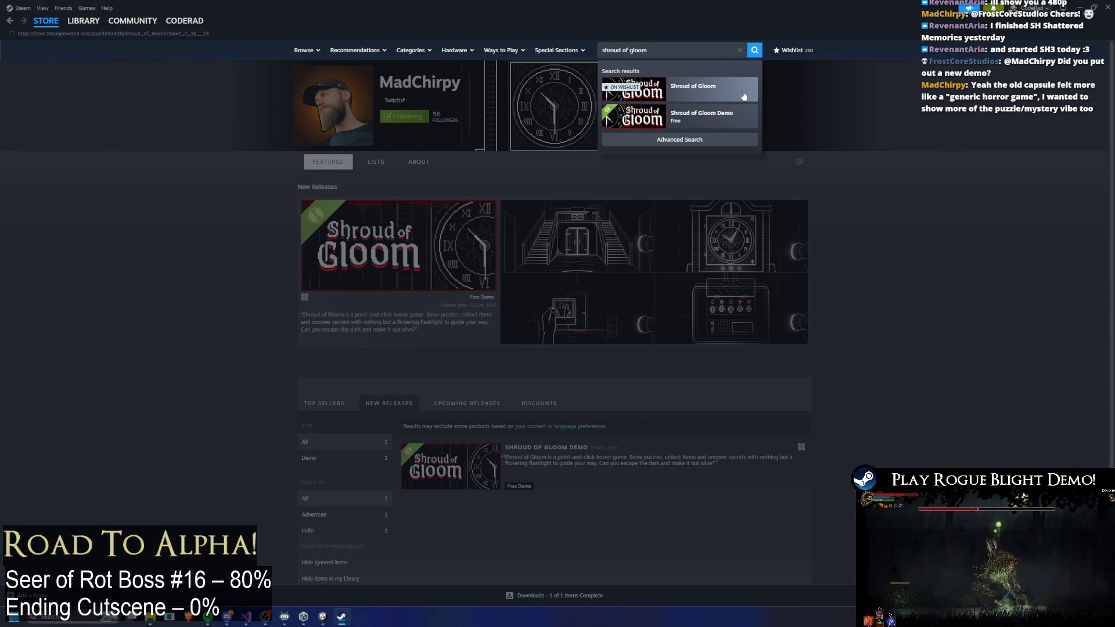
{"action": "left_click", "coordinate": [526, 310]}
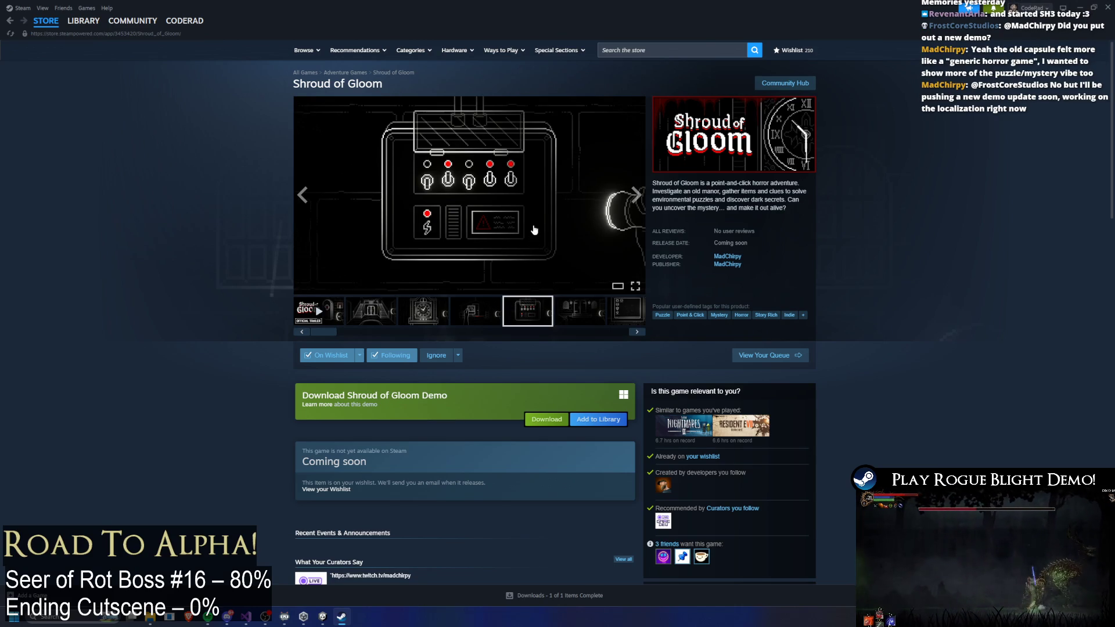
{"action": "left_click", "coordinate": [84, 25]}
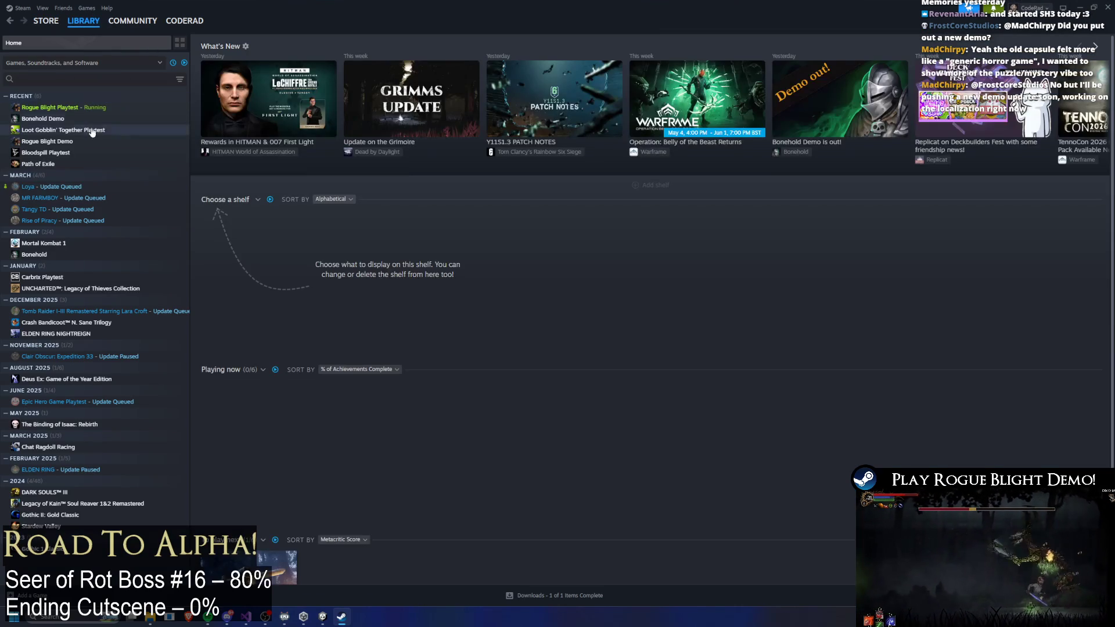
{"action": "left_click", "coordinate": [100, 108]}
- Back in Unity, inspect both SpawnProjectile events on the summon_lazer_close_seer(Right) clip
{"action": "left_click", "coordinate": [1080, 7]}
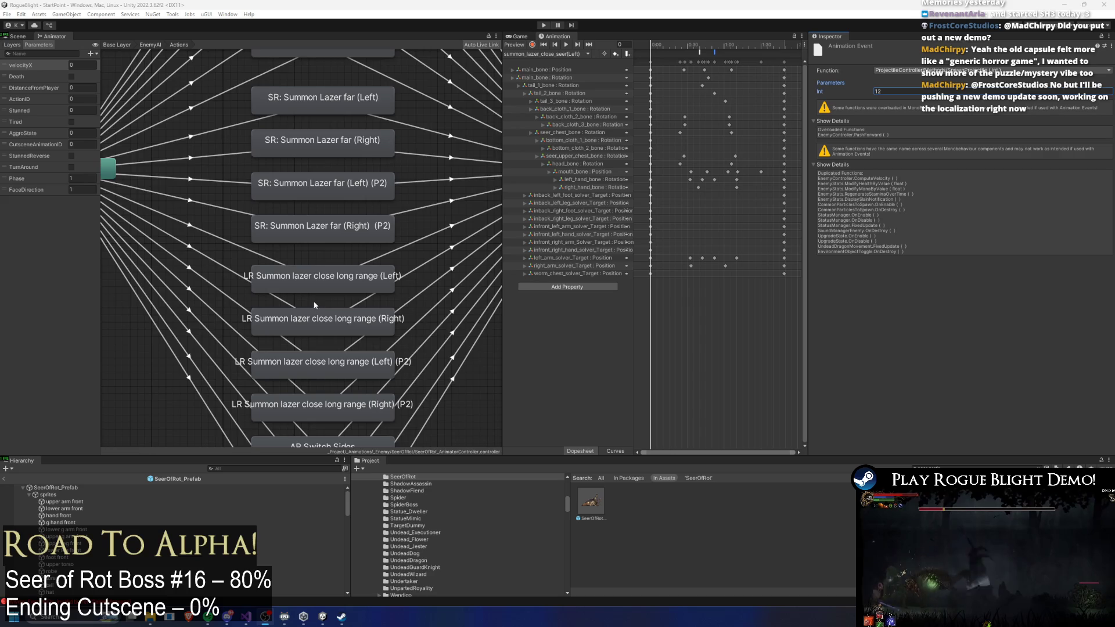
{"action": "left_click", "coordinate": [607, 505]}
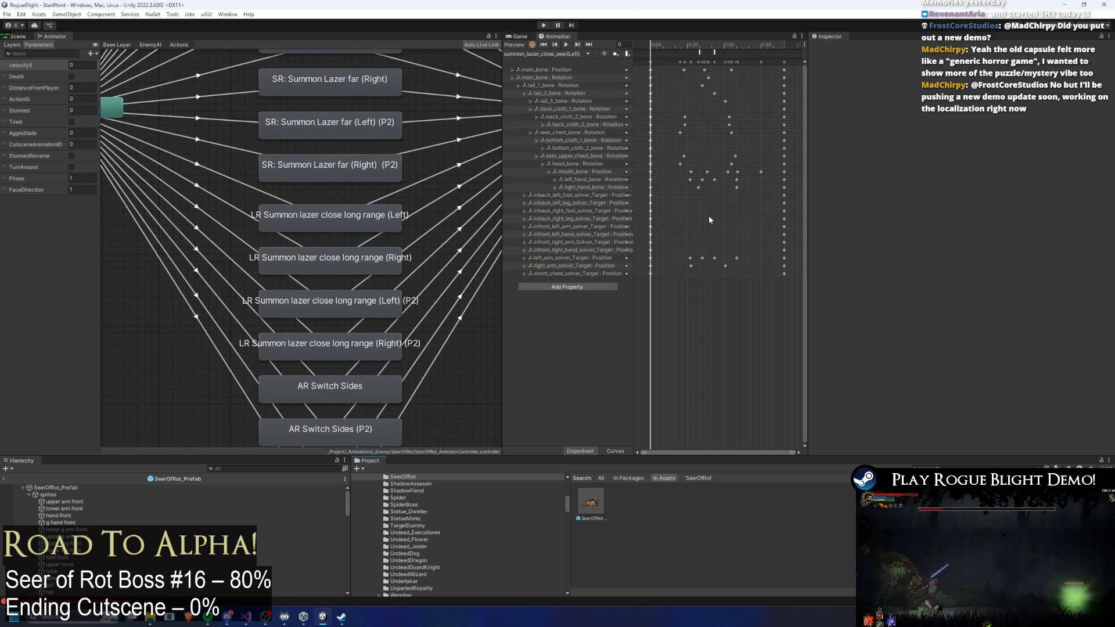
{"action": "left_click", "coordinate": [532, 53]}
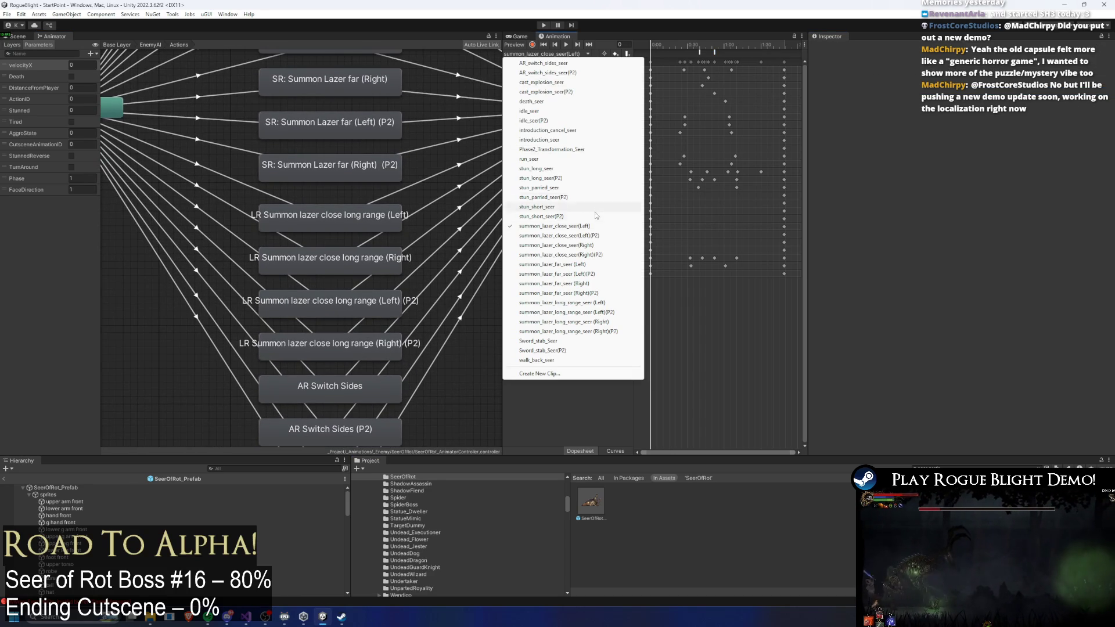
{"action": "left_click", "coordinate": [595, 246]}
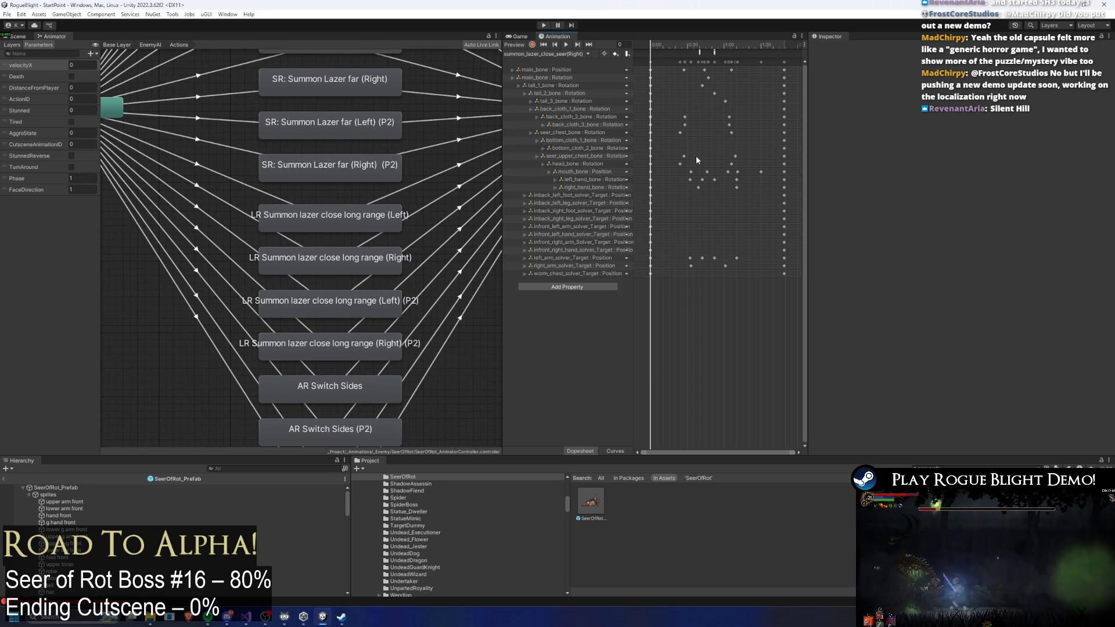
{"action": "left_click", "coordinate": [715, 53]}
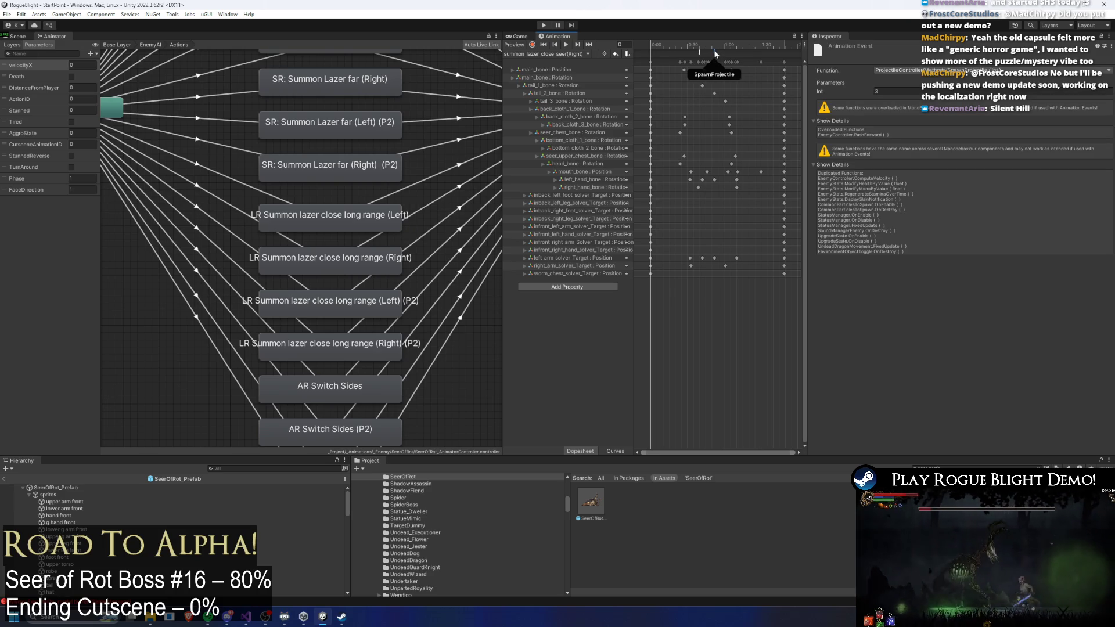
{"action": "left_click", "coordinate": [715, 53]}
{"action": "left_click", "coordinate": [739, 43]}
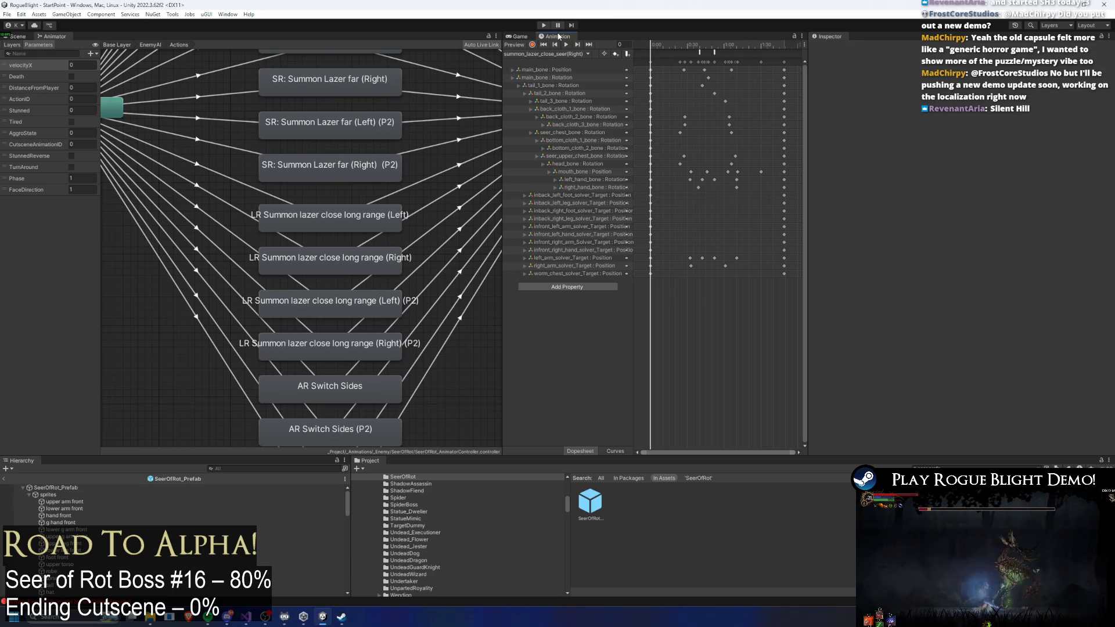
- Inspect the SpawnProjectile events near frame 53 on summon_lazer_far_seer (Left), then save and enter Play mode
{"action": "left_click", "coordinate": [549, 53]}
{"action": "left_click", "coordinate": [558, 264]}
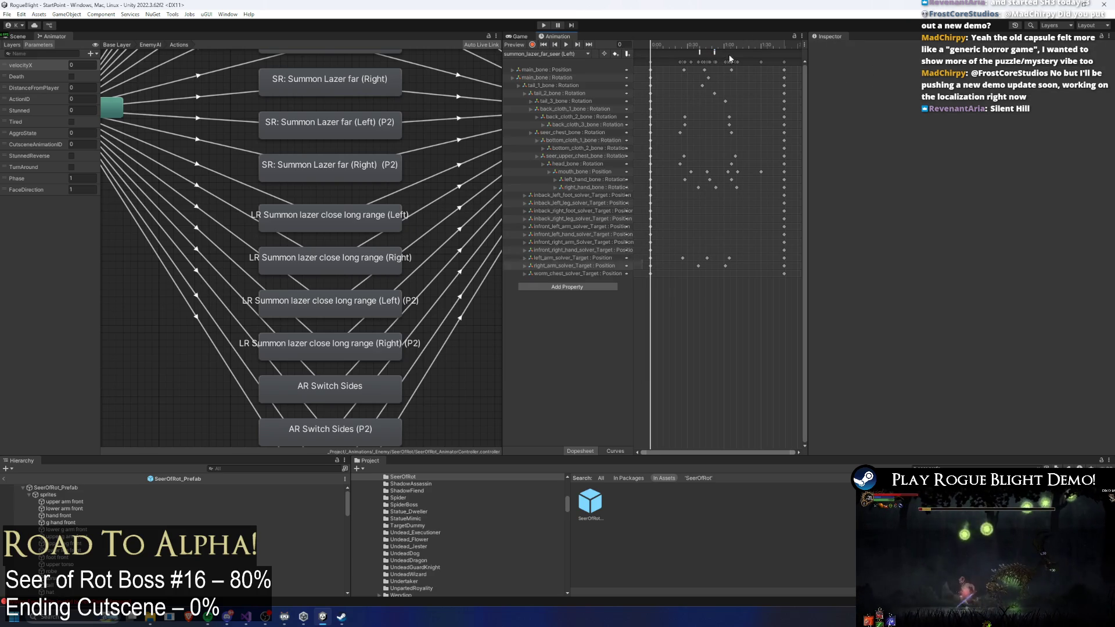
{"action": "left_click_drag", "start_coordinate": [729, 56], "coordinate": [715, 52]}
{"action": "left_click", "coordinate": [715, 53]}
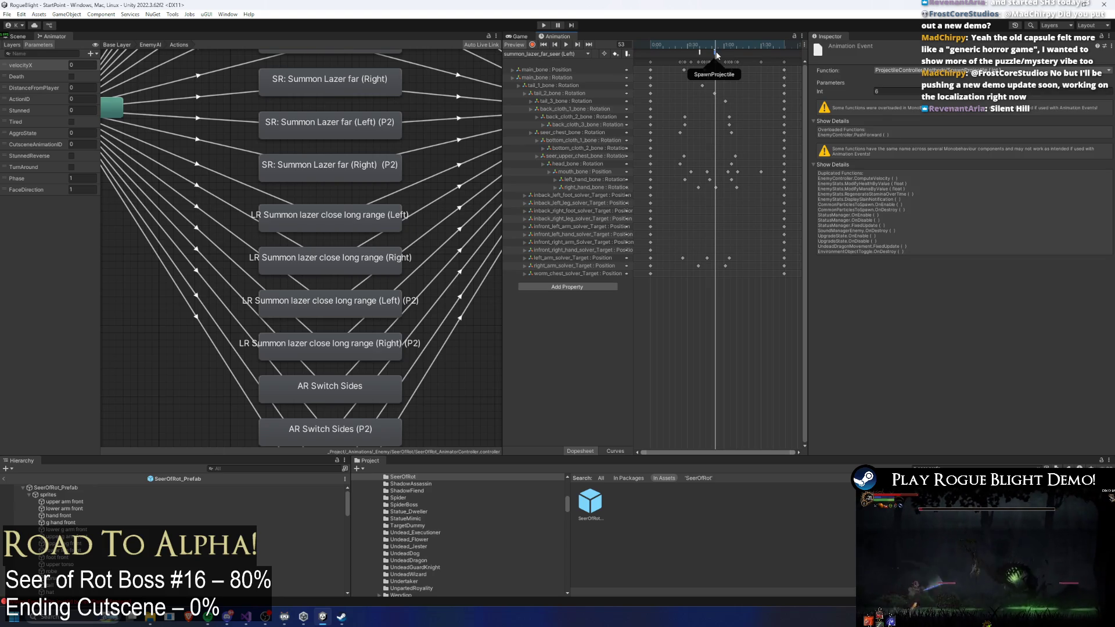
{"action": "left_click", "coordinate": [716, 52]}
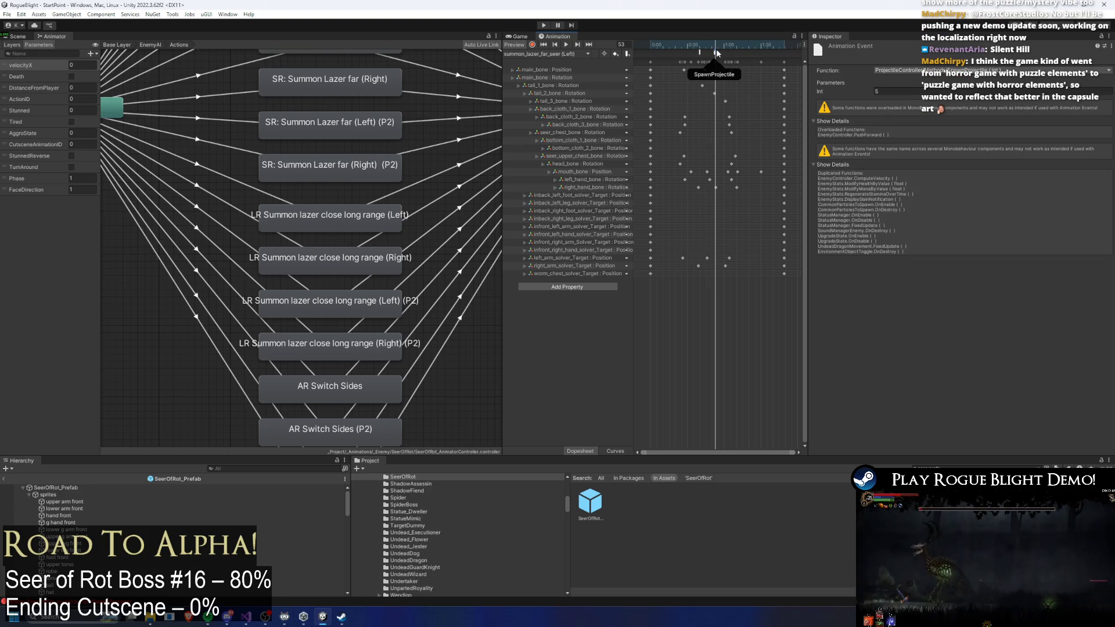
{"action": "left_click", "coordinate": [720, 50]}
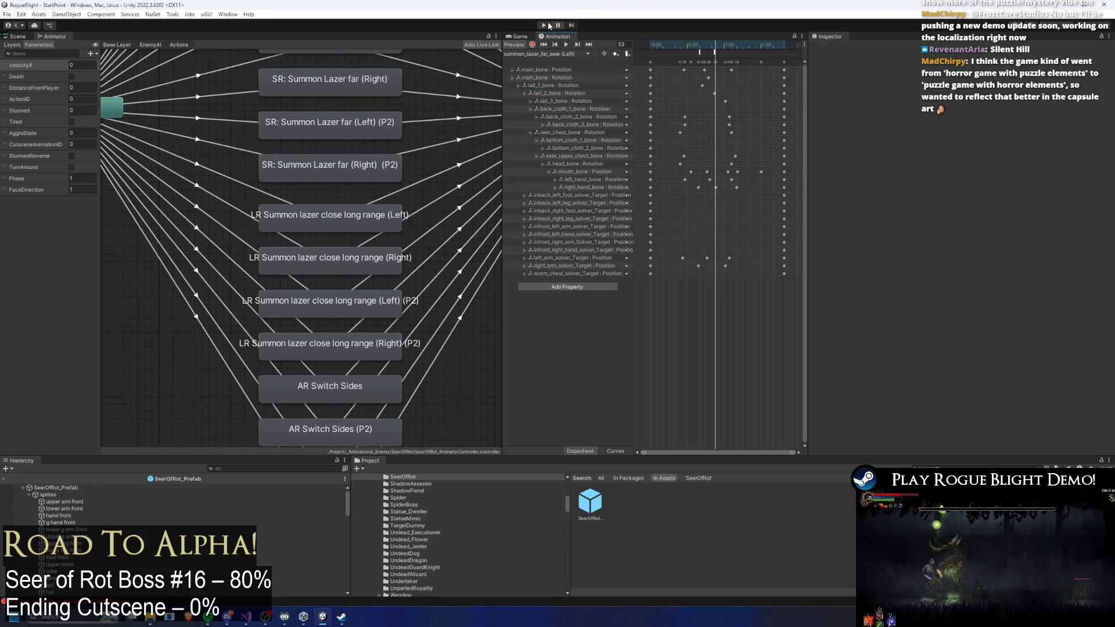
{"action": "key", "text": "ctrl+s"}
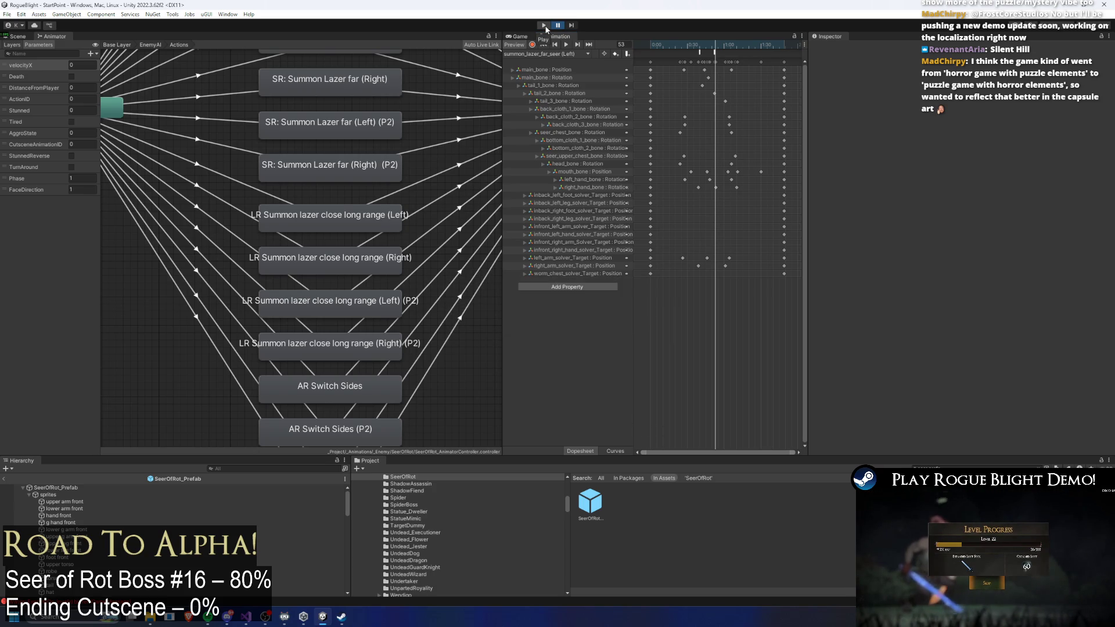
{"action": "left_click", "coordinate": [544, 26]}
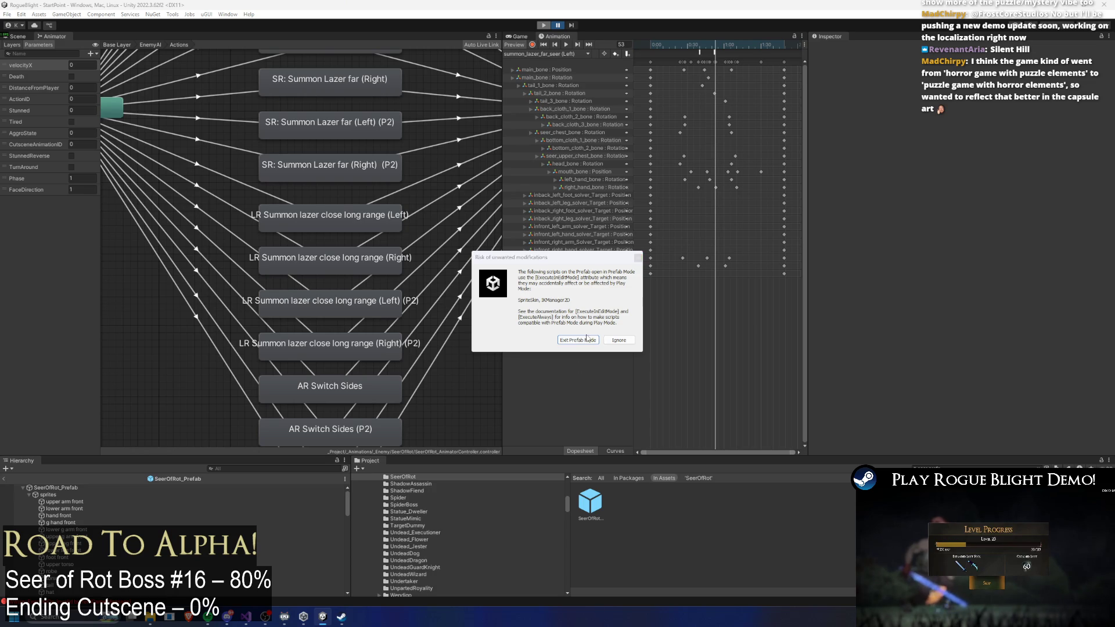
- Exit Prefab Mode from the warning and unpause to reach the Rogue Blight main menu
{"action": "left_click", "coordinate": [586, 340]}
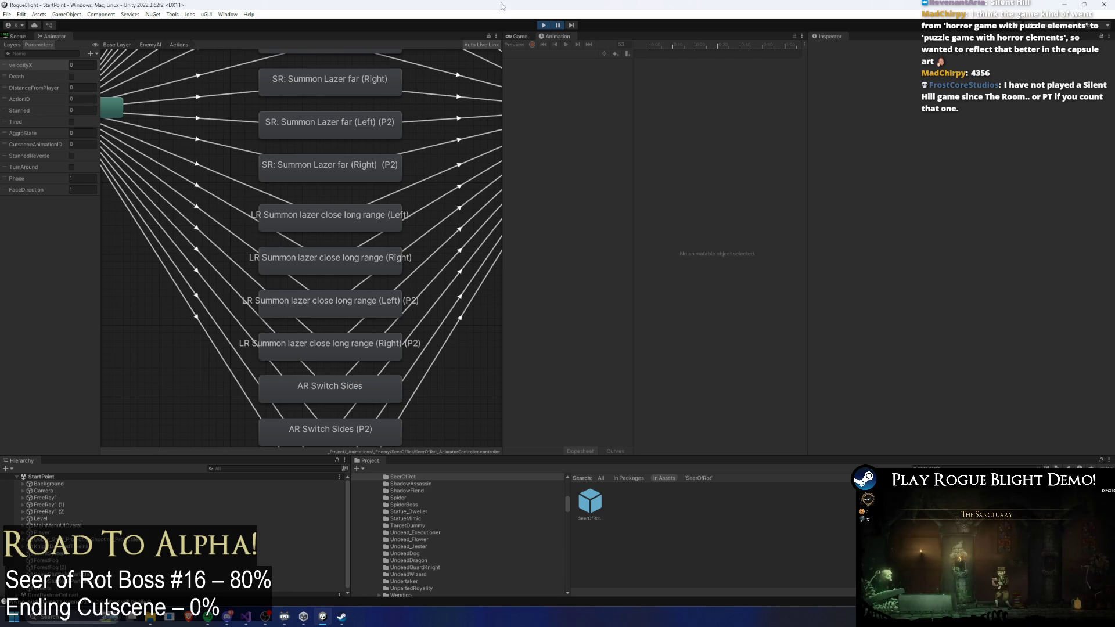
{"action": "left_click", "coordinate": [562, 27]}
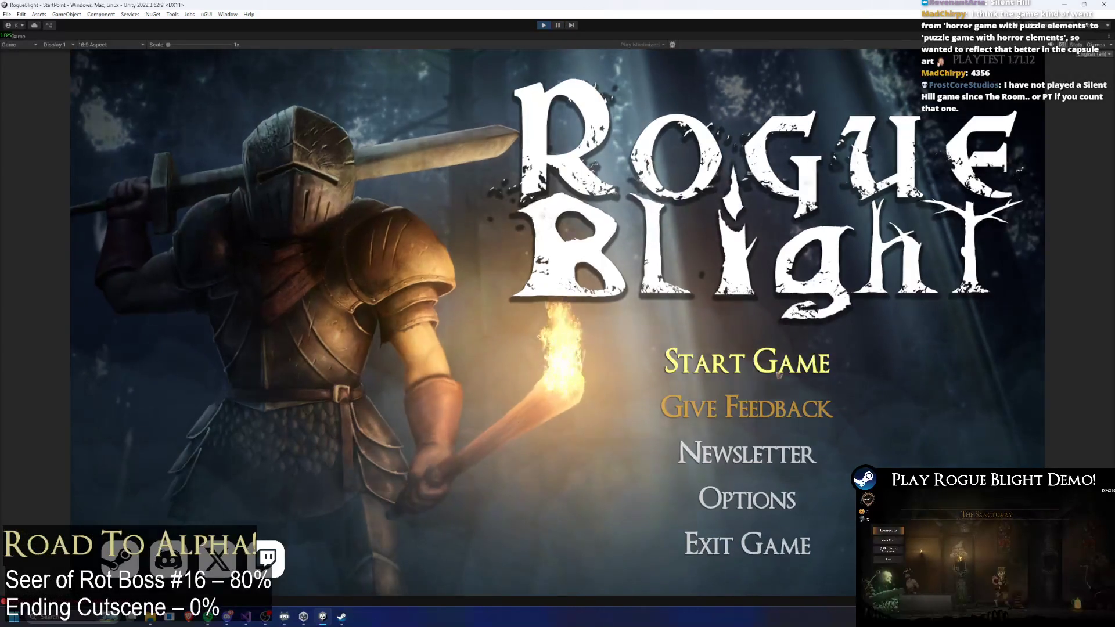
- Start a game from the first save slot, fight the Seer of Rot, then pause
{"action": "left_click", "coordinate": [749, 334]}
{"action": "left_click", "coordinate": [761, 307]}
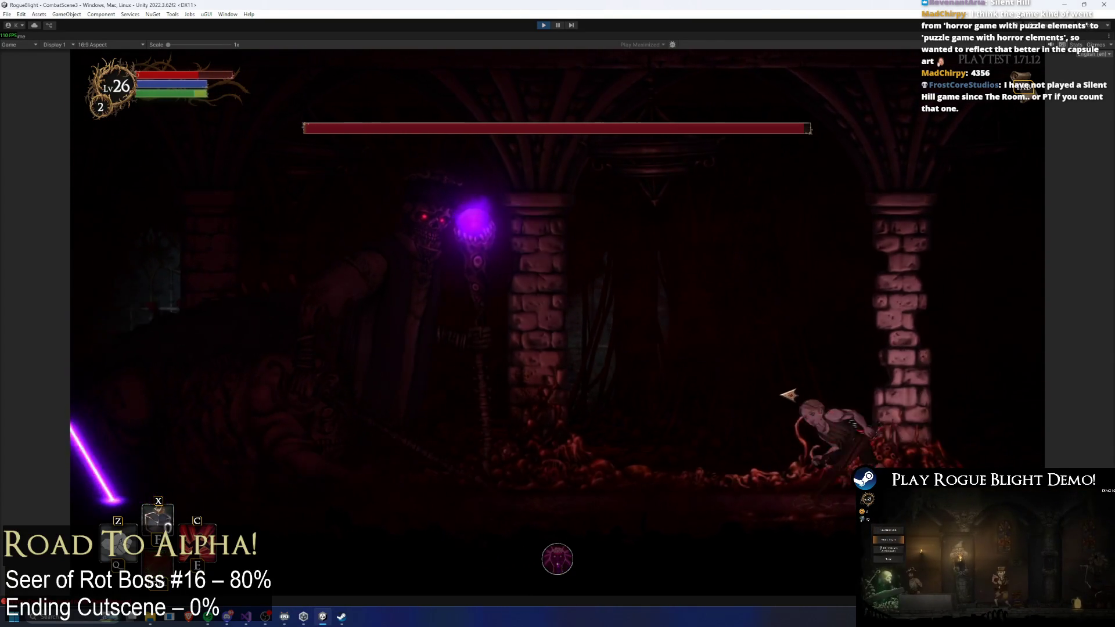
{"action": "left_click", "coordinate": [550, 403]}
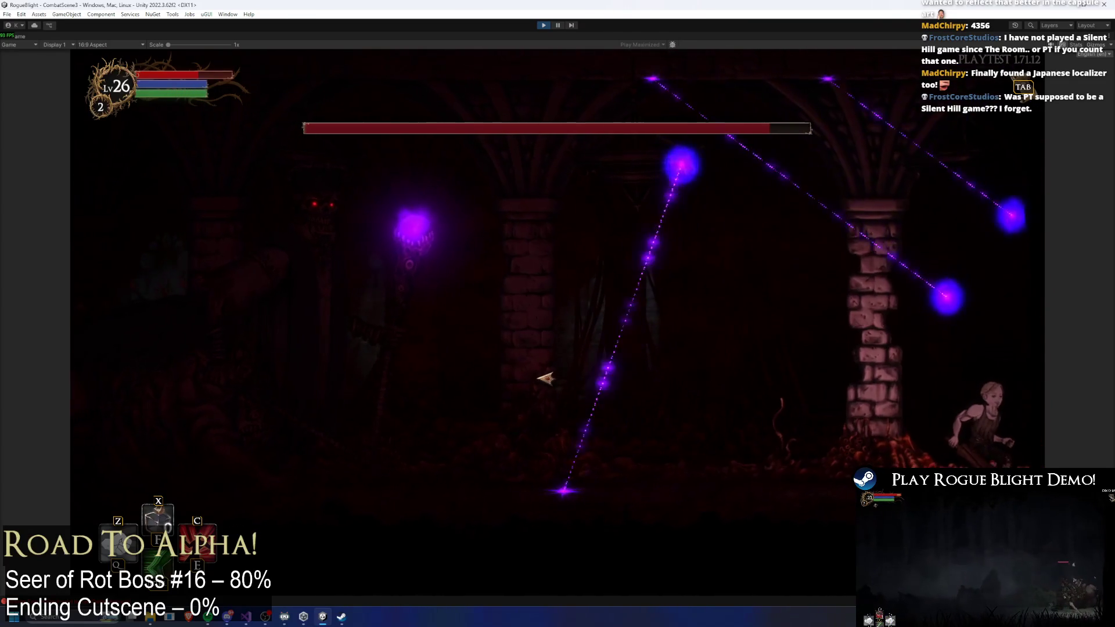
{"action": "key", "text": "Escape"}
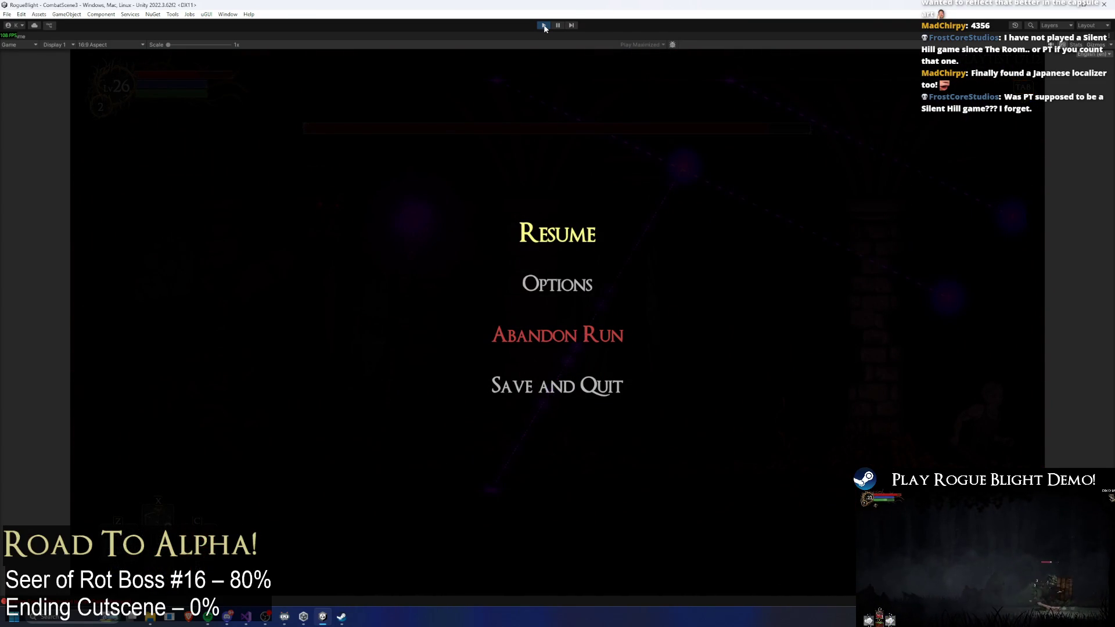
- Exit Play mode and open the SeerOfRot prefab in Prefab Mode from the Project window
{"action": "left_click", "coordinate": [543, 26]}
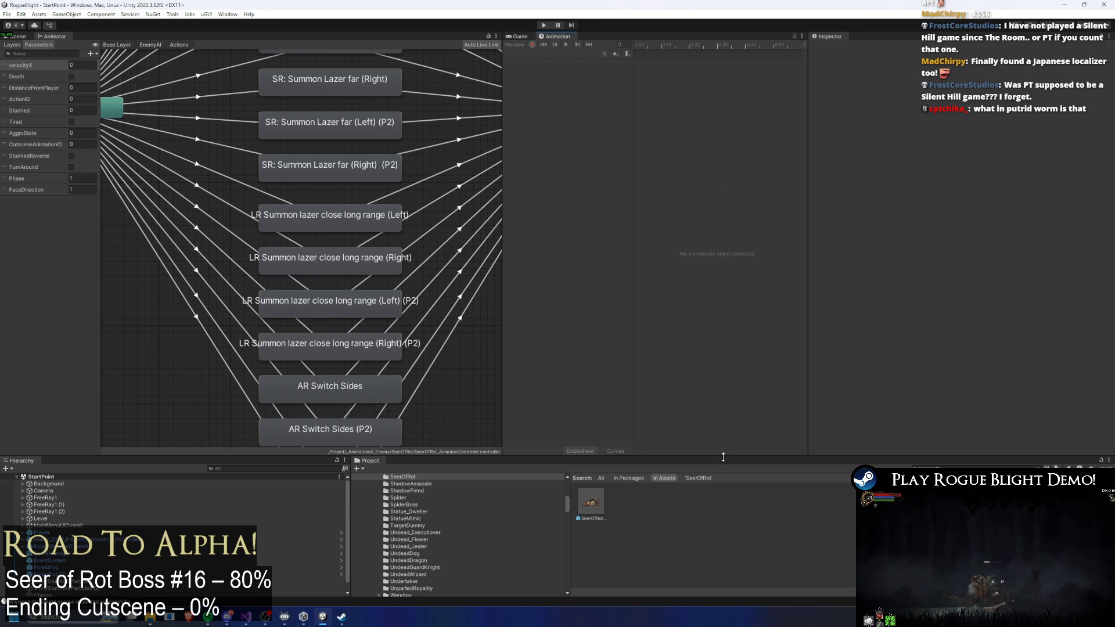
{"action": "double_click", "coordinate": [591, 494]}
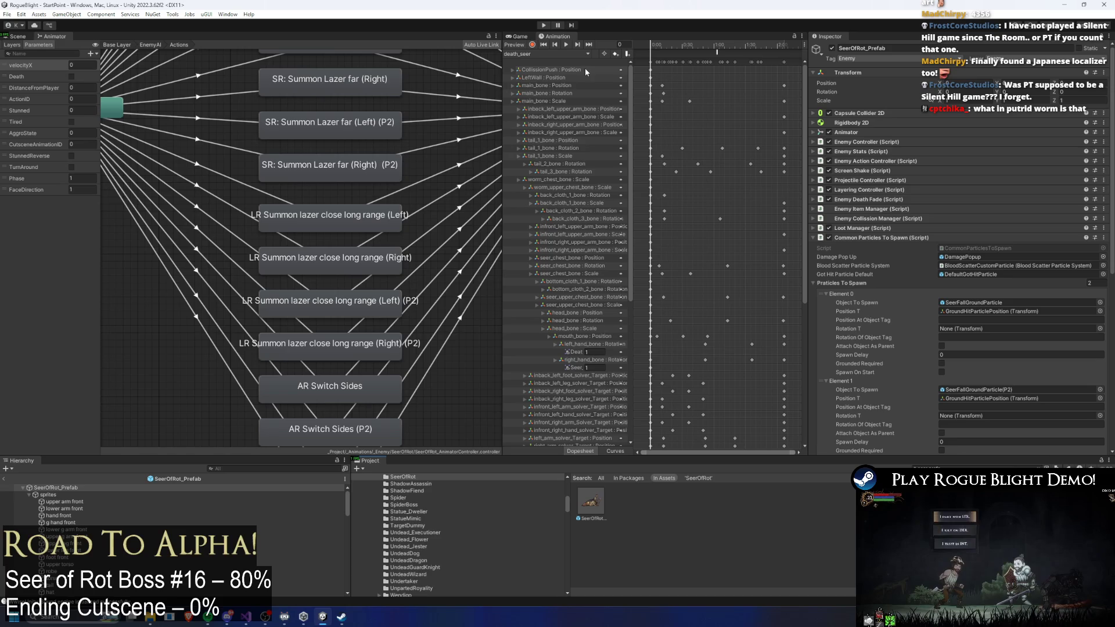
- Check the SpawnProjectile events on summon_lazer_close_seer(Left) and (Right), after glancing at the (Left)(P2) clip
{"action": "left_click", "coordinate": [544, 54]}
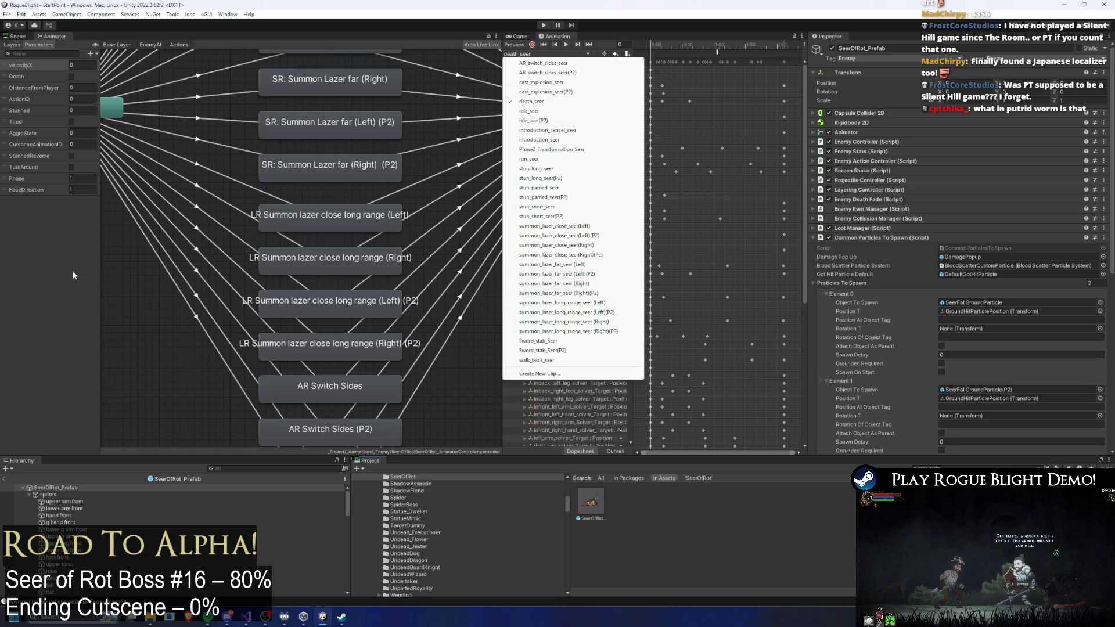
{"action": "key", "text": "Escape"}
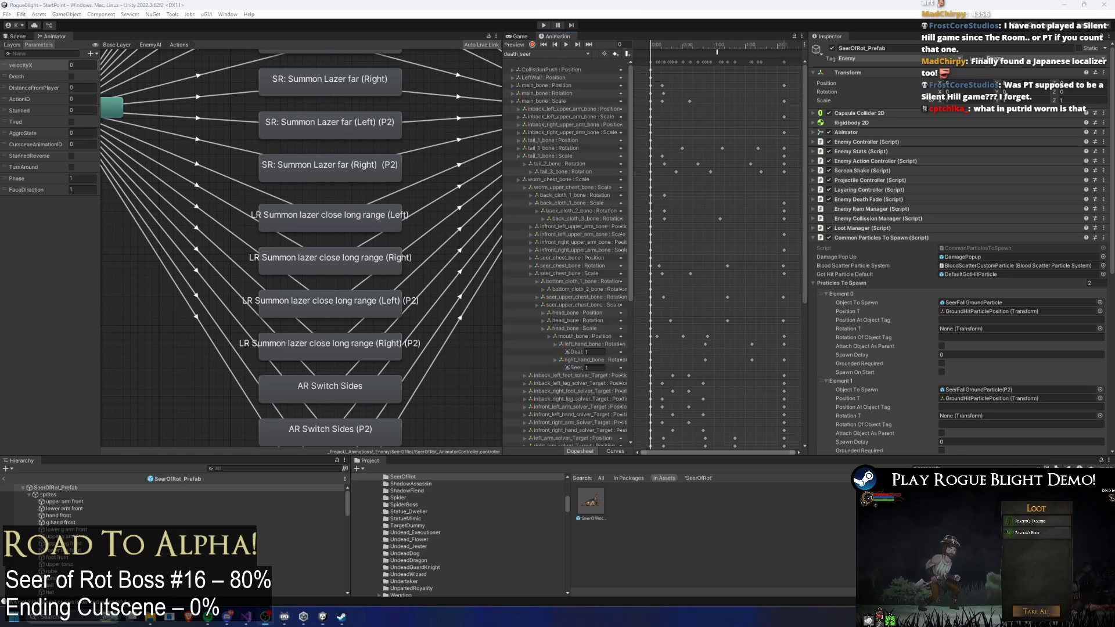
{"action": "left_click", "coordinate": [543, 53]}
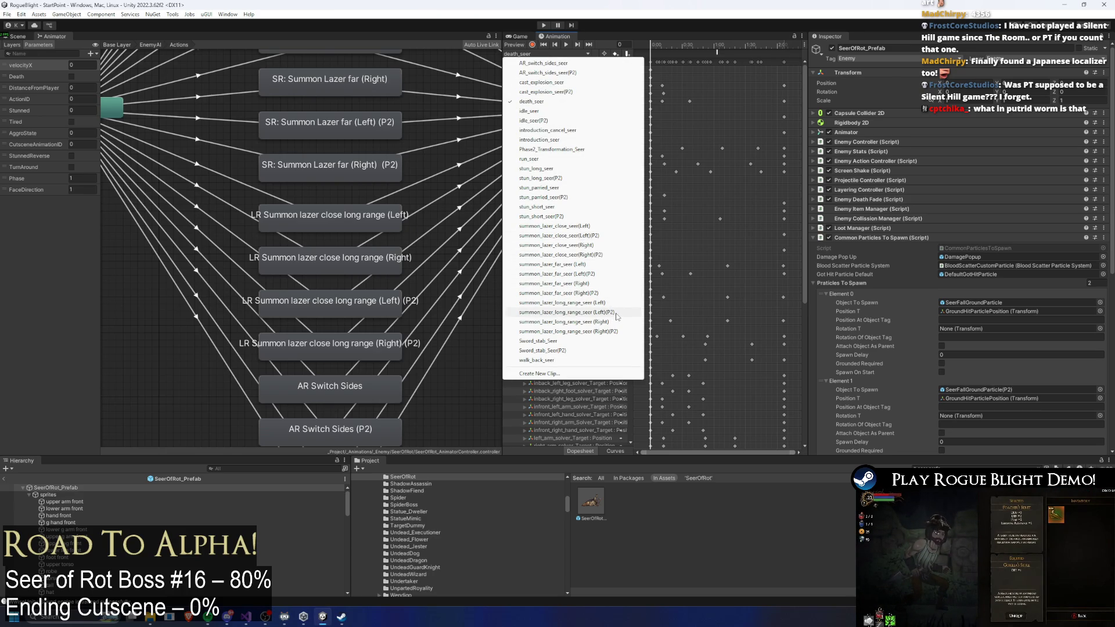
{"action": "left_click", "coordinate": [611, 237]}
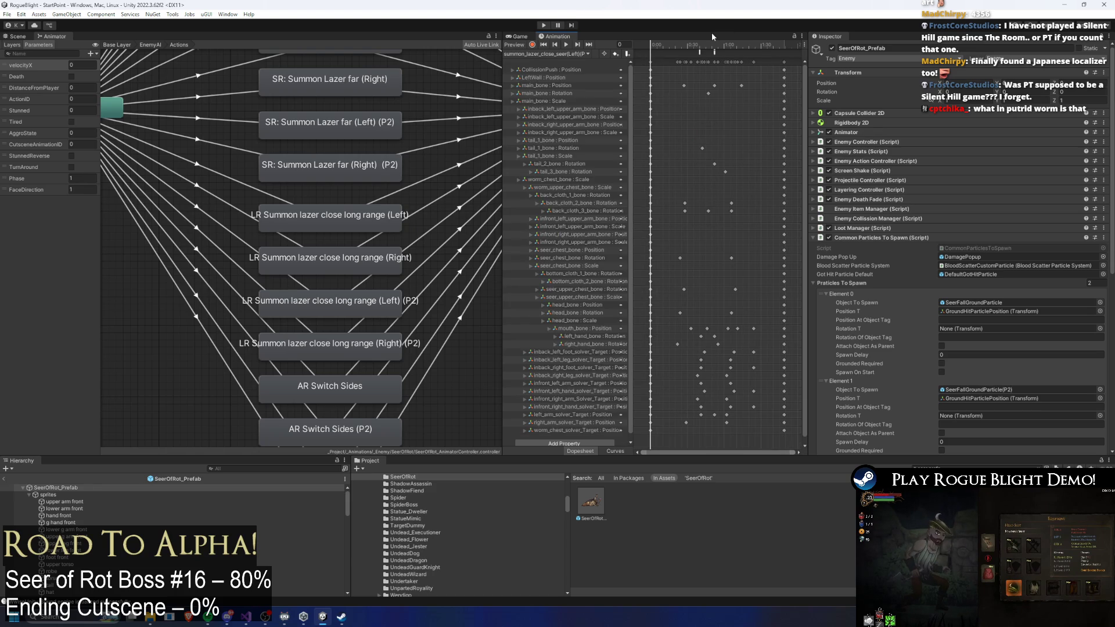
{"action": "left_click", "coordinate": [552, 56]}
{"action": "left_click", "coordinate": [575, 168]}
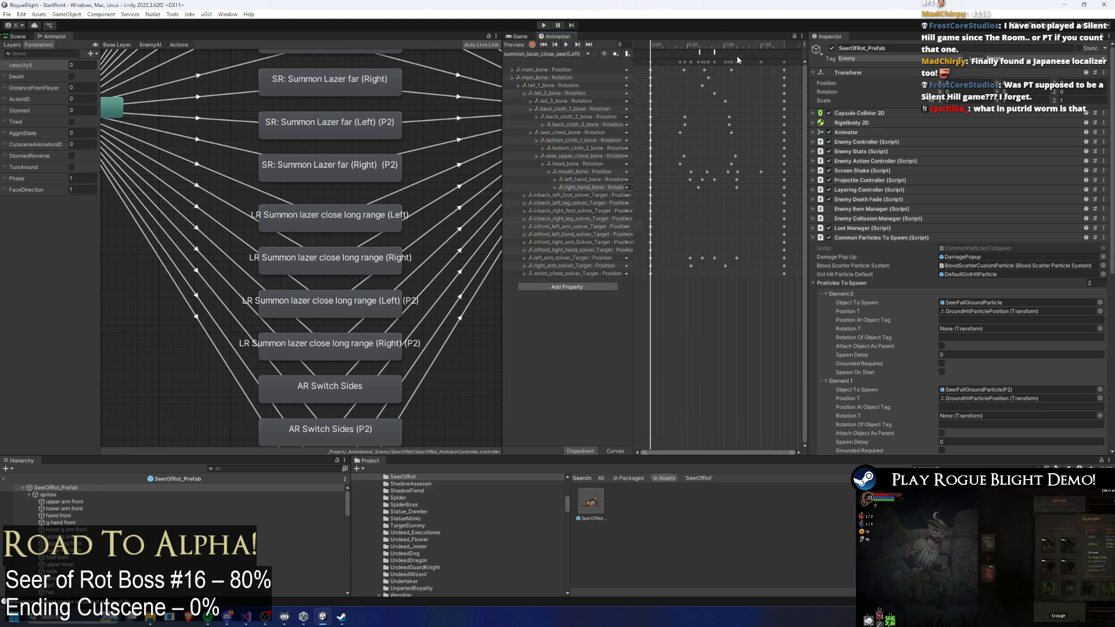
{"action": "left_click", "coordinate": [715, 51]}
{"action": "left_click", "coordinate": [553, 54]}
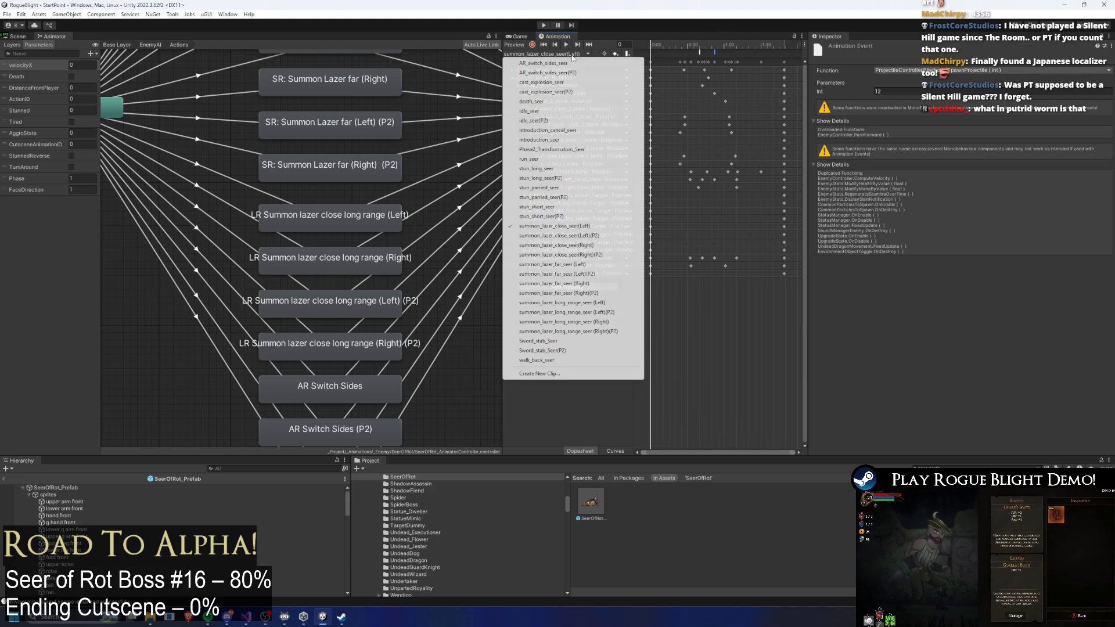
{"action": "left_click", "coordinate": [589, 245]}
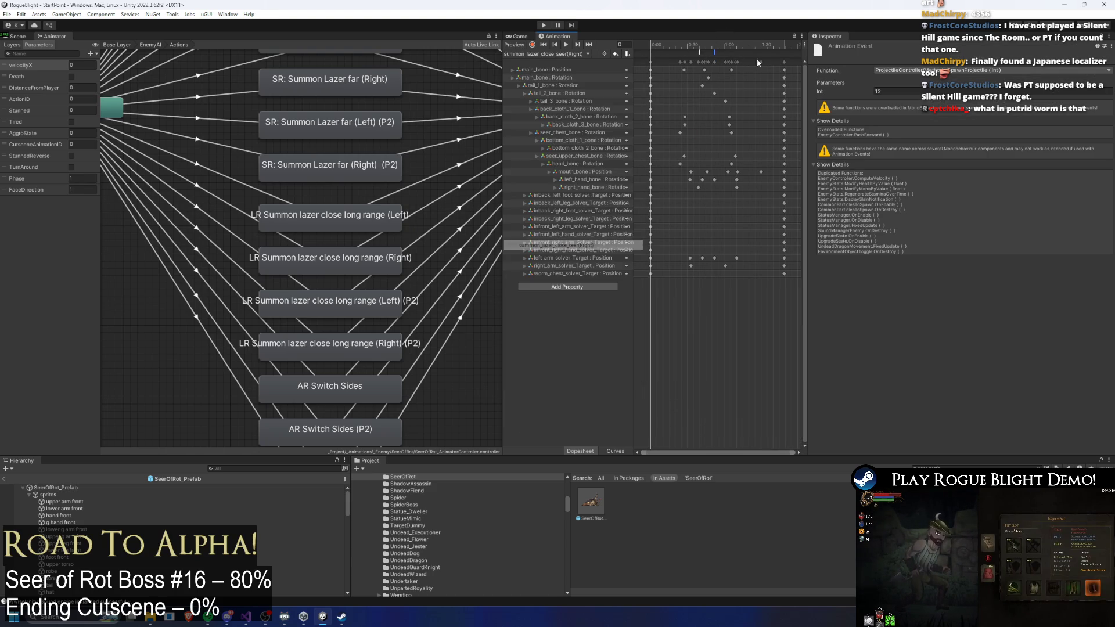
{"action": "left_click", "coordinate": [716, 51]}
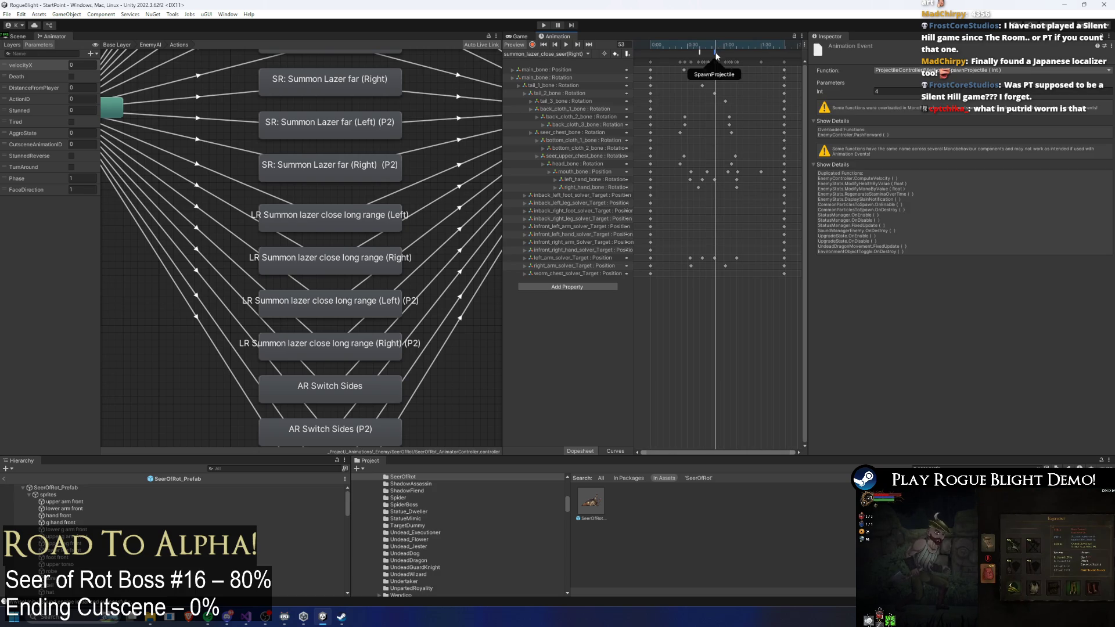
- Cycle through the far laser clips and inspect the summon_lazer_far_seer (Left)(P2) SpawnProjectile event
{"action": "left_click", "coordinate": [578, 53]}
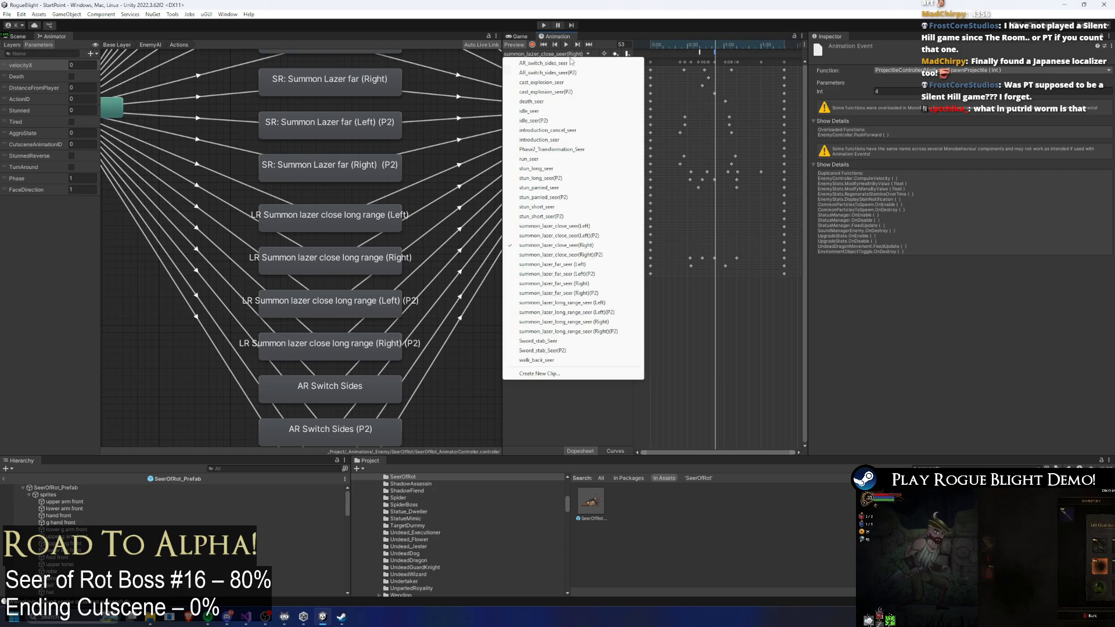
{"action": "left_click", "coordinate": [598, 264]}
{"action": "left_click", "coordinate": [716, 51]}
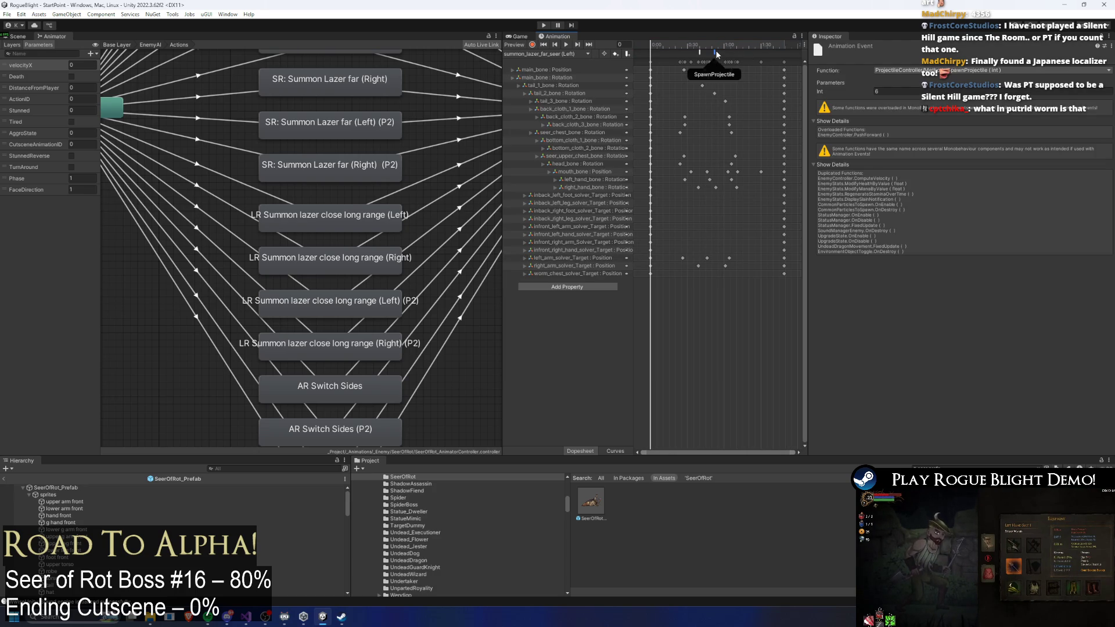
{"action": "left_click", "coordinate": [553, 53]}
{"action": "left_click", "coordinate": [571, 283]}
{"action": "left_click", "coordinate": [572, 55]}
{"action": "left_click", "coordinate": [575, 274]}
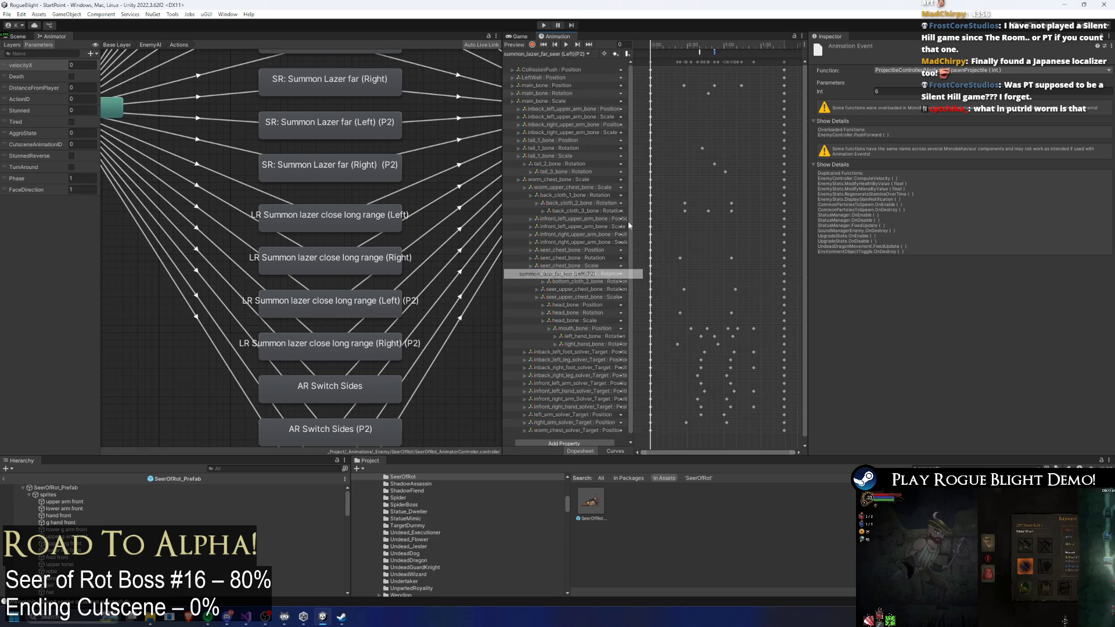
{"action": "left_click", "coordinate": [558, 53]}
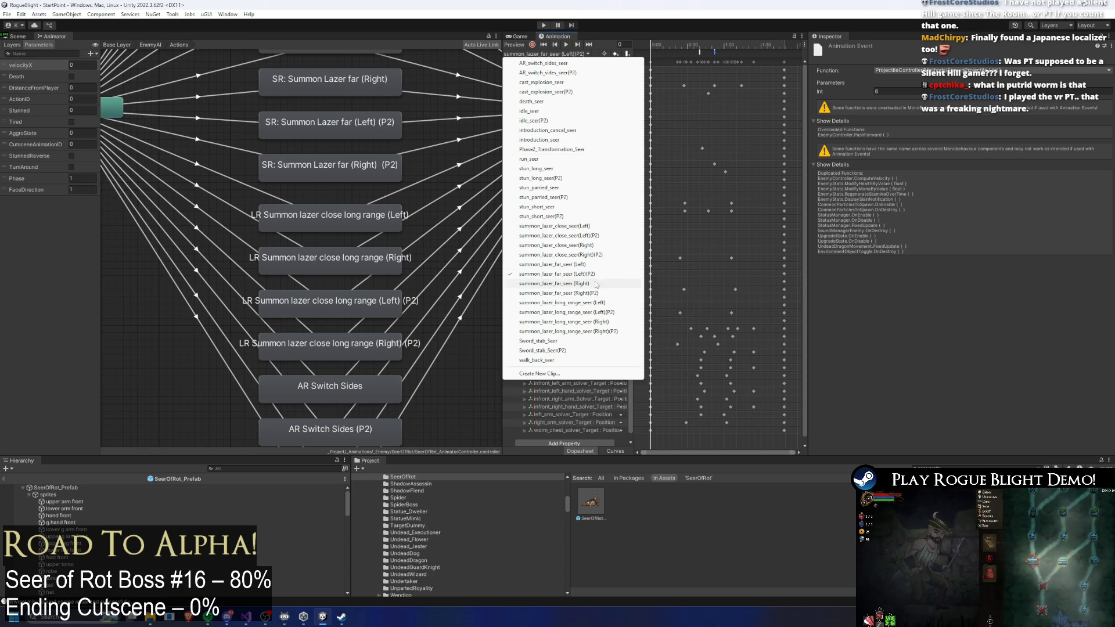
{"action": "left_click", "coordinate": [585, 293]}
{"action": "left_click", "coordinate": [580, 55]}
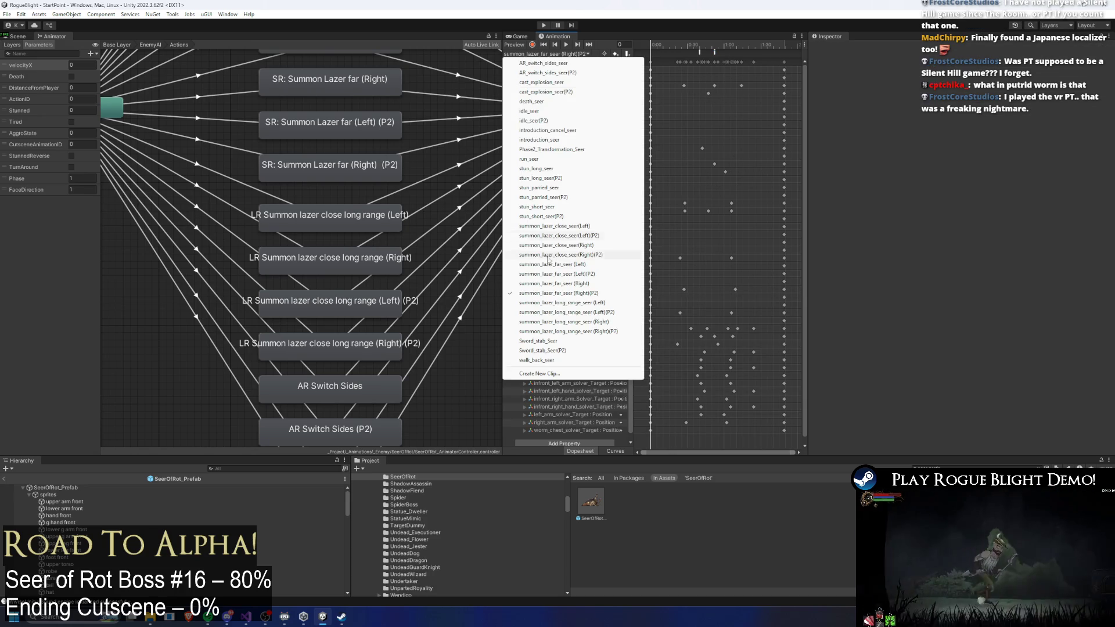
{"action": "left_click", "coordinate": [575, 273]}
{"action": "left_click", "coordinate": [715, 51]}
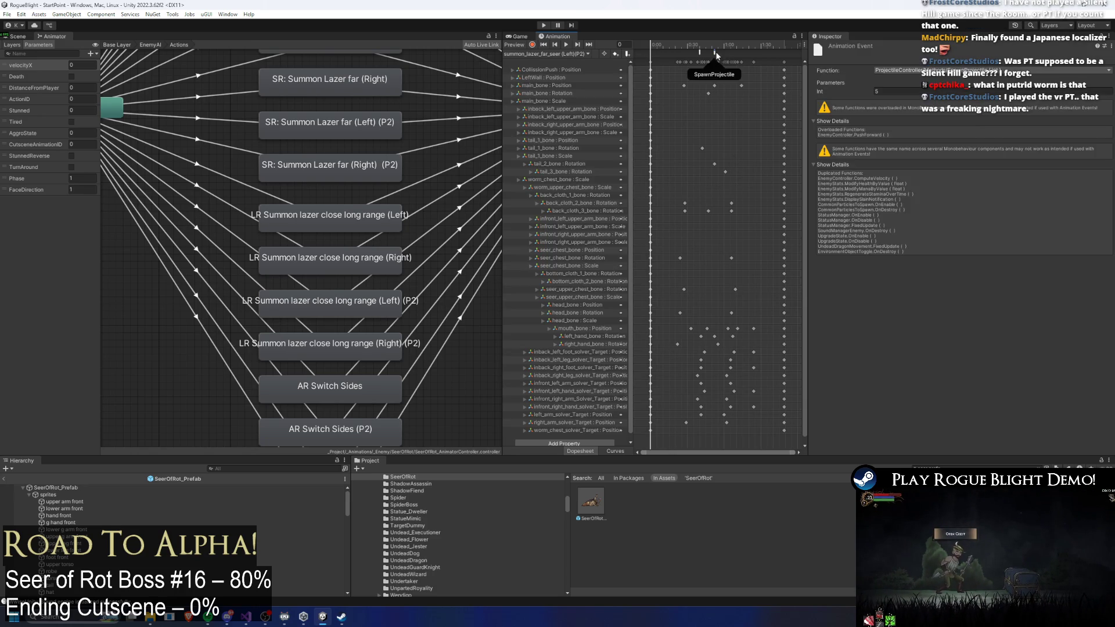
- Inspect the summon_lazer_far_seer (Right) SpawnProjectile event, then enter Play mode
{"action": "left_click", "coordinate": [554, 55]}
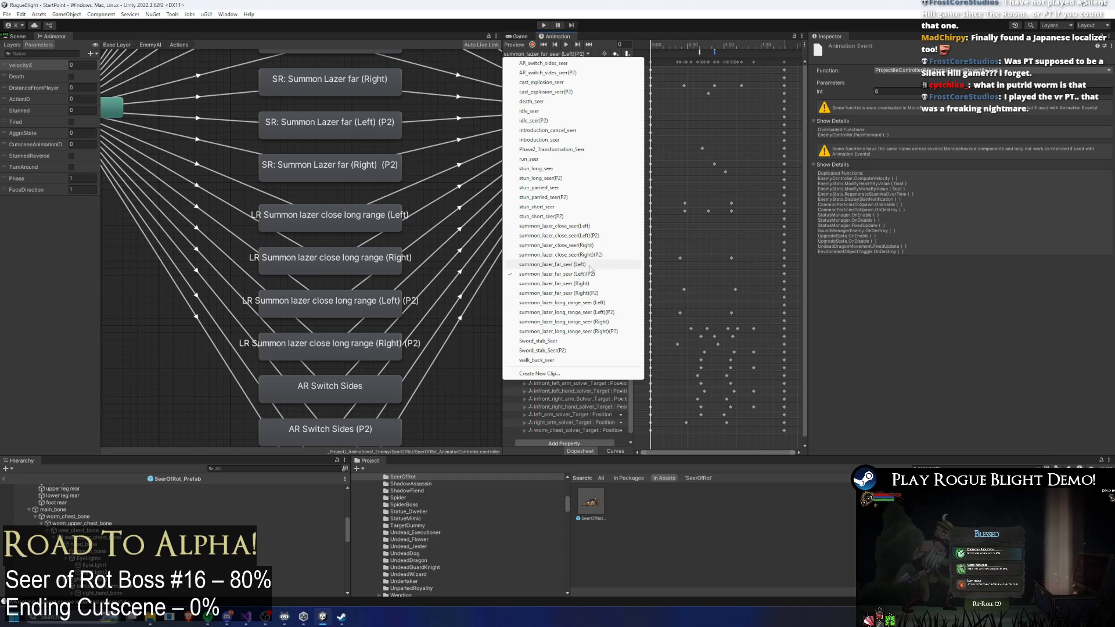
{"action": "left_click", "coordinate": [585, 266]}
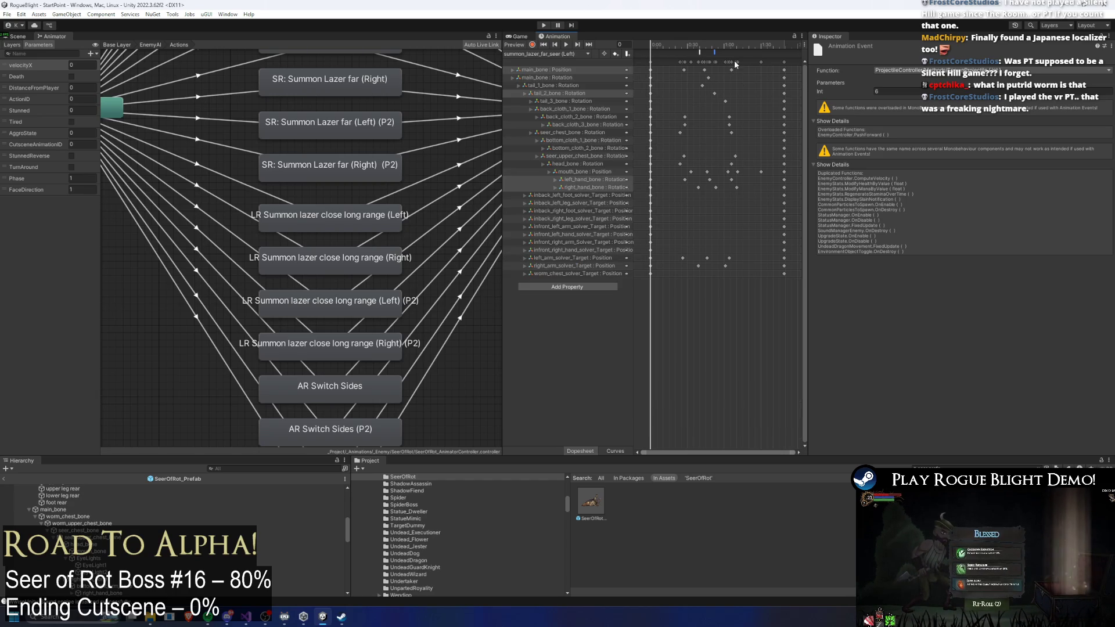
{"action": "left_click", "coordinate": [578, 54]}
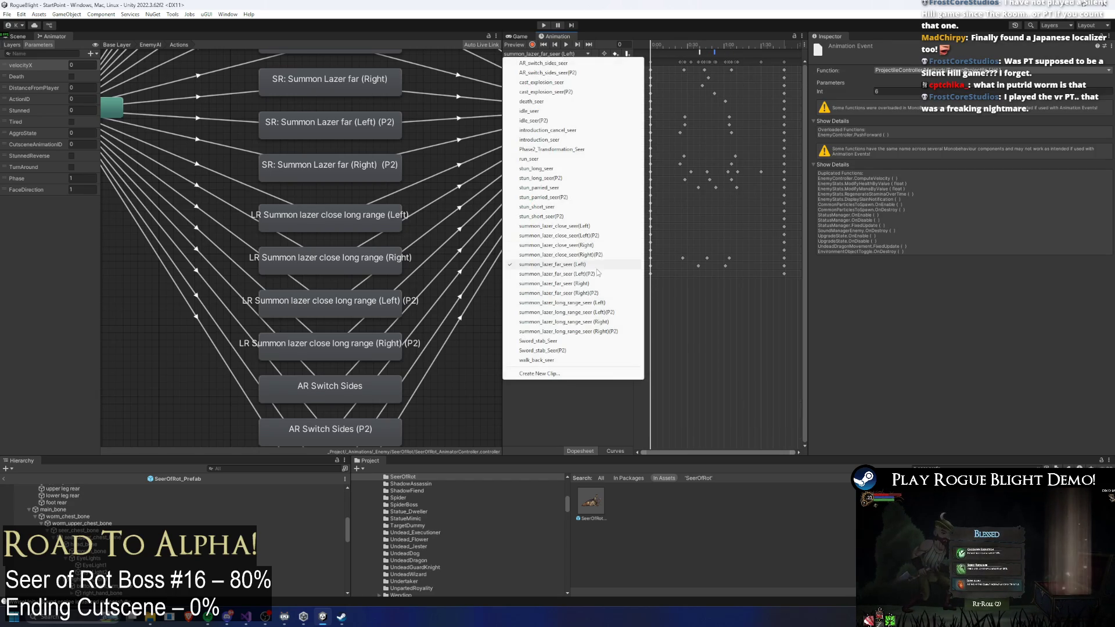
{"action": "left_click", "coordinate": [610, 284]}
{"action": "left_click", "coordinate": [713, 50]}
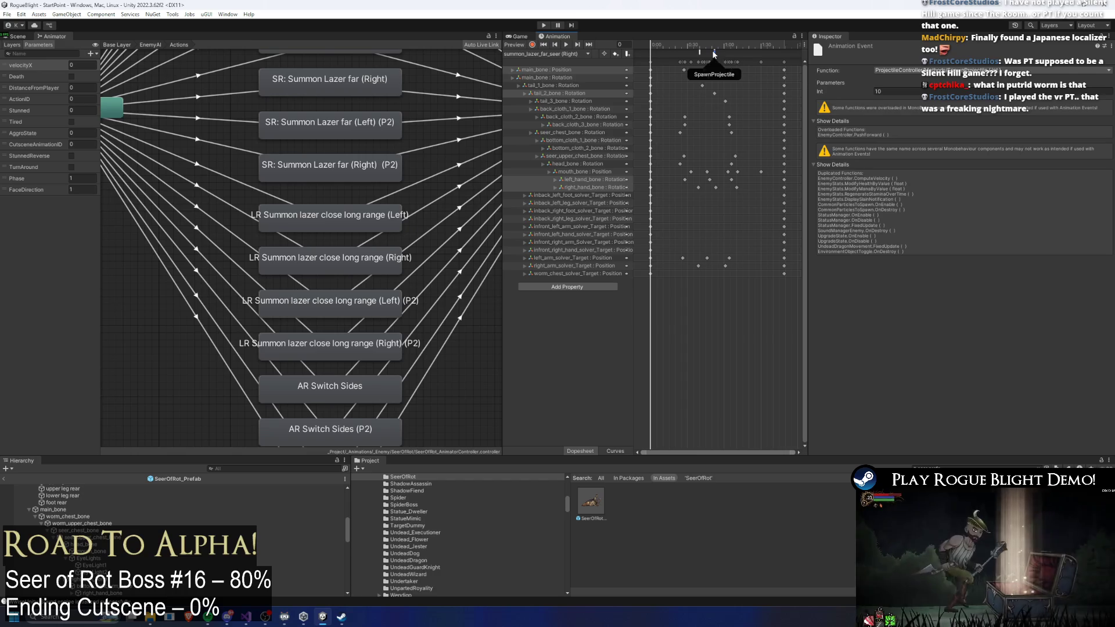
{"action": "left_click", "coordinate": [744, 68]}
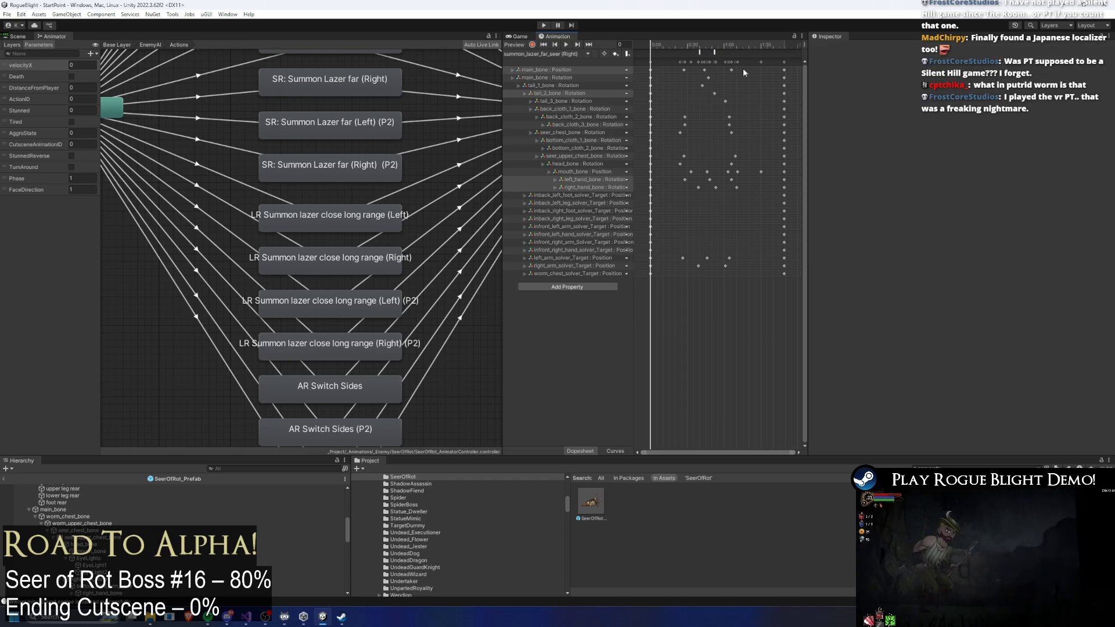
{"action": "left_click", "coordinate": [545, 25]}
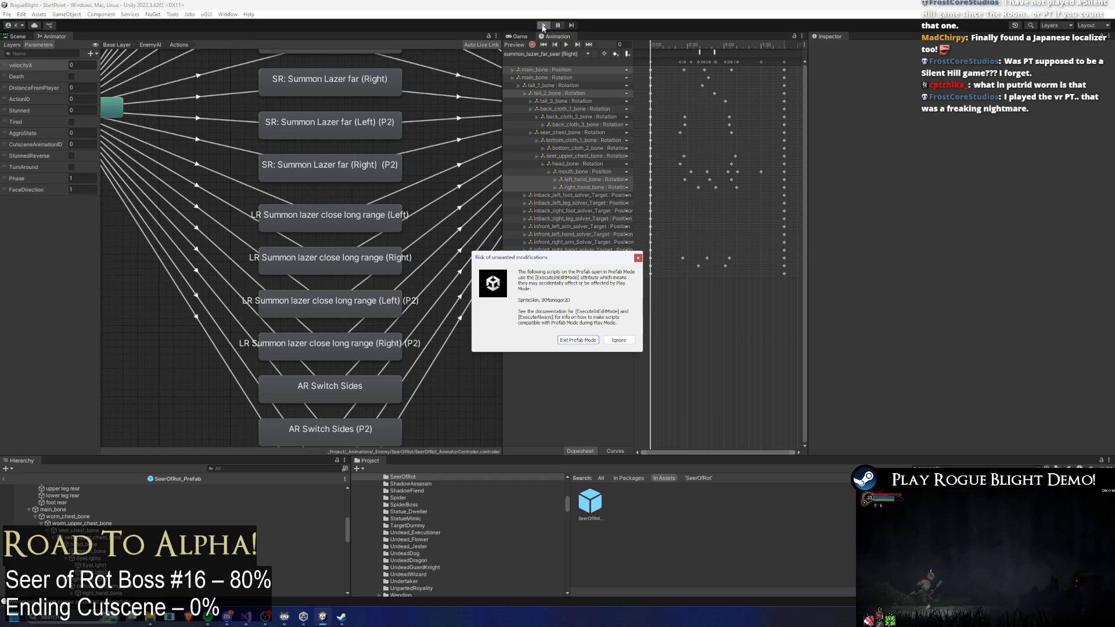
- Ignore the Prefab Mode warning, start the game from the main menu, and begin moving
{"action": "key", "text": "Return"}
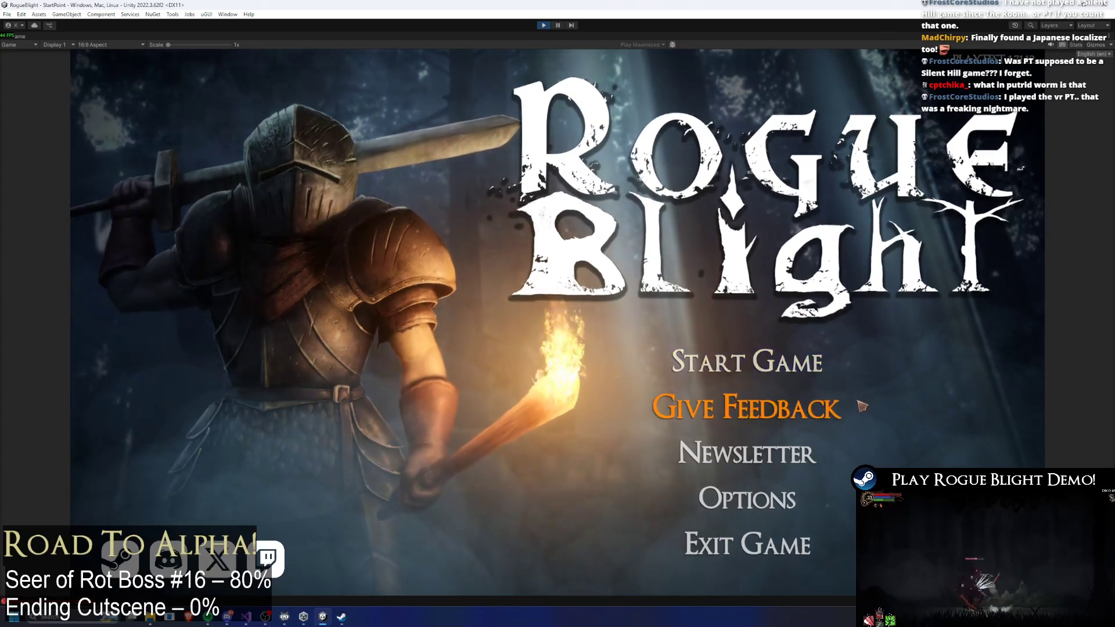
{"action": "left_click", "coordinate": [747, 361]}
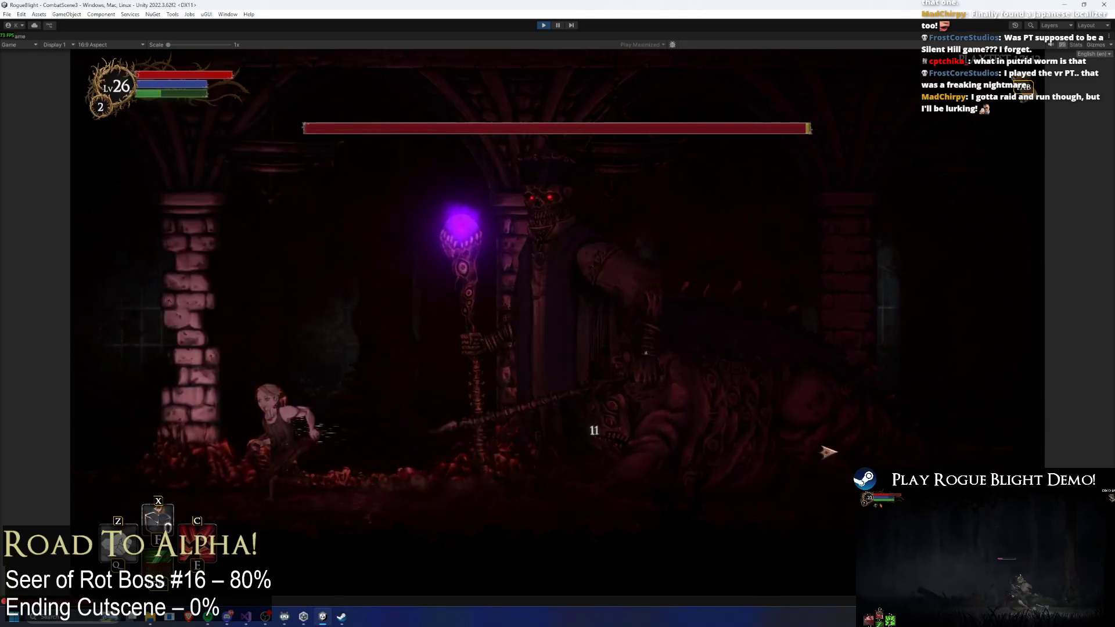
{"action": "key", "text": "space"}
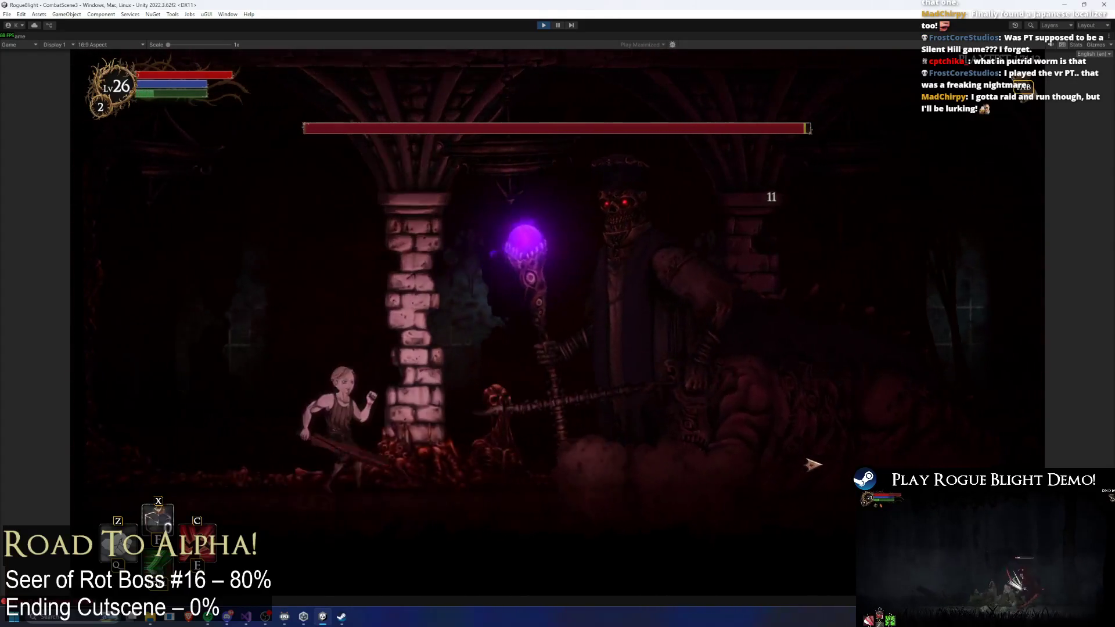
- Run past the Seer of Rot and hit it with greatsword attacks
{"action": "key", "text": "Left"}
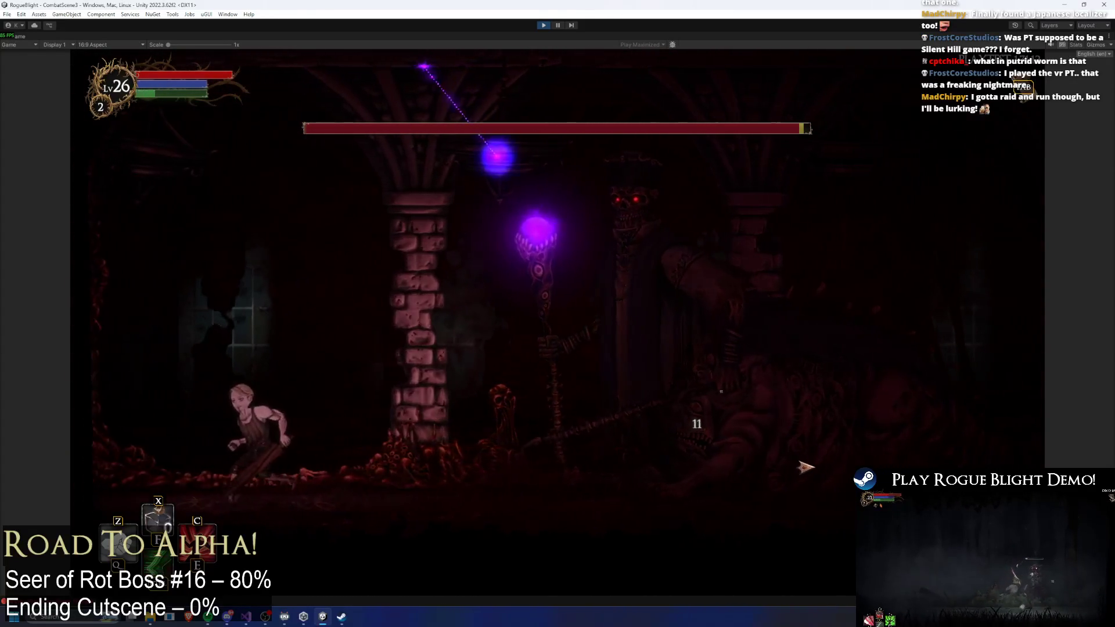
{"action": "key", "text": "Left"}
{"action": "left_click", "coordinate": [810, 465]}
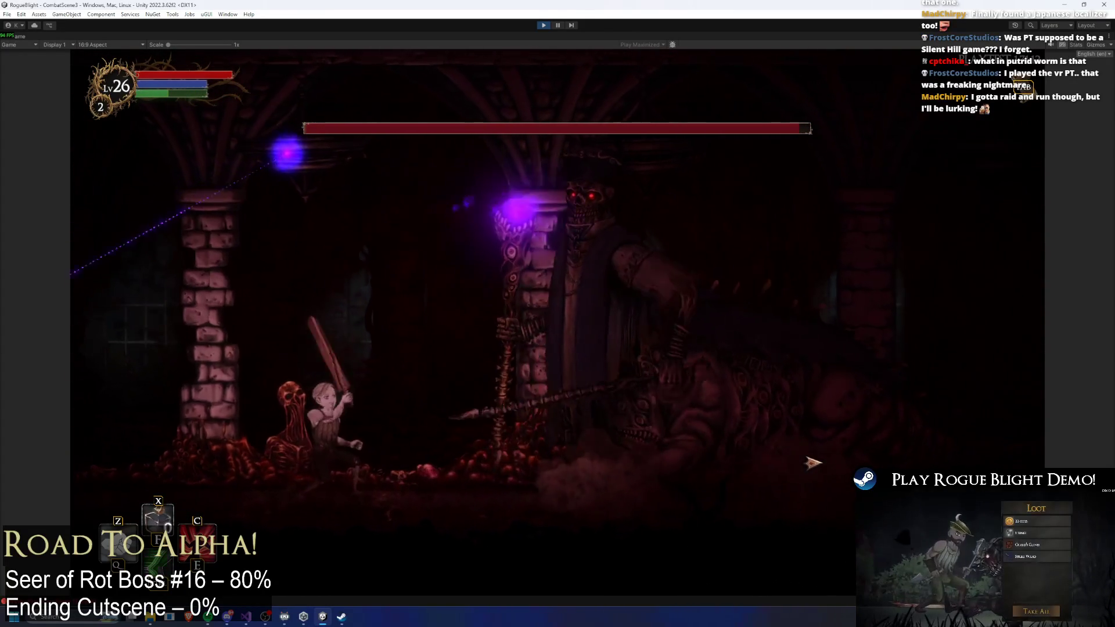
{"action": "key", "text": "Right"}
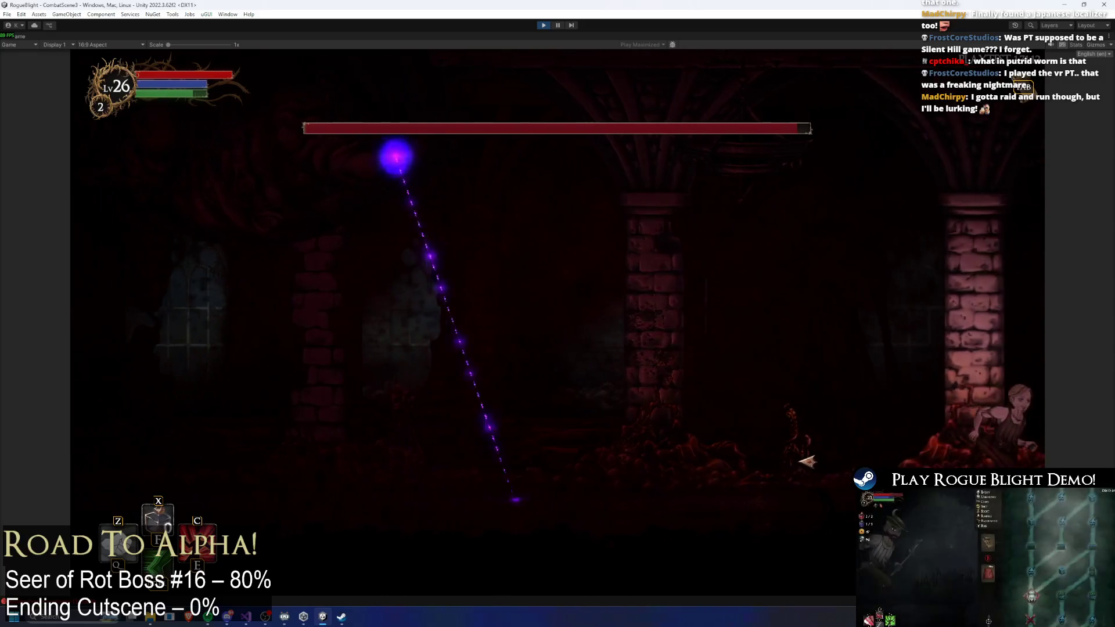
{"action": "key", "text": "Left"}
{"action": "left_click", "coordinate": [548, 436]}
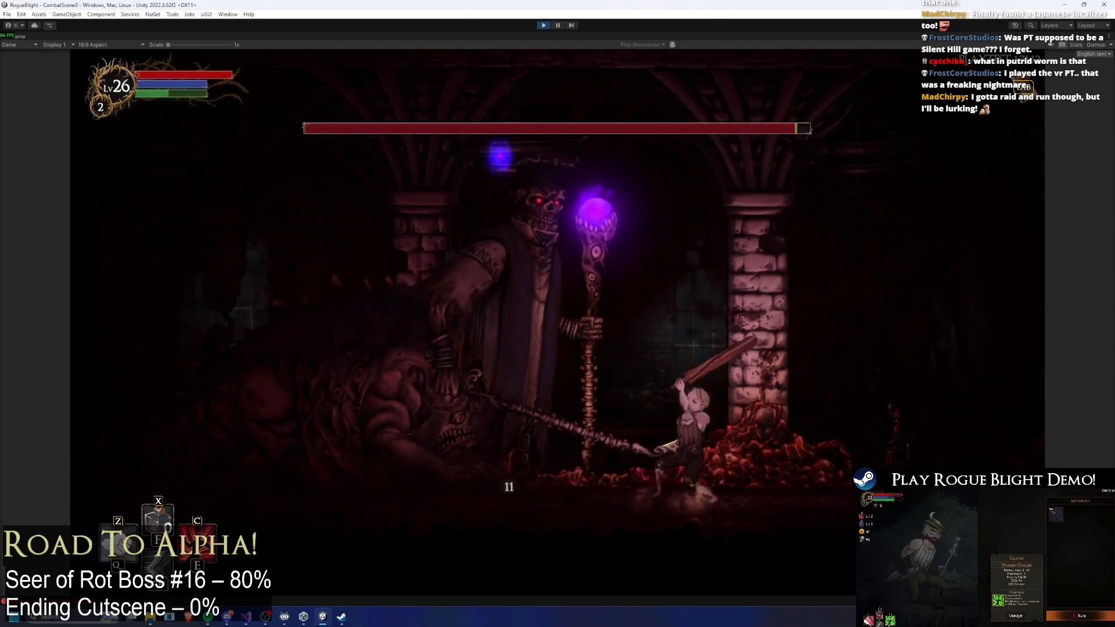
{"action": "key", "text": "Right"}
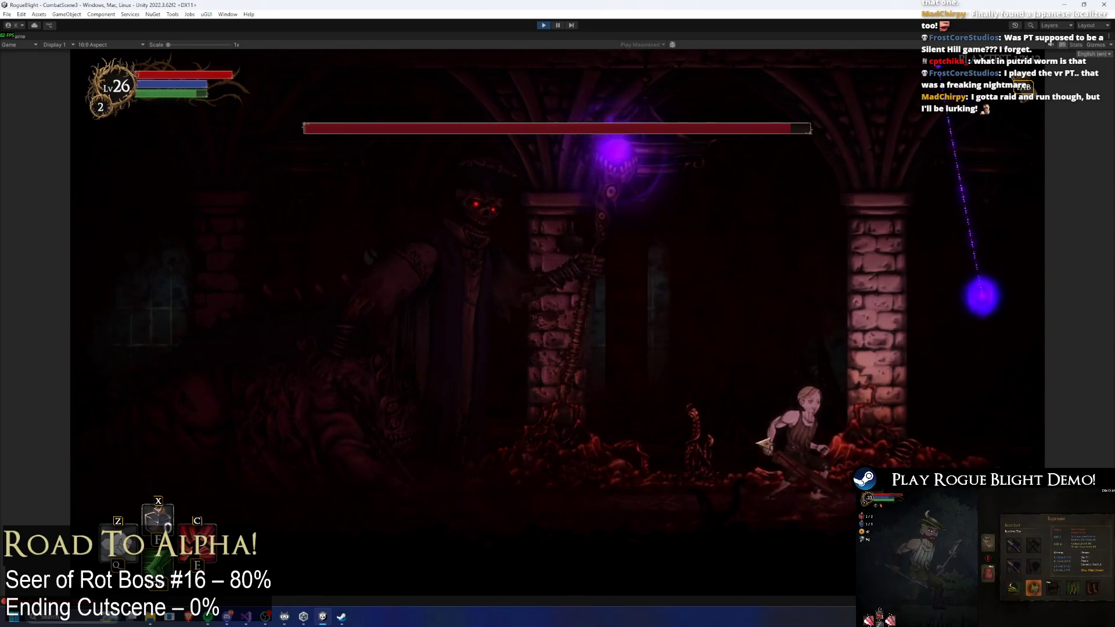
{"action": "key", "text": "Right"}
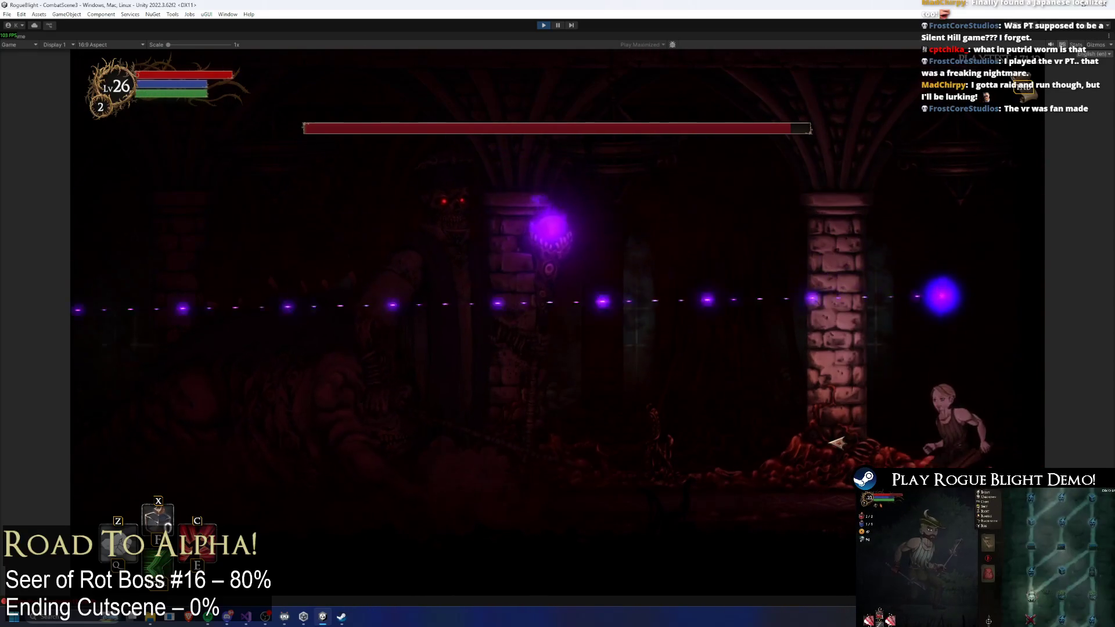
- Dodge the orb beams around the pillar while dashing back to strike the boss
{"action": "key", "text": "Left"}
{"action": "key", "text": "Left"}
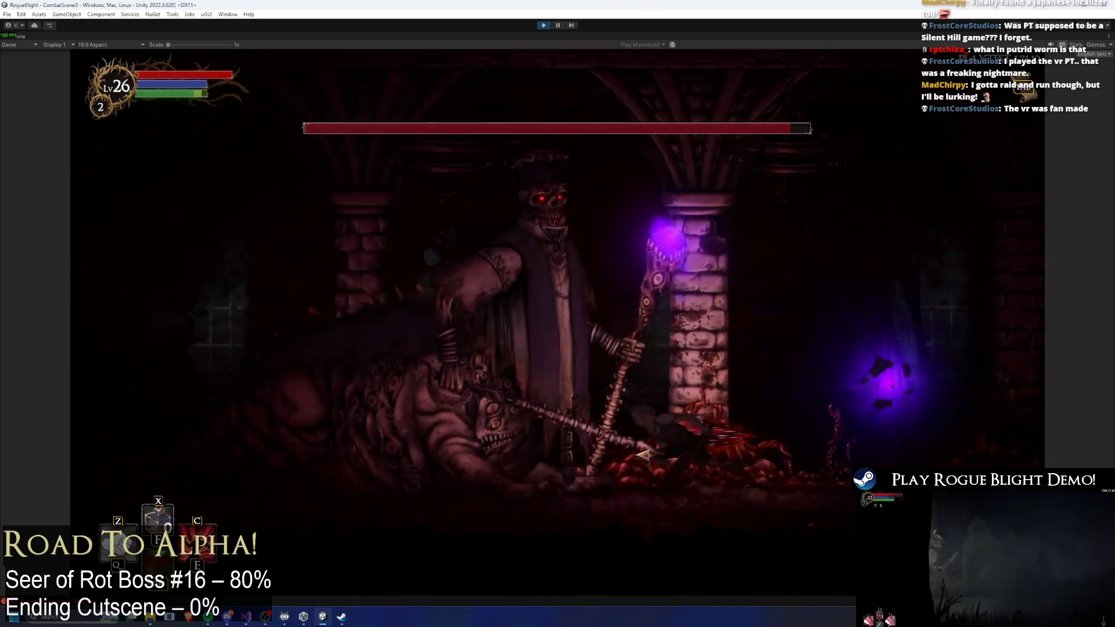
{"action": "key", "text": "x"}
{"action": "key", "text": "Right"}
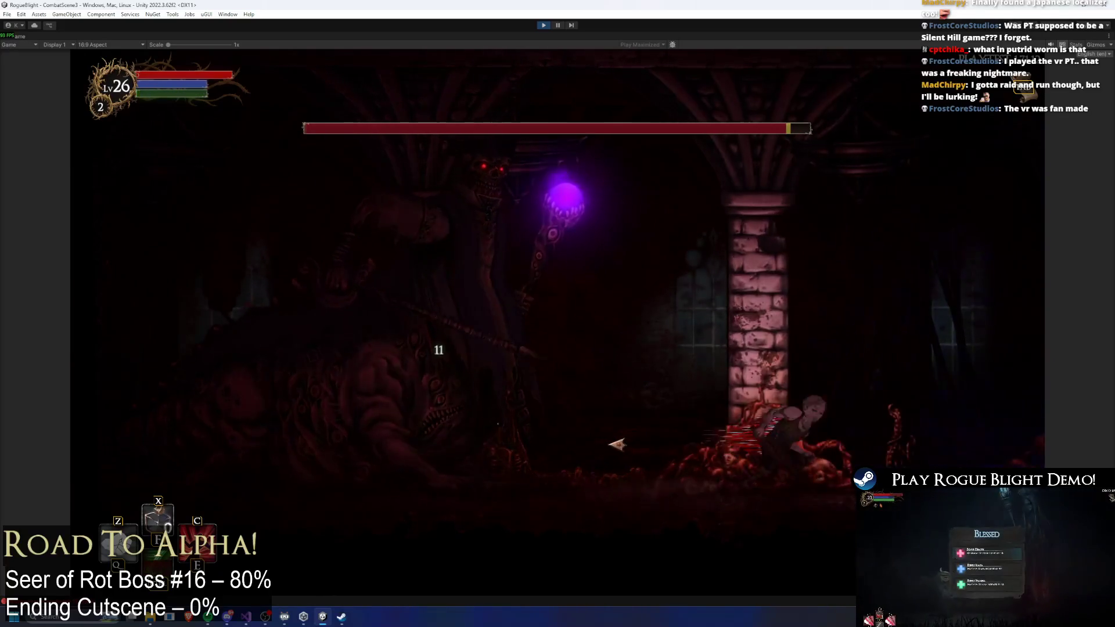
{"action": "key", "text": "space"}
{"action": "key", "text": "Right"}
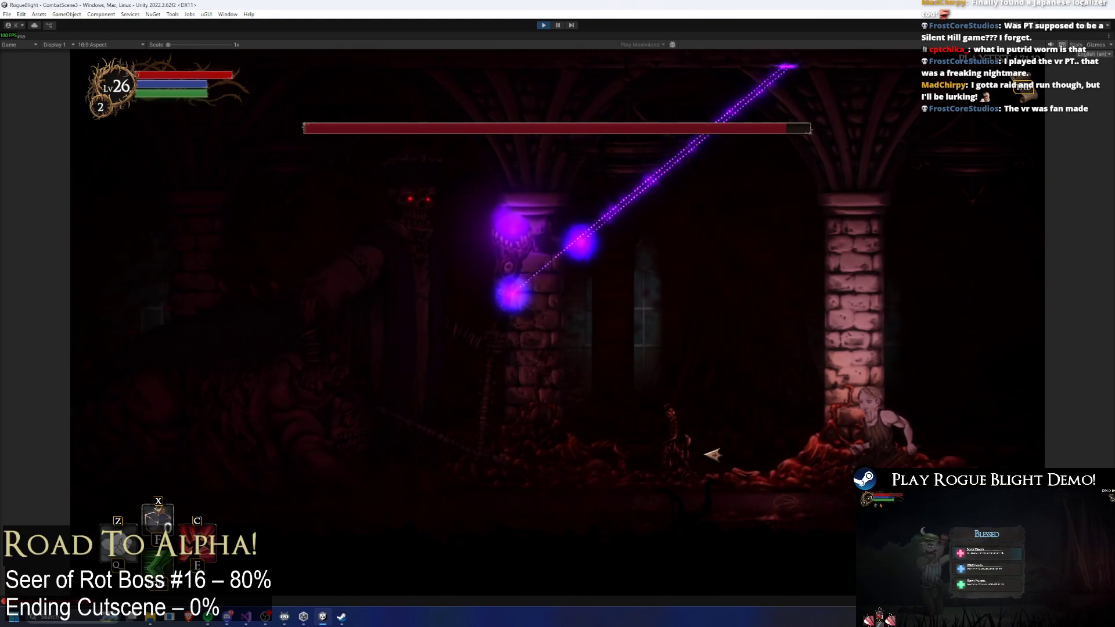
{"action": "key", "text": "Left"}
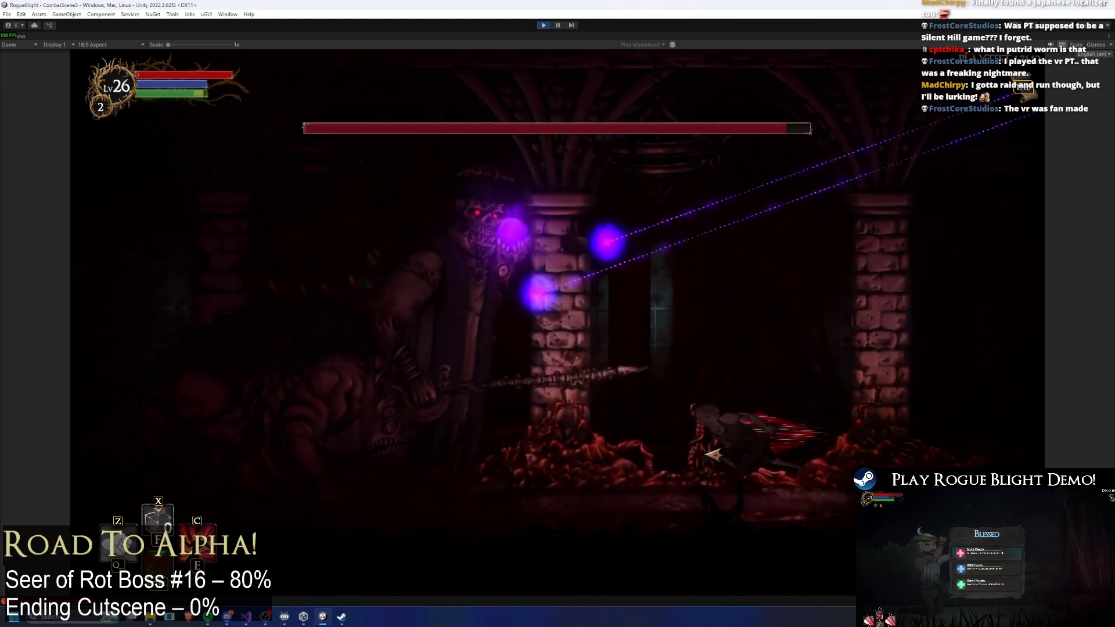
{"action": "key", "text": "space"}
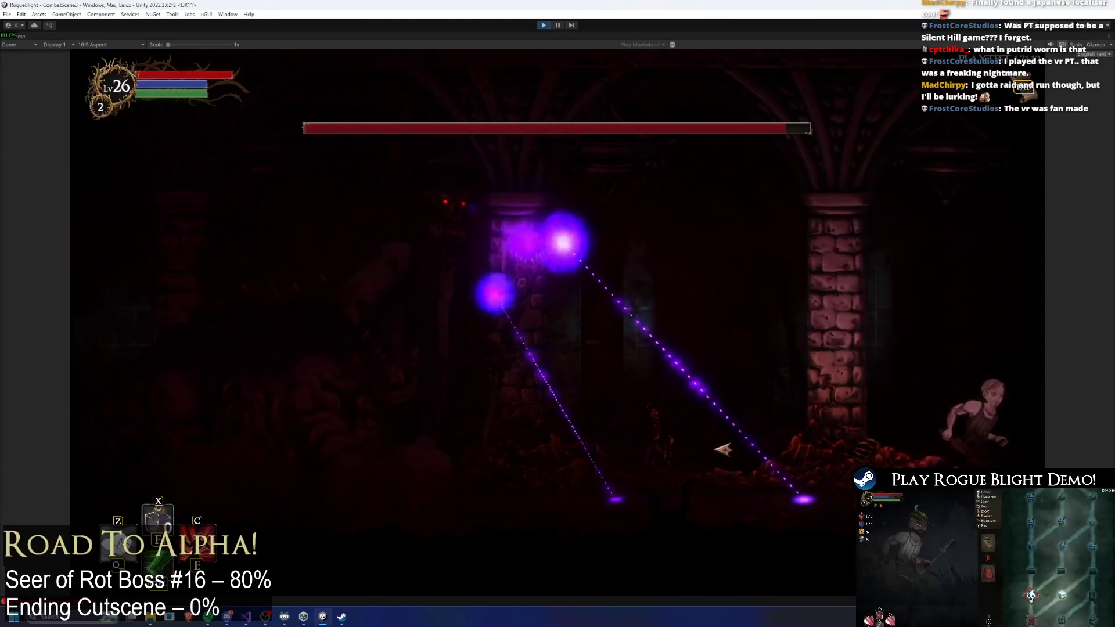
{"action": "key", "text": "Left"}
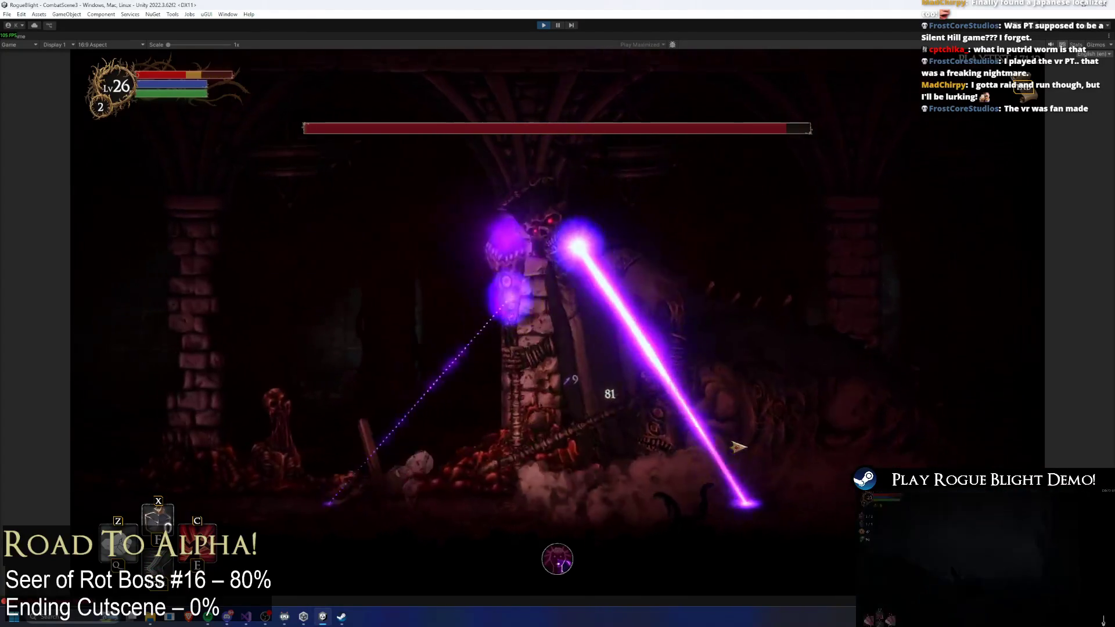
{"action": "key", "text": "Left"}
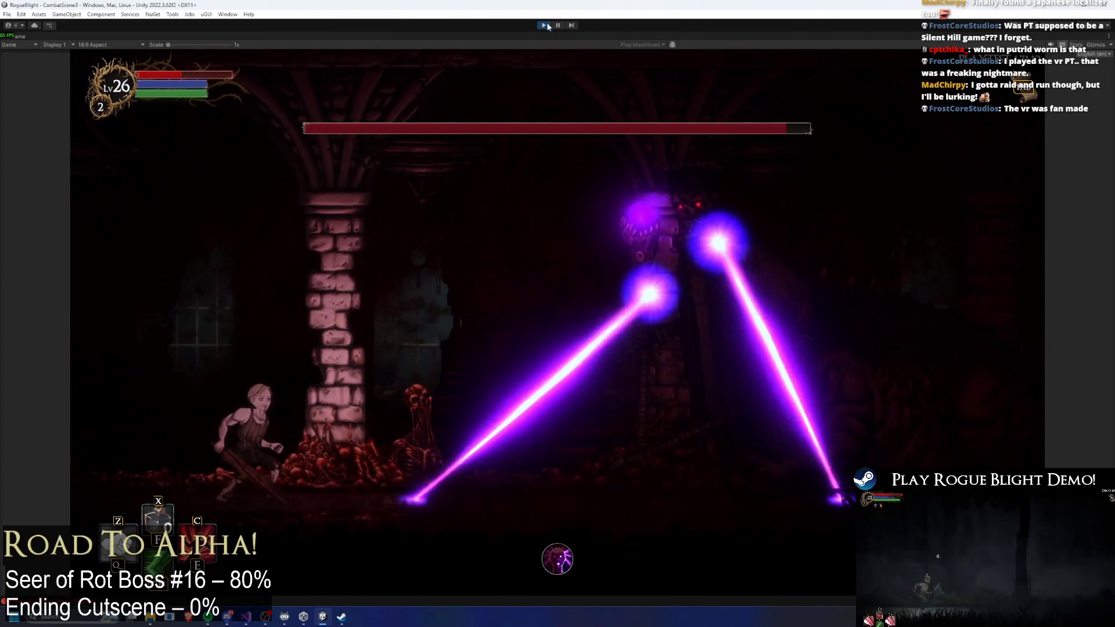
- Stop Play Mode and compare the Any State transitions into the Left and Right (P2) long-range laser states
{"action": "left_click", "coordinate": [544, 26]}
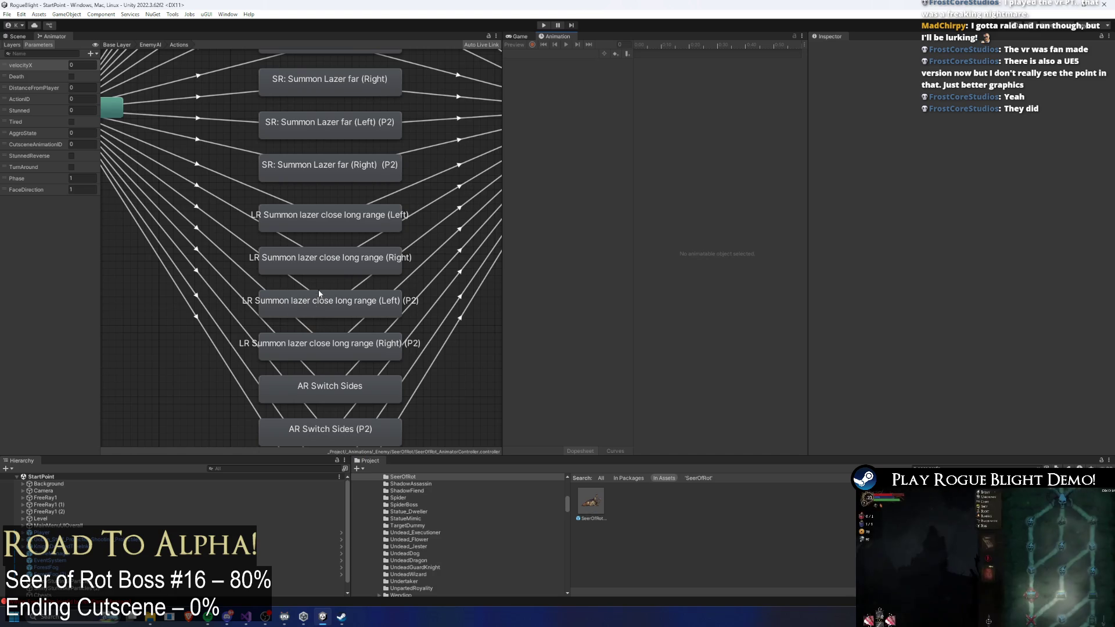
{"action": "scroll", "coordinate": [243, 273], "scroll_direction": "down", "scroll_amount": 4}
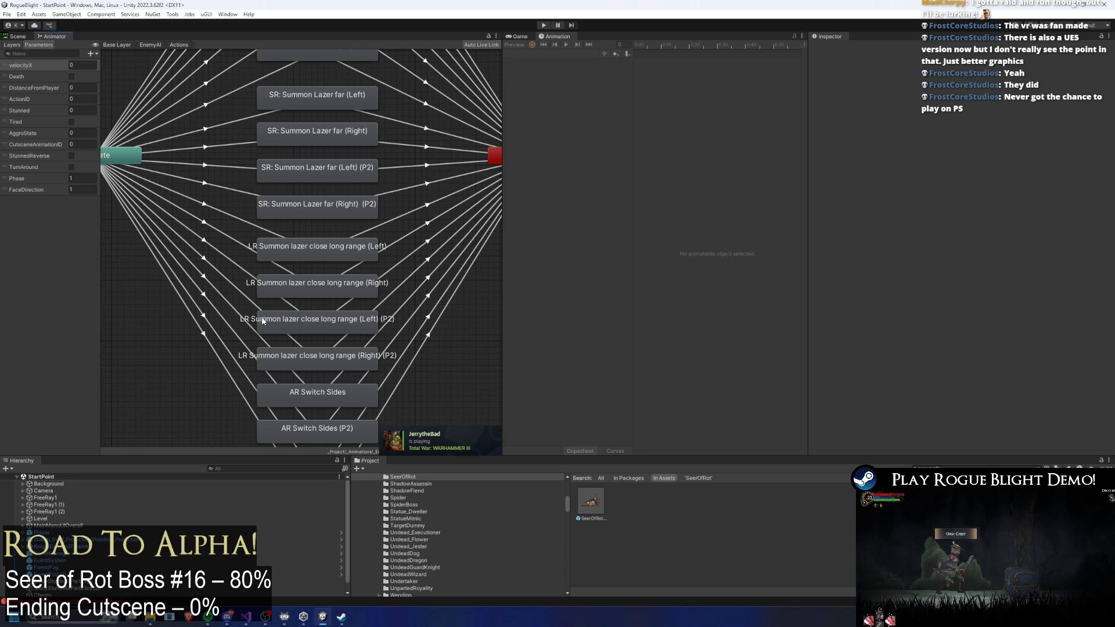
{"action": "left_click", "coordinate": [244, 292]}
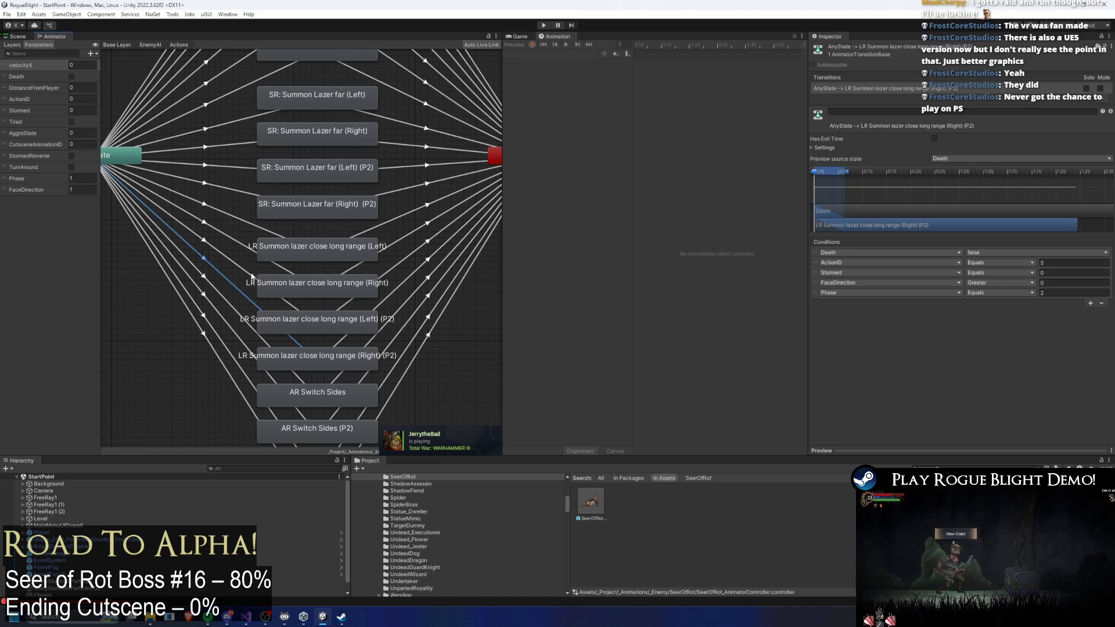
{"action": "left_click", "coordinate": [237, 267]}
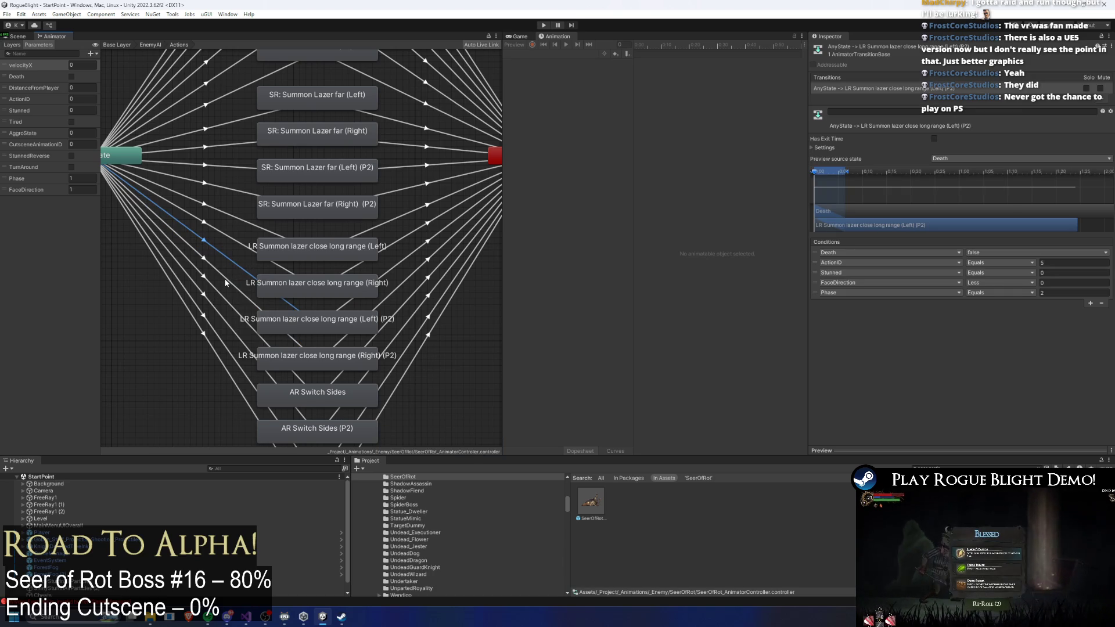
{"action": "left_click", "coordinate": [230, 285]}
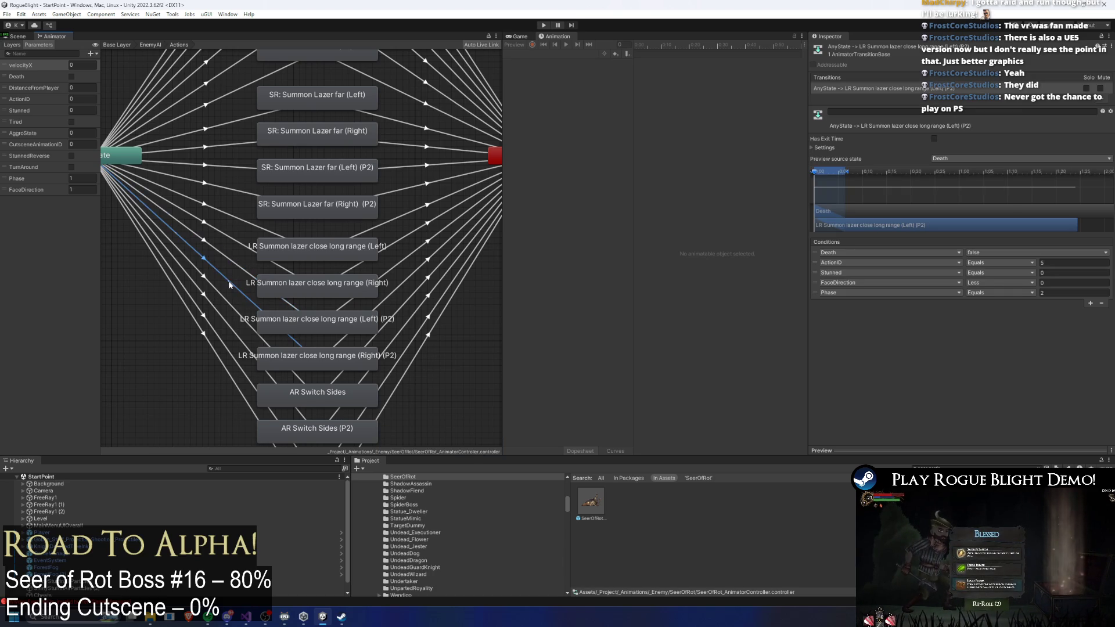
{"action": "left_click", "coordinate": [243, 267]}
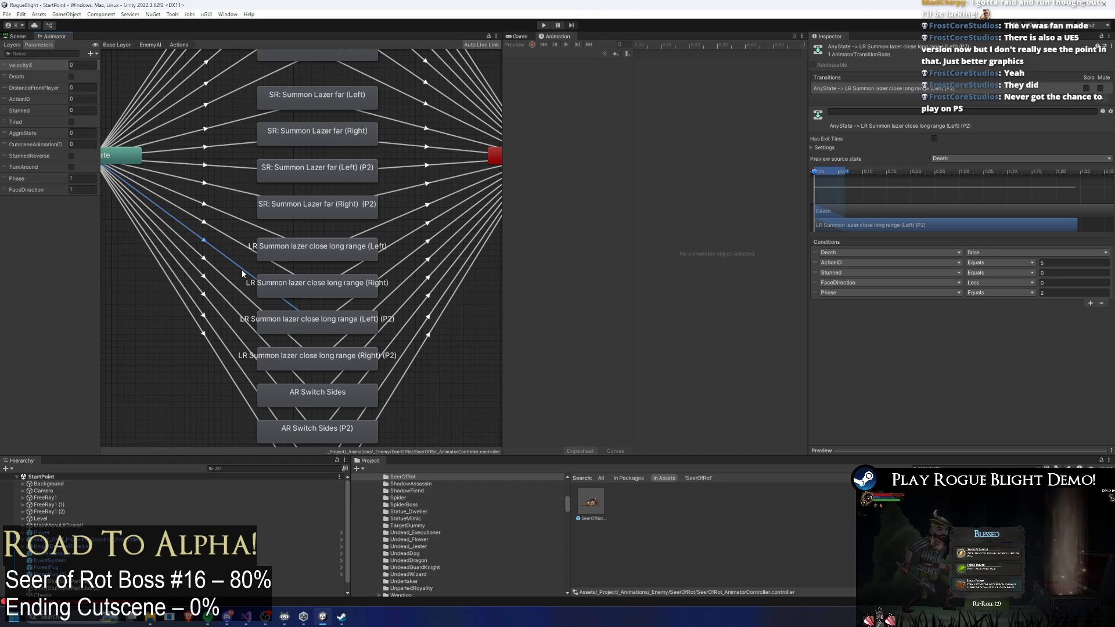
{"action": "scroll", "coordinate": [243, 273], "scroll_direction": "down", "scroll_amount": 2}
{"action": "scroll", "coordinate": [237, 278], "scroll_direction": "down", "scroll_amount": 1}
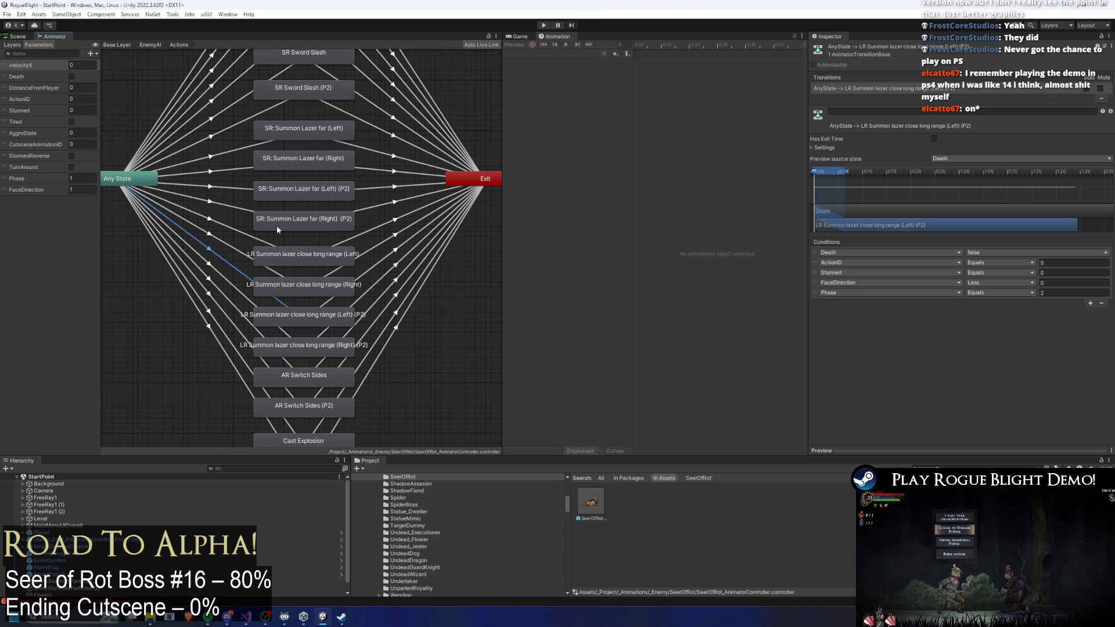
- Open the SeerOfRot prefab and check the SpawnProjectile events of summon_lazer_long_range_seer (Left)(P2)
{"action": "double_click", "coordinate": [605, 511]}
{"action": "left_click", "coordinate": [525, 54]}
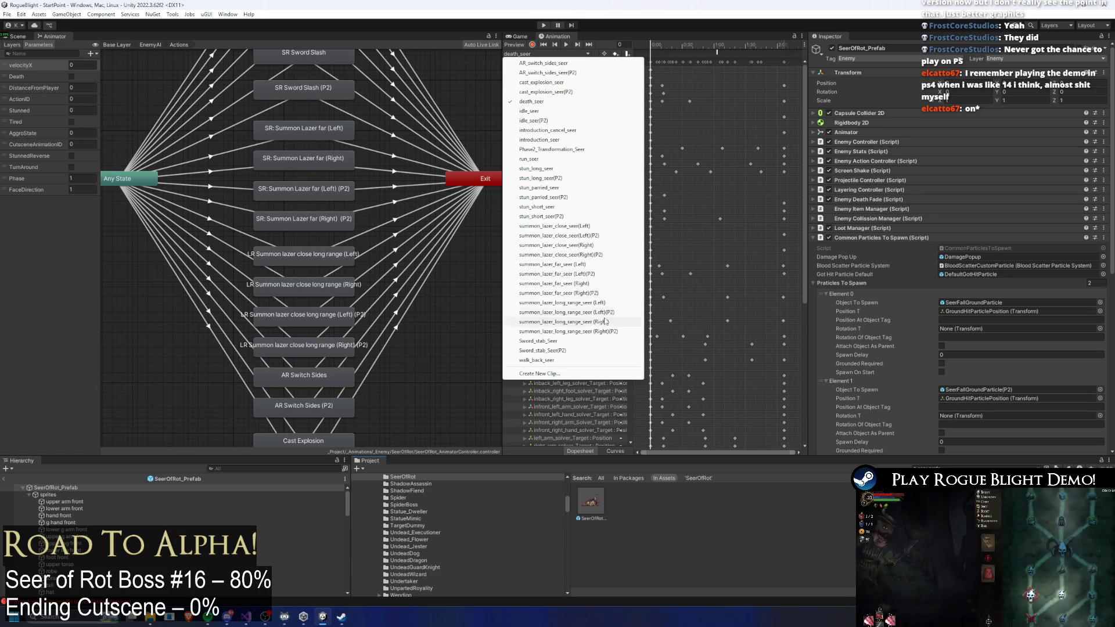
{"action": "left_click", "coordinate": [604, 313]}
{"action": "left_click", "coordinate": [713, 51]}
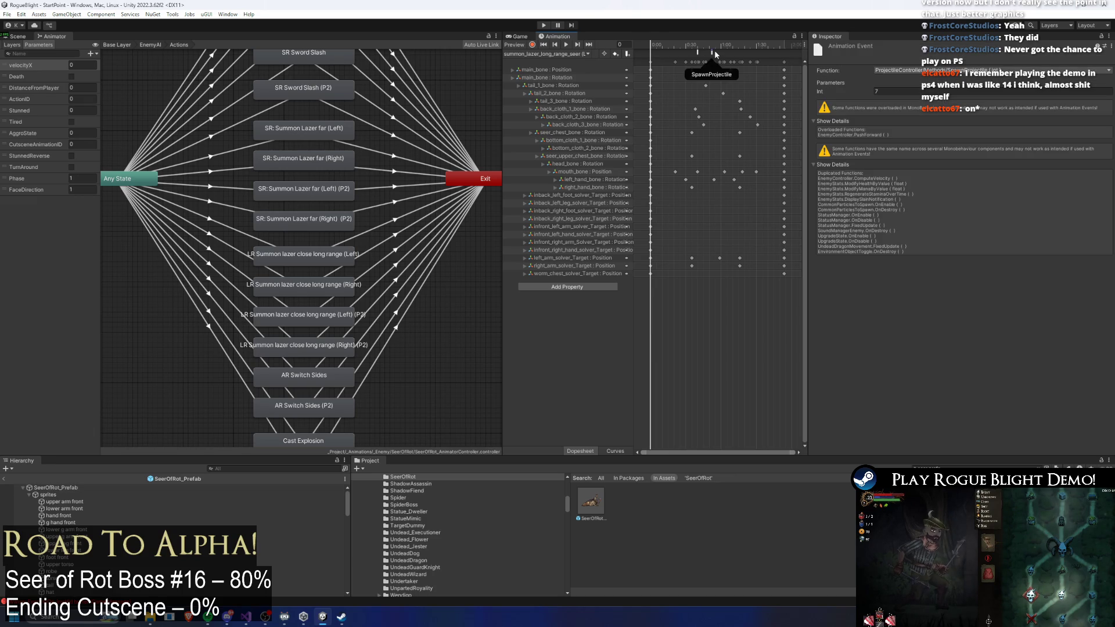
{"action": "left_click", "coordinate": [712, 52]}
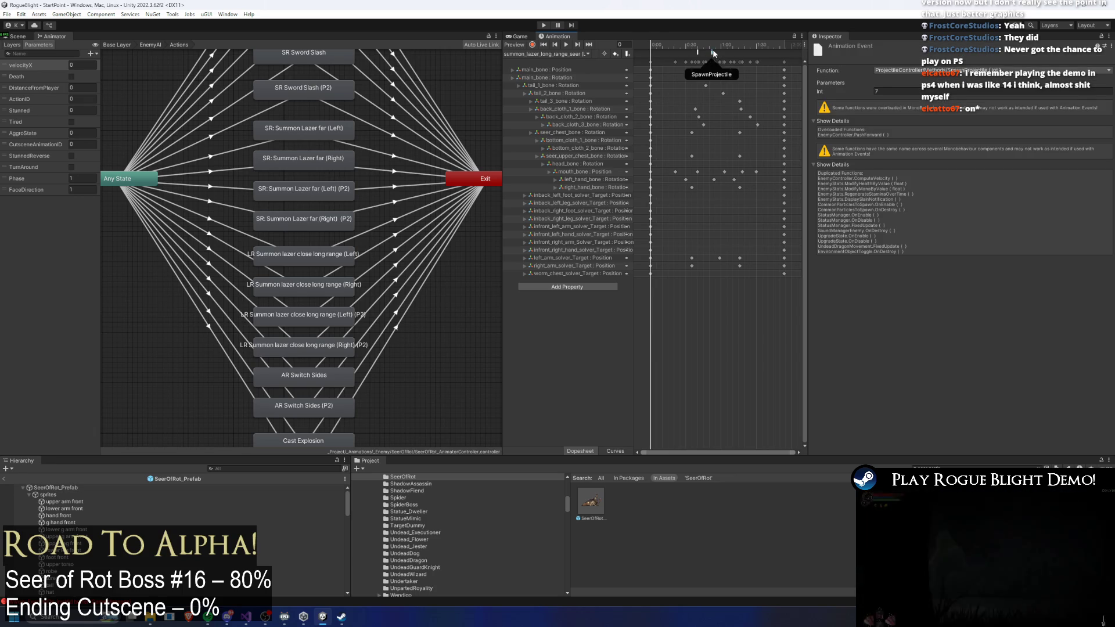
- Check the SpawnProjectile event of the right-facing long-range laser clip
{"action": "left_click", "coordinate": [587, 53]}
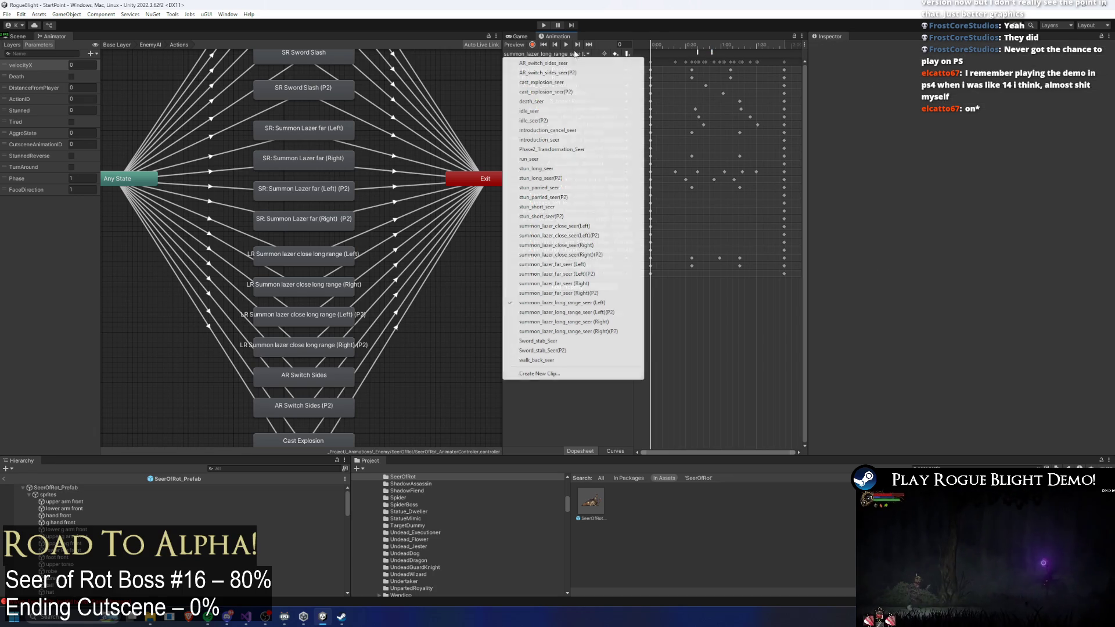
{"action": "left_click", "coordinate": [579, 323]}
{"action": "left_click", "coordinate": [712, 52]}
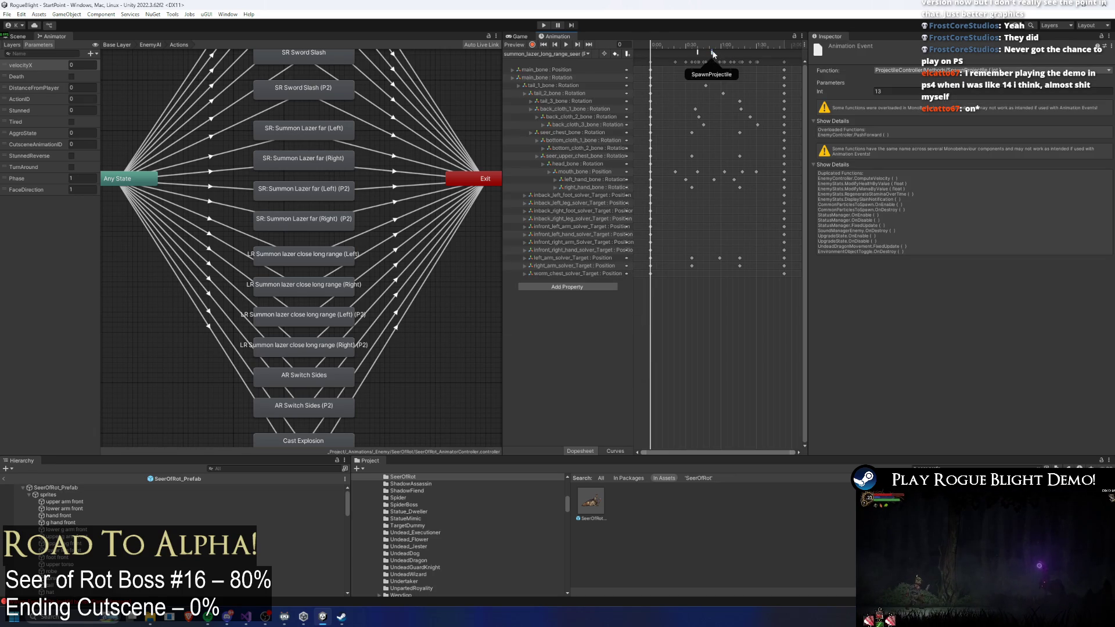
{"action": "left_click", "coordinate": [747, 55]}
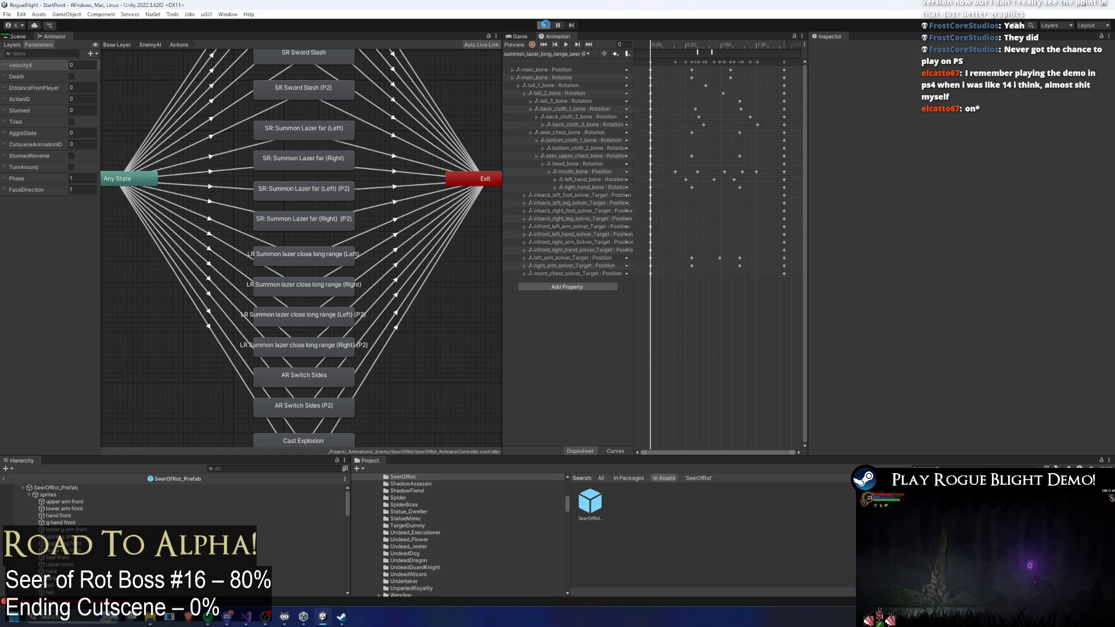
- Enter Play Mode, load the first save slot into Blight Castle, then open the Start menu
{"action": "key", "text": "Return"}
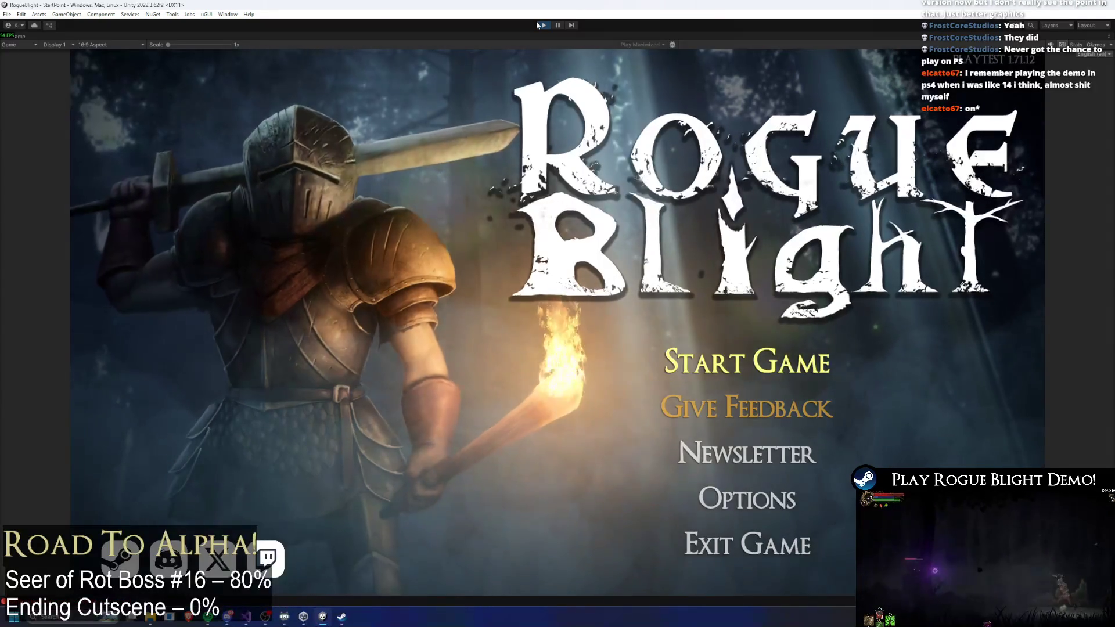
{"action": "left_click", "coordinate": [748, 361]}
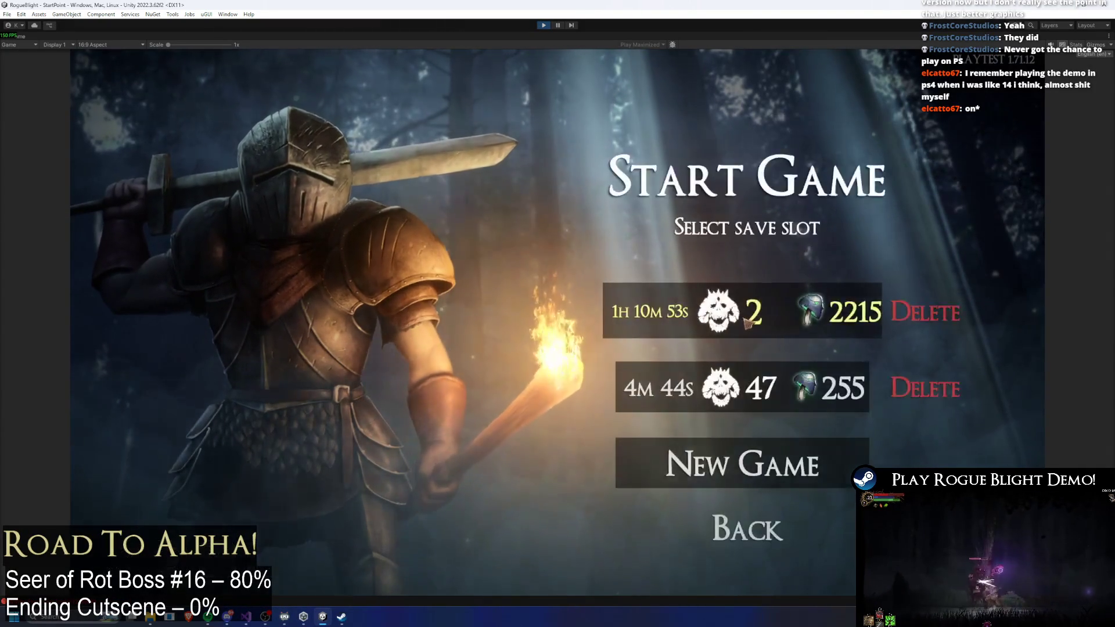
{"action": "left_click", "coordinate": [746, 321]}
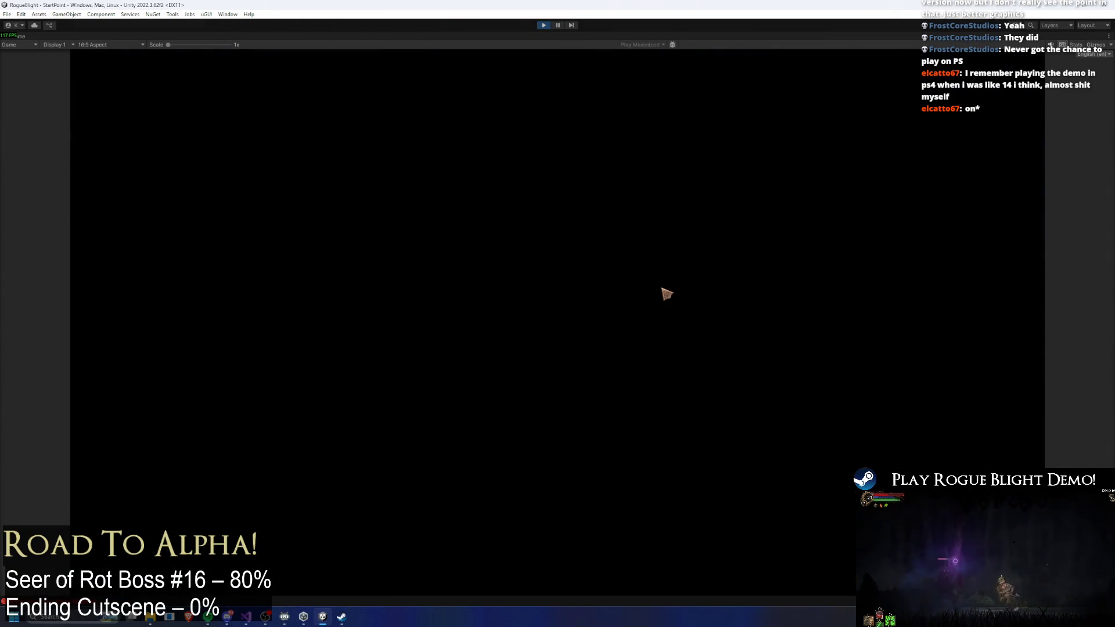
{"action": "key", "text": "super"}
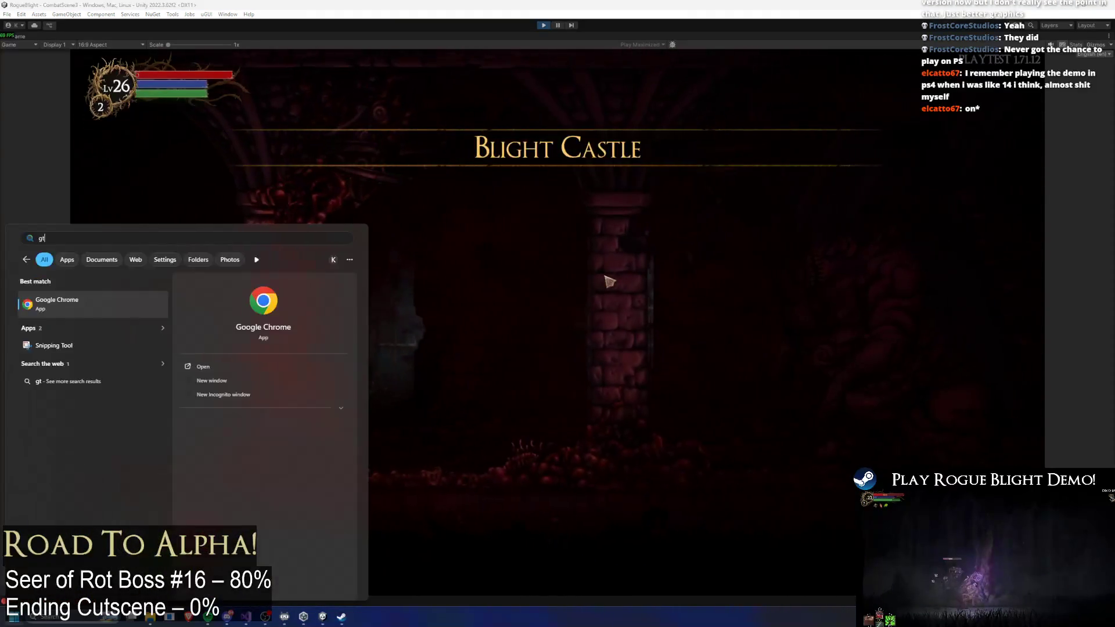
{"action": "key", "text": "Escape"}
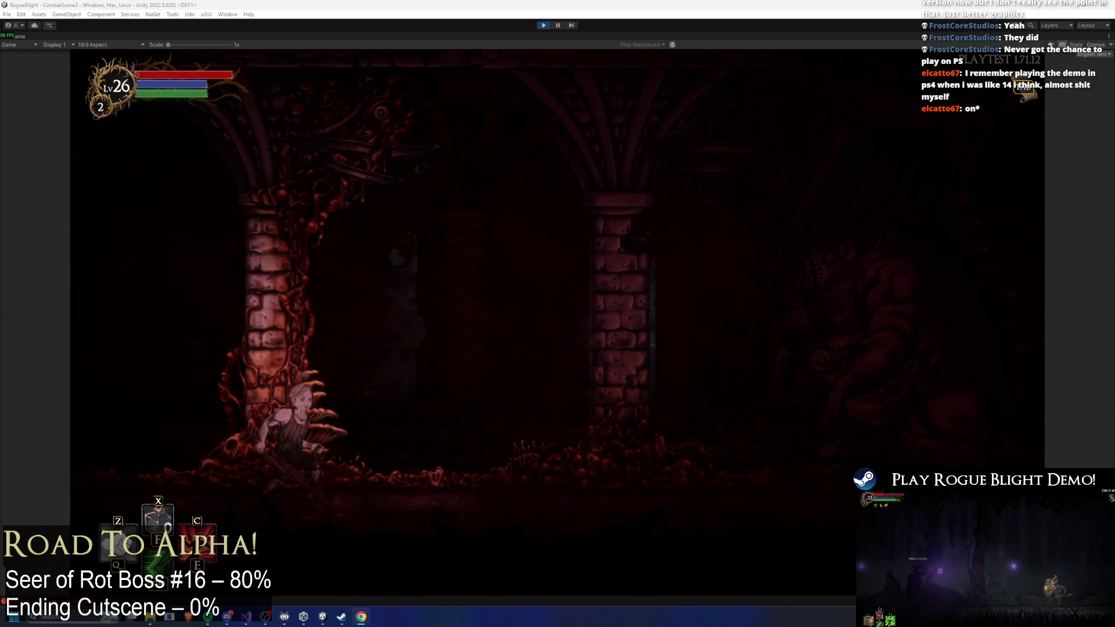
{"action": "key", "text": "alt+Tab"}
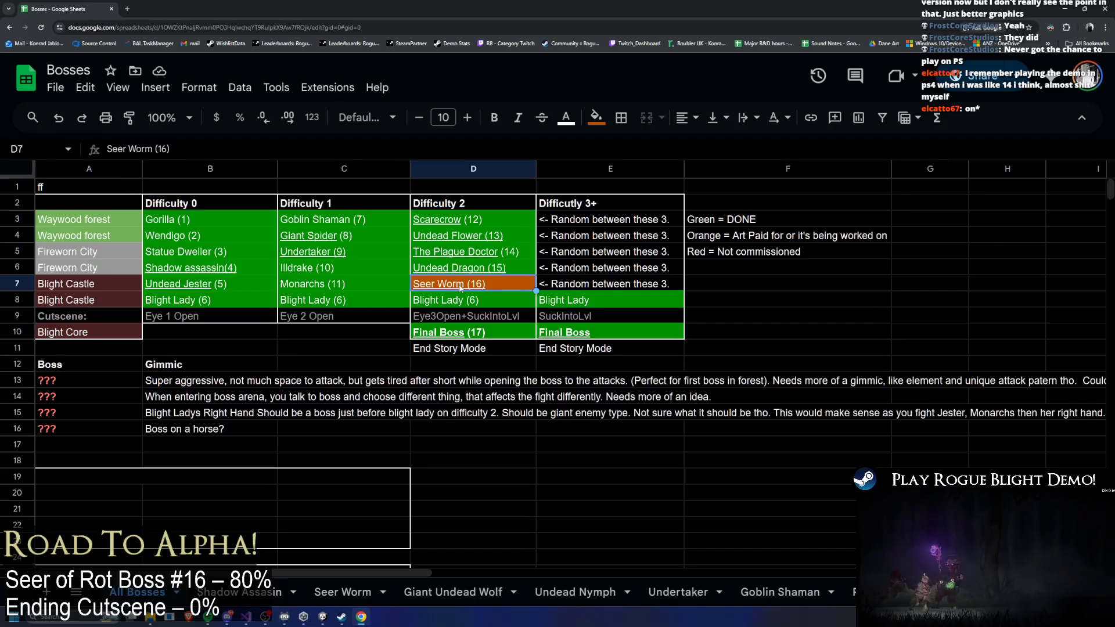
{"action": "left_click", "coordinate": [385, 290]}
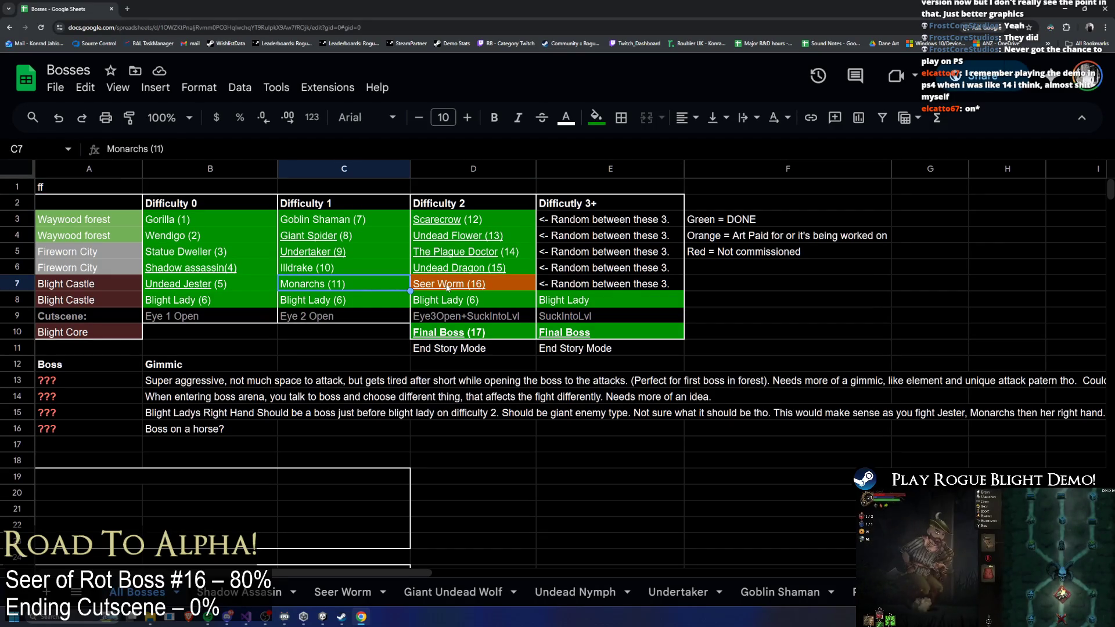
{"action": "left_click", "coordinate": [446, 287]}
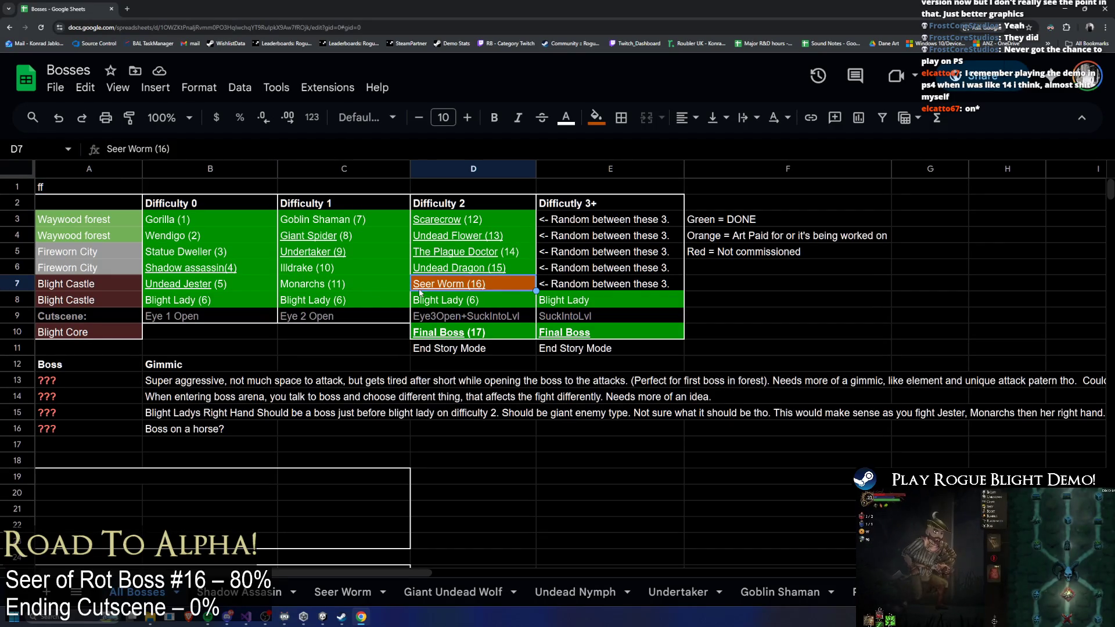
{"action": "key", "text": "Left"}
{"action": "left_click", "coordinate": [446, 285]}
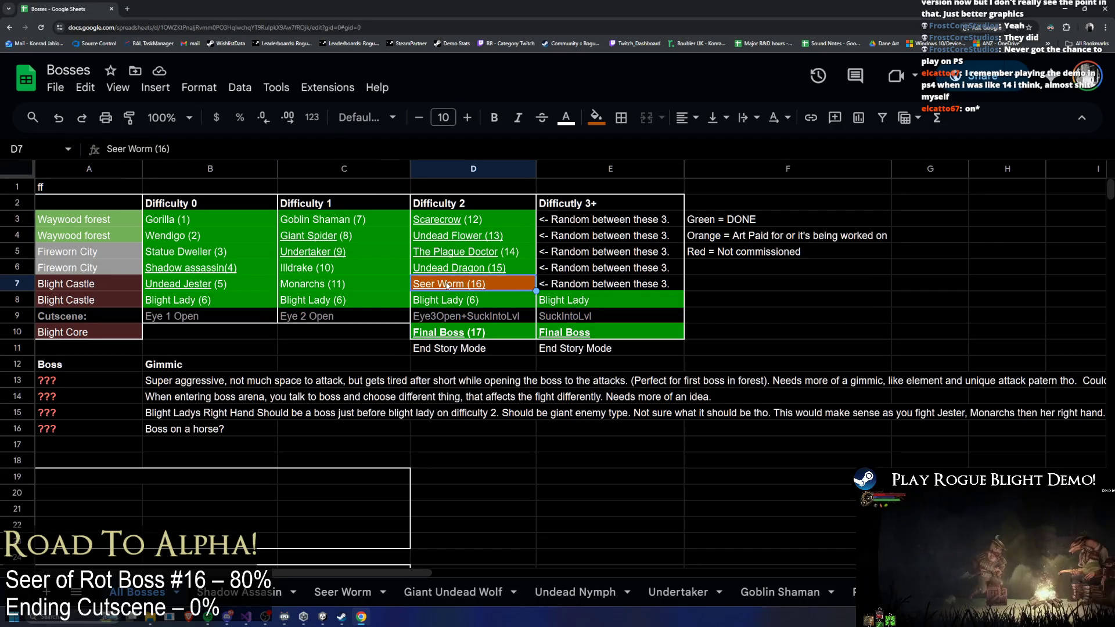
{"action": "left_click", "coordinate": [351, 290]}
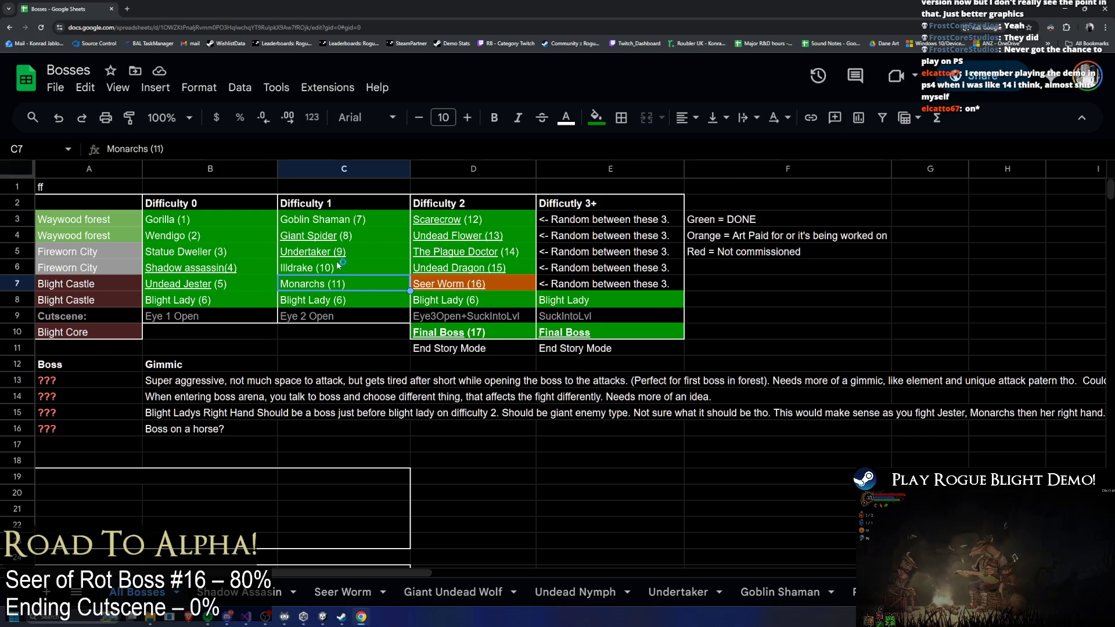
{"action": "mouse_move", "coordinate": [474, 268]}
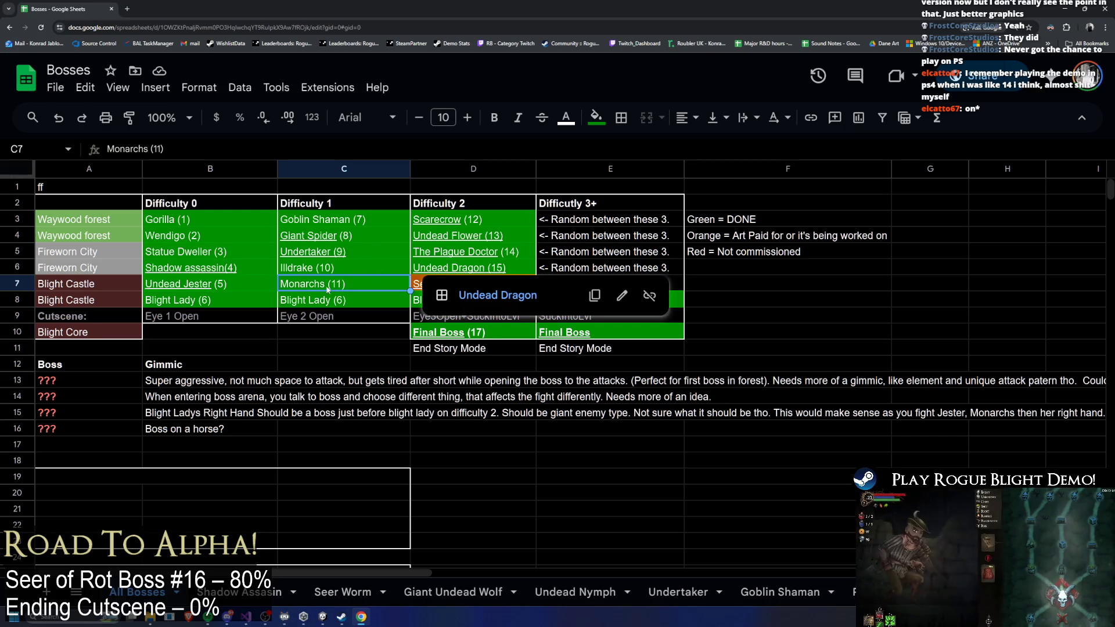
{"action": "left_click", "coordinate": [439, 282]}
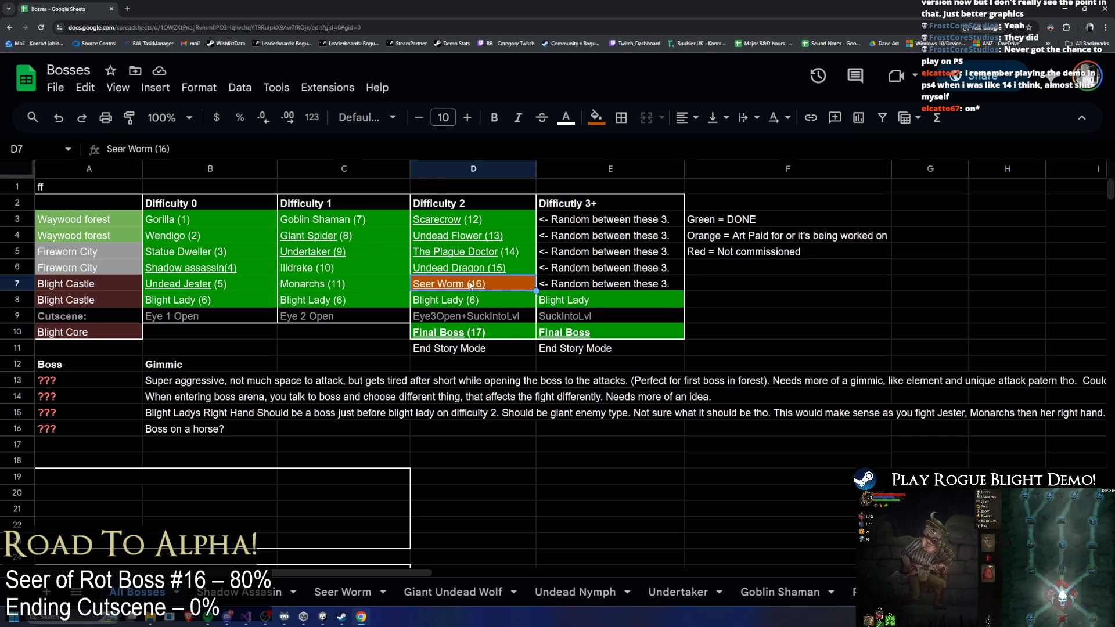
{"action": "mouse_move", "coordinate": [501, 256]}
{"action": "left_click", "coordinate": [353, 285]}
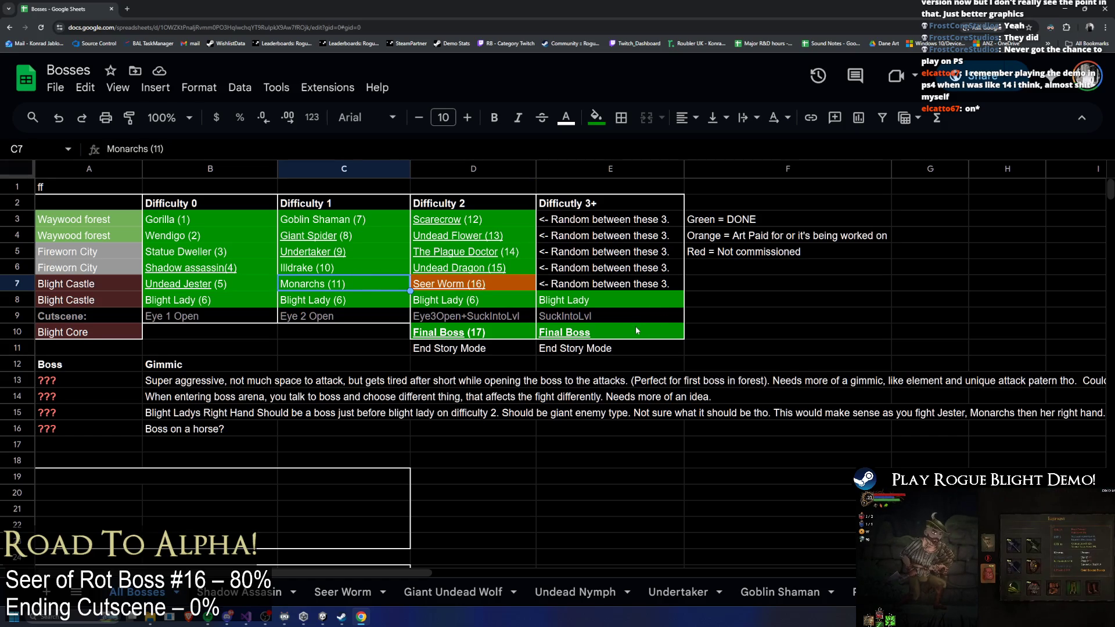
{"action": "mouse_move", "coordinate": [629, 330]}
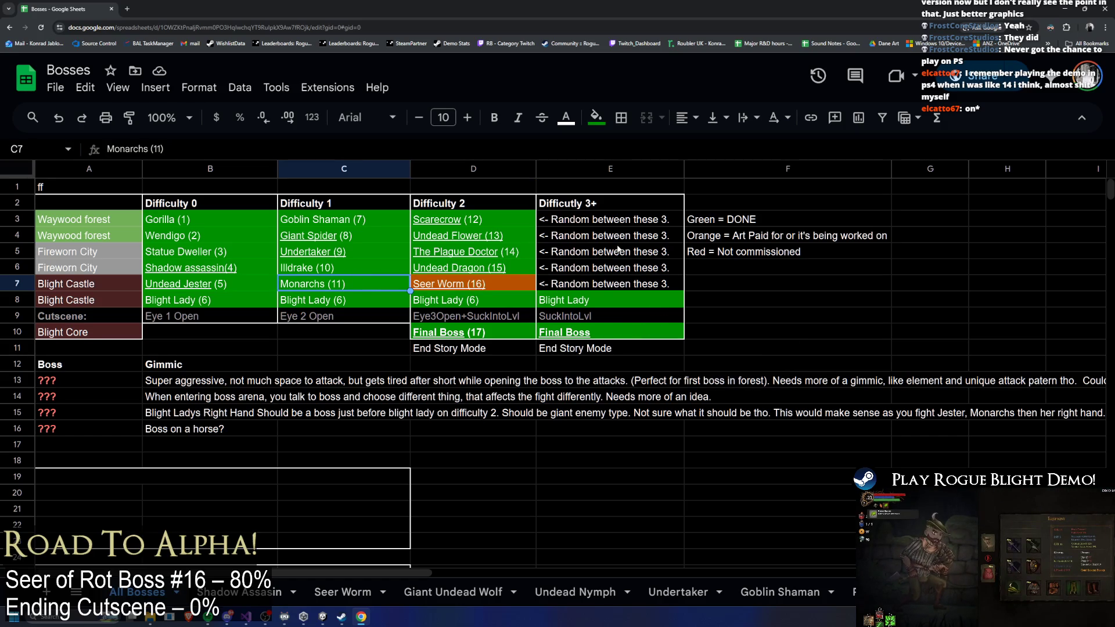
{"action": "left_click", "coordinate": [1062, 7]}
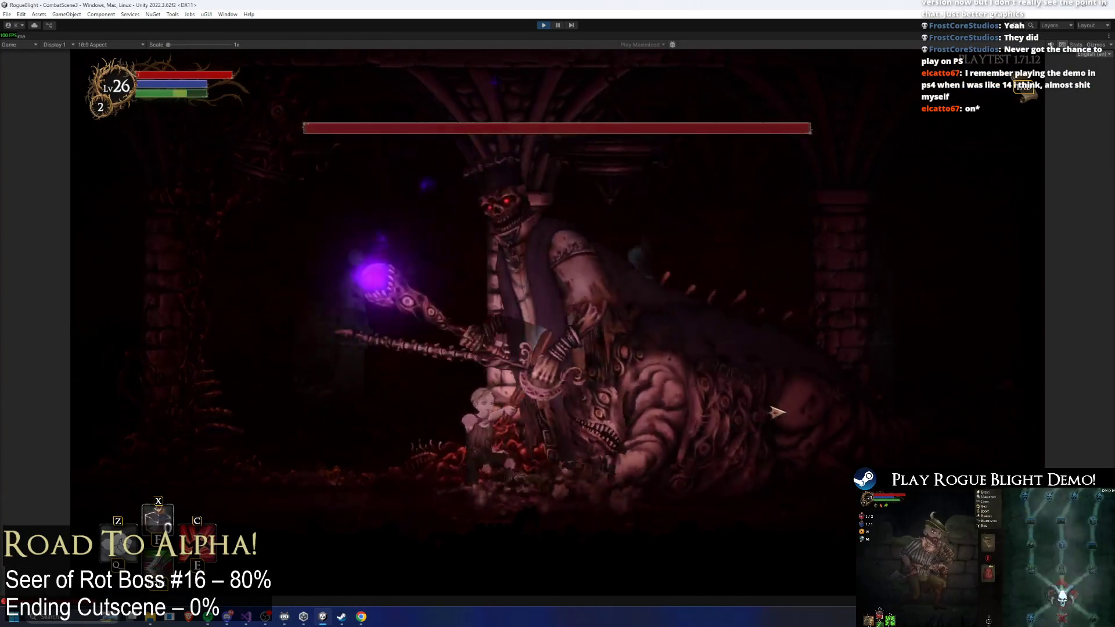
- Run back and forth past the pillar, closing in on the Seer of Rot to strike it
{"action": "key", "text": "Right"}
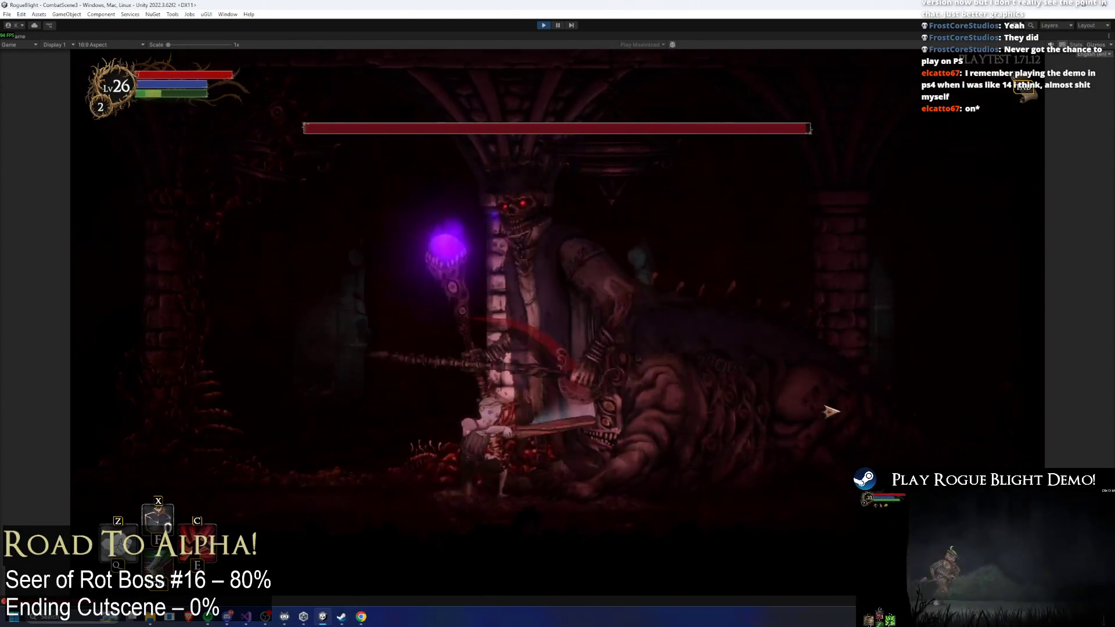
{"action": "key", "text": "Right"}
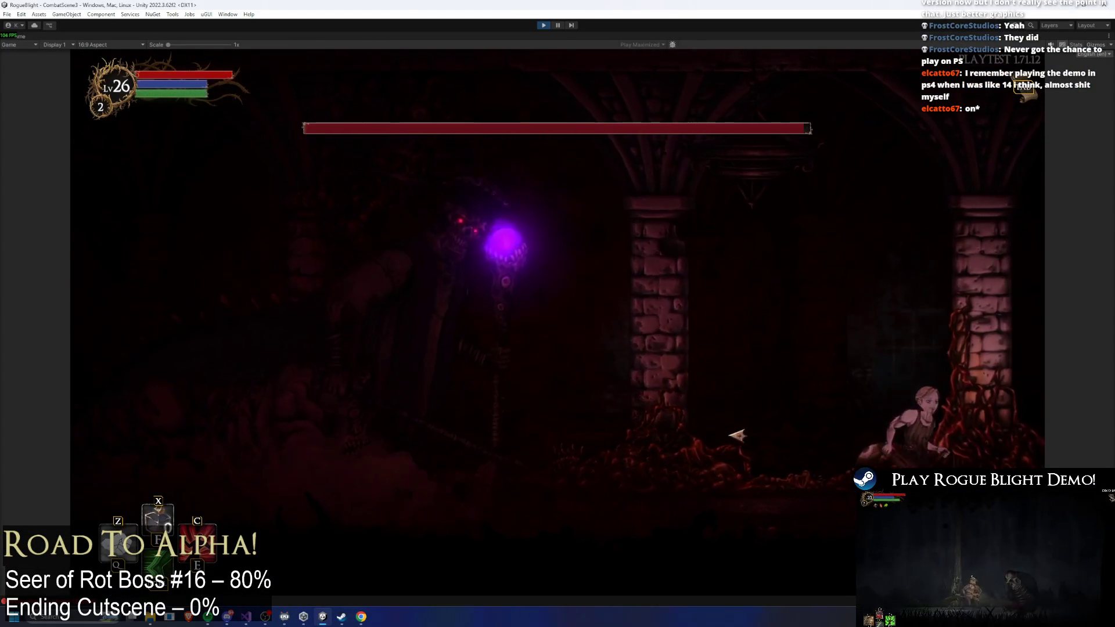
{"action": "key", "text": "Left"}
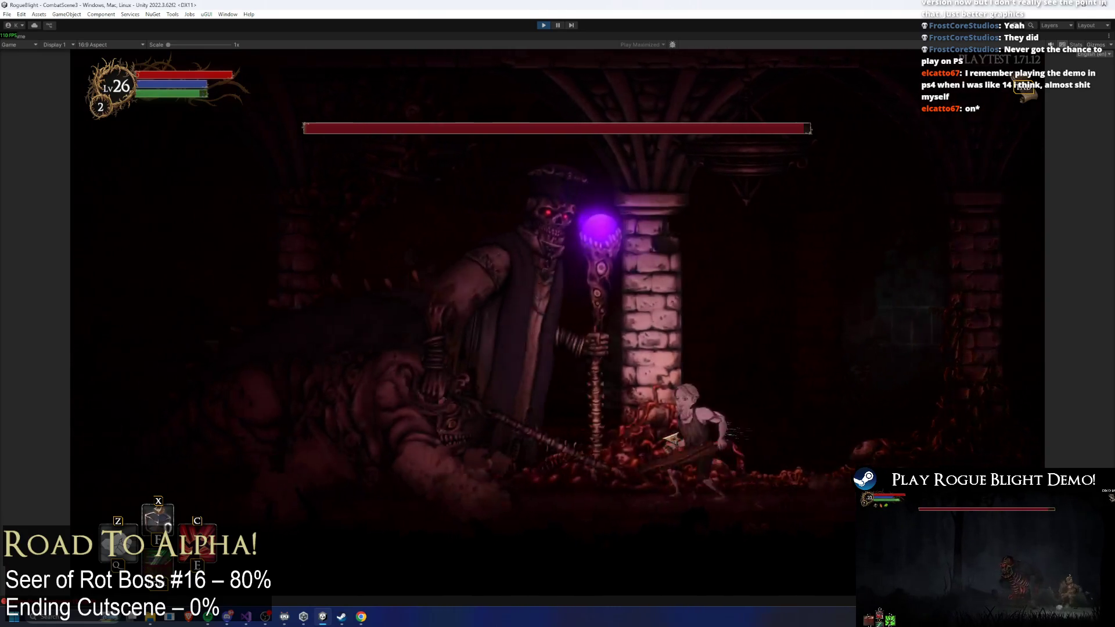
{"action": "key", "text": "Left"}
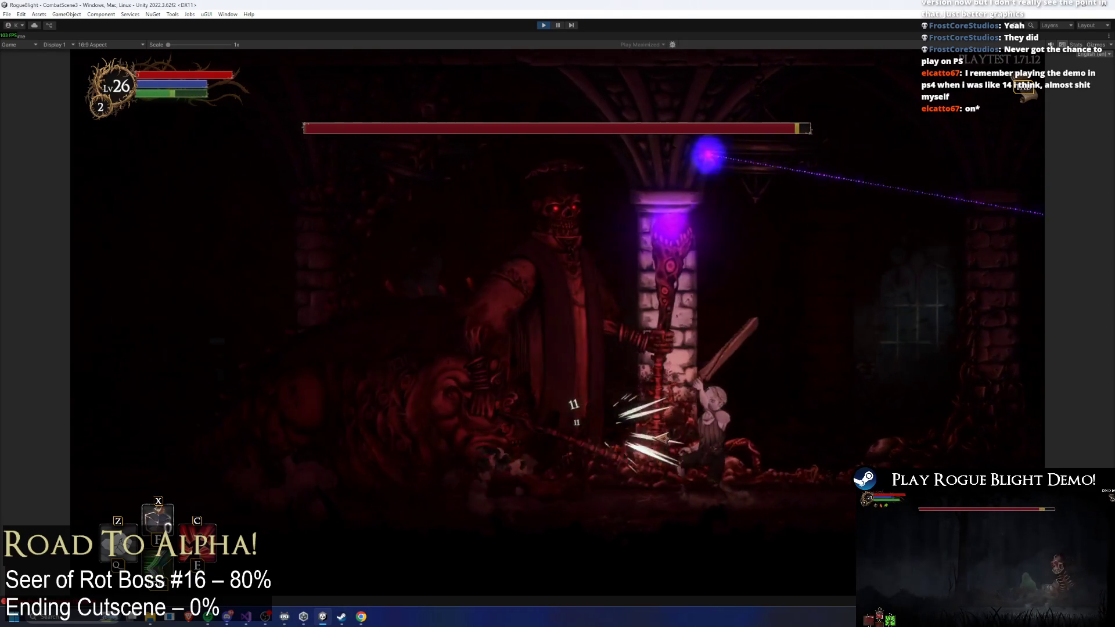
{"action": "key", "text": "Right"}
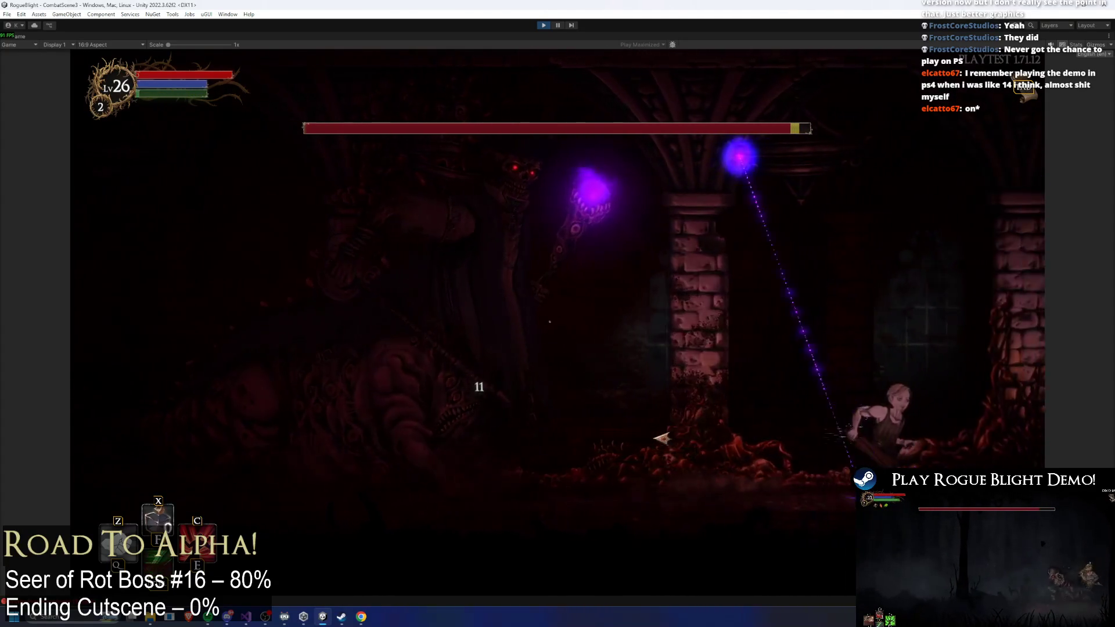
{"action": "key", "text": "Left"}
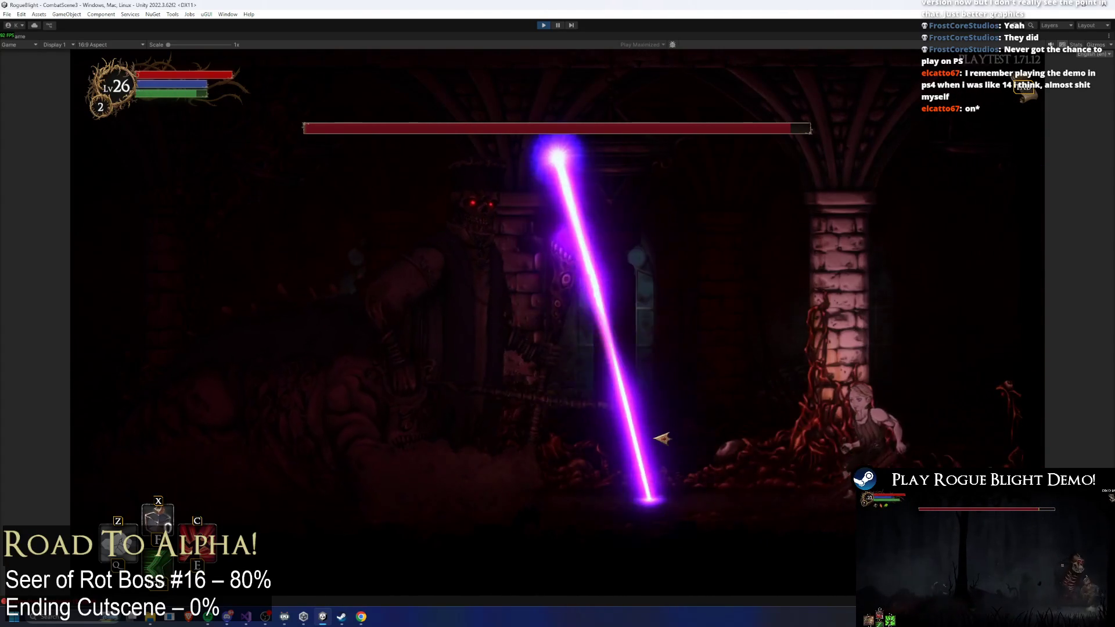
{"action": "key", "text": "Right"}
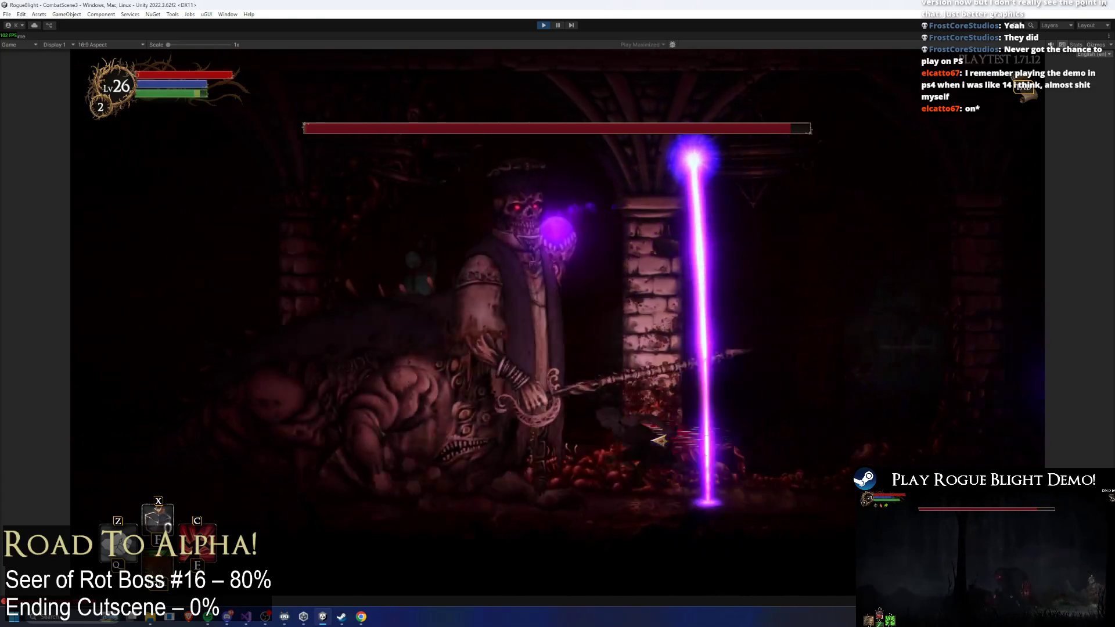
{"action": "key", "text": "Left"}
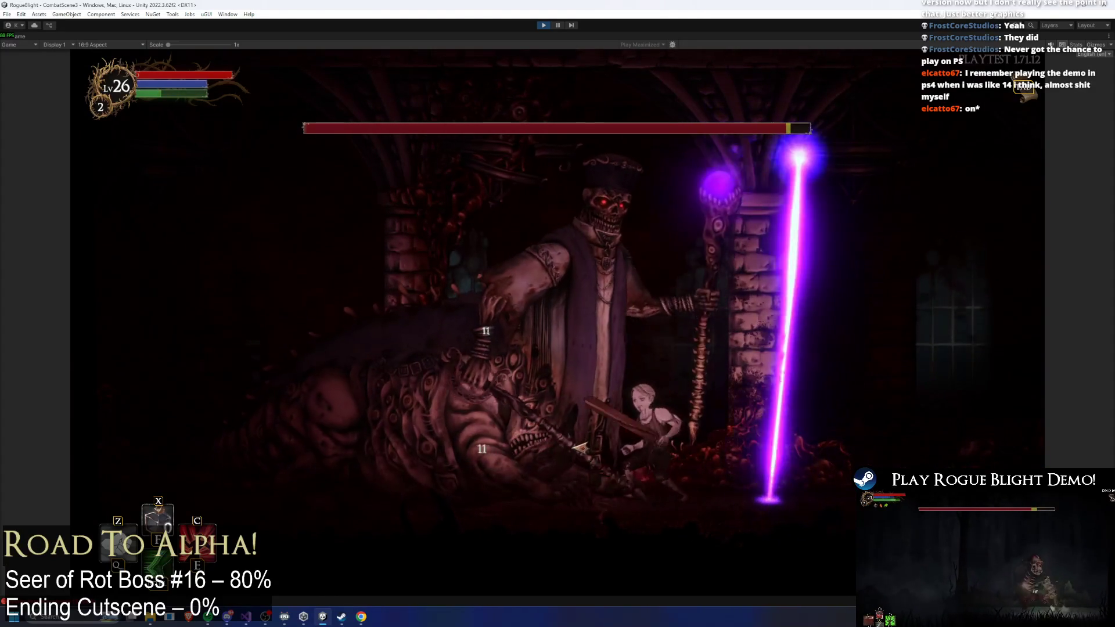
{"action": "key", "text": "Right"}
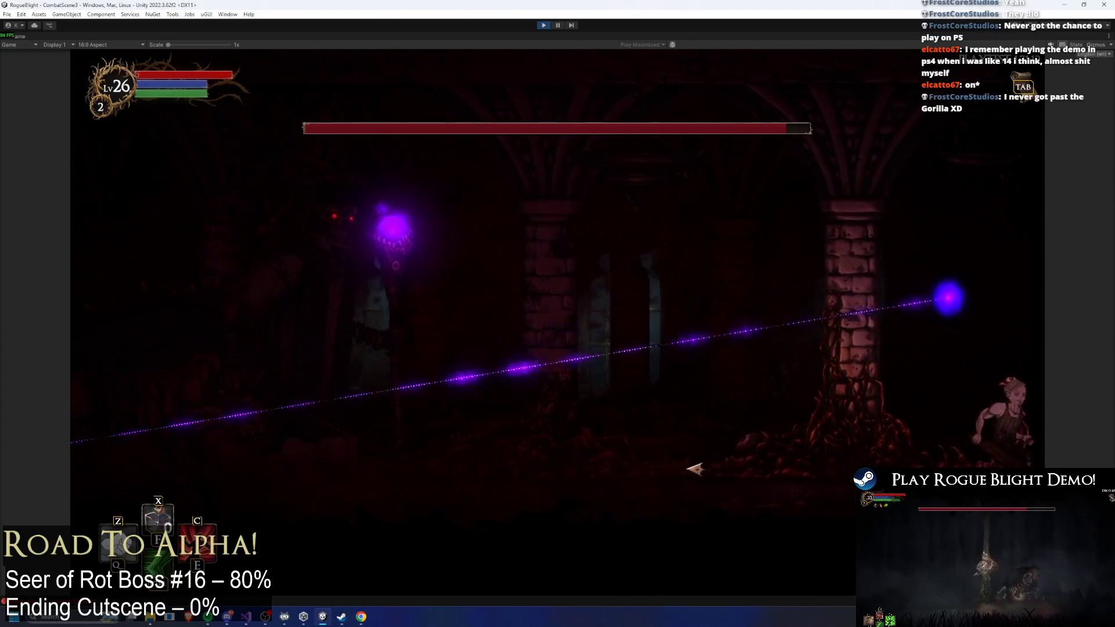
{"action": "key", "text": "Left"}
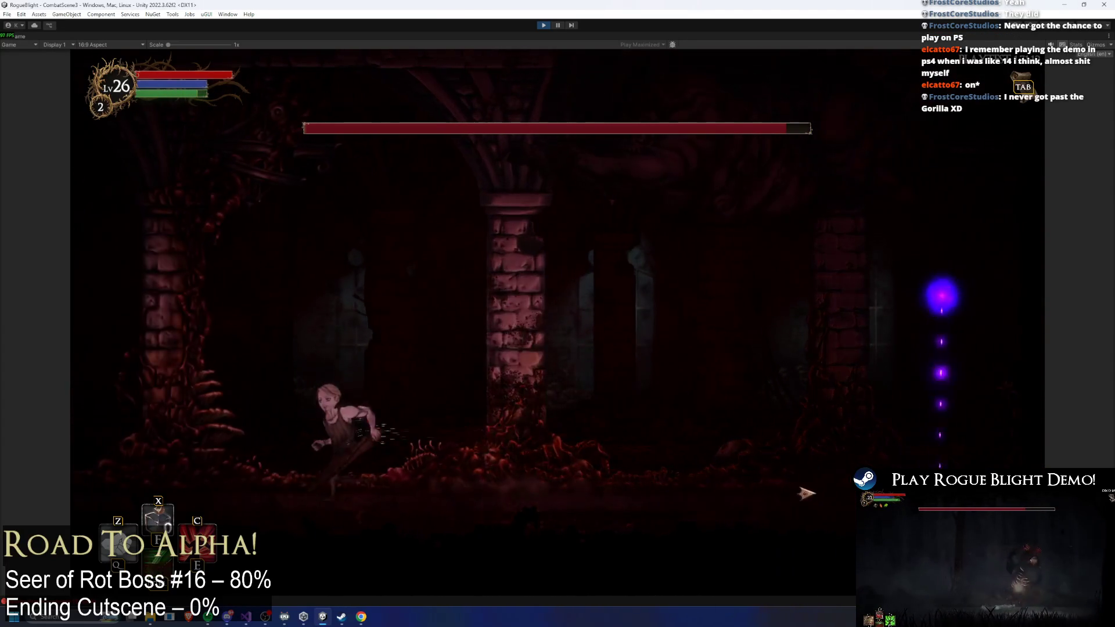
{"action": "key", "text": "Right"}
- Hit the boss with repeated sword swings, including a jumping mid-air strike
{"action": "left_click", "coordinate": [749, 479]}
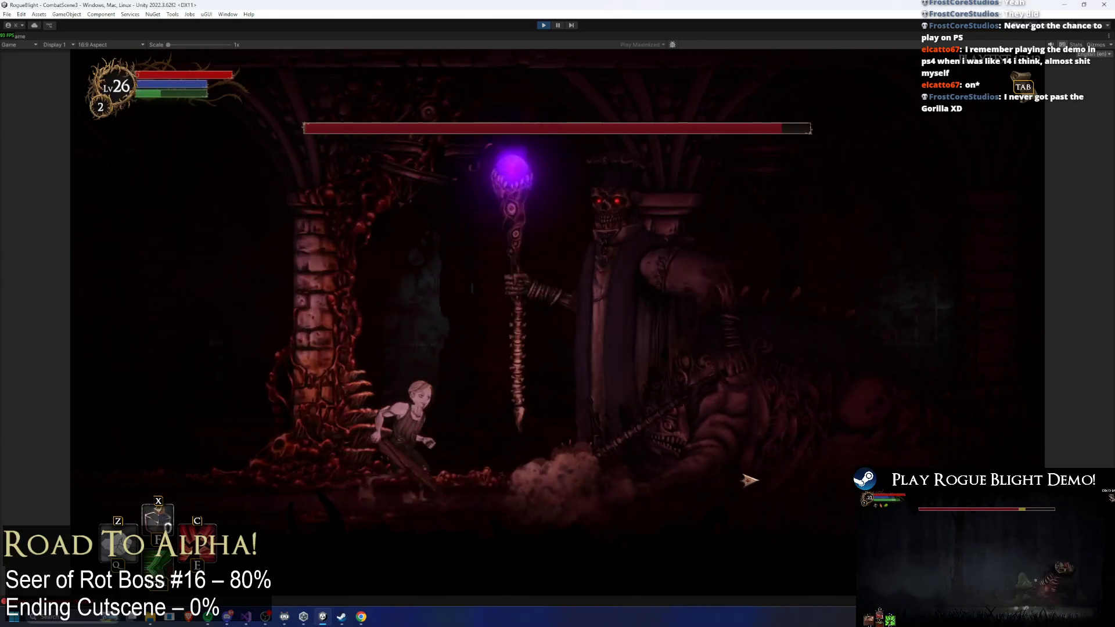
{"action": "left_click", "coordinate": [749, 479]}
{"action": "key", "text": "Left"}
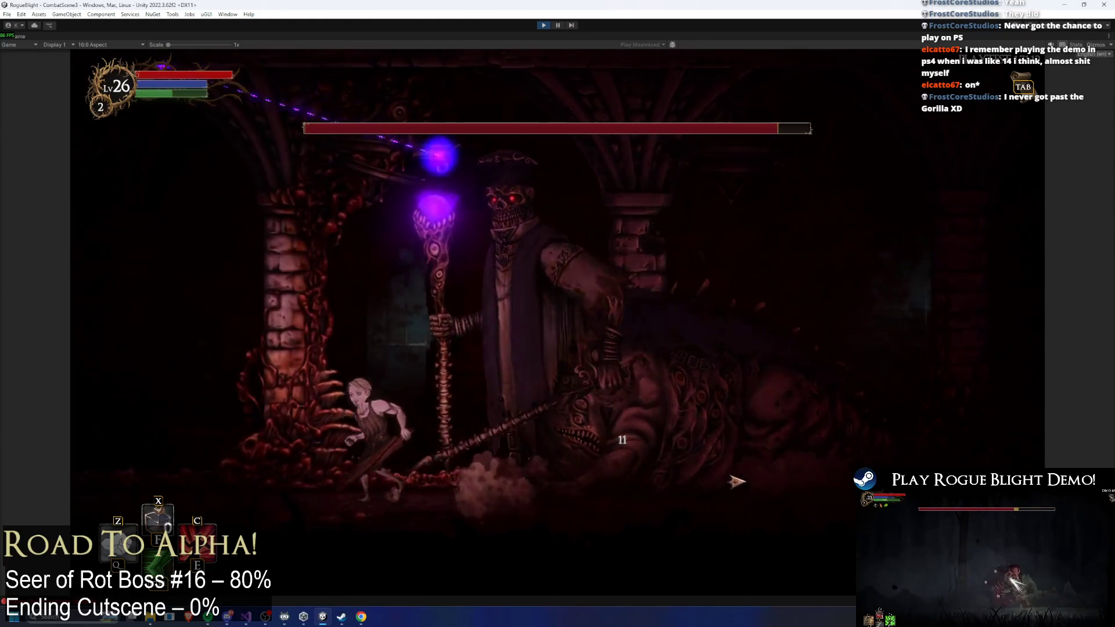
{"action": "left_click", "coordinate": [735, 481]}
{"action": "left_click", "coordinate": [735, 481]}
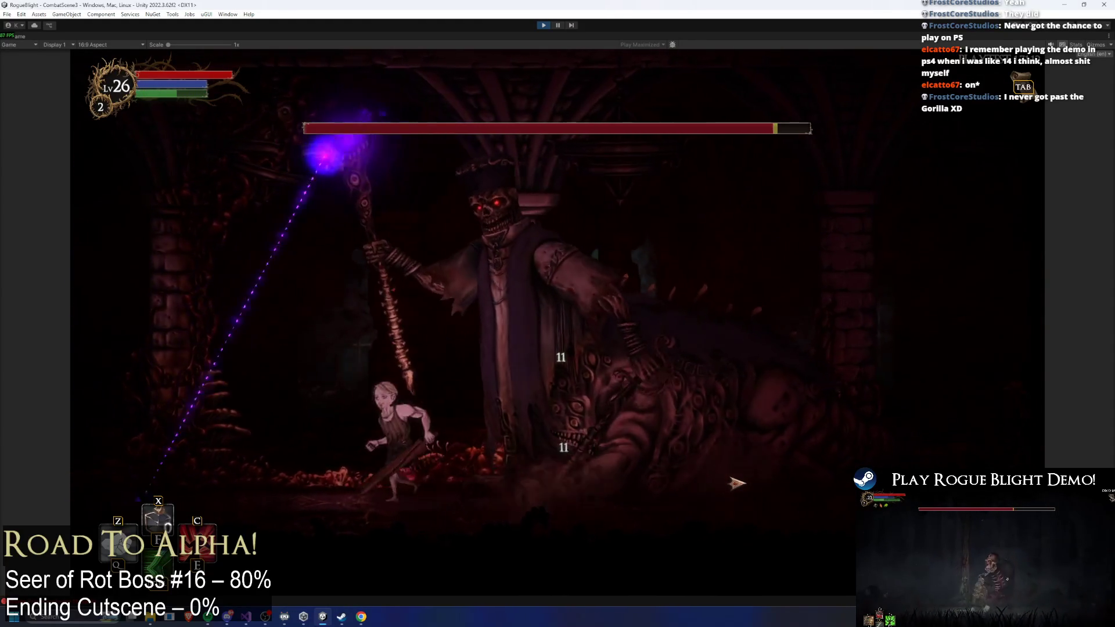
{"action": "key", "text": "Left"}
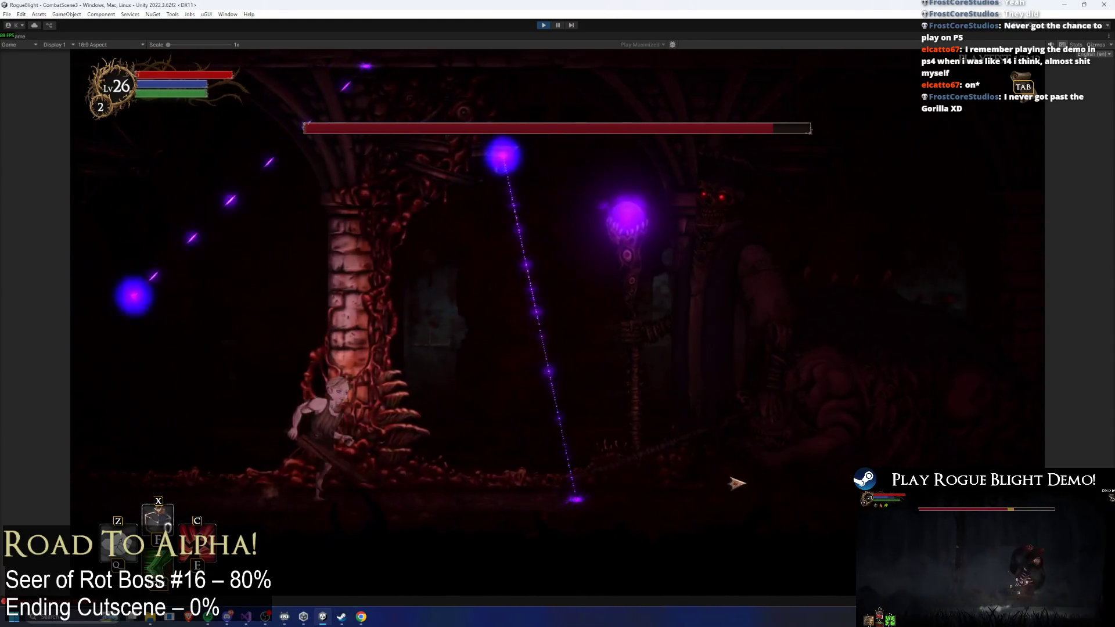
{"action": "key", "text": "Left"}
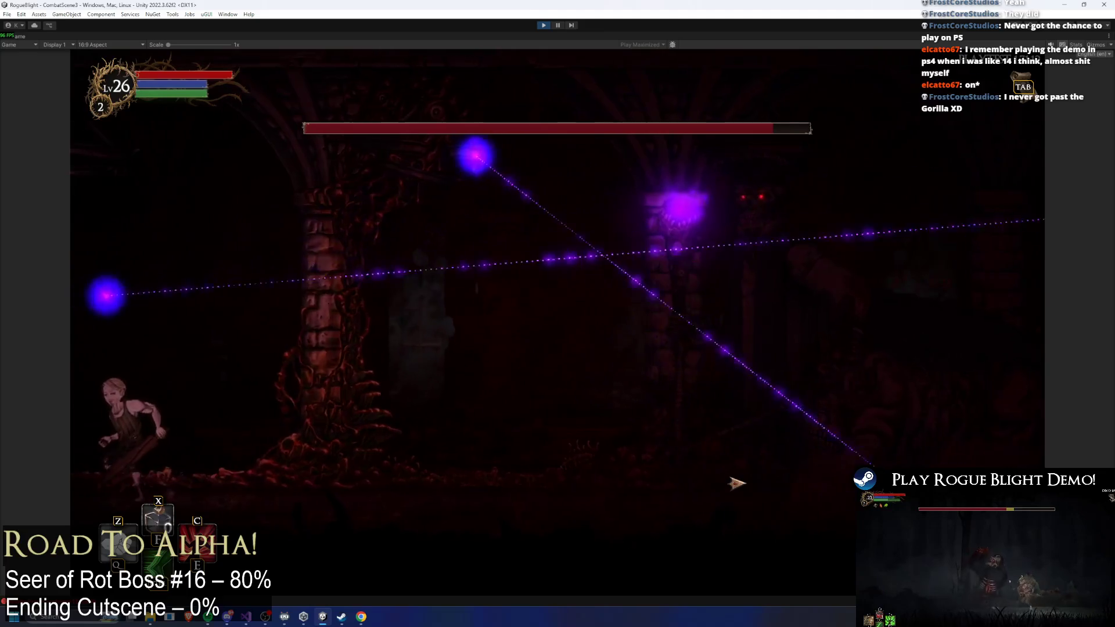
{"action": "key", "text": "Right"}
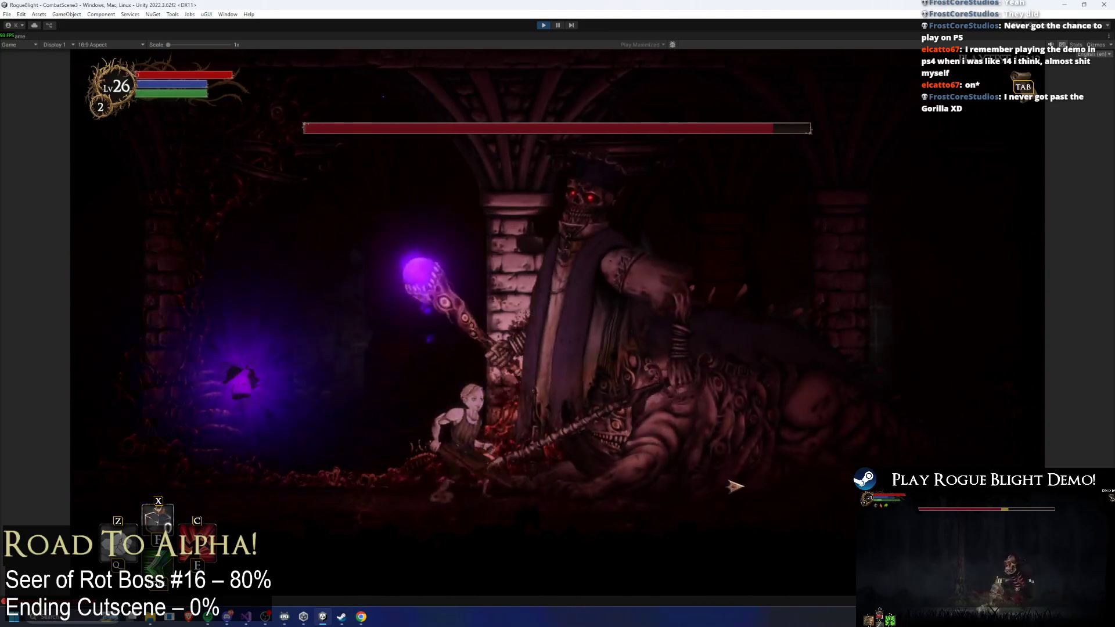
{"action": "left_click", "coordinate": [735, 486]}
{"action": "key", "text": "Left"}
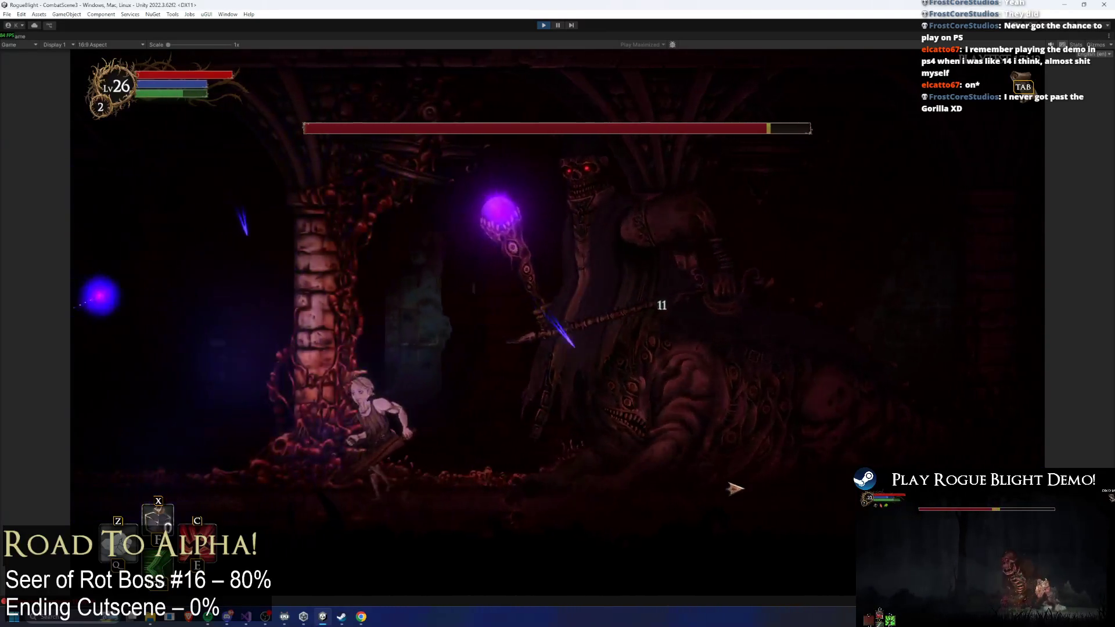
{"action": "key", "text": "space"}
{"action": "left_click", "coordinate": [733, 489]}
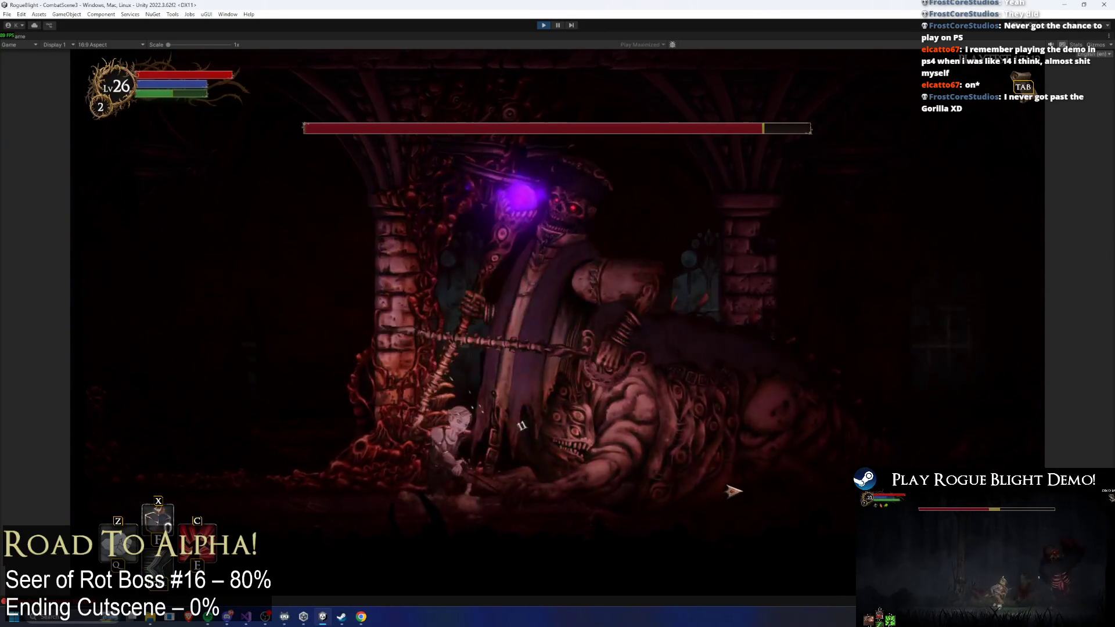
{"action": "left_click", "coordinate": [733, 490]}
- Move across the arena, trigger the 25% damage boost, and strike the boss again
{"action": "key", "text": "Right"}
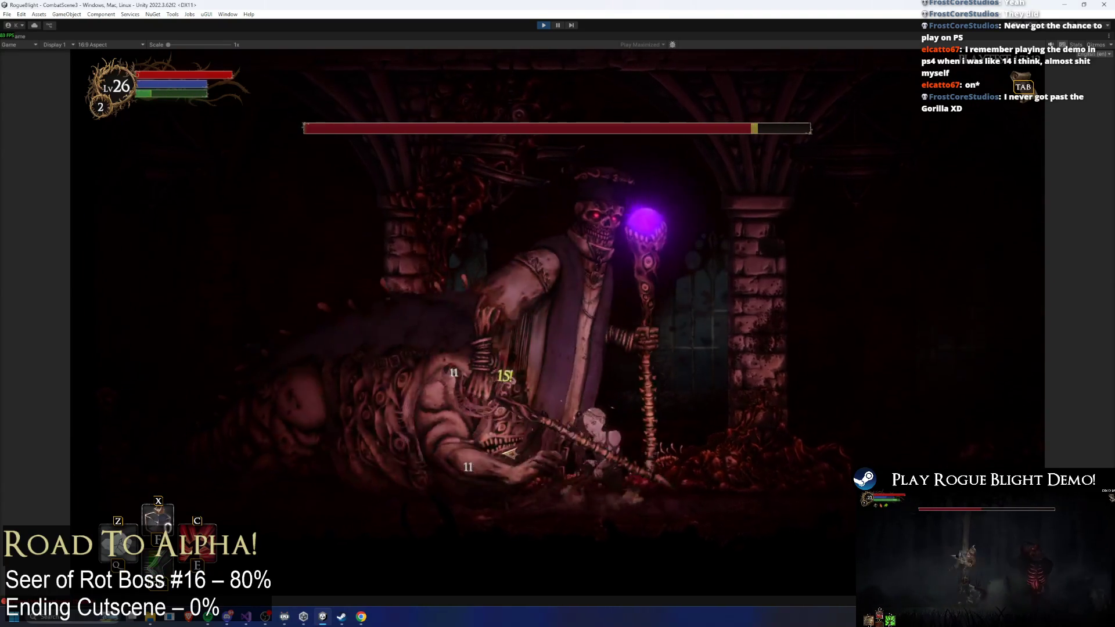
{"action": "key", "text": "Right"}
{"action": "key", "text": "space"}
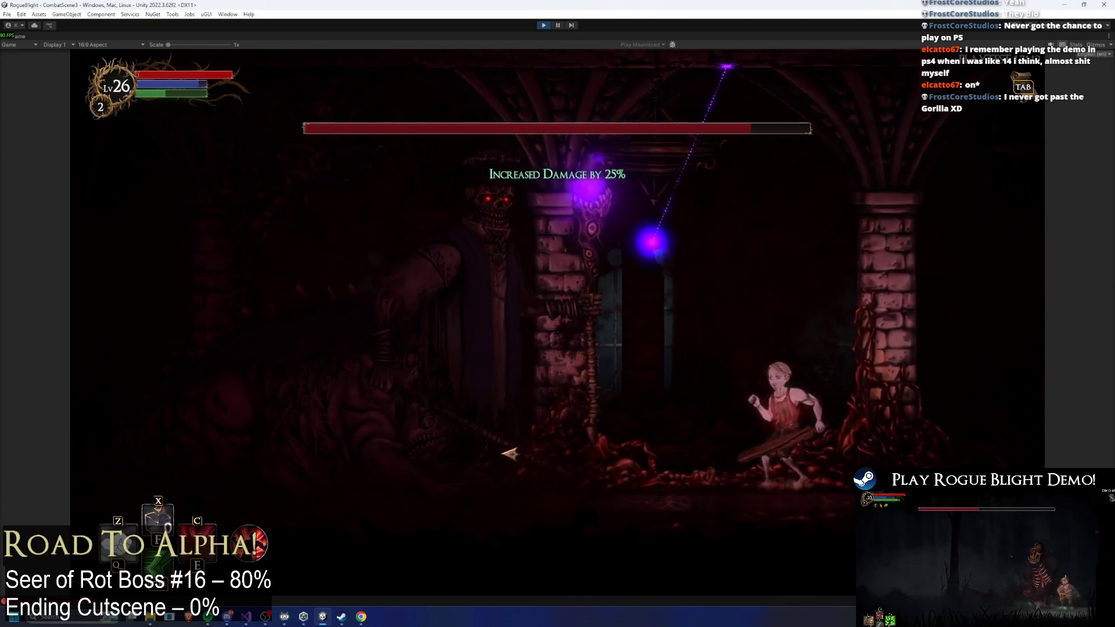
{"action": "key", "text": "Right"}
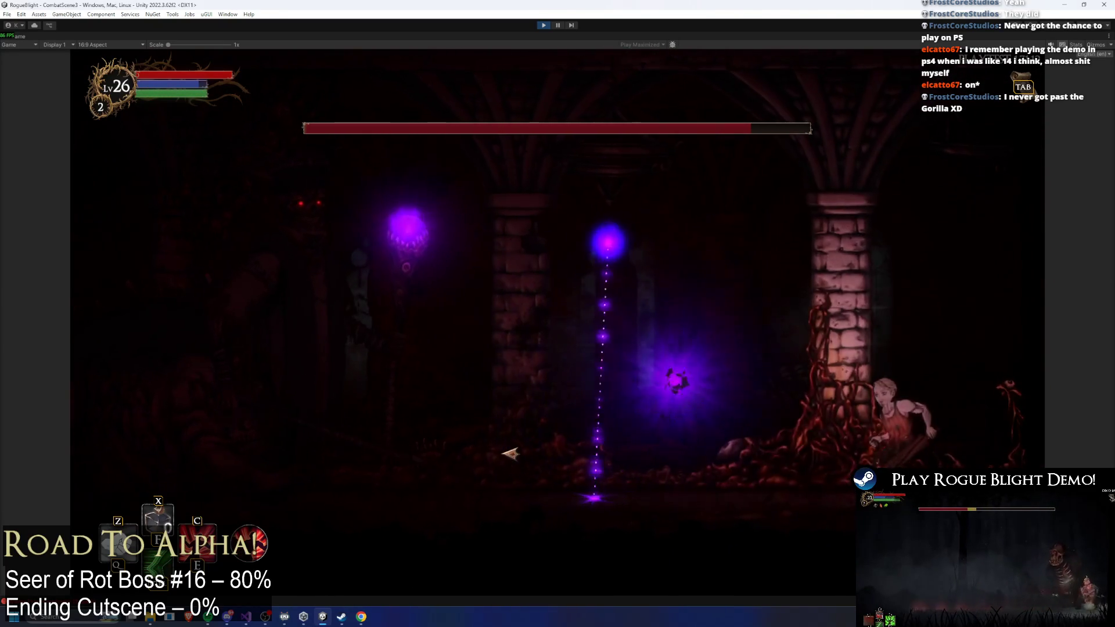
{"action": "key", "text": "Left"}
{"action": "key", "text": "Right"}
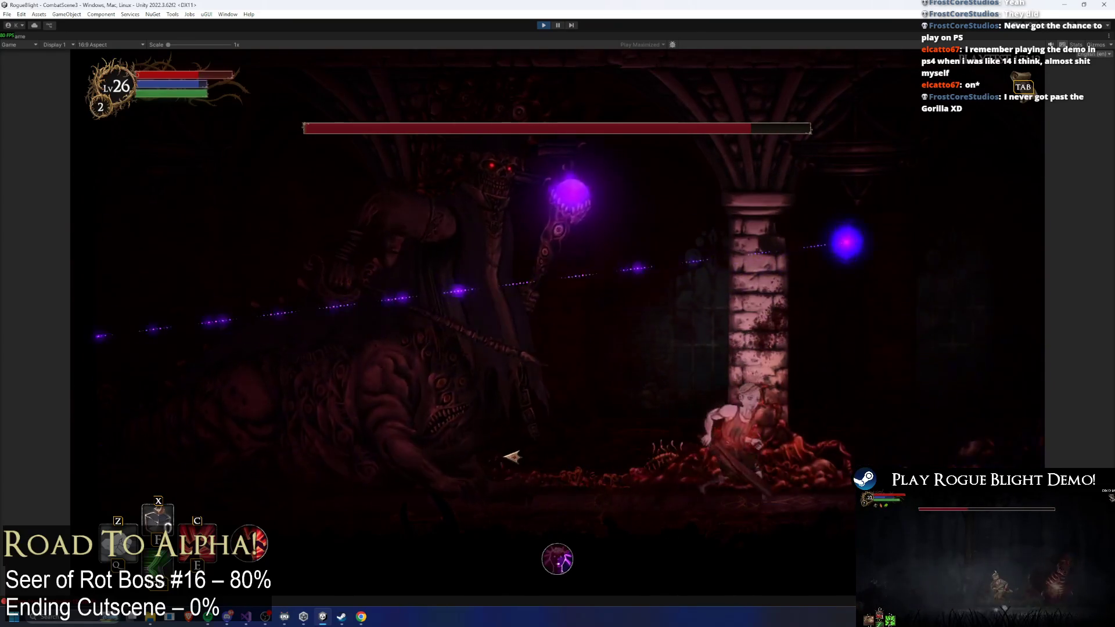
{"action": "key", "text": "Left"}
{"action": "left_click", "coordinate": [517, 450]}
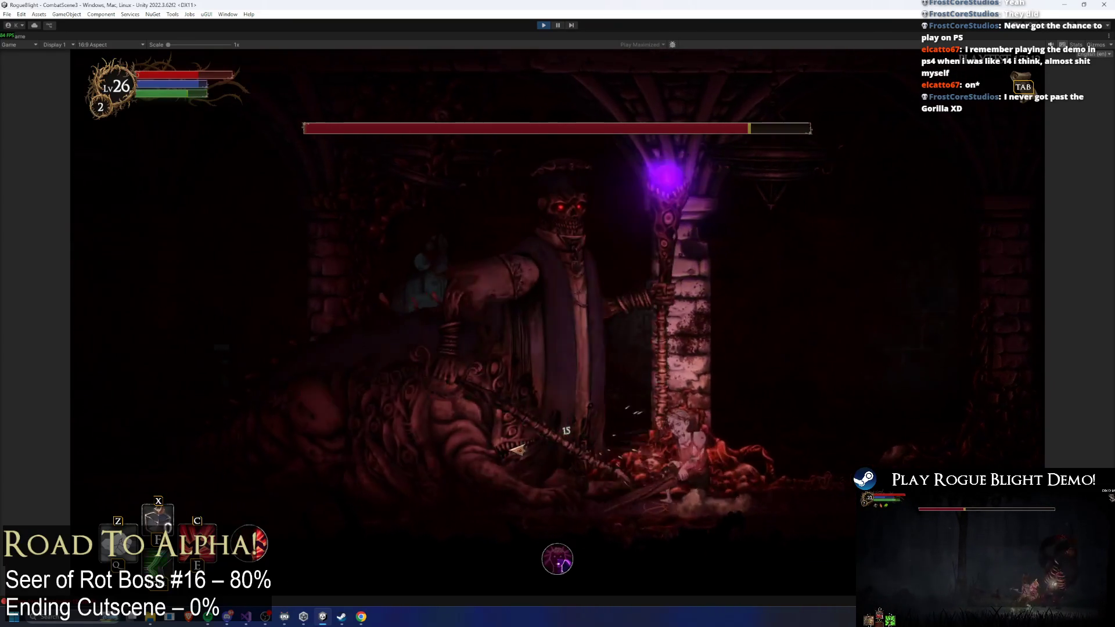
{"action": "key", "text": "Right"}
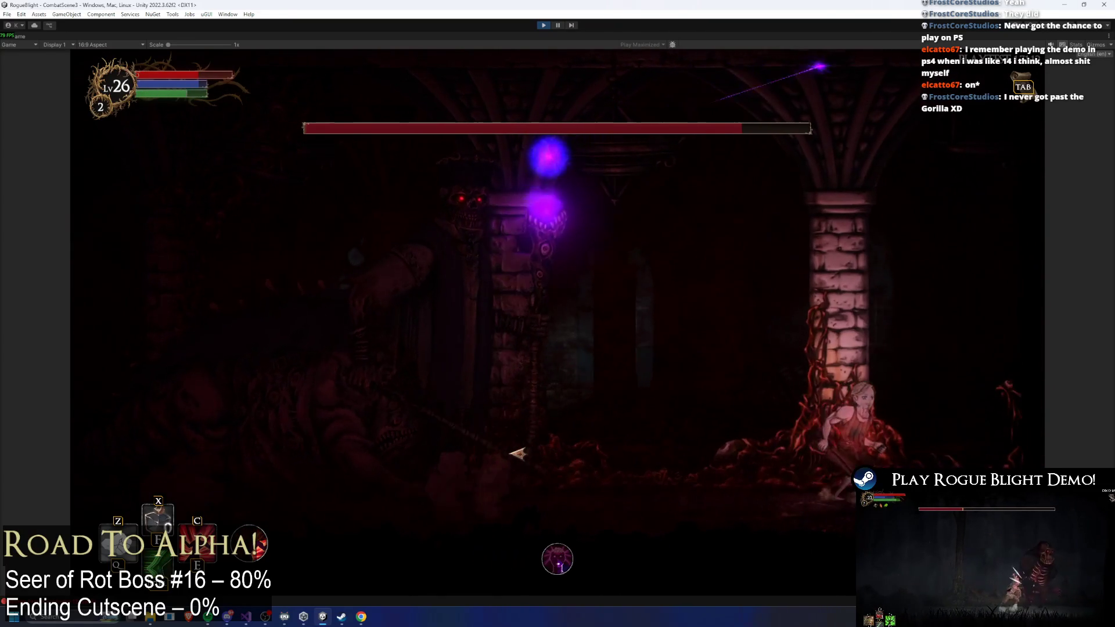
{"action": "key", "text": "Left"}
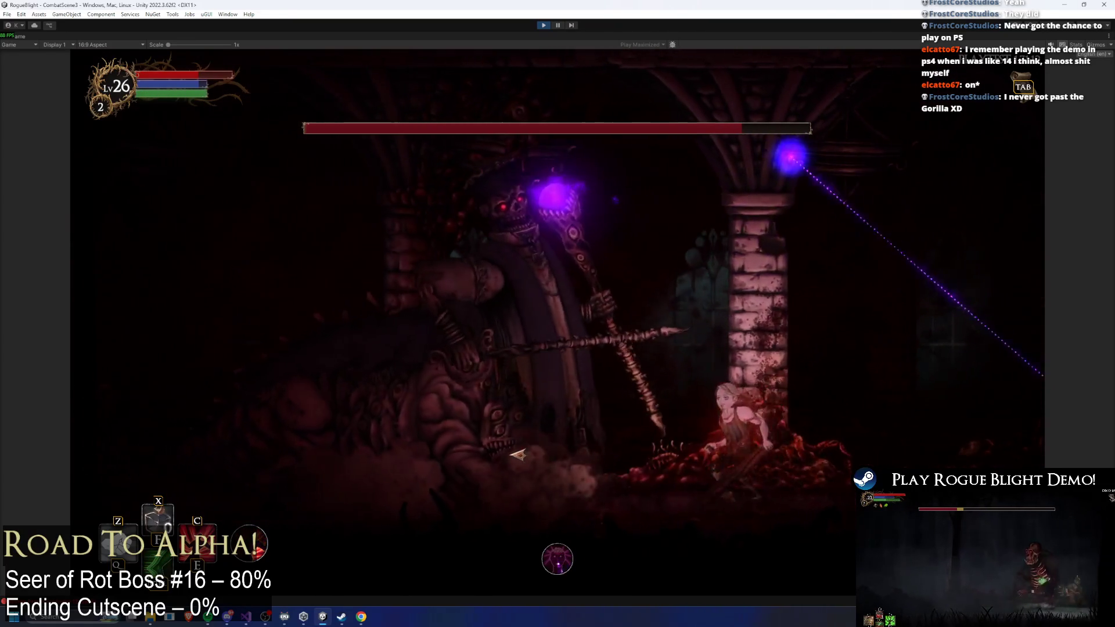
- Use the A and D keys to dodge the boss's beams around the pillar
{"action": "key", "text": "a"}
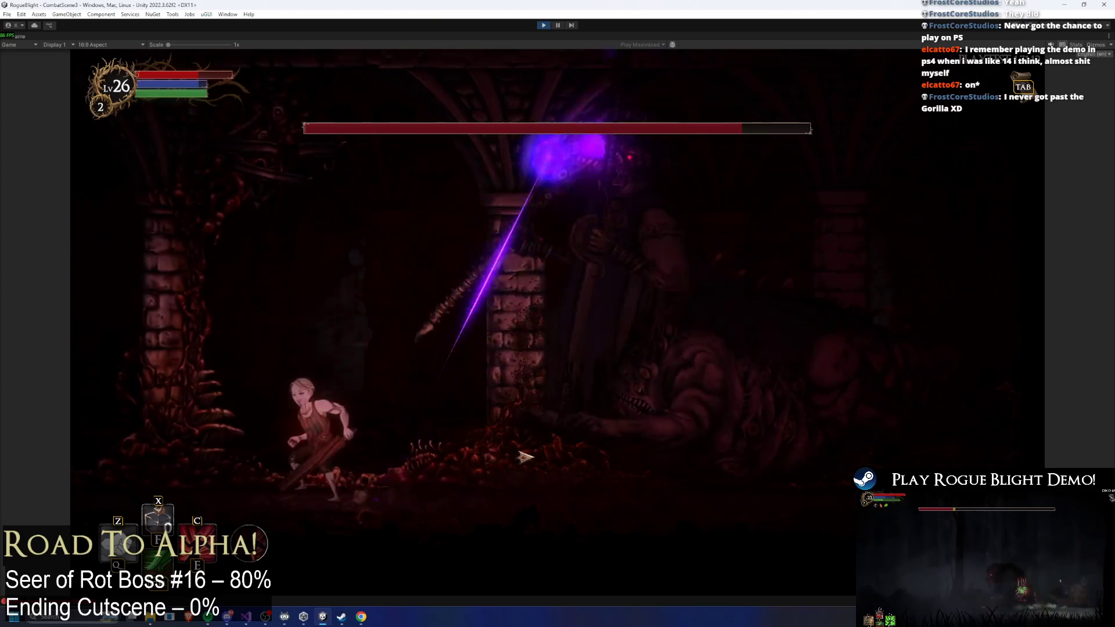
{"action": "key", "text": "d"}
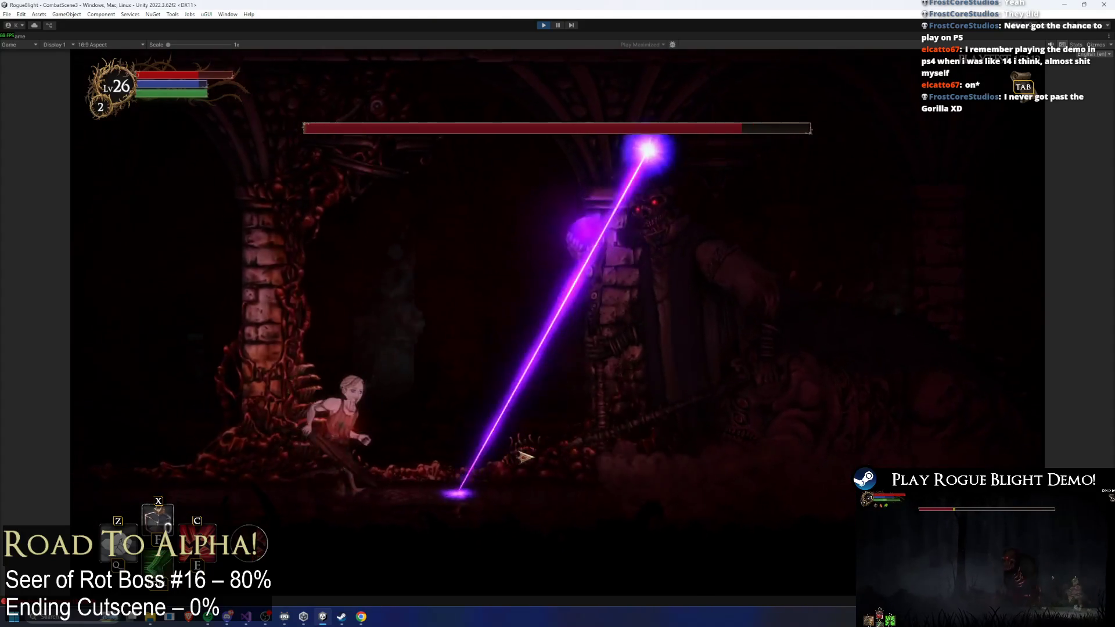
{"action": "key", "text": "a"}
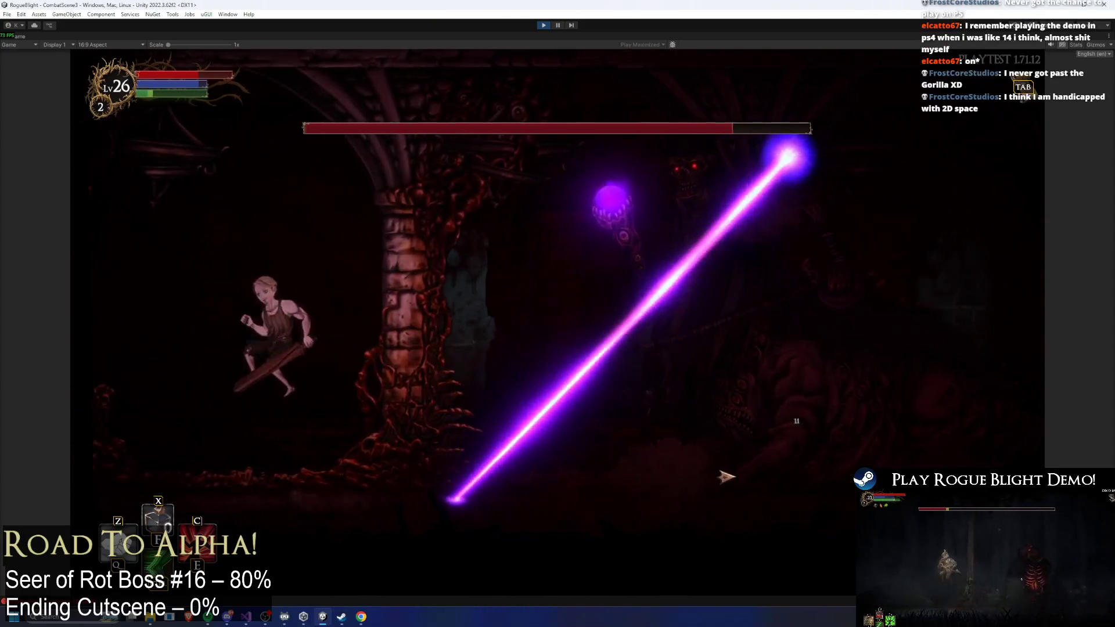
{"action": "key", "text": "d"}
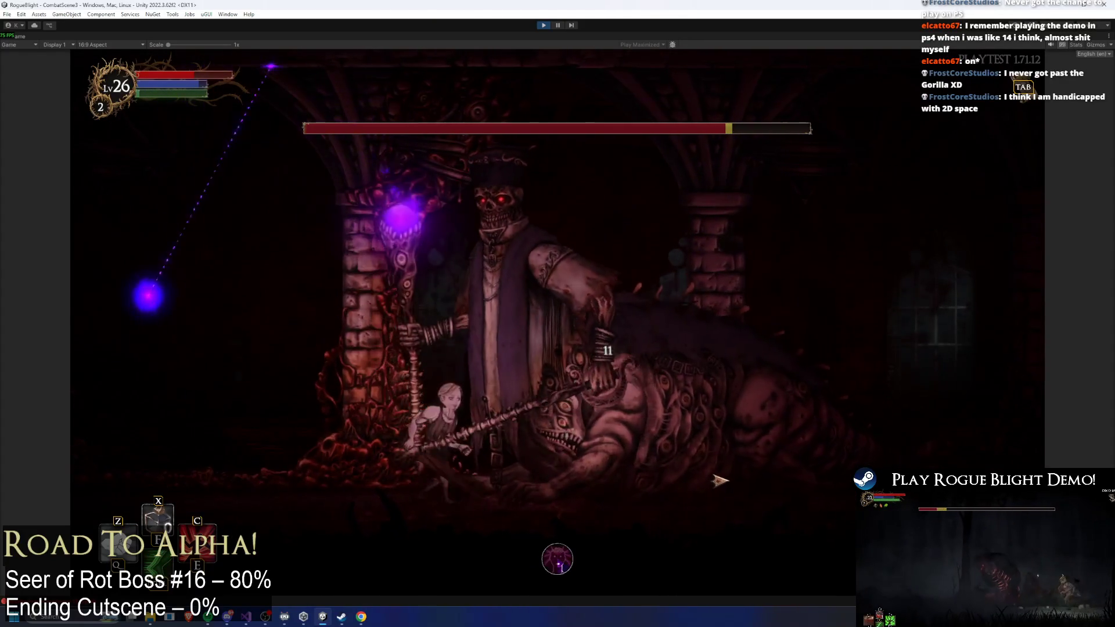
{"action": "key", "text": "a"}
{"action": "key", "text": "a"}
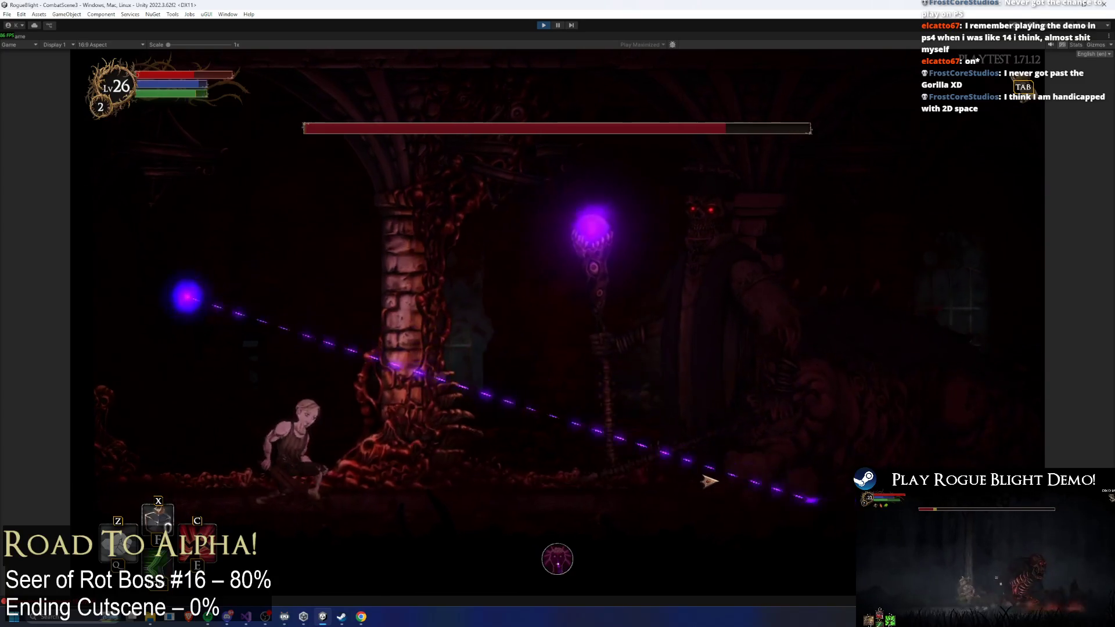
{"action": "key", "text": "d"}
{"action": "key", "text": "d"}
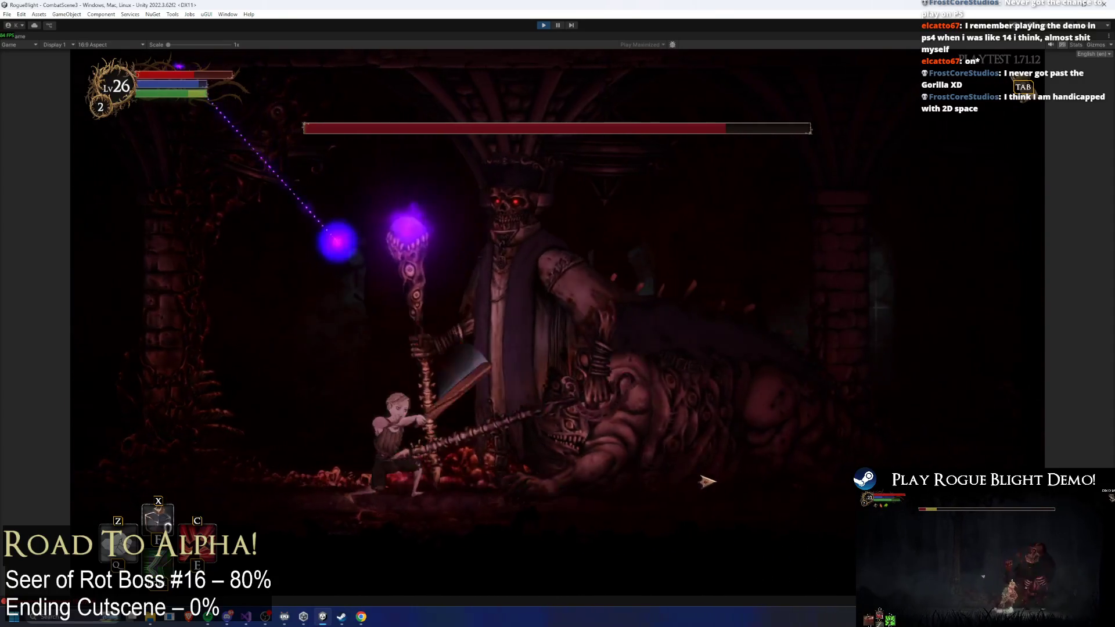
{"action": "key", "text": "a"}
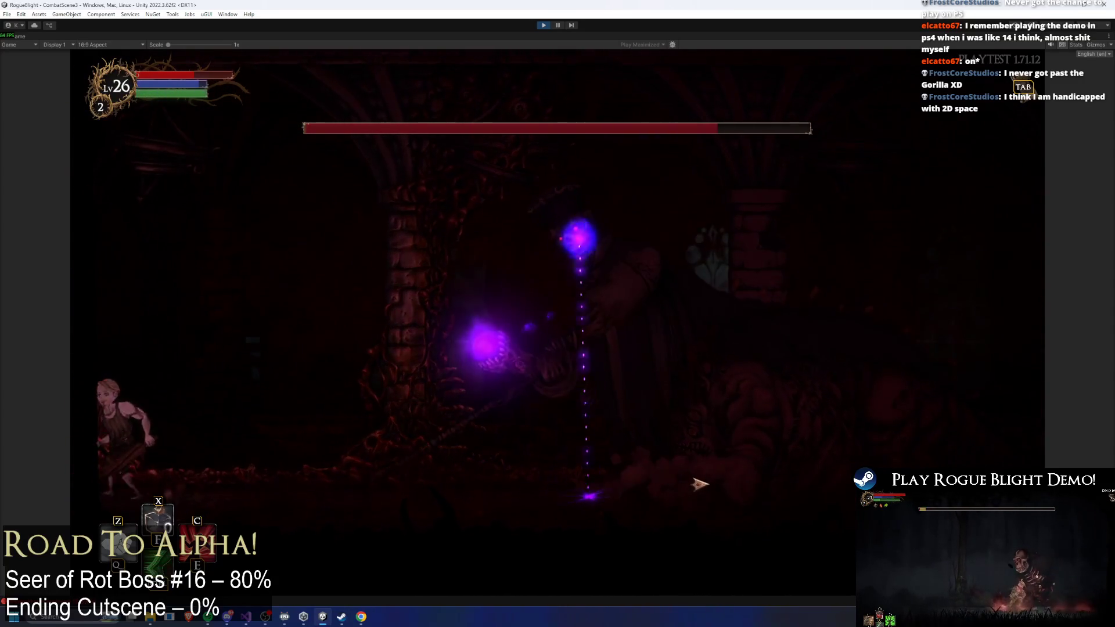
- Slash the boss twice more, then enable cheats with F1 to set enemy health to 1
{"action": "key", "text": "d"}
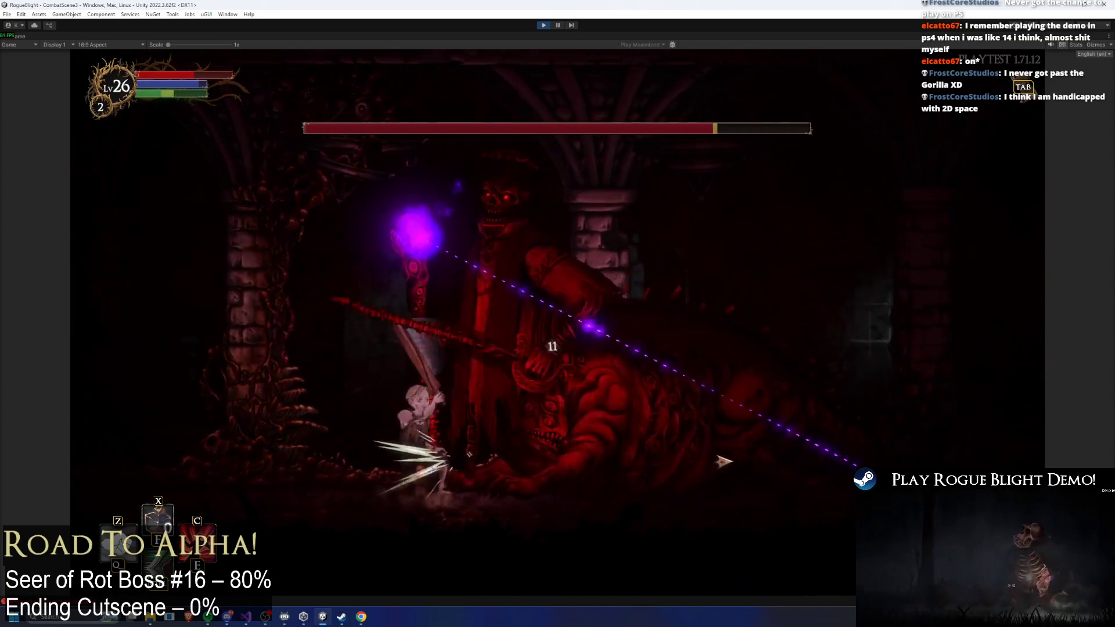
{"action": "key", "text": "d"}
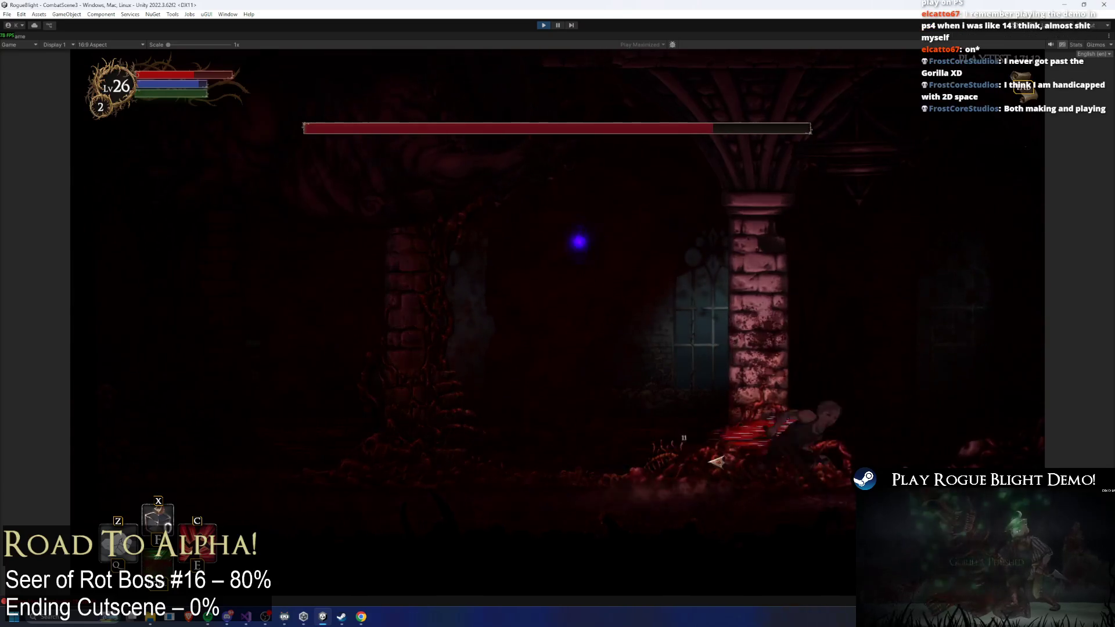
{"action": "key", "text": "a"}
{"action": "key", "text": "x"}
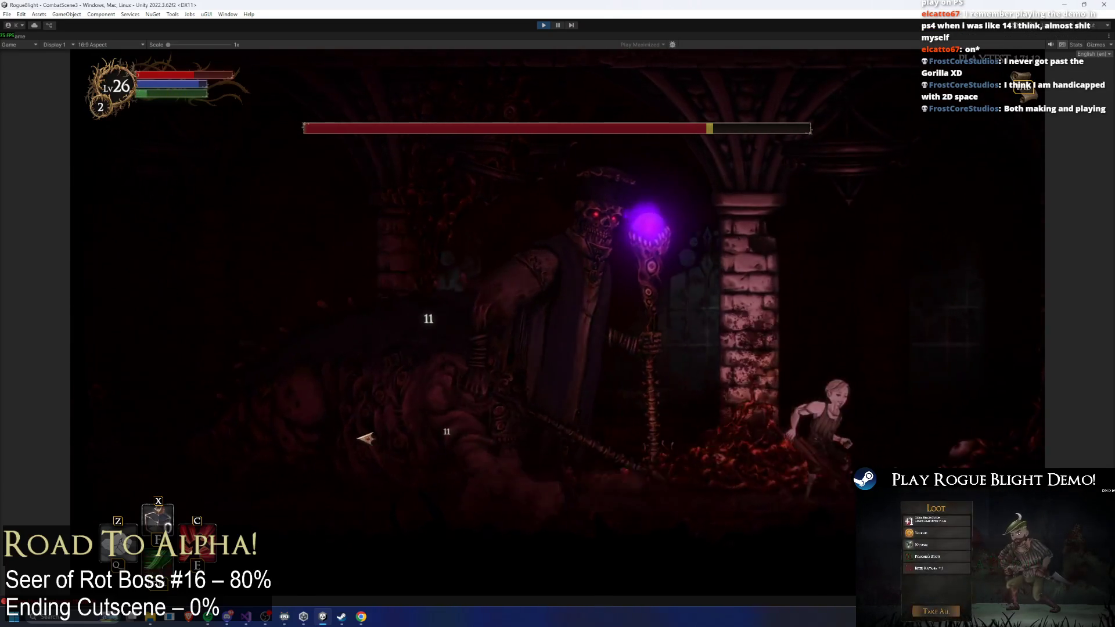
{"action": "key", "text": "x"}
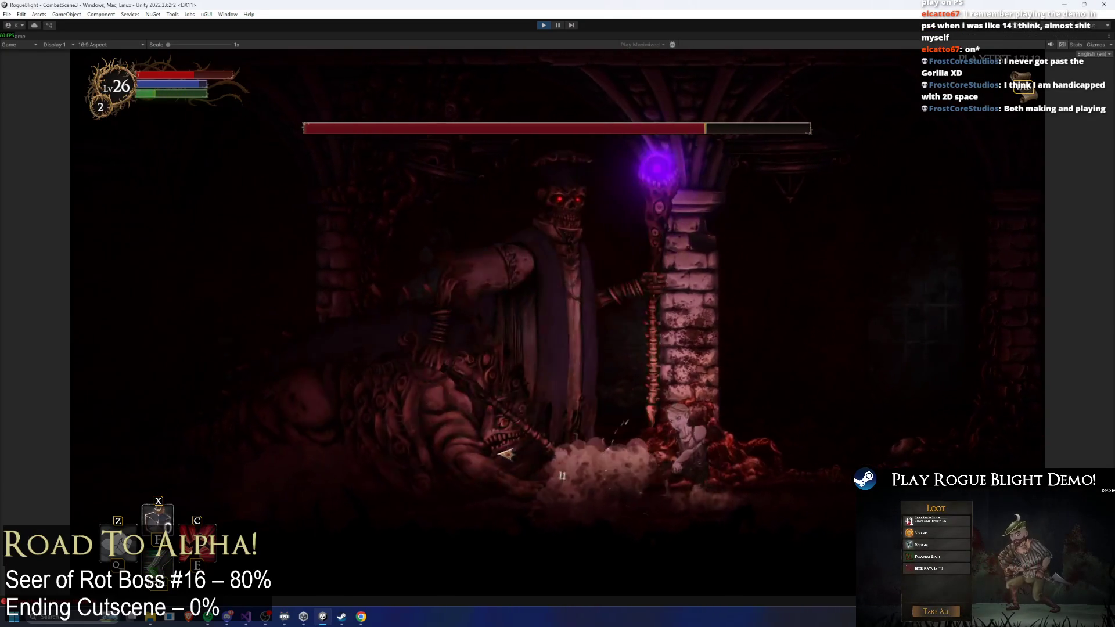
{"action": "key", "text": "d"}
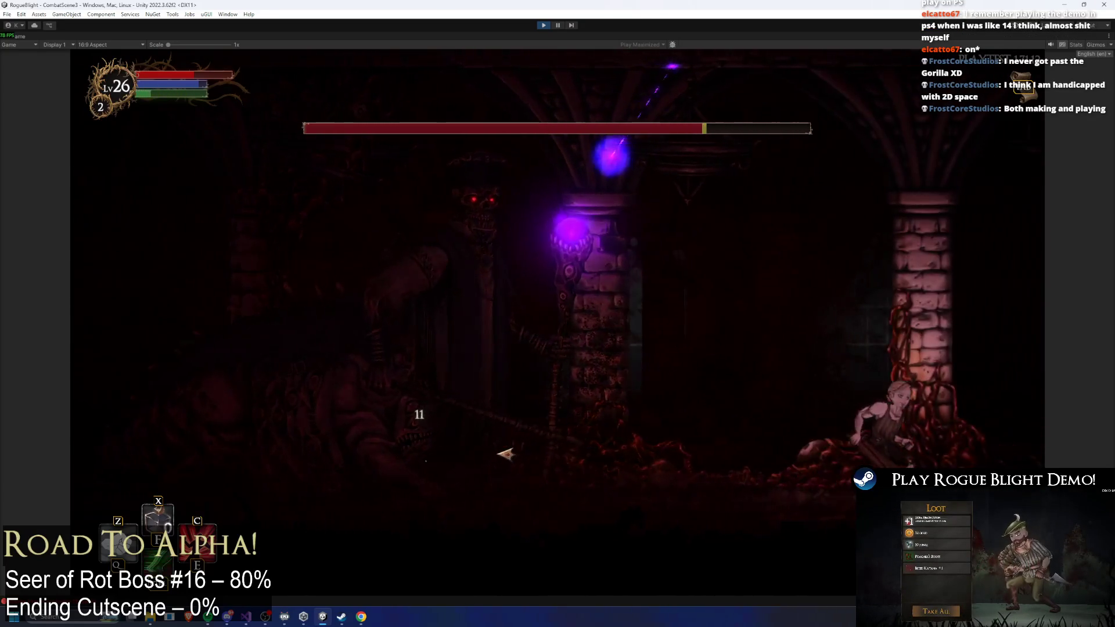
{"action": "key", "text": "a"}
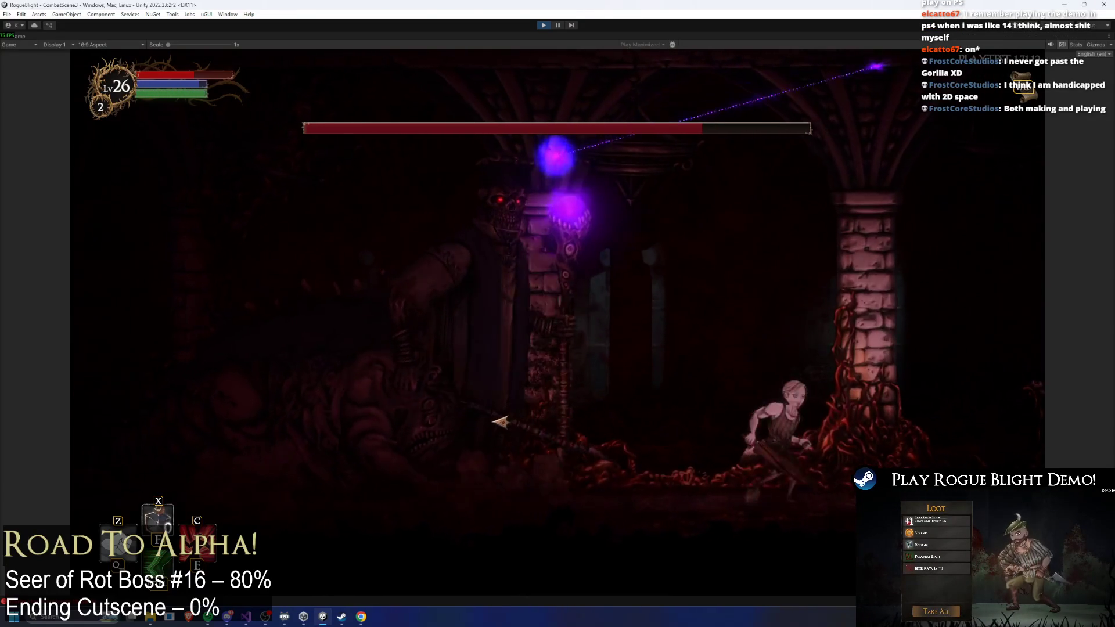
{"action": "key", "text": "F1"}
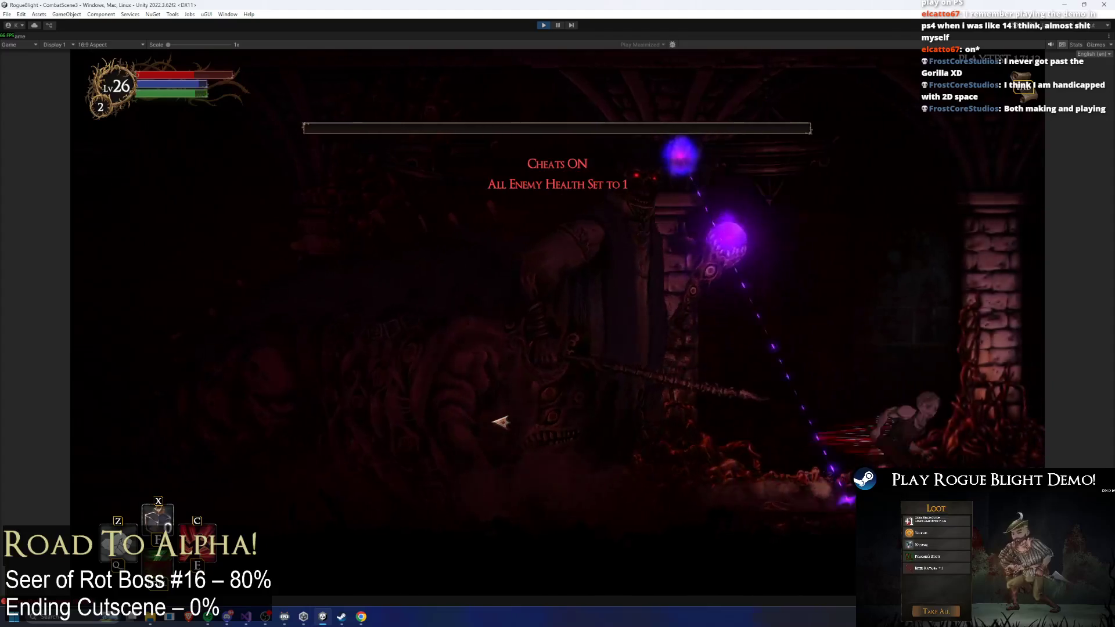
- Restore all enemies to full health with F2 and run toward the boss
{"action": "key", "text": "d"}
{"action": "key", "text": "F2"}
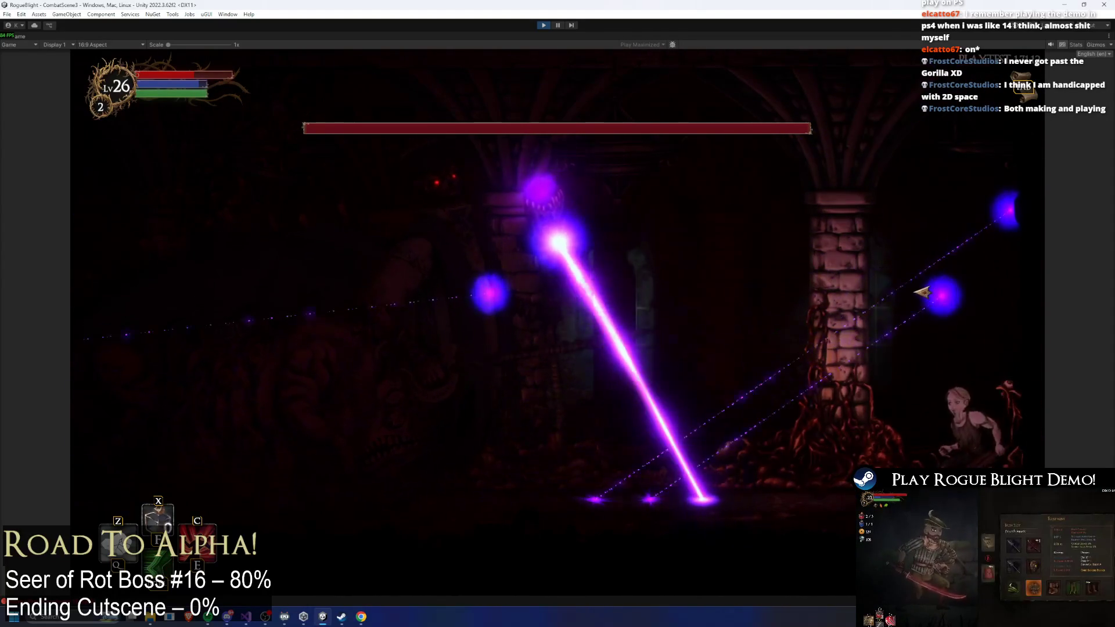
{"action": "key", "text": "Left"}
{"action": "key", "text": "Left"}
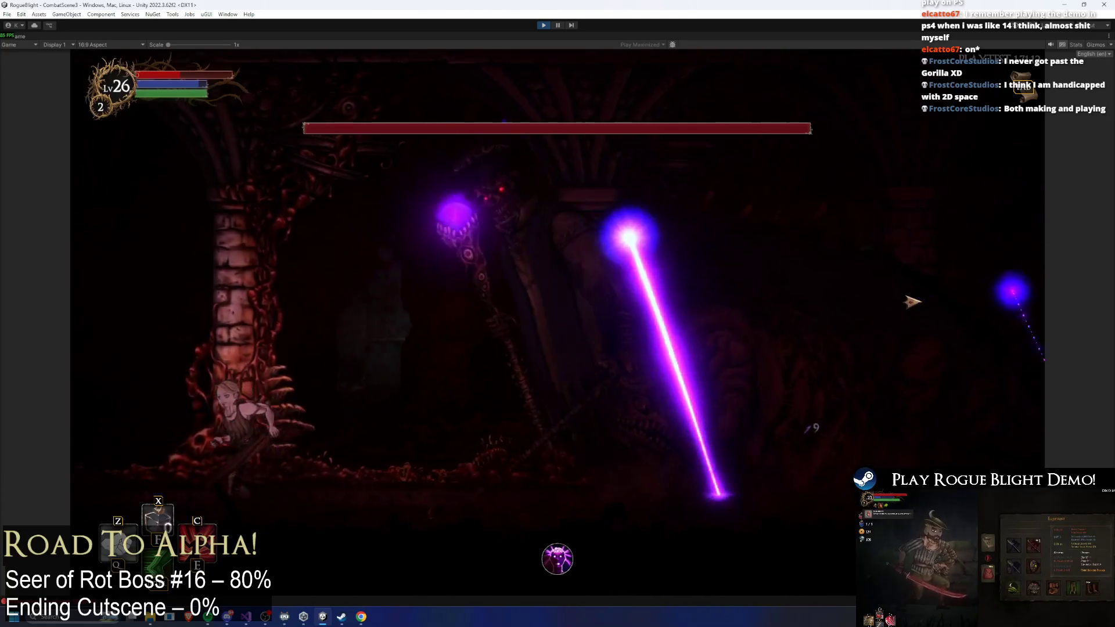
{"action": "key", "text": "Left"}
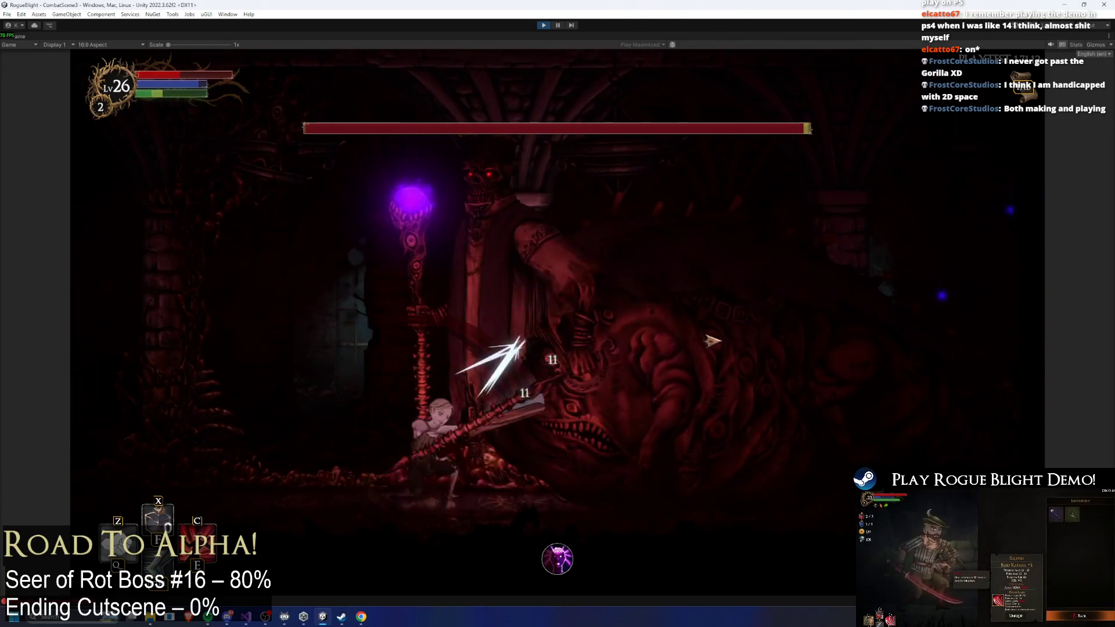
{"action": "key", "text": "space"}
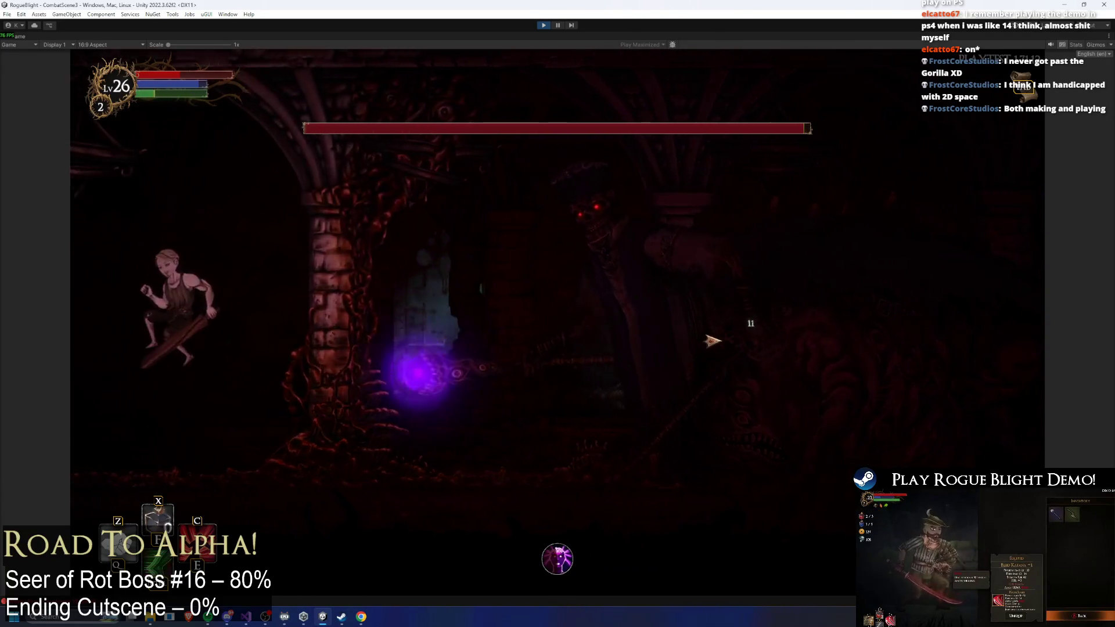
{"action": "key", "text": "Right"}
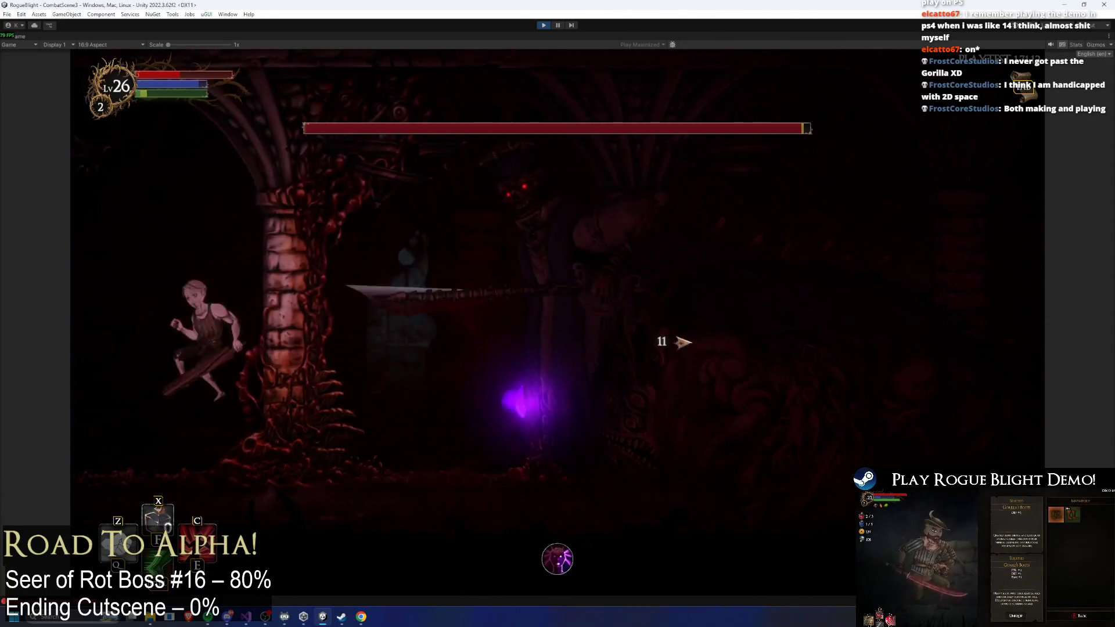
{"action": "key", "text": "Right"}
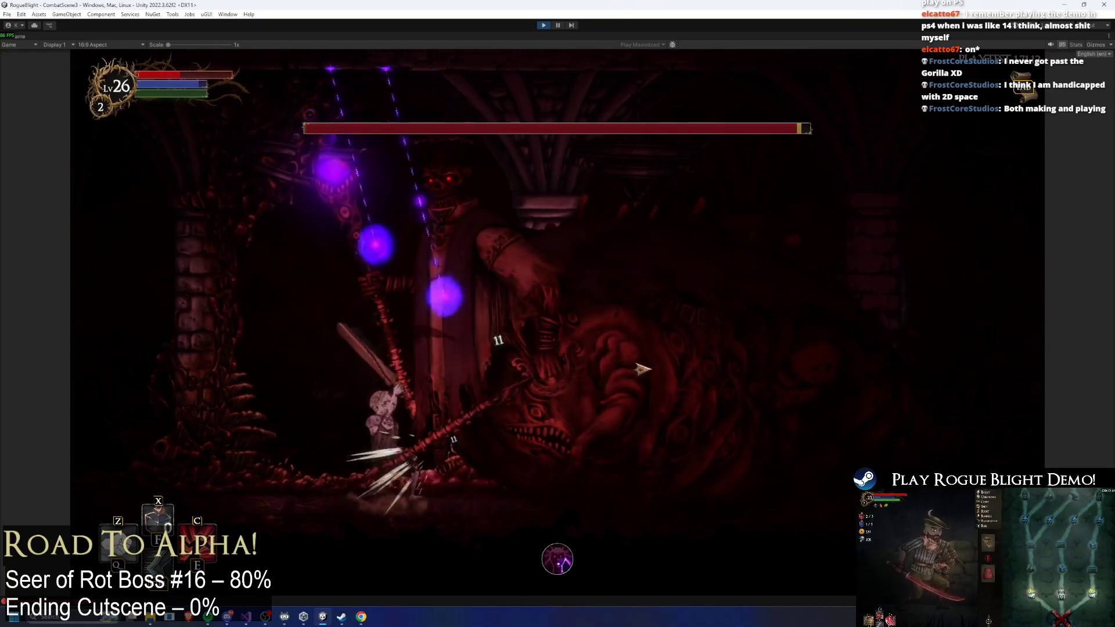
- Dodge the orb beams, hit the boss with X attacks, then pause the playtest
{"action": "key", "text": "Left"}
{"action": "key", "text": "Right"}
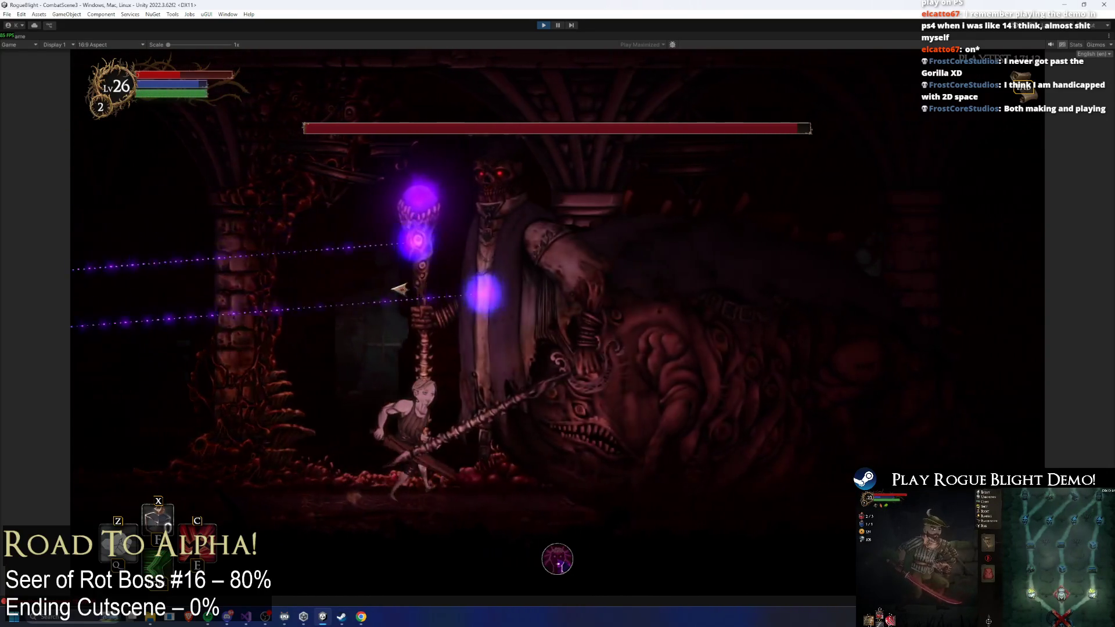
{"action": "key", "text": "Left"}
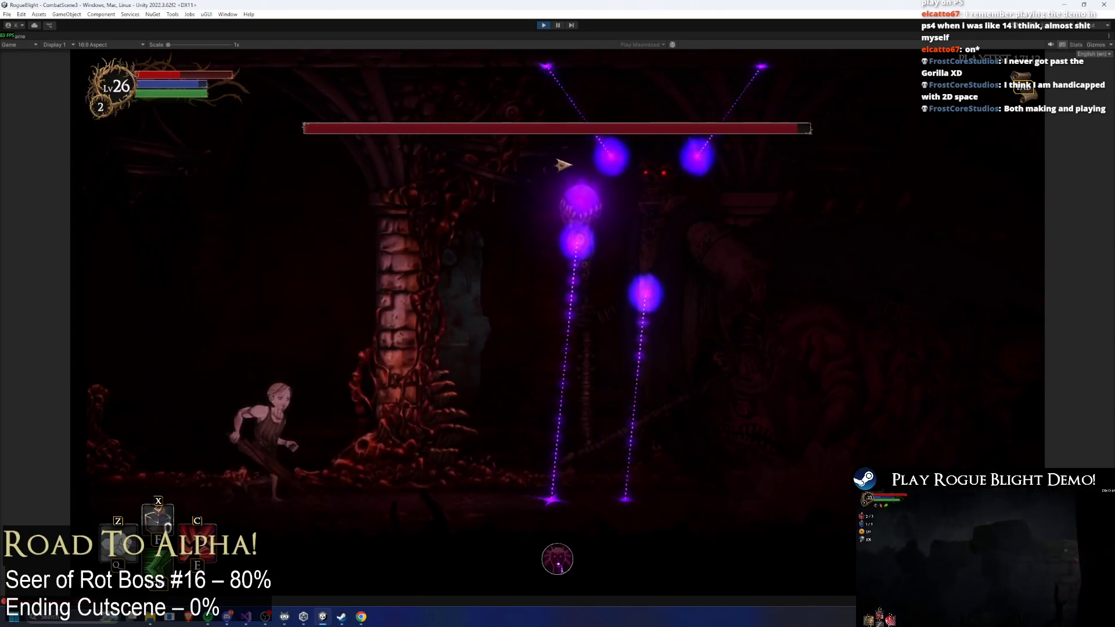
{"action": "key", "text": "Right"}
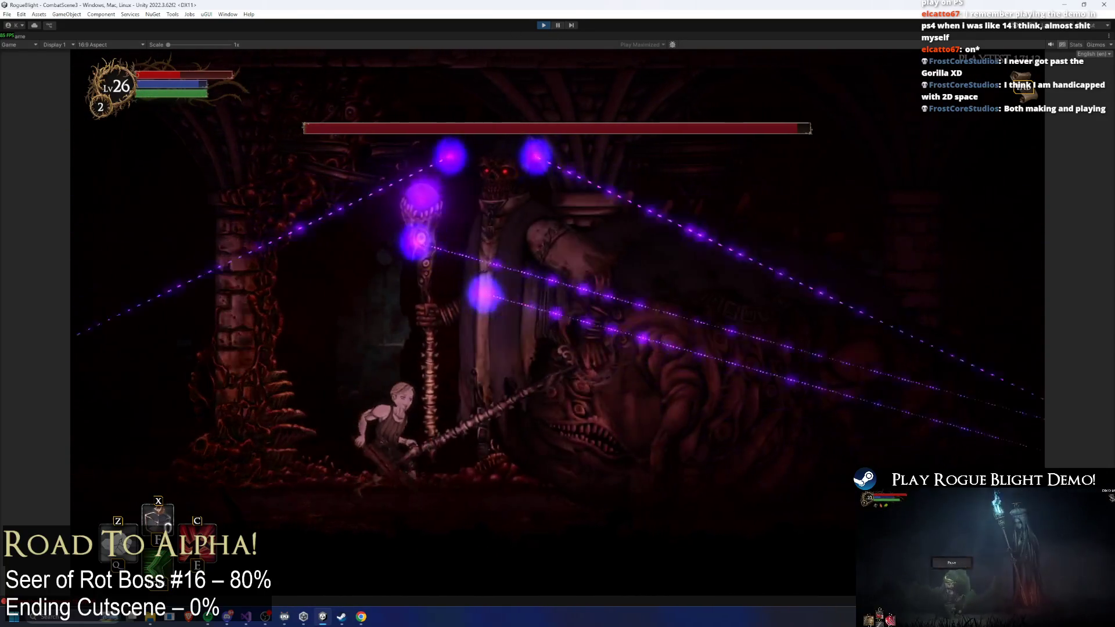
{"action": "key", "text": "Left"}
{"action": "key", "text": "Right"}
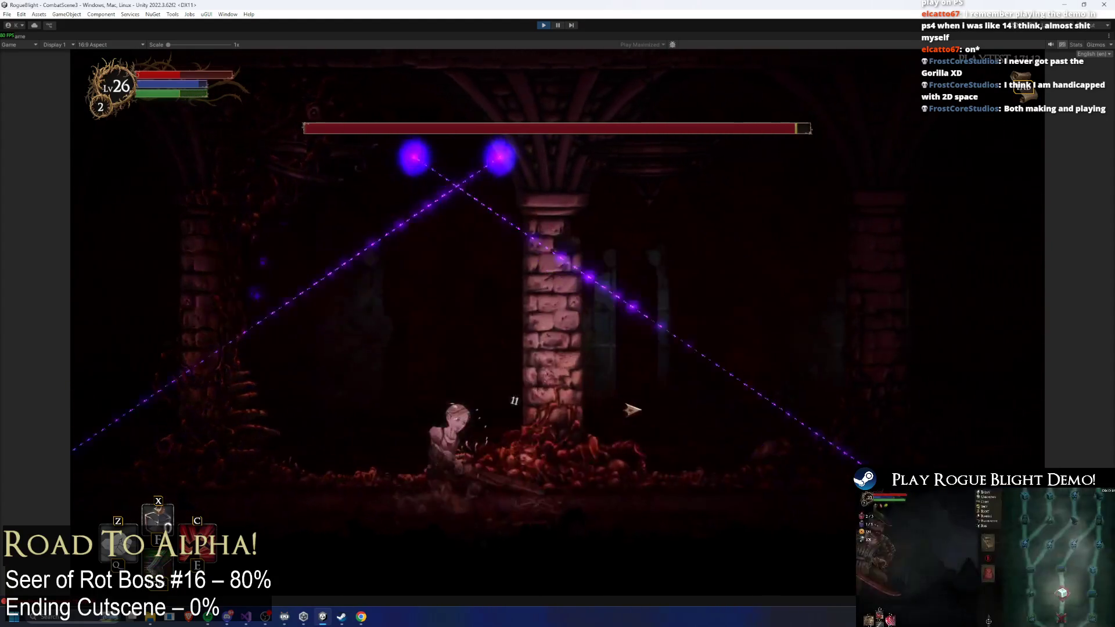
{"action": "key", "text": "Right"}
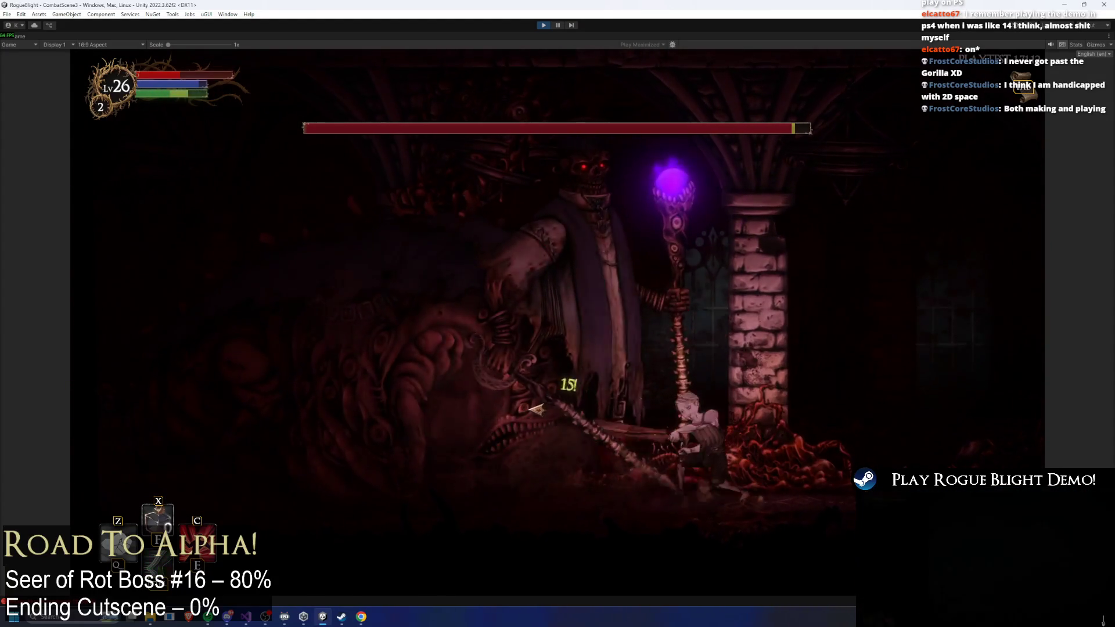
{"action": "key", "text": "x"}
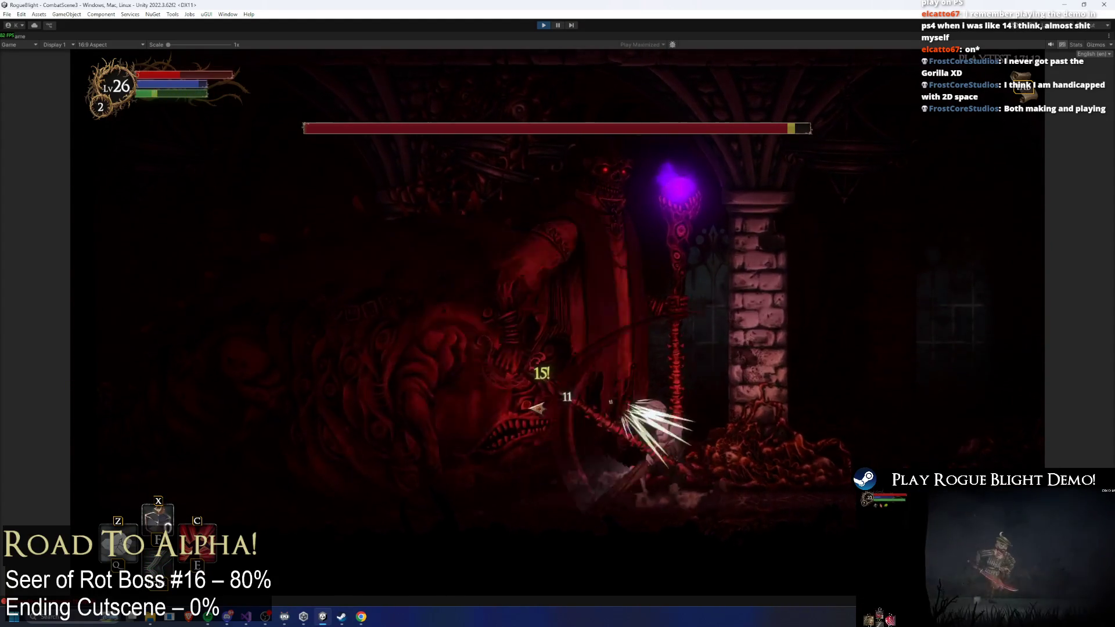
{"action": "key", "text": "x"}
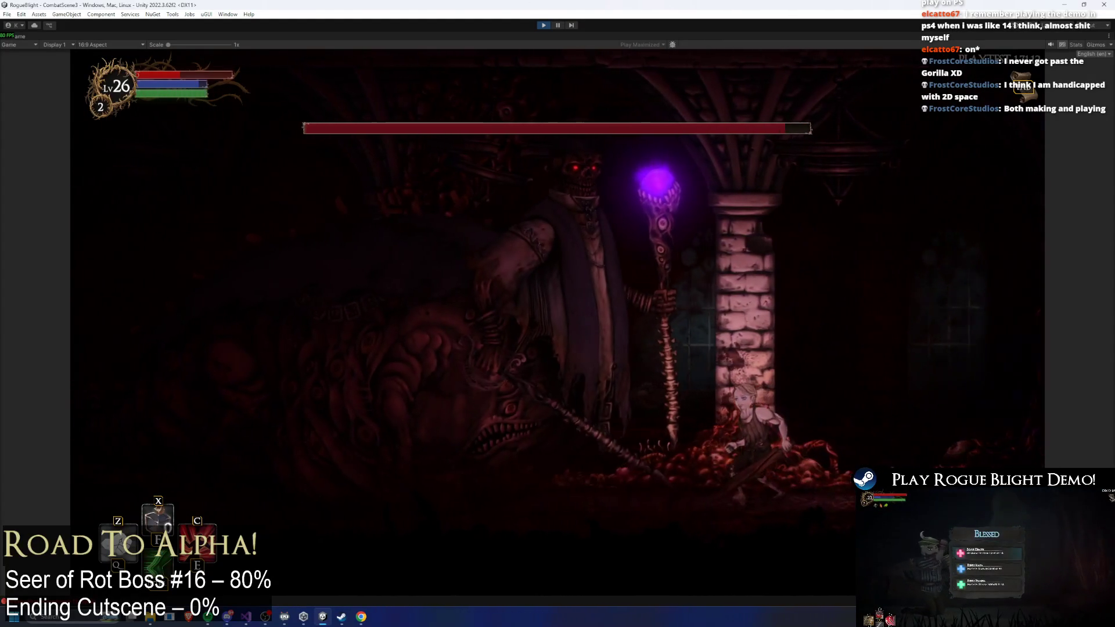
{"action": "key", "text": "ctrl+shift+p"}
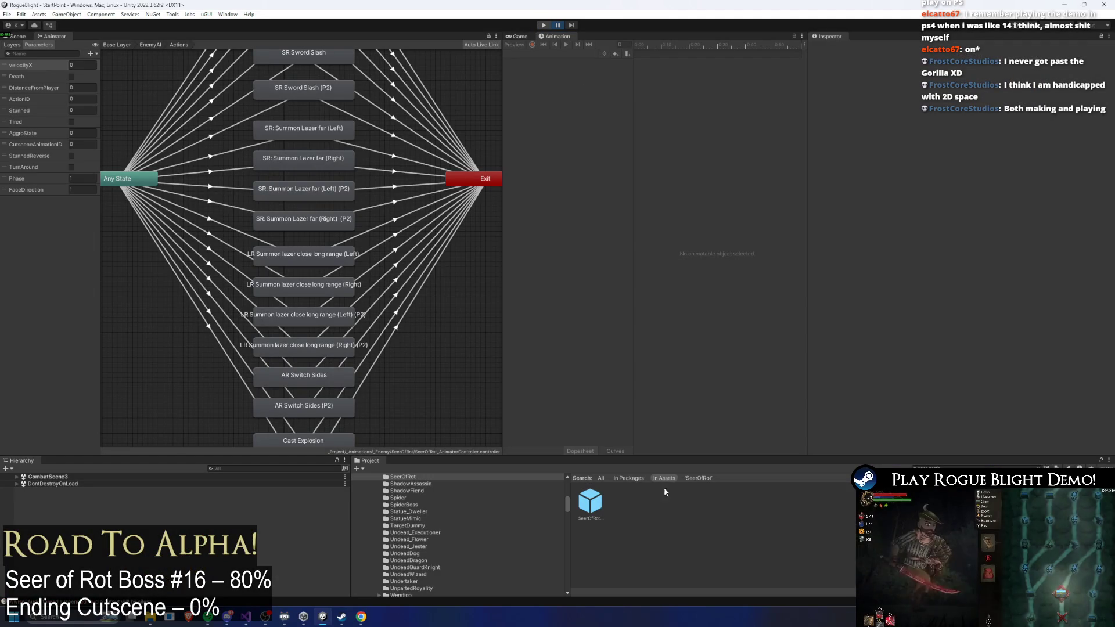
- Exit Play Mode, show the SeerOfRot prefab in the Scene view, and list its animation clips
{"action": "key", "text": "ctrl+p"}
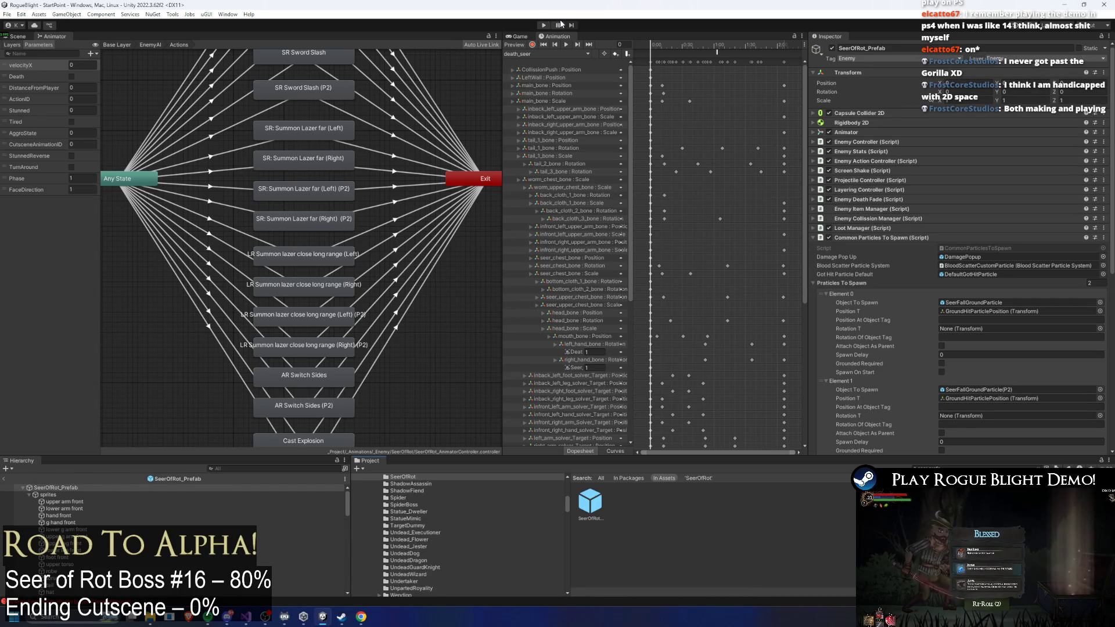
{"action": "left_click", "coordinate": [18, 36]}
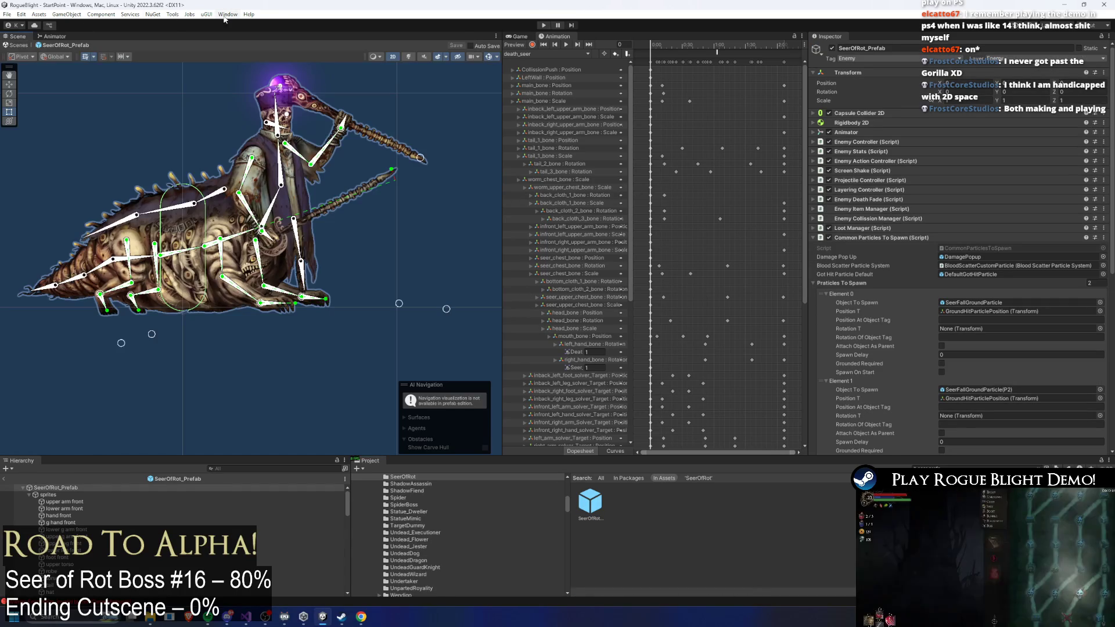
{"action": "left_click", "coordinate": [538, 54]}
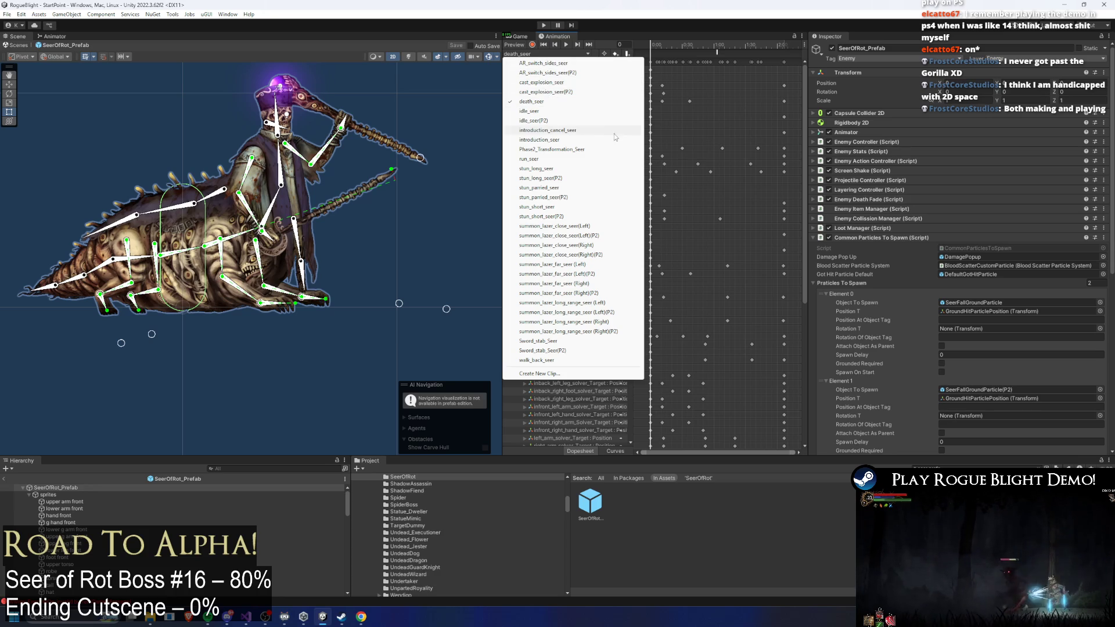
- Scrub death_seer to frame 63, load AR_switch_sides_seer(P2), and collapse Common Particles To Spawn
{"action": "left_click", "coordinate": [667, 48]}
{"action": "left_click_drag", "start_coordinate": [705, 46], "coordinate": [717, 45]}
{"action": "left_click", "coordinate": [554, 54]}
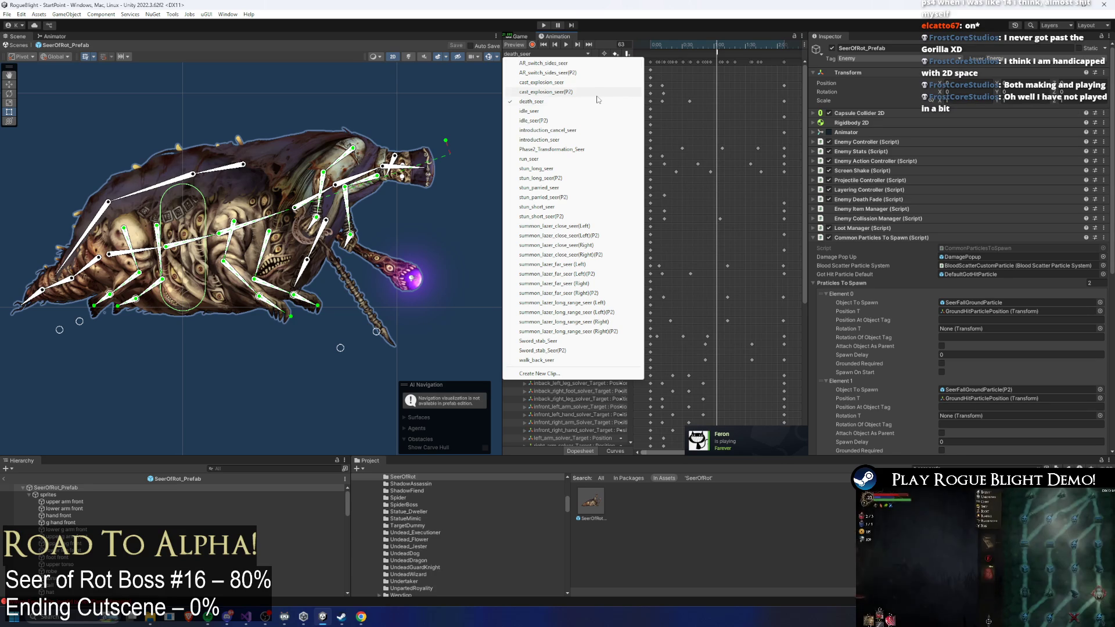
{"action": "left_click", "coordinate": [598, 73]}
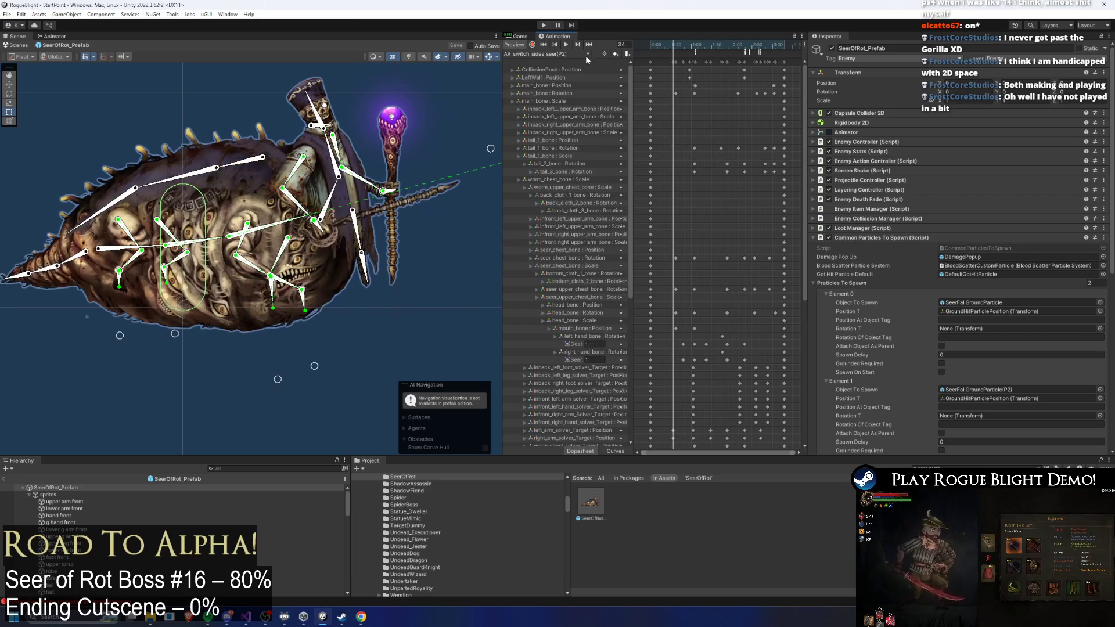
{"action": "left_click", "coordinate": [586, 54]}
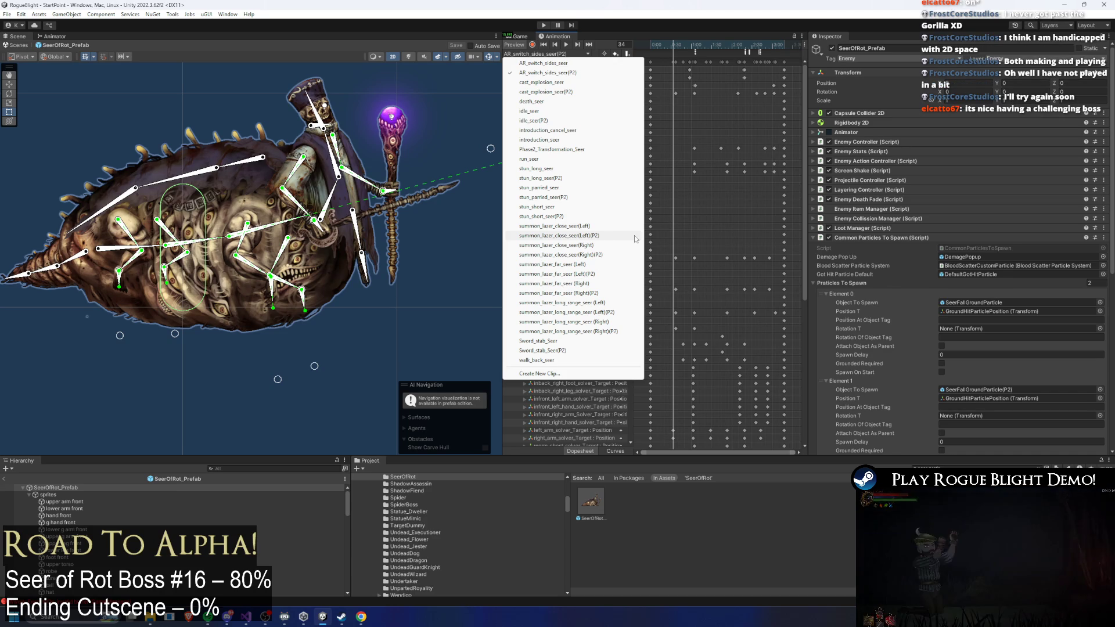
{"action": "left_click", "coordinate": [766, 145]}
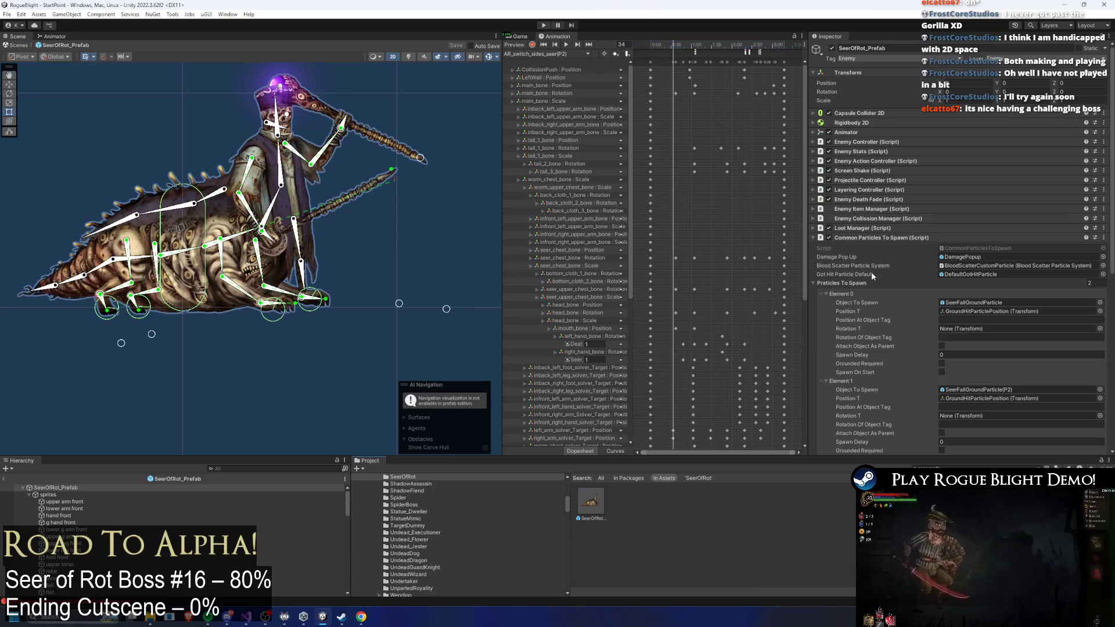
{"action": "left_click", "coordinate": [929, 237]}
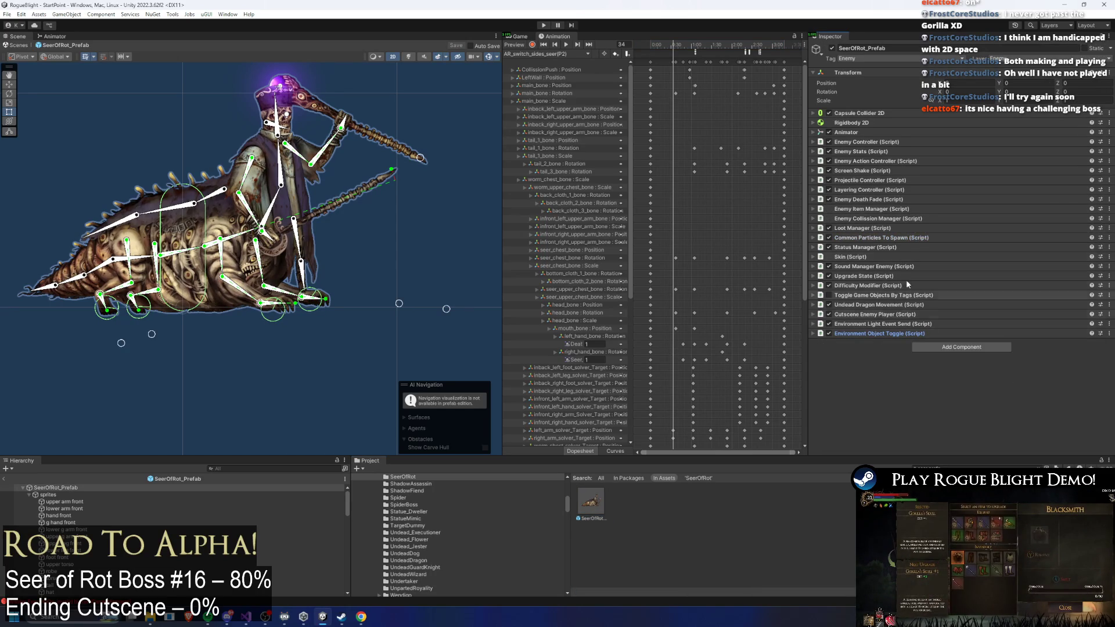
- Expand the Projectile Controller list and load the summon_lazer_close_seer(Left)(P2) clip
{"action": "left_click", "coordinate": [900, 179]}
{"action": "left_click", "coordinate": [846, 349]}
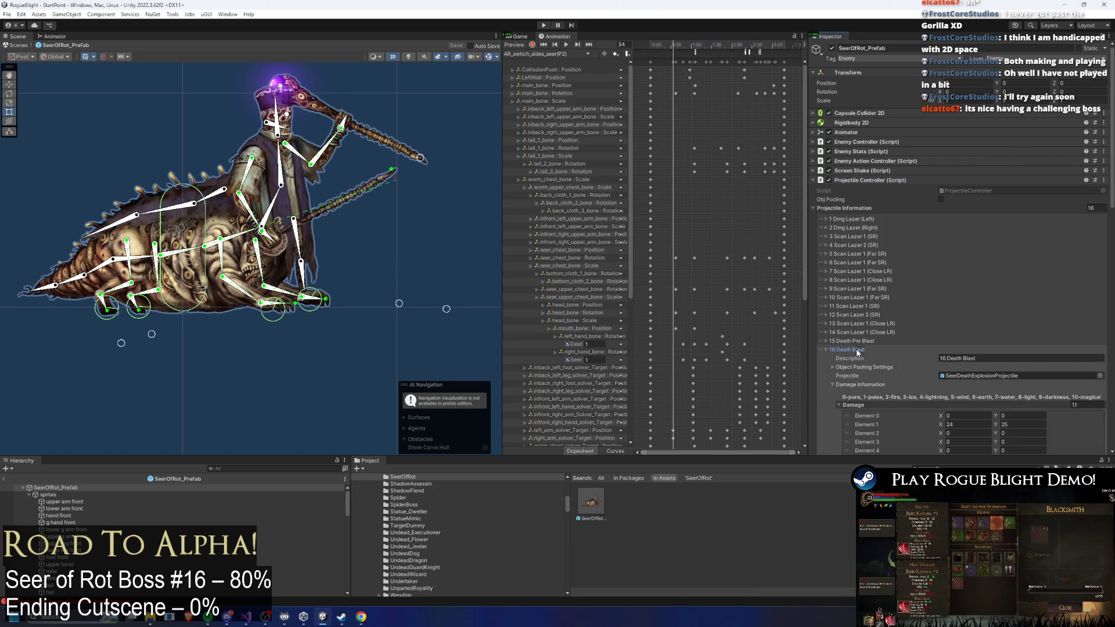
{"action": "left_click", "coordinate": [555, 54]}
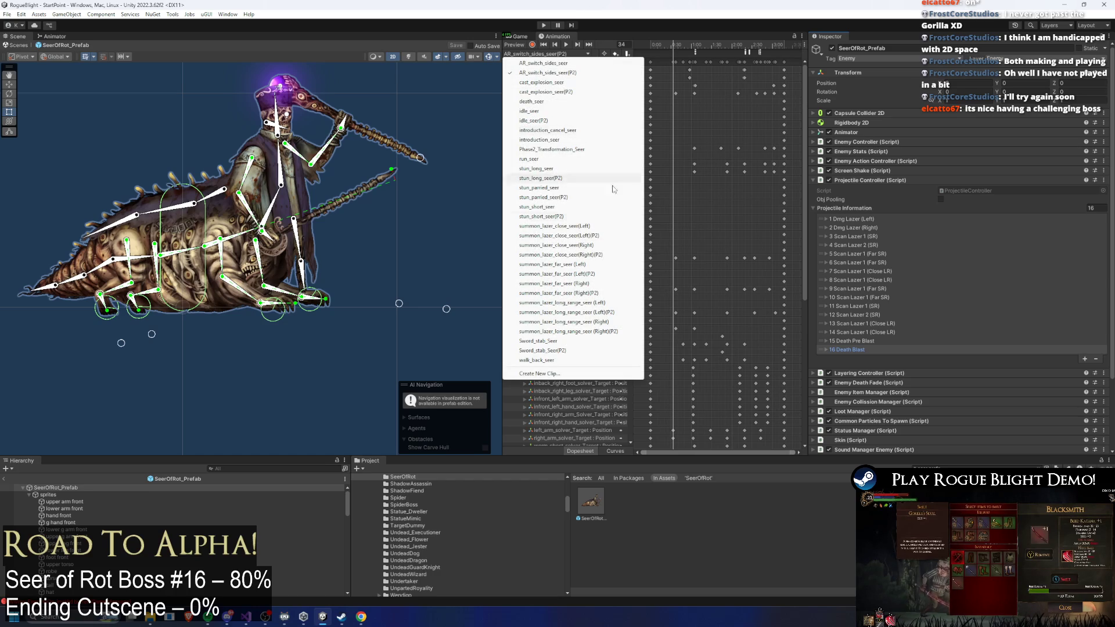
{"action": "left_click", "coordinate": [610, 229]}
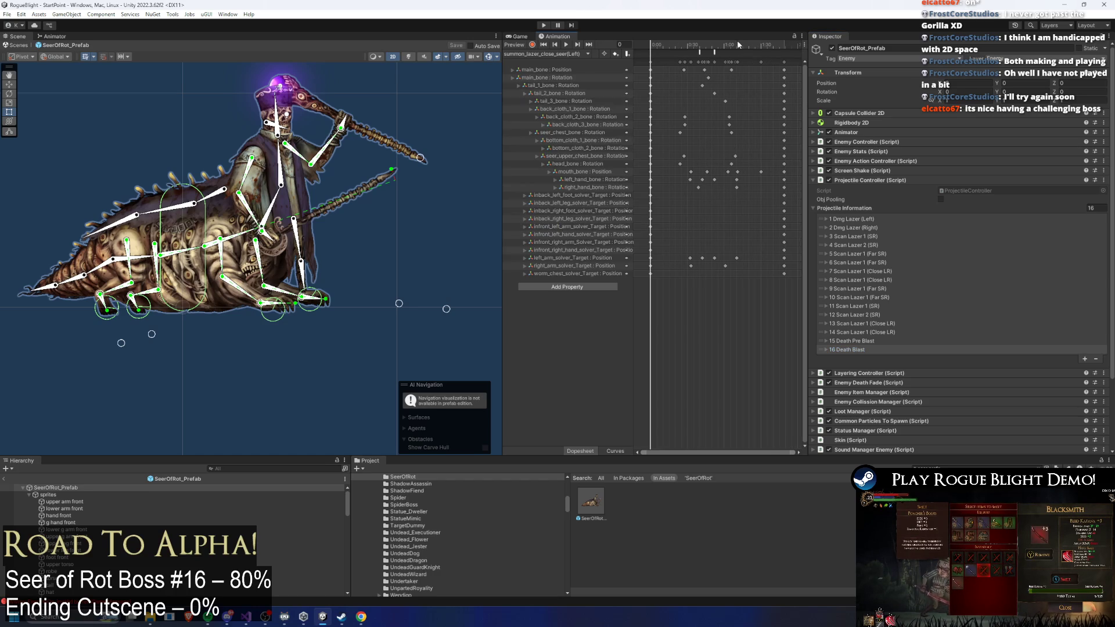
{"action": "left_click", "coordinate": [714, 52]}
{"action": "left_click", "coordinate": [566, 55]}
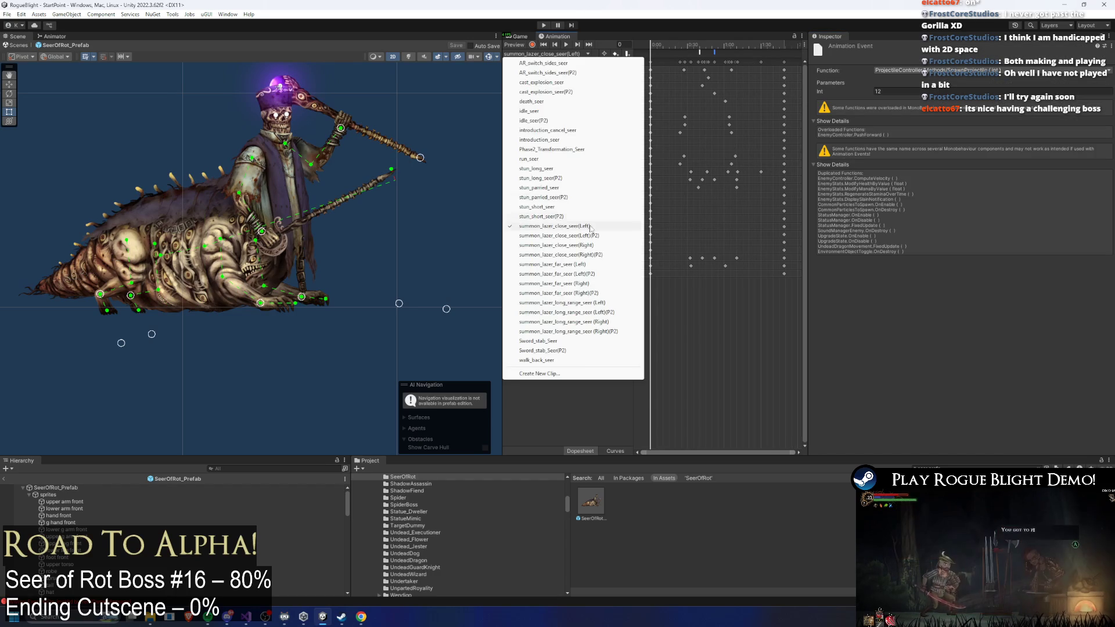
{"action": "left_click", "coordinate": [610, 235]}
{"action": "left_click", "coordinate": [714, 52]}
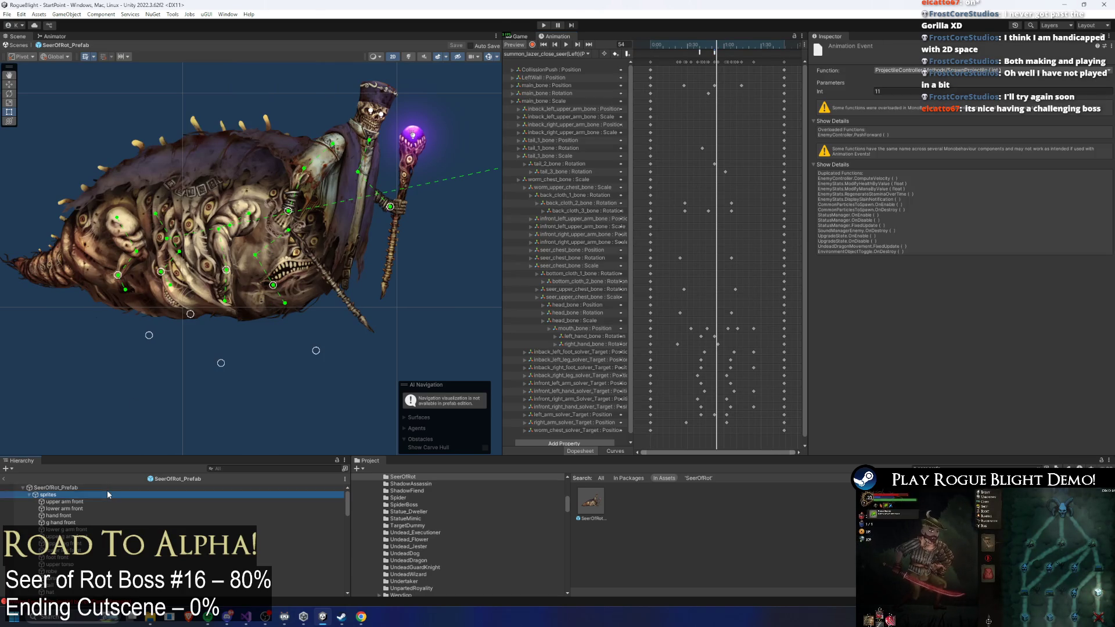
- Reselect the prefab root, then select the frame-53 SpawnProjectile event passing value 11
{"action": "left_click", "coordinate": [55, 488]}
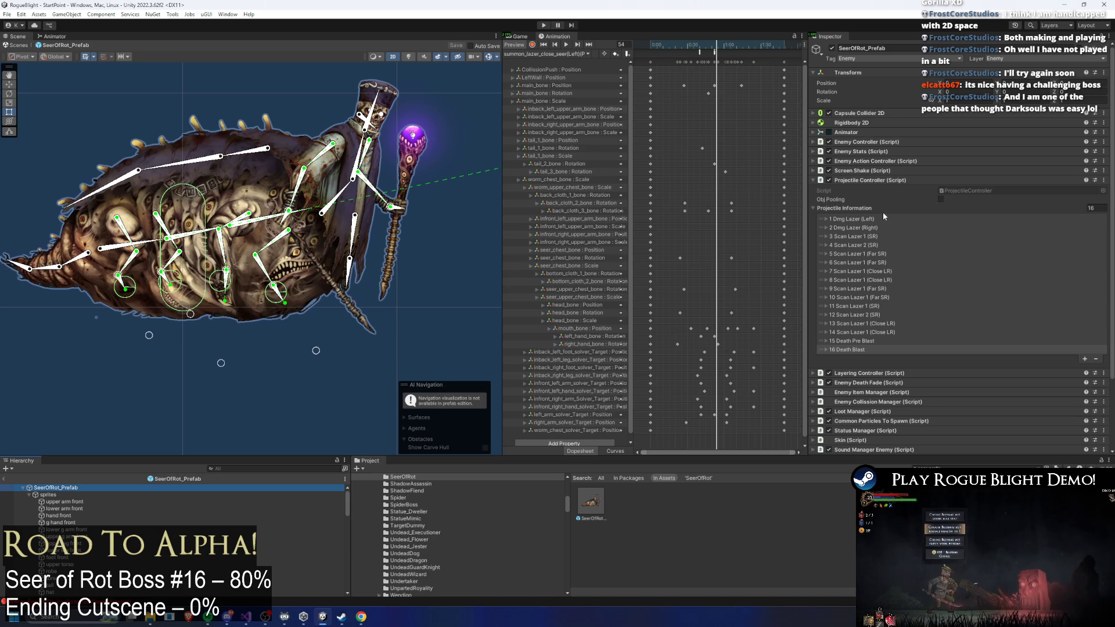
{"action": "right_click", "coordinate": [891, 178]}
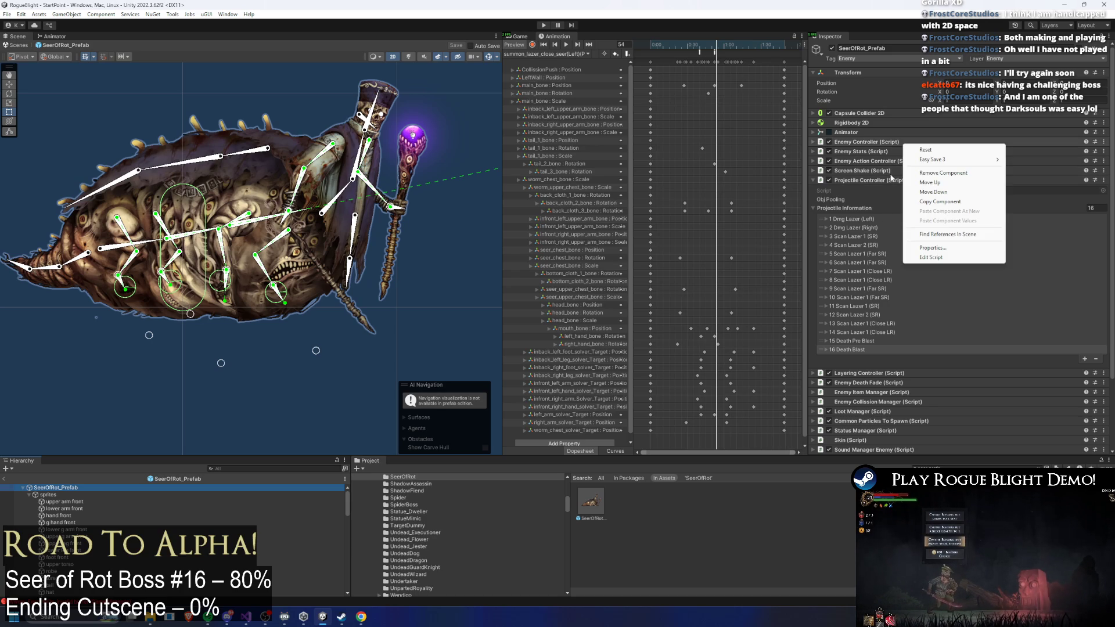
{"action": "left_click", "coordinate": [642, 4]}
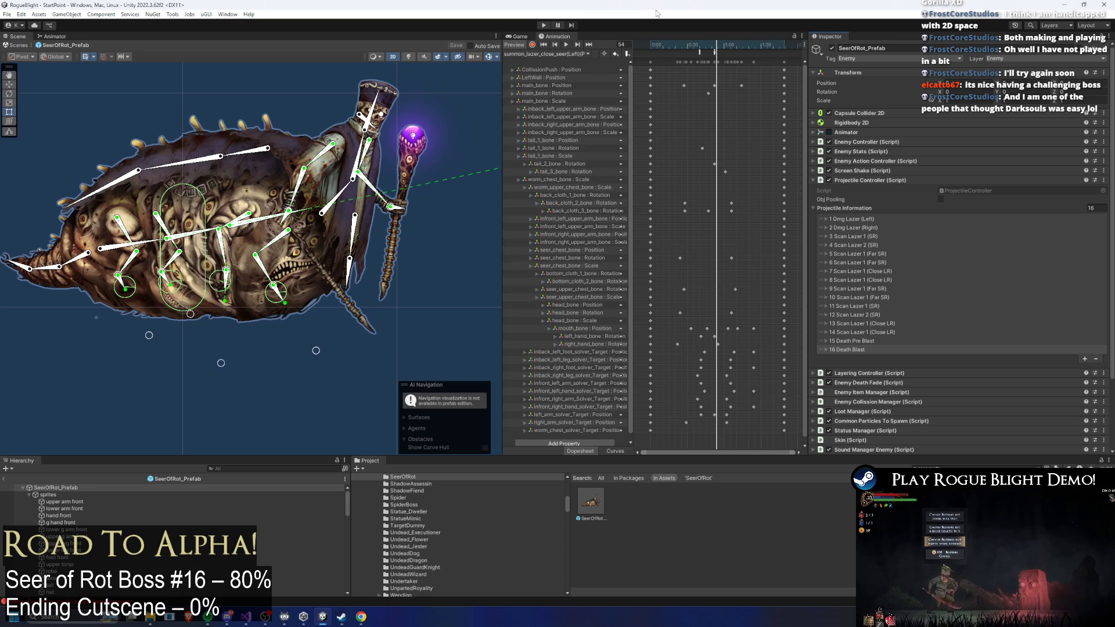
{"action": "left_click", "coordinate": [716, 50]}
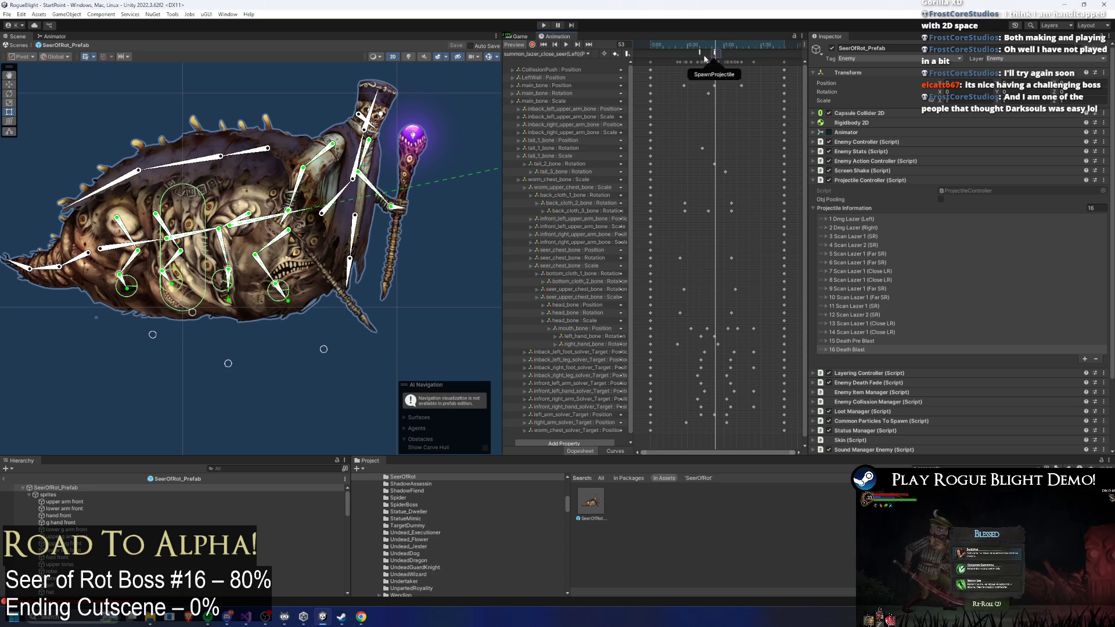
{"action": "left_click", "coordinate": [715, 52]}
{"action": "left_click", "coordinate": [712, 52]}
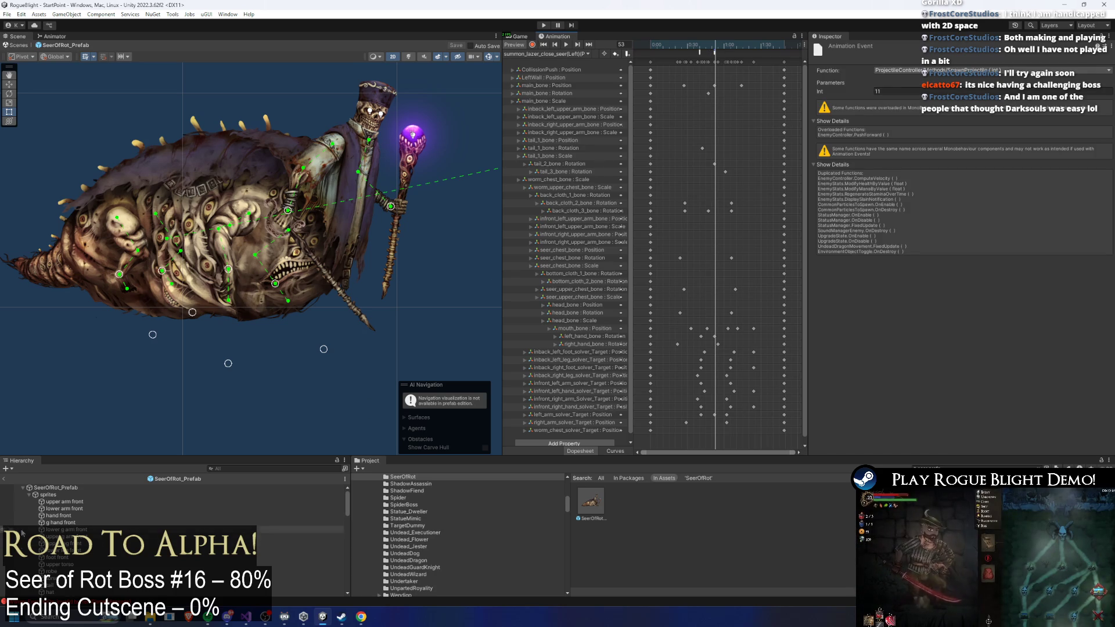
- Select SeerOfRot_Prefab in the Hierarchy to show its 16 Projectile Controller entries
{"action": "left_click", "coordinate": [90, 488]}
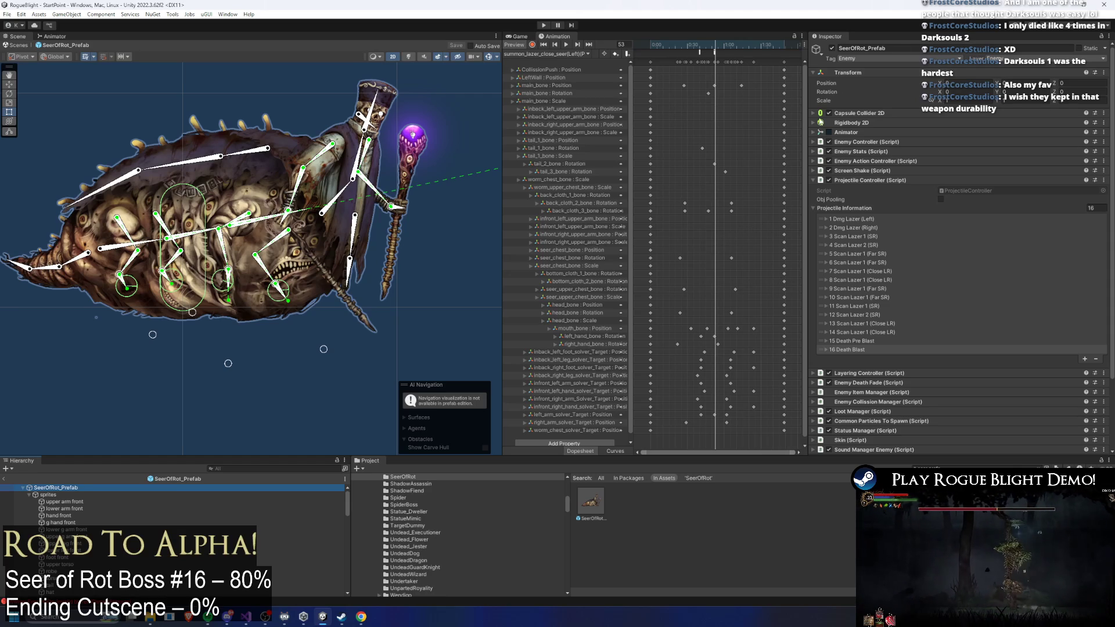
- Inspect the laser clip's second SpawnProjectile event (projectile 12) and preview the pose at frame 52
{"action": "left_click", "coordinate": [715, 52]}
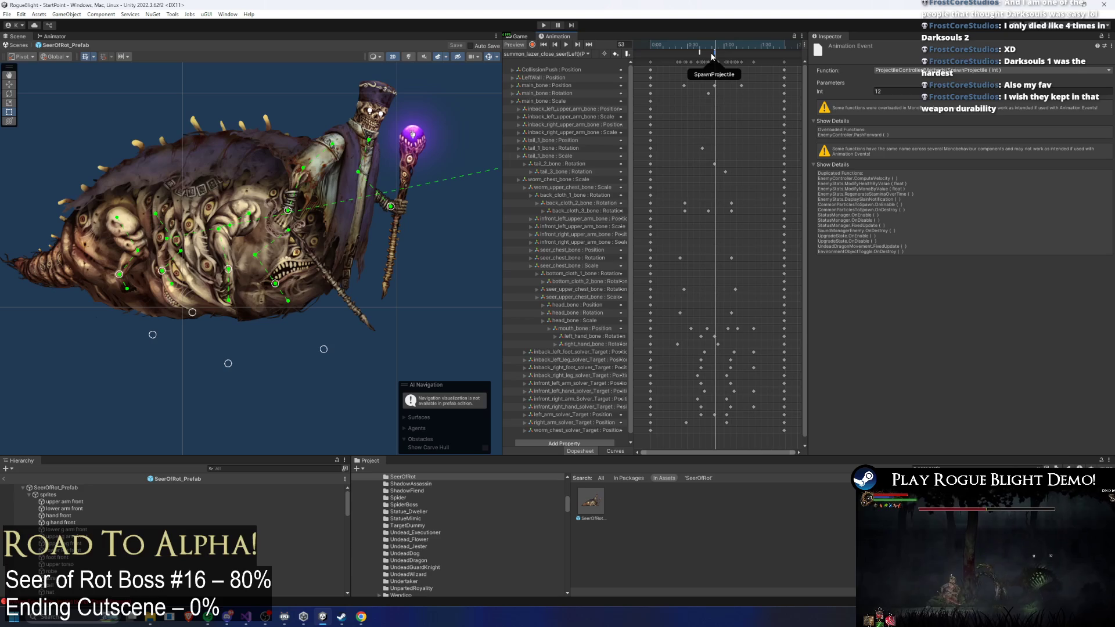
{"action": "left_click", "coordinate": [713, 44]}
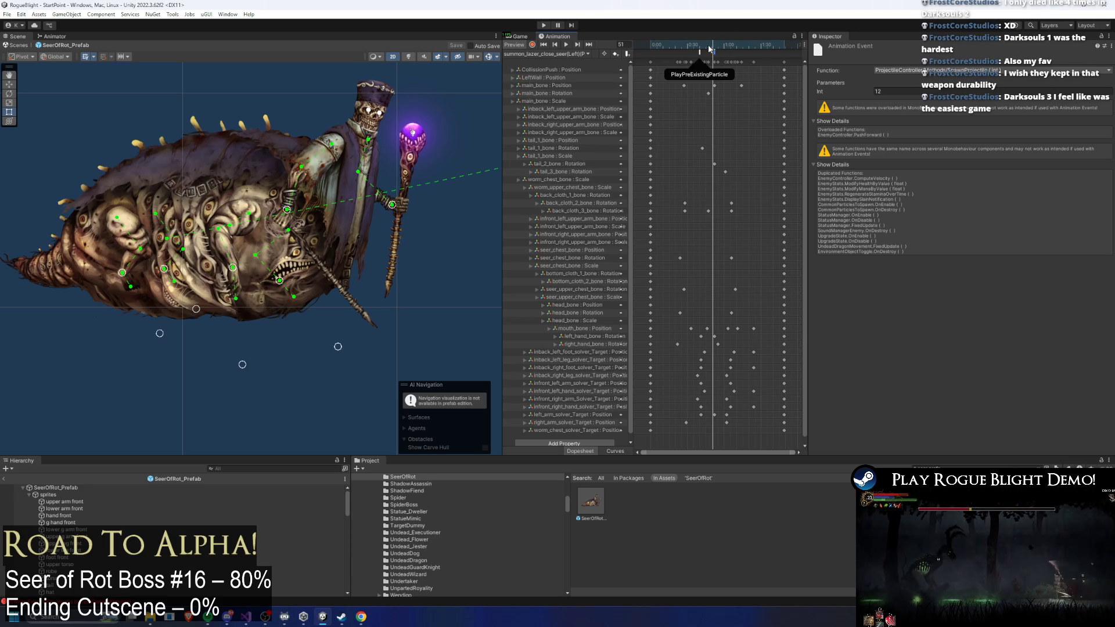
{"action": "mouse_move", "coordinate": [709, 48]}
{"action": "left_mouse_down"}
{"action": "mouse_move", "coordinate": [673, 48]}
{"action": "mouse_move", "coordinate": [737, 48]}
{"action": "mouse_move", "coordinate": [715, 47]}
{"action": "left_mouse_up"}
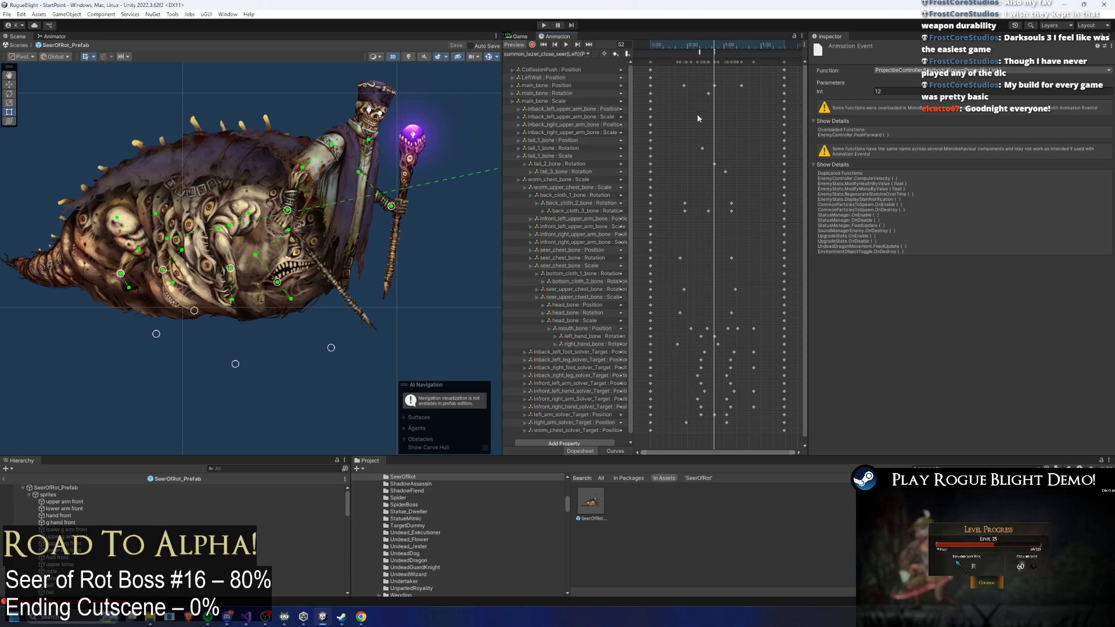
- Copy the Scan Lazer 1 projectile entry into a new entry 17
{"action": "left_click", "coordinate": [714, 52]}
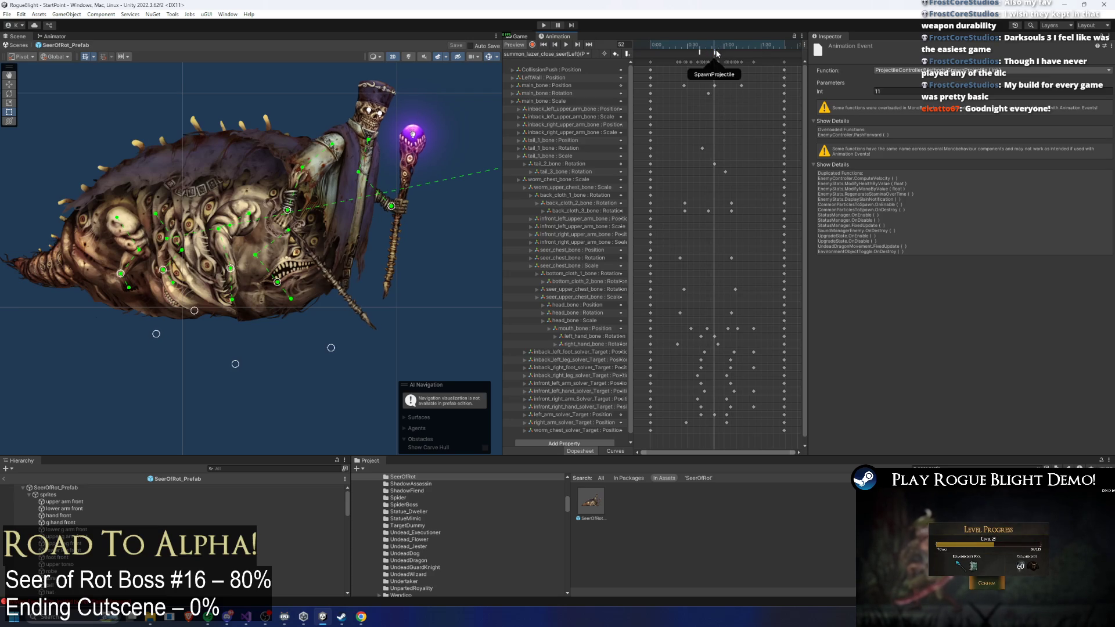
{"action": "left_click", "coordinate": [86, 490]}
{"action": "right_click", "coordinate": [863, 304]}
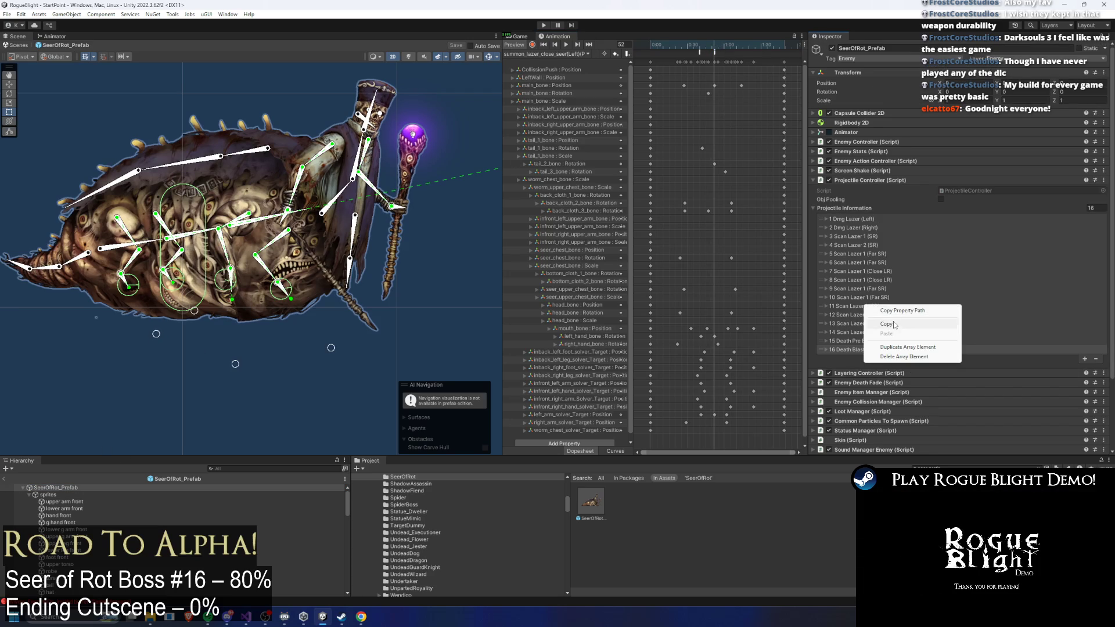
{"action": "left_click", "coordinate": [894, 325]}
{"action": "left_click", "coordinate": [1085, 367]}
{"action": "right_click", "coordinate": [845, 359]}
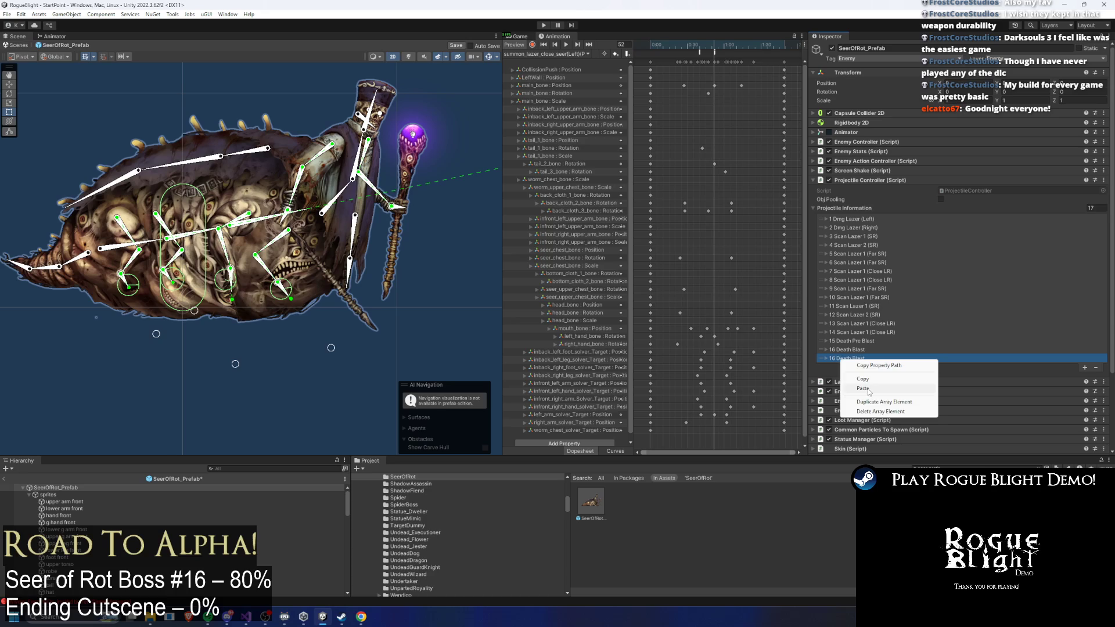
{"action": "left_click", "coordinate": [869, 389]}
- Copy the Scan Lazer 2 projectile entry into a new entry 18
{"action": "right_click", "coordinate": [868, 313]}
{"action": "left_click", "coordinate": [888, 334]}
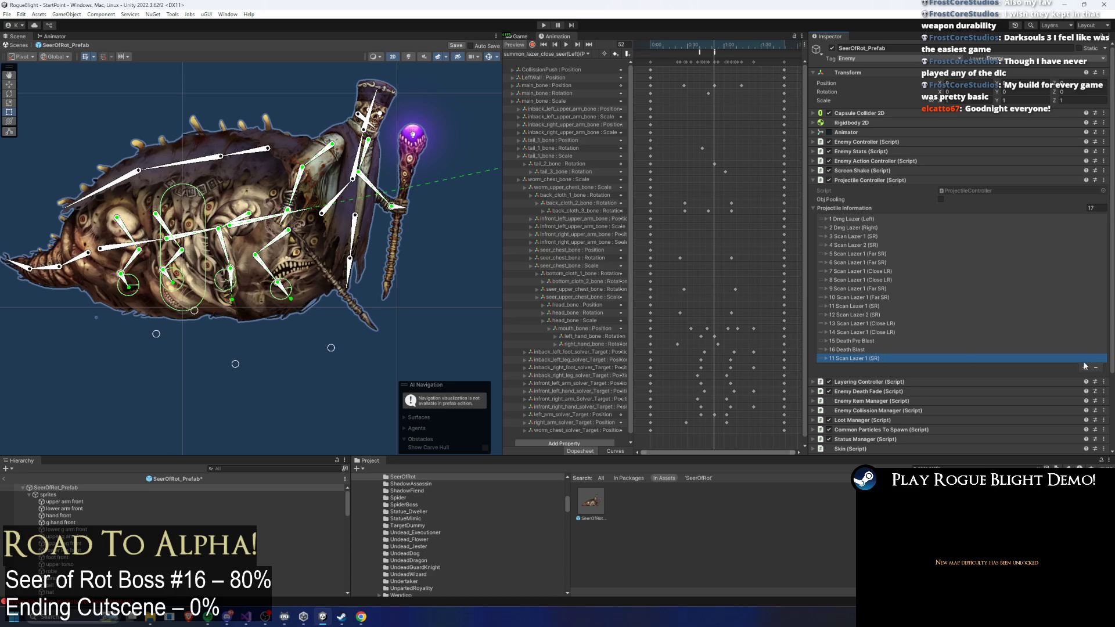
{"action": "left_click", "coordinate": [1084, 367]}
{"action": "right_click", "coordinate": [876, 367]}
{"action": "left_click", "coordinate": [894, 389]}
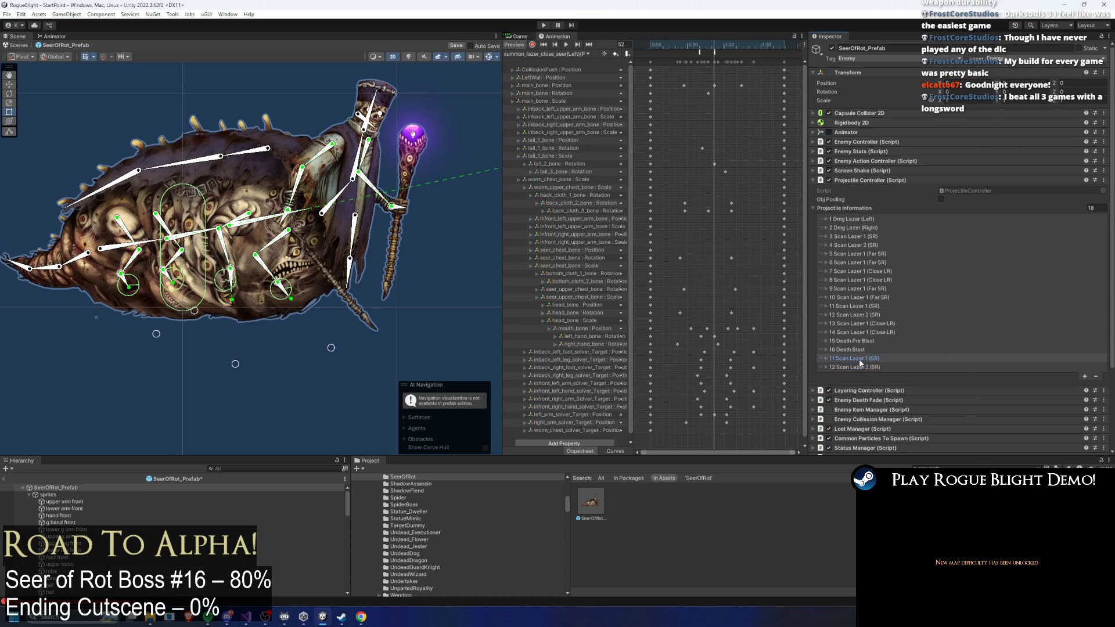
- Renumber entry 17's description to start with 17
{"action": "left_click", "coordinate": [825, 358]}
{"action": "left_click", "coordinate": [967, 367]}
{"action": "key", "text": "Home"}
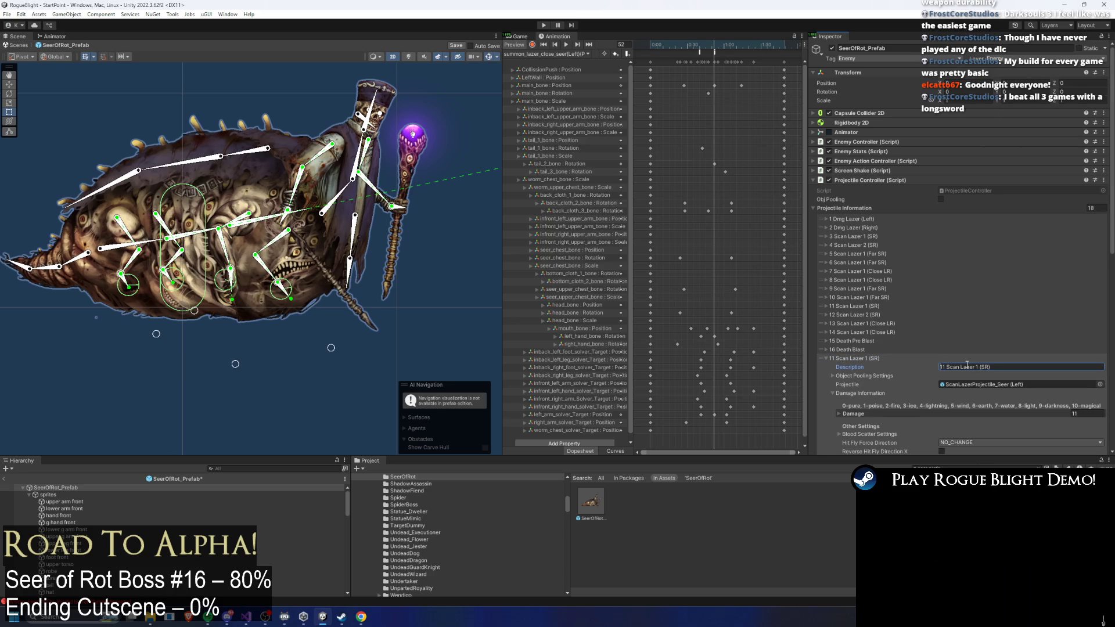
{"action": "key", "text": "Right"}
{"action": "type", "text": "7"}
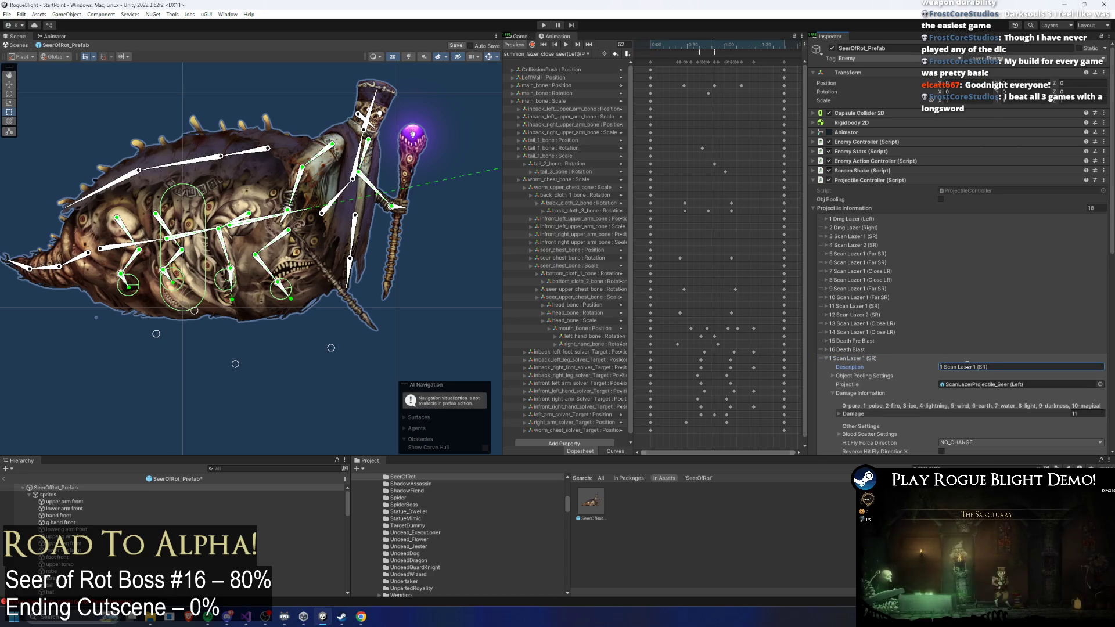
{"action": "key", "text": "Escape"}
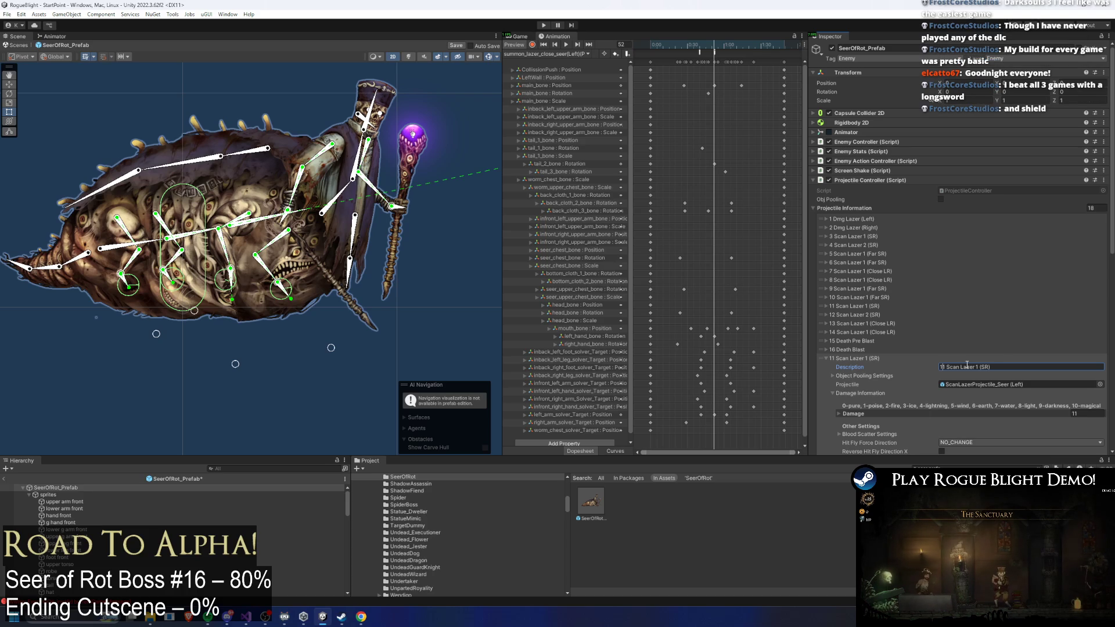
{"action": "left_click", "coordinate": [866, 358]}
{"action": "left_click", "coordinate": [868, 358]}
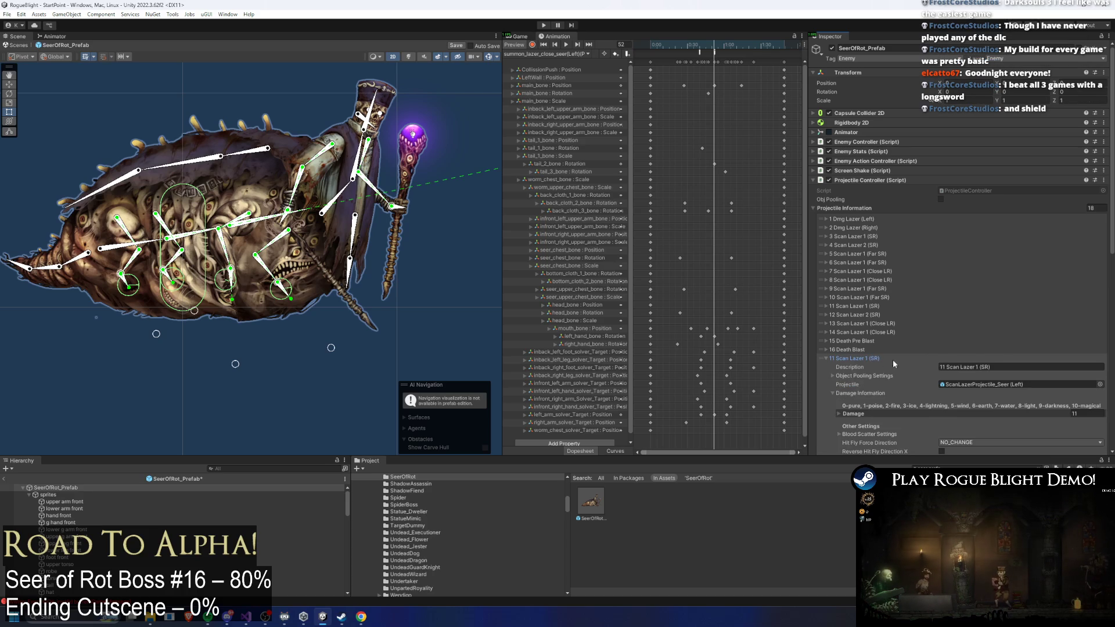
{"action": "left_click", "coordinate": [1012, 366]}
{"action": "key", "text": "Right"}
{"action": "key", "text": "Delete"}
{"action": "type", "text": "7"}
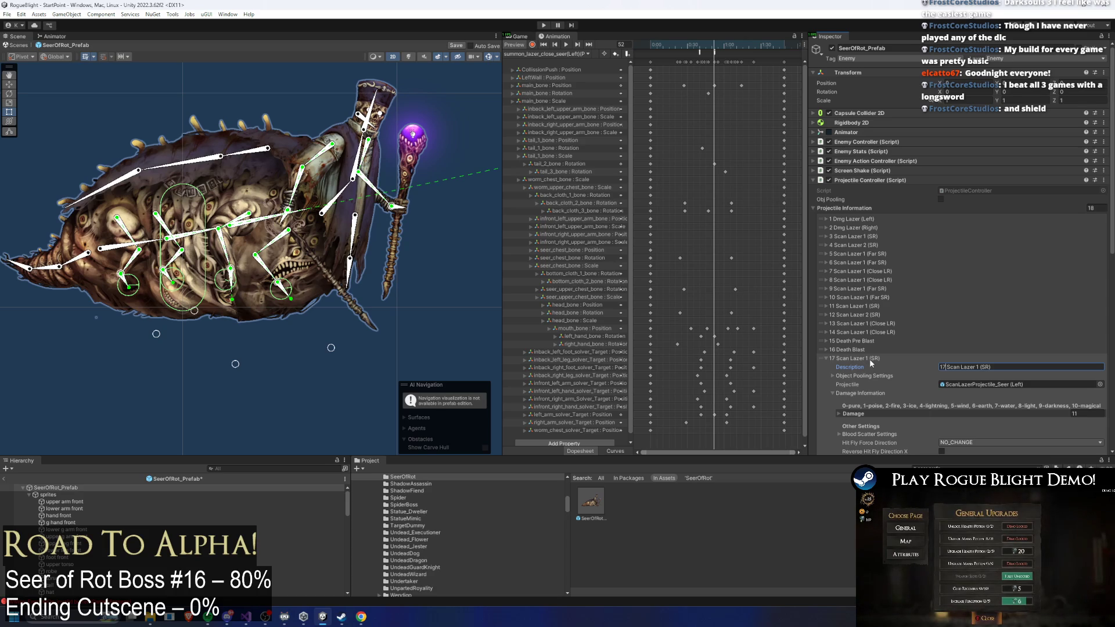
- Renumber entry 18's description to start with 18
{"action": "left_click", "coordinate": [869, 359]}
{"action": "left_click", "coordinate": [1000, 378]}
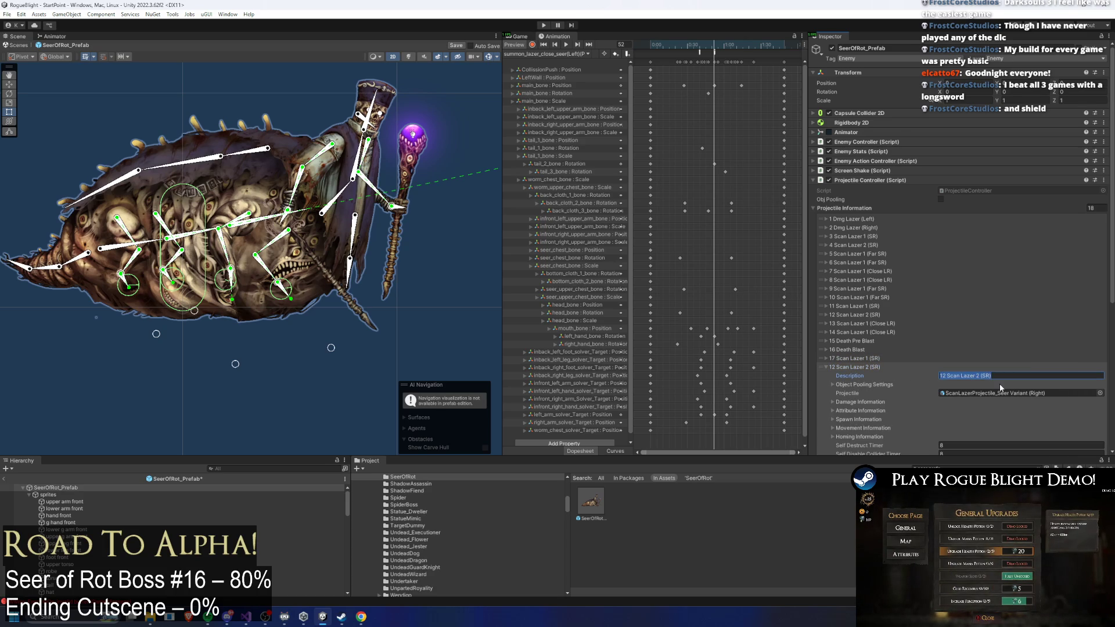
{"action": "key", "text": "Left"}
{"action": "key", "text": "Right"}
{"action": "key", "text": "Right"}
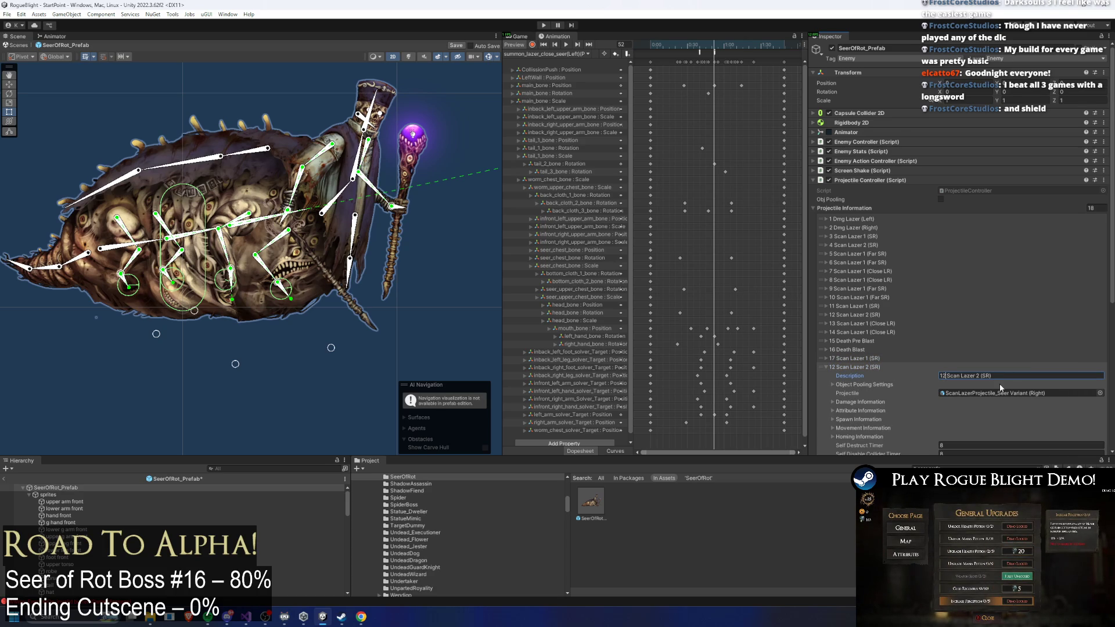
{"action": "key", "text": "BackSpace"}
{"action": "type", "text": "8"}
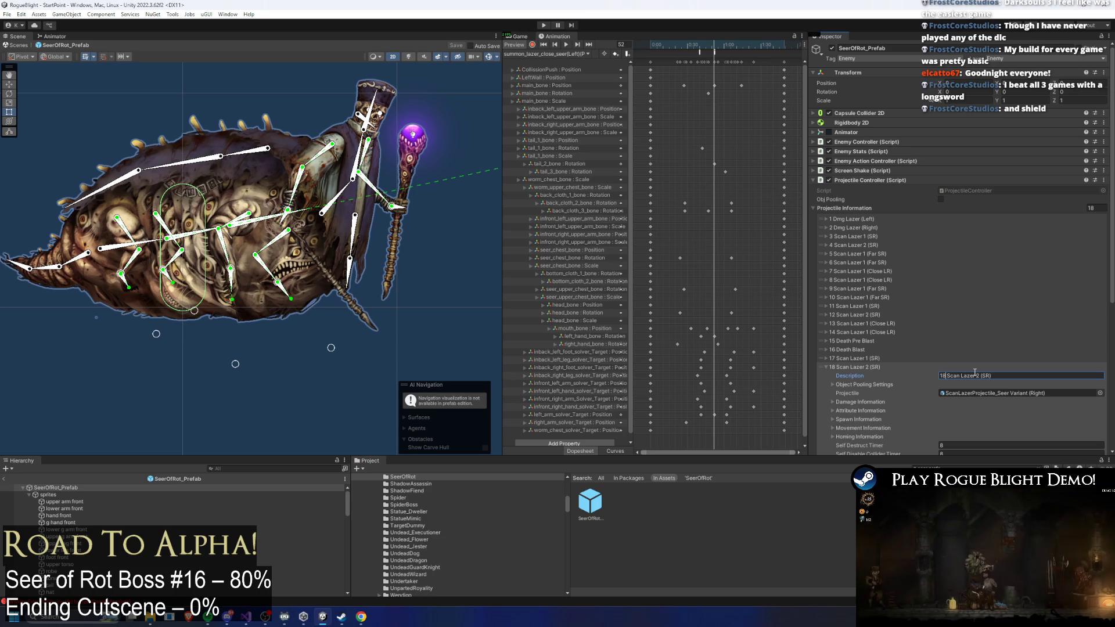
- Append (P2) to the descriptions of entries 18 and 17
{"action": "left_click", "coordinate": [869, 359]}
{"action": "left_click", "coordinate": [869, 359]}
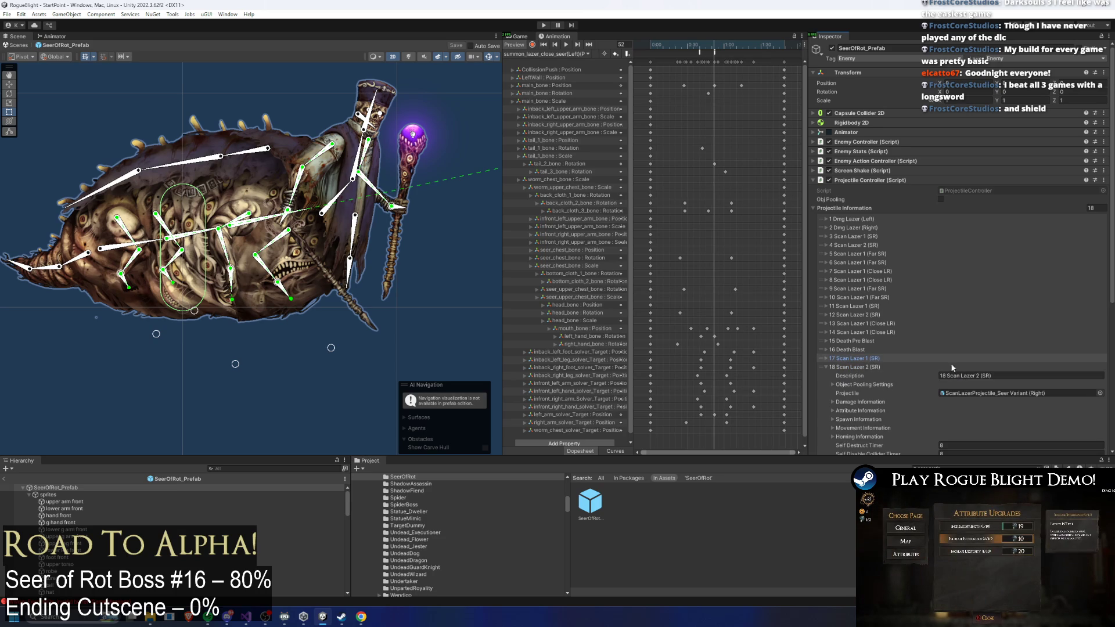
{"action": "left_click", "coordinate": [998, 375]}
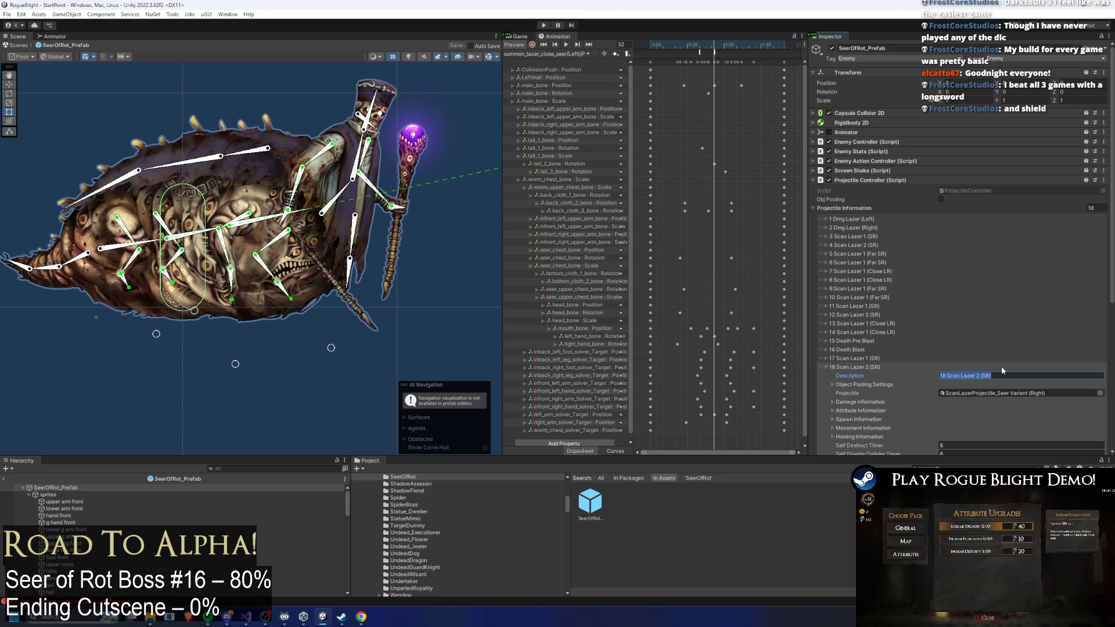
{"action": "key", "text": "End"}
{"action": "type", "text": "(P2)"}
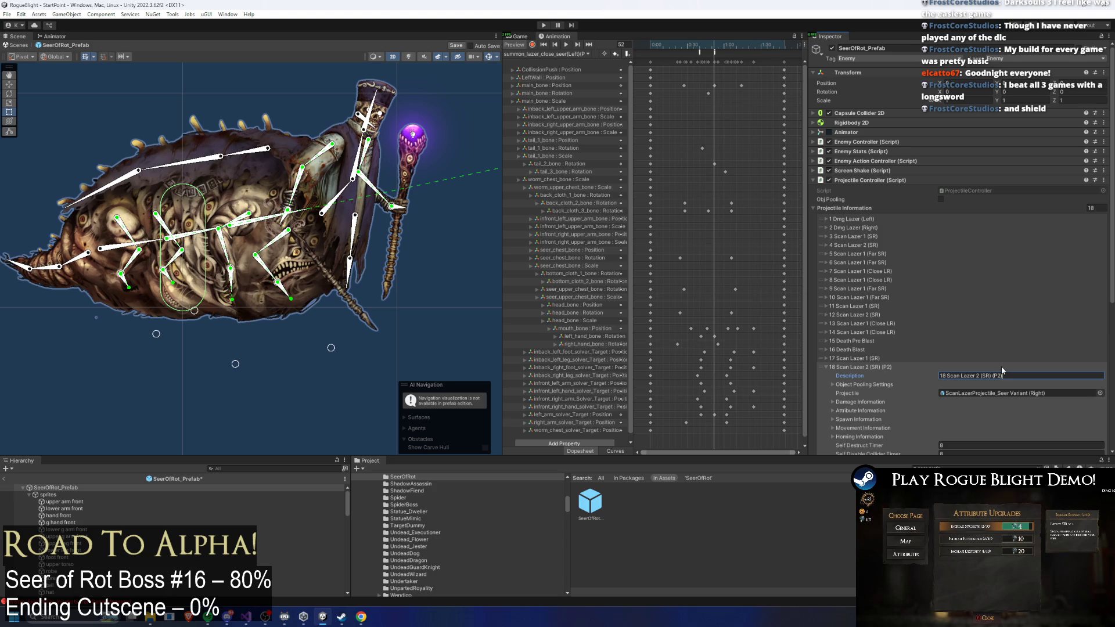
{"action": "left_click", "coordinate": [905, 361]}
{"action": "left_click", "coordinate": [1029, 367]}
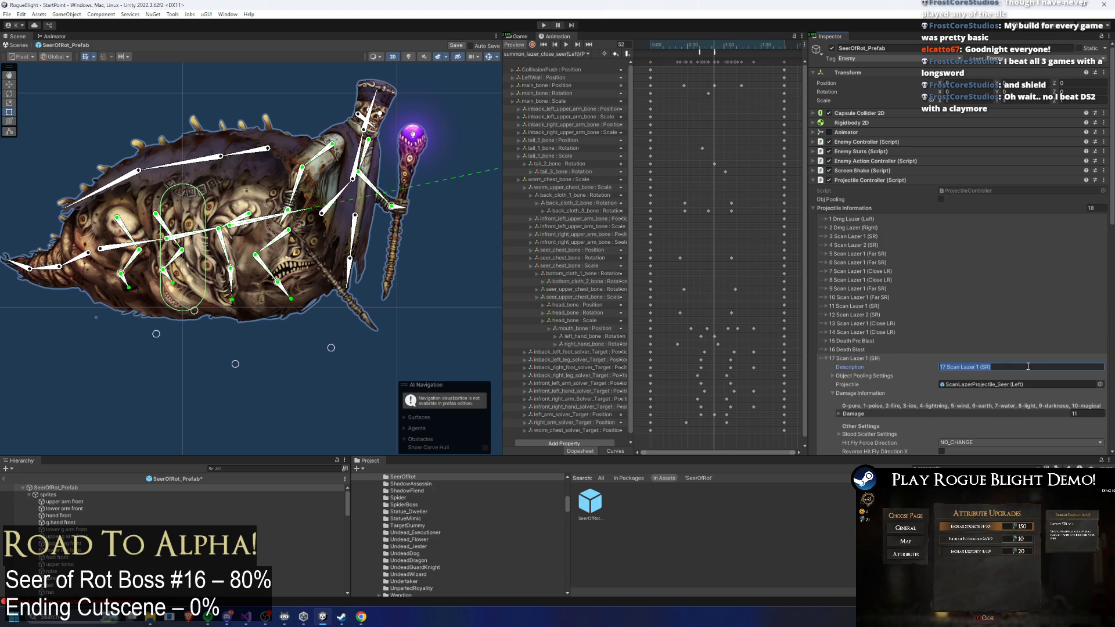
{"action": "key", "text": "End"}
{"action": "type", "text": "2"}
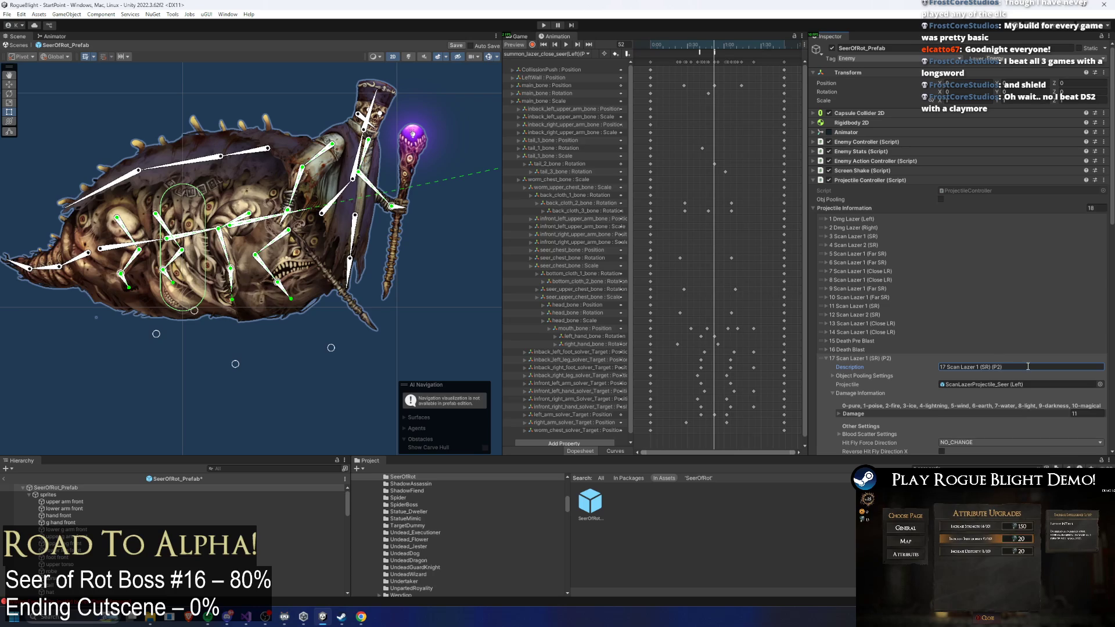
- Set entry 17 Scan Lazer 1 (SR) (P2)'s Spawn Position Offset X to 0.85
{"action": "left_click", "coordinate": [853, 359]}
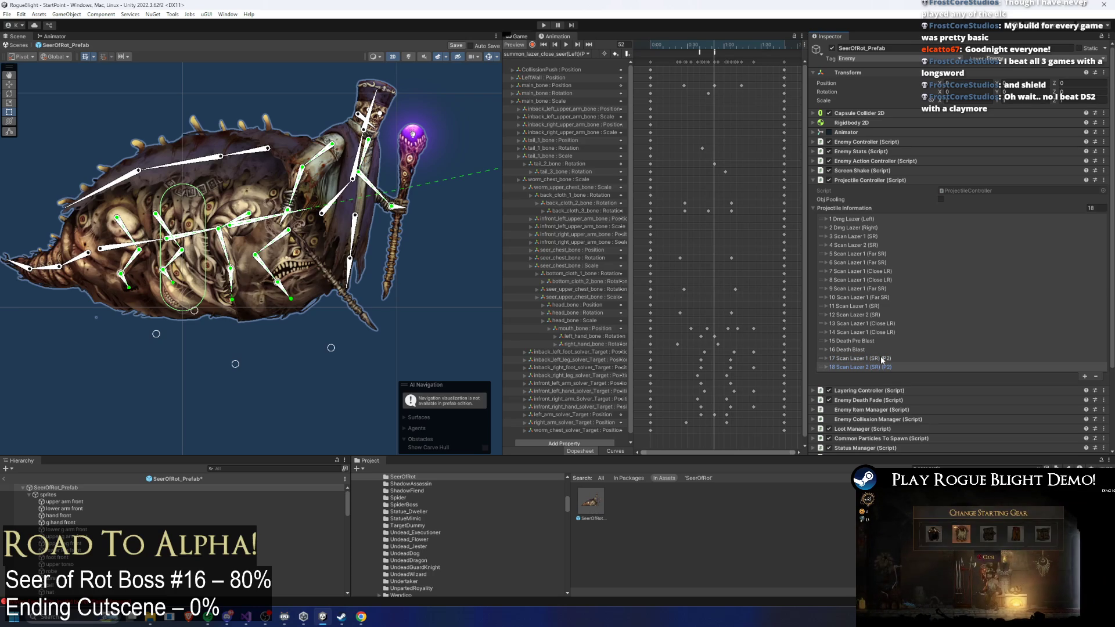
{"action": "left_click", "coordinate": [881, 358]}
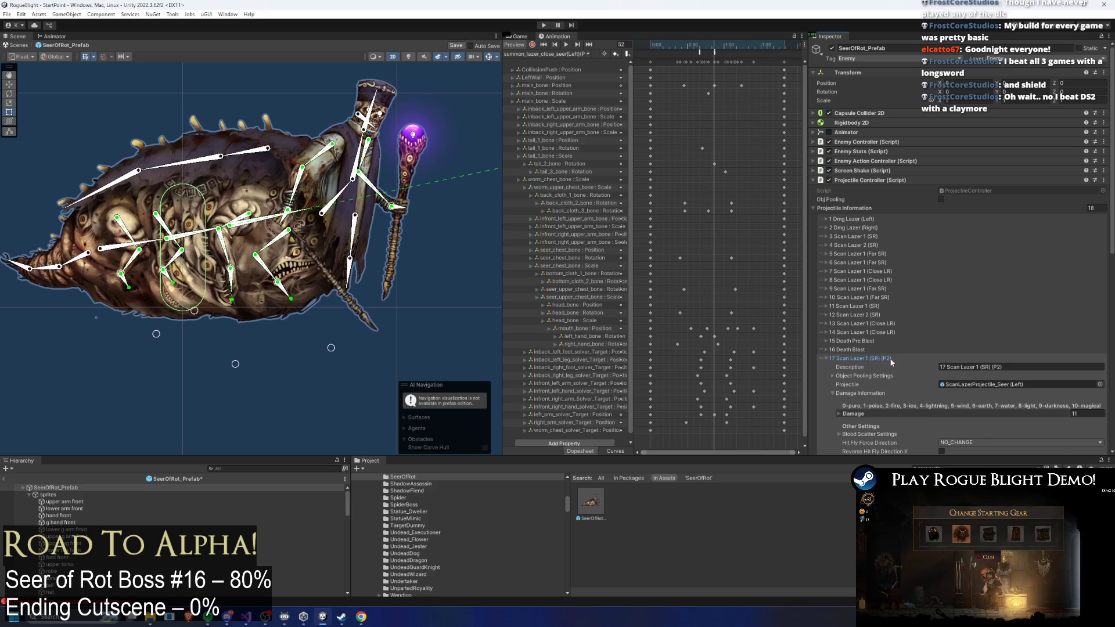
{"action": "scroll", "coordinate": [1033, 164], "scroll_direction": "down", "scroll_amount": 2}
{"action": "scroll", "coordinate": [1034, 165], "scroll_direction": "down", "scroll_amount": 5}
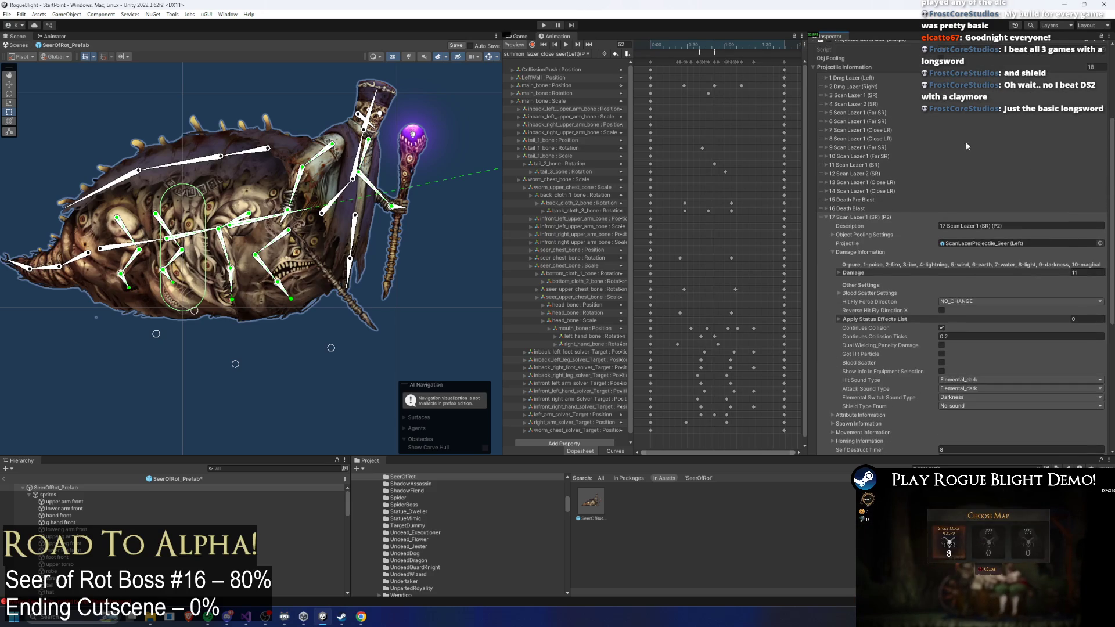
{"action": "scroll", "coordinate": [980, 214], "scroll_direction": "down", "scroll_amount": 1}
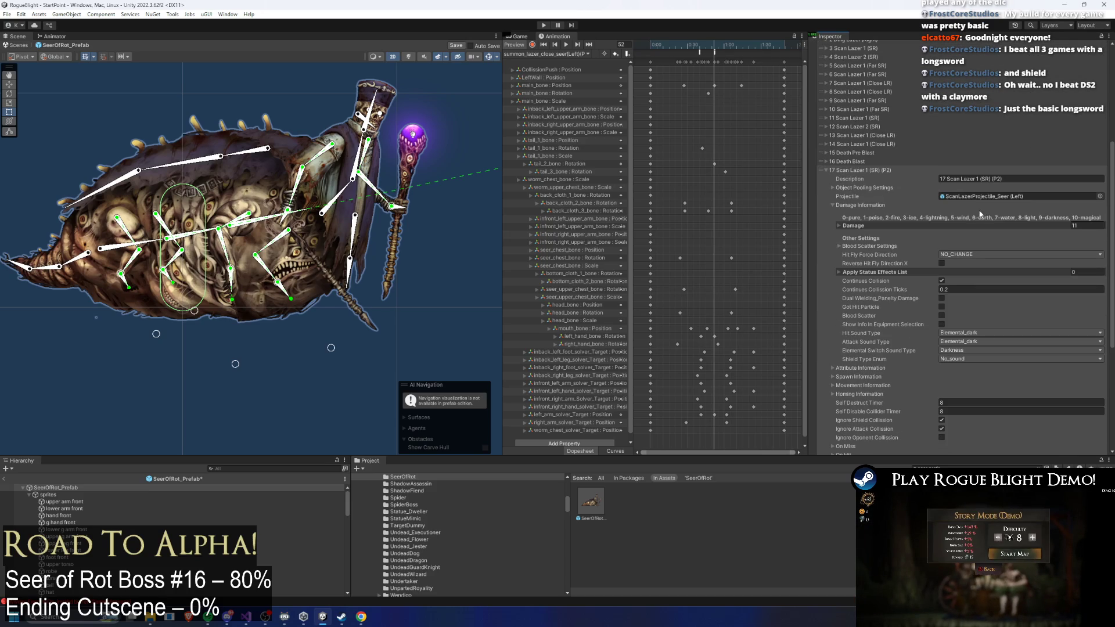
{"action": "left_click", "coordinate": [882, 225]}
{"action": "left_click", "coordinate": [882, 225]}
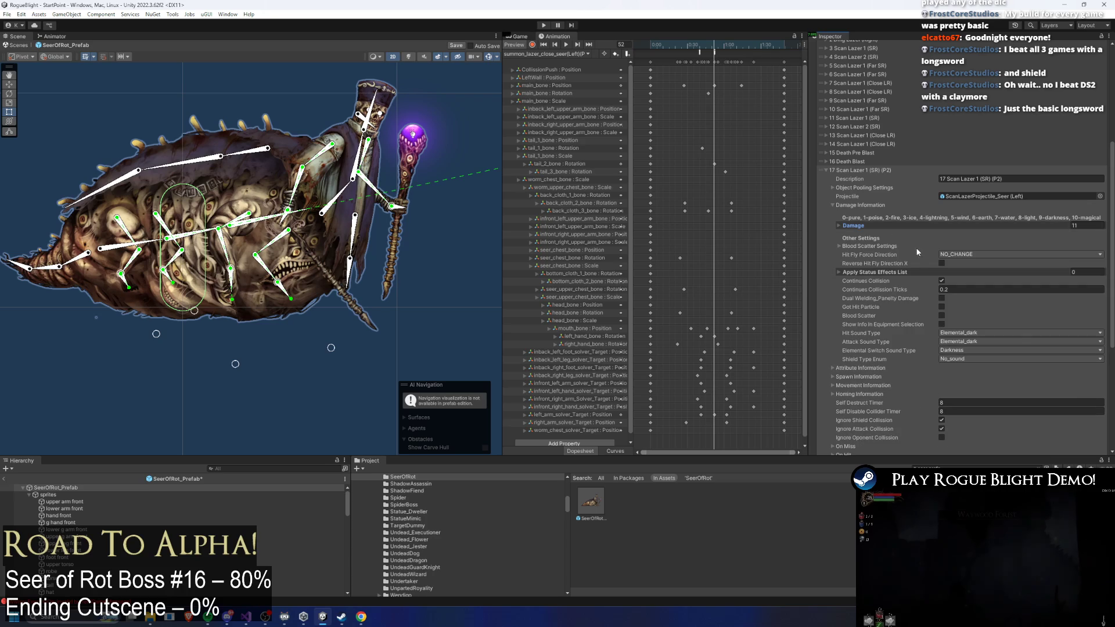
{"action": "scroll", "coordinate": [849, 329], "scroll_direction": "down", "scroll_amount": 1}
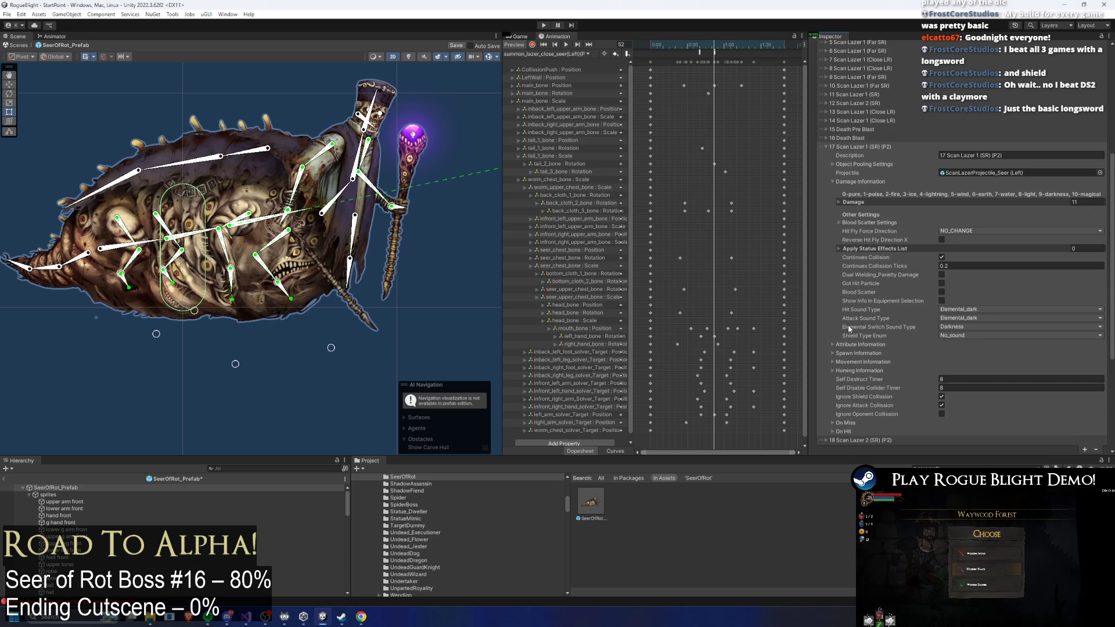
{"action": "left_click", "coordinate": [862, 353]}
{"action": "left_click", "coordinate": [861, 353]}
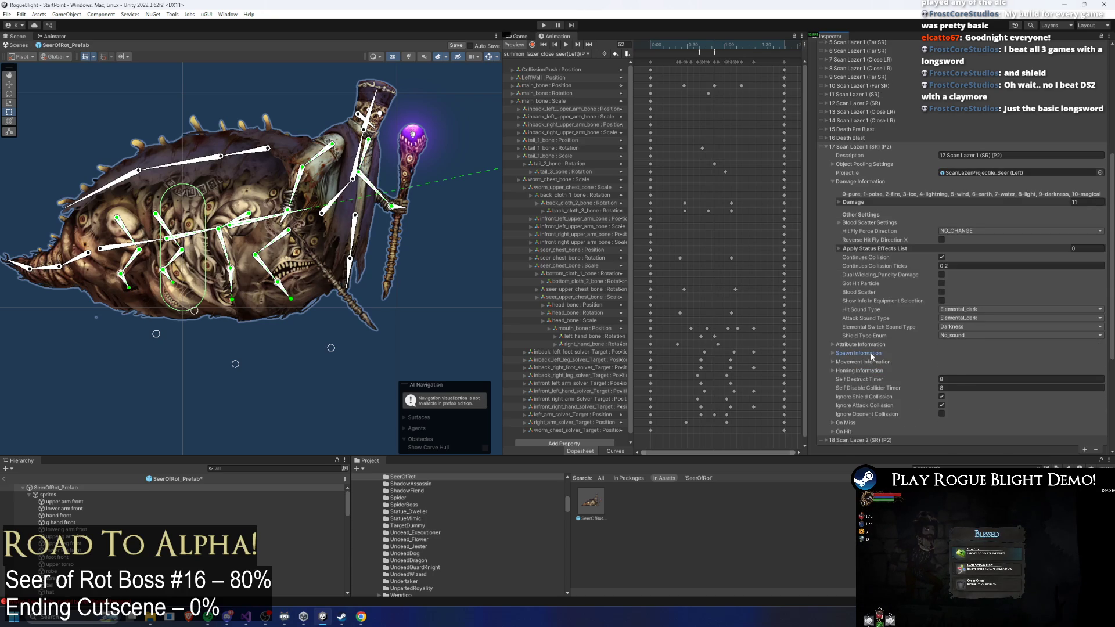
{"action": "left_click", "coordinate": [862, 353]}
{"action": "scroll", "coordinate": [984, 361], "scroll_direction": "down", "scroll_amount": 4}
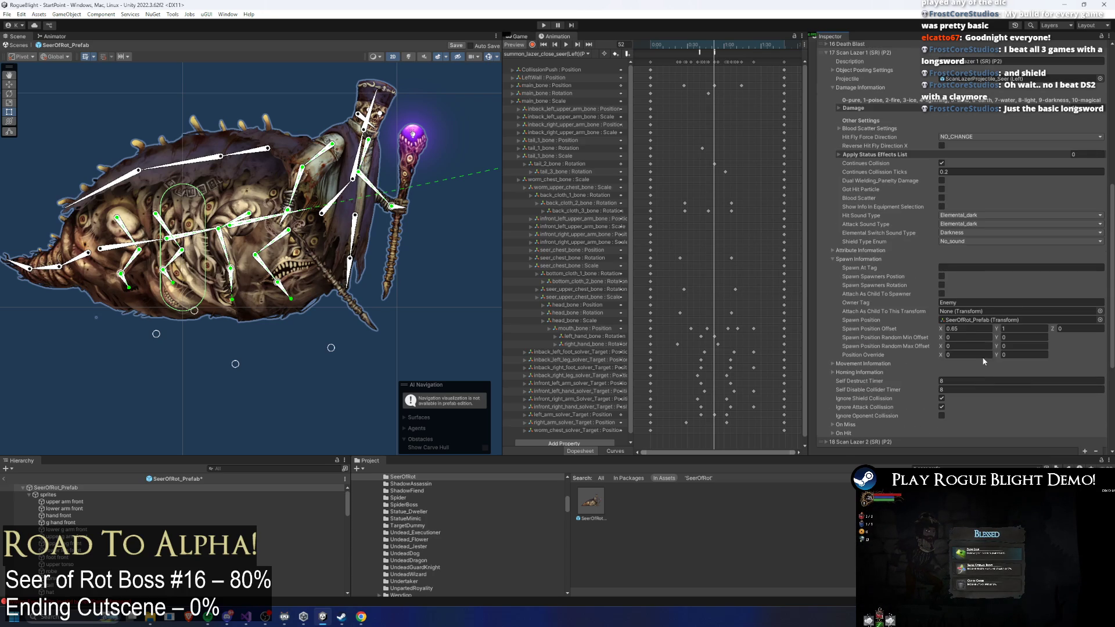
{"action": "left_click", "coordinate": [958, 329]}
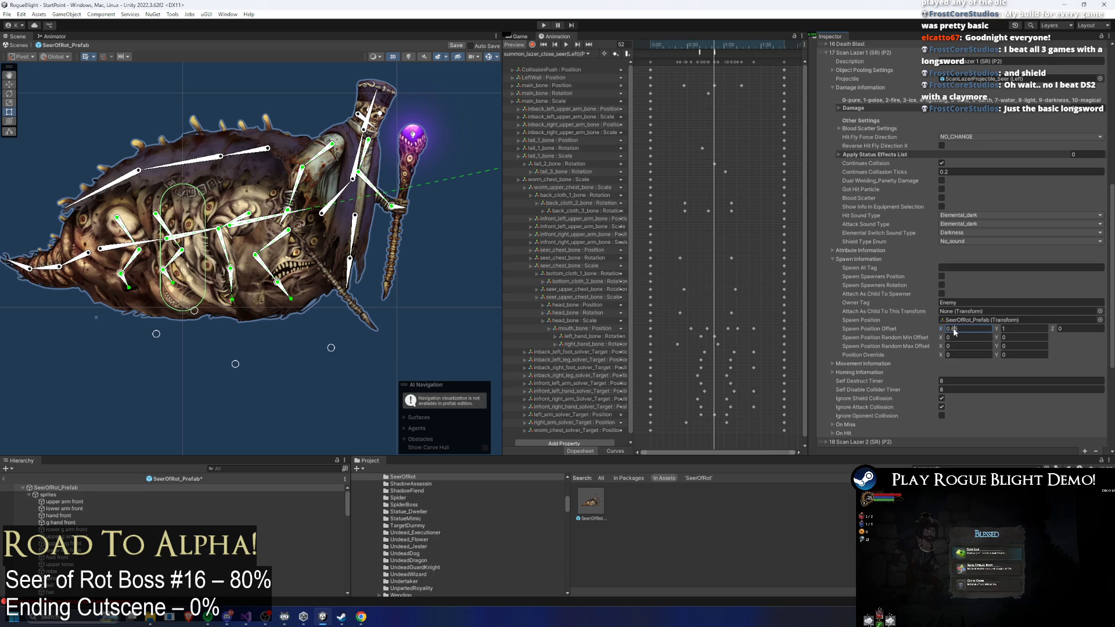
{"action": "type", "text": "0.85"}
{"action": "scroll", "coordinate": [906, 203], "scroll_direction": "up", "scroll_amount": 3}
- Set entry 18 Scan Lazer 2 (SR) (P2)'s Spawn Position Offset X to 1.1
{"action": "left_click", "coordinate": [863, 145]}
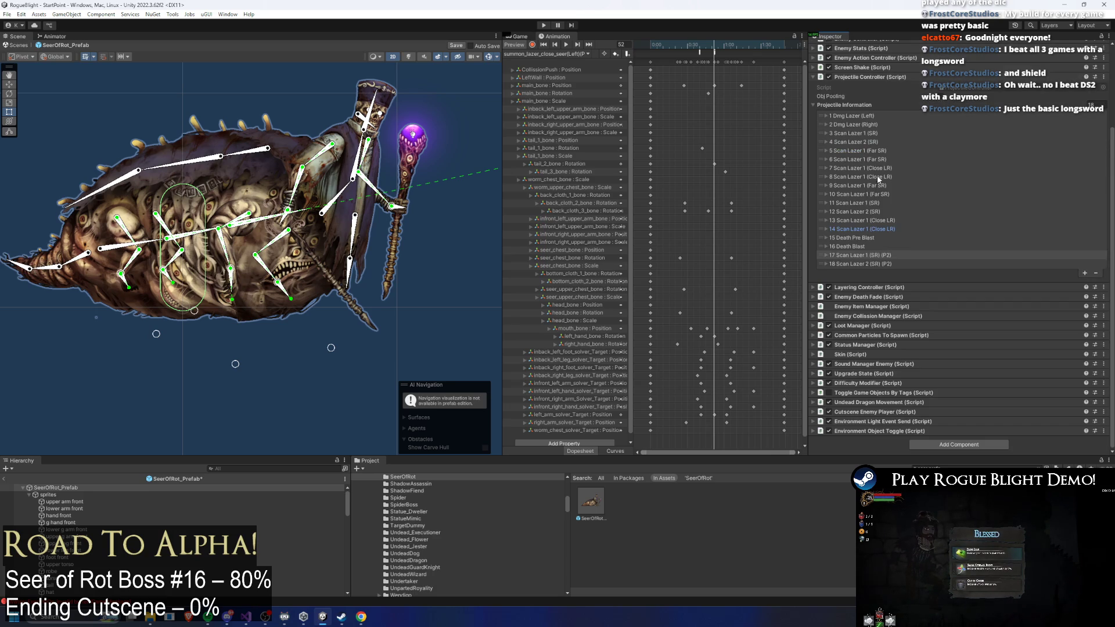
{"action": "left_click", "coordinate": [883, 264]}
{"action": "scroll", "coordinate": [994, 254], "scroll_direction": "down", "scroll_amount": 3}
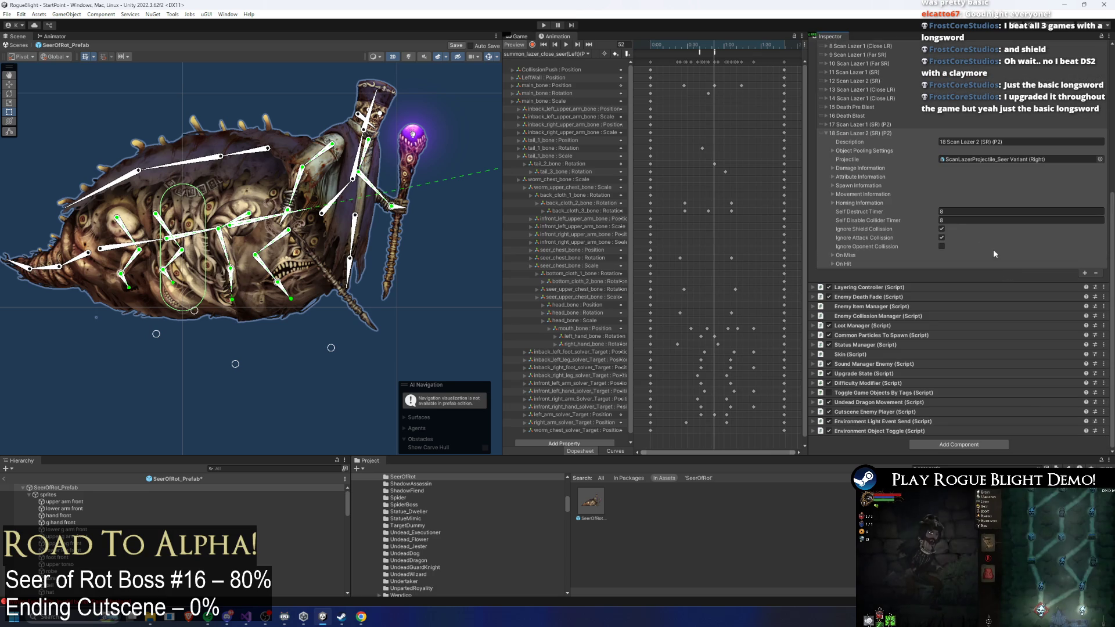
{"action": "left_click", "coordinate": [874, 195]}
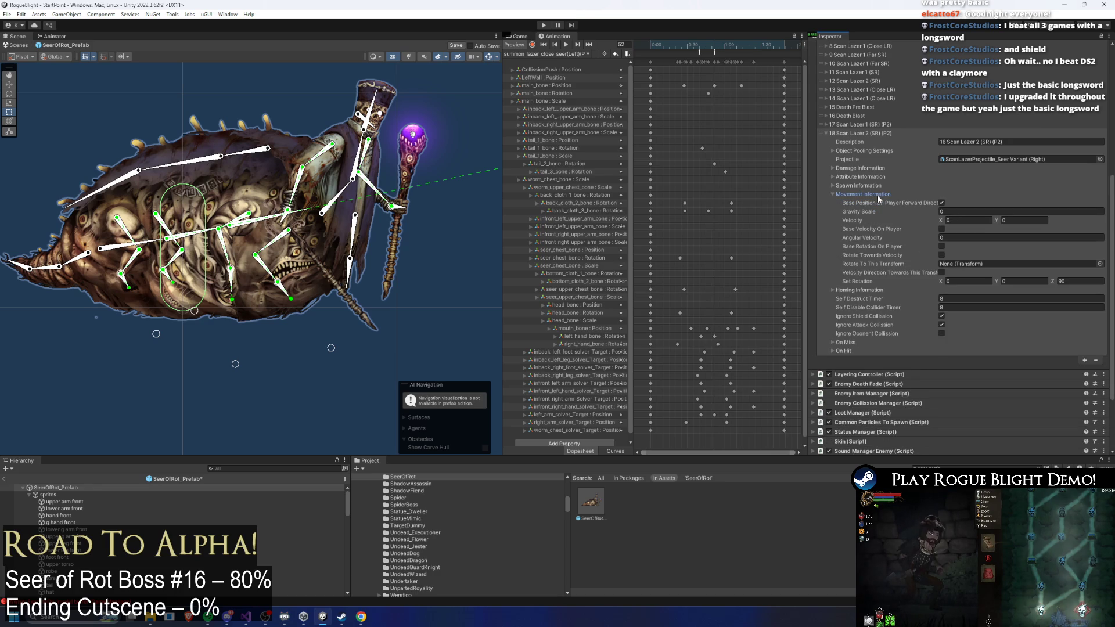
{"action": "left_click", "coordinate": [870, 186]}
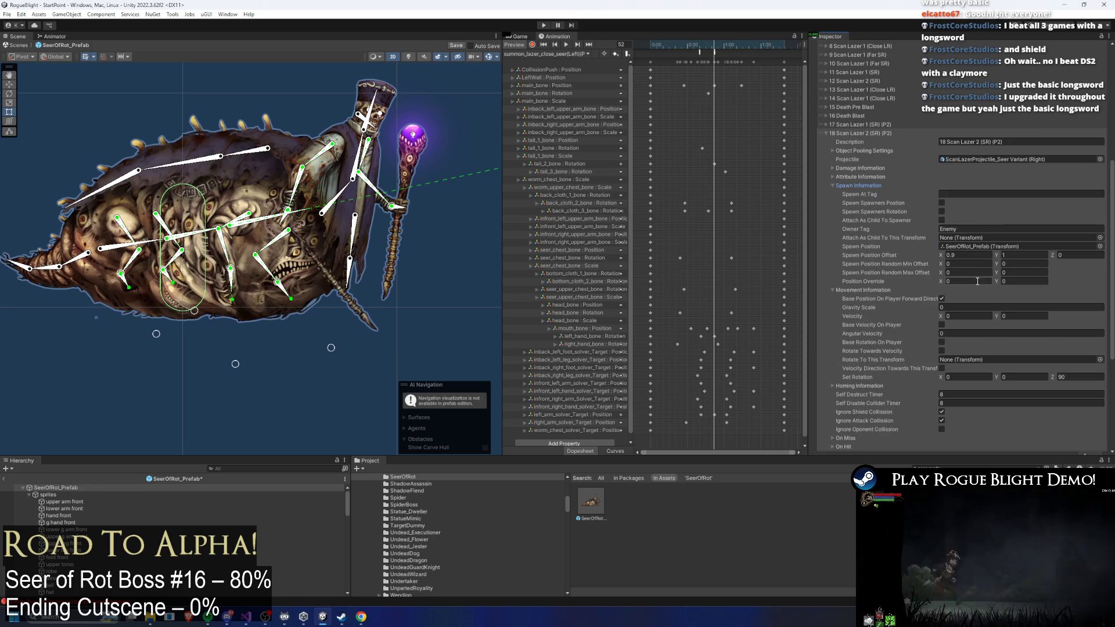
{"action": "left_click", "coordinate": [955, 255]}
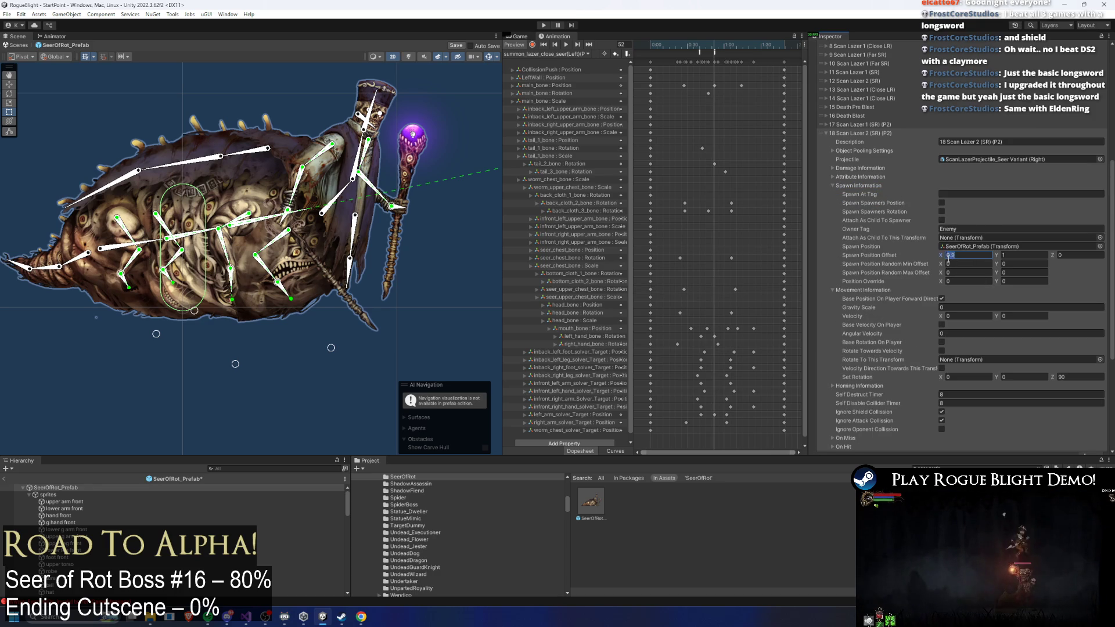
{"action": "type", "text": "1.1"}
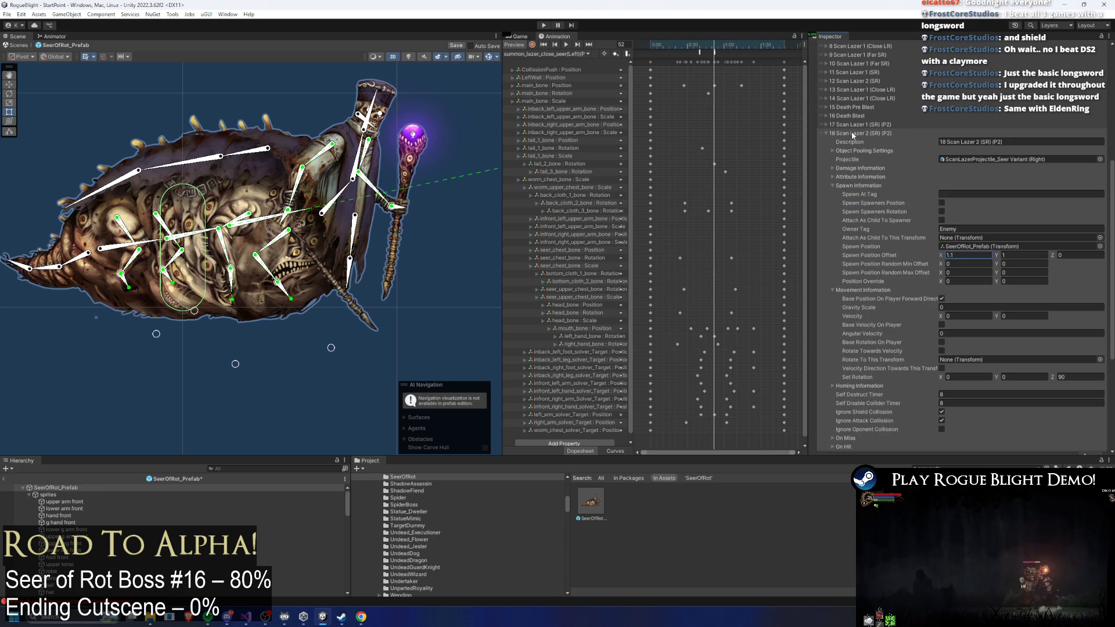
{"action": "left_click", "coordinate": [851, 133]}
- Point the close-laser clip's SpawnProjectile event at projectile 18 and save
{"action": "left_click", "coordinate": [716, 53]}
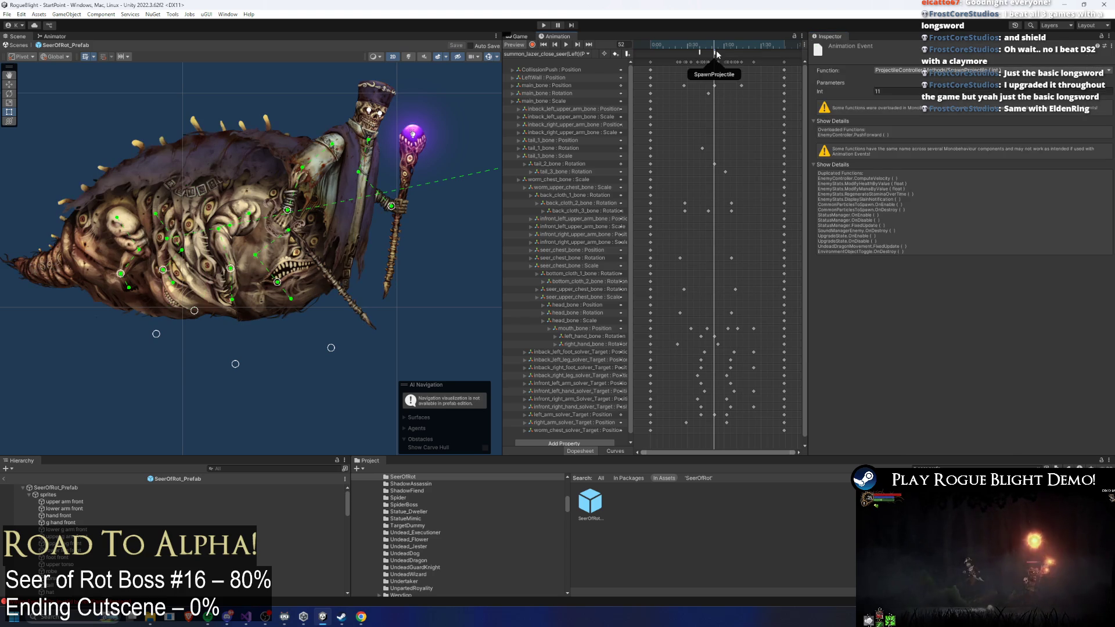
{"action": "left_click", "coordinate": [715, 54]}
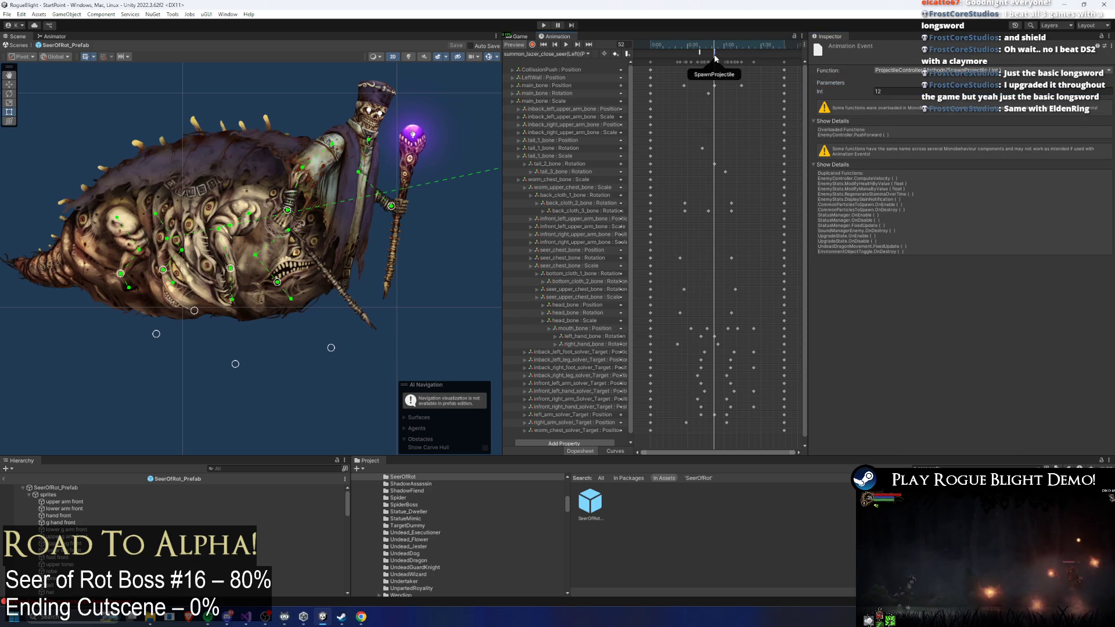
{"action": "left_click", "coordinate": [878, 91]}
{"action": "type", "text": "18"}
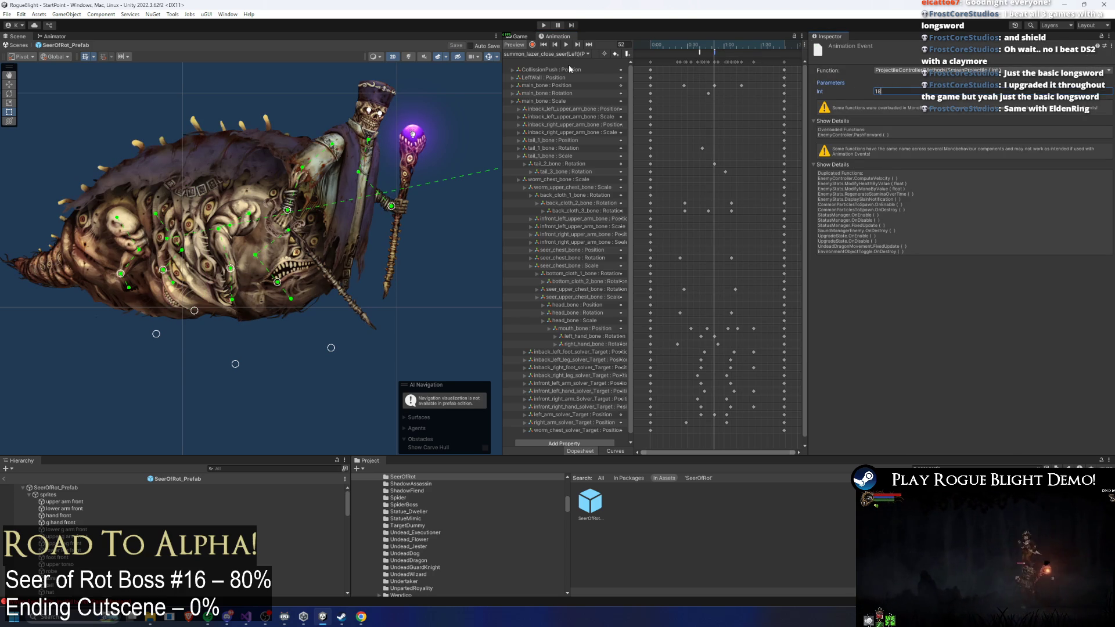
{"action": "key", "text": "ctrl+s"}
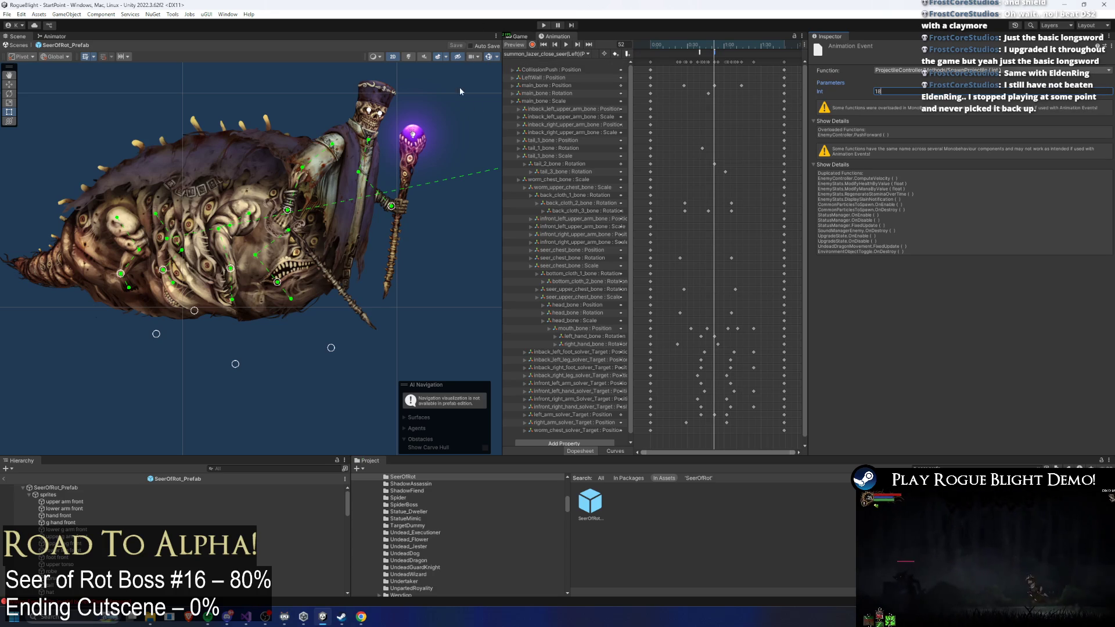
- Load the summon_lazer_close_seer(Right) clip and add another entry to the Projectile Controller list
{"action": "left_click", "coordinate": [545, 53]}
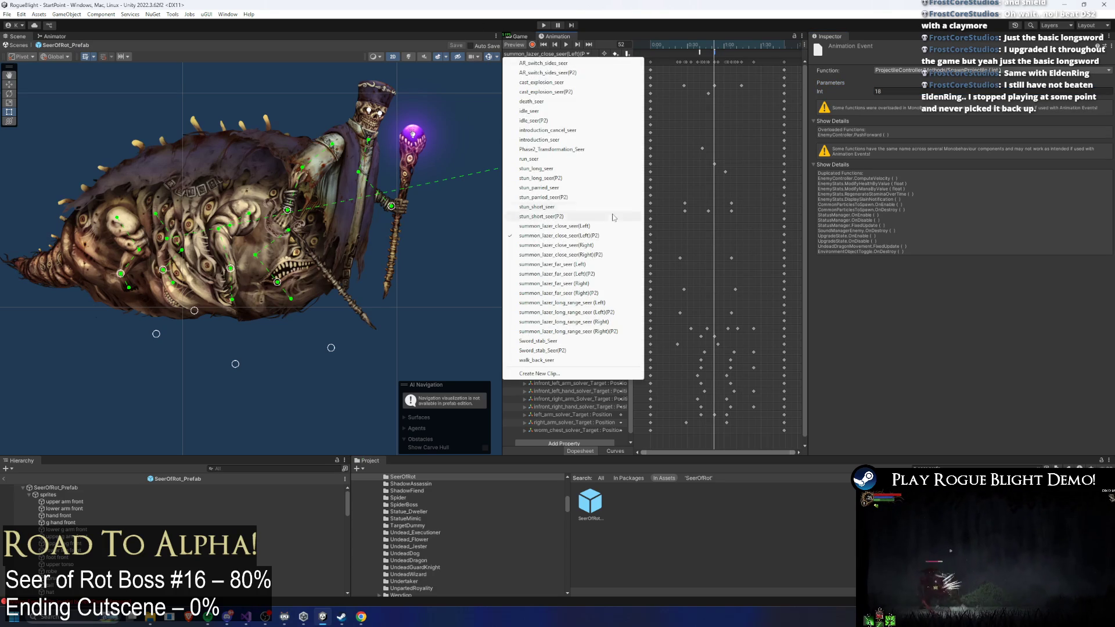
{"action": "left_click", "coordinate": [618, 256]}
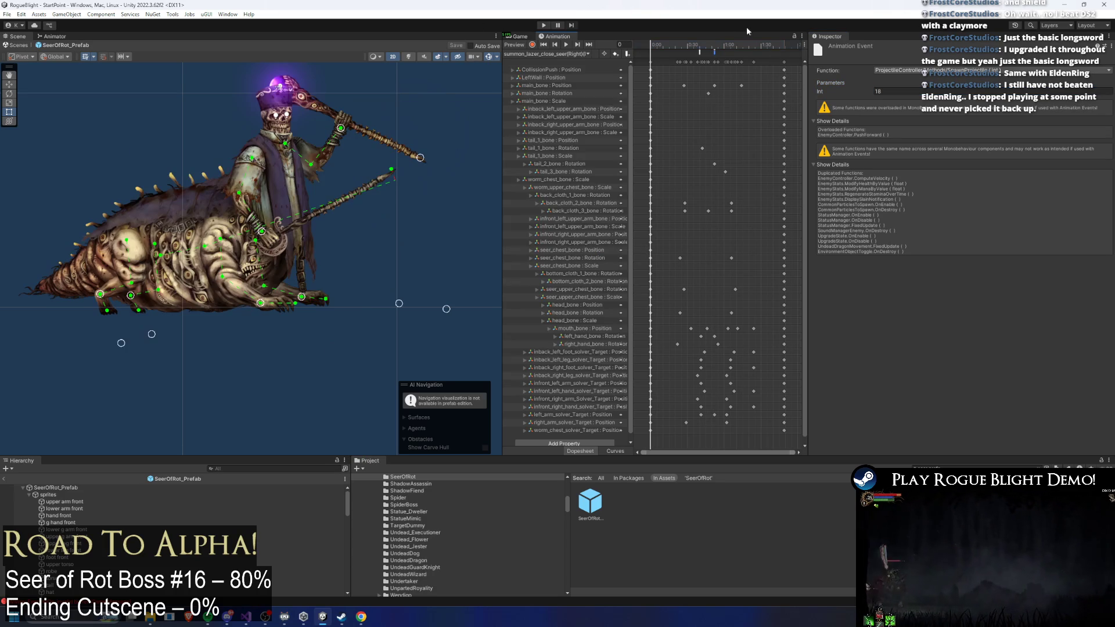
{"action": "left_click", "coordinate": [714, 51]}
{"action": "left_click", "coordinate": [587, 499]}
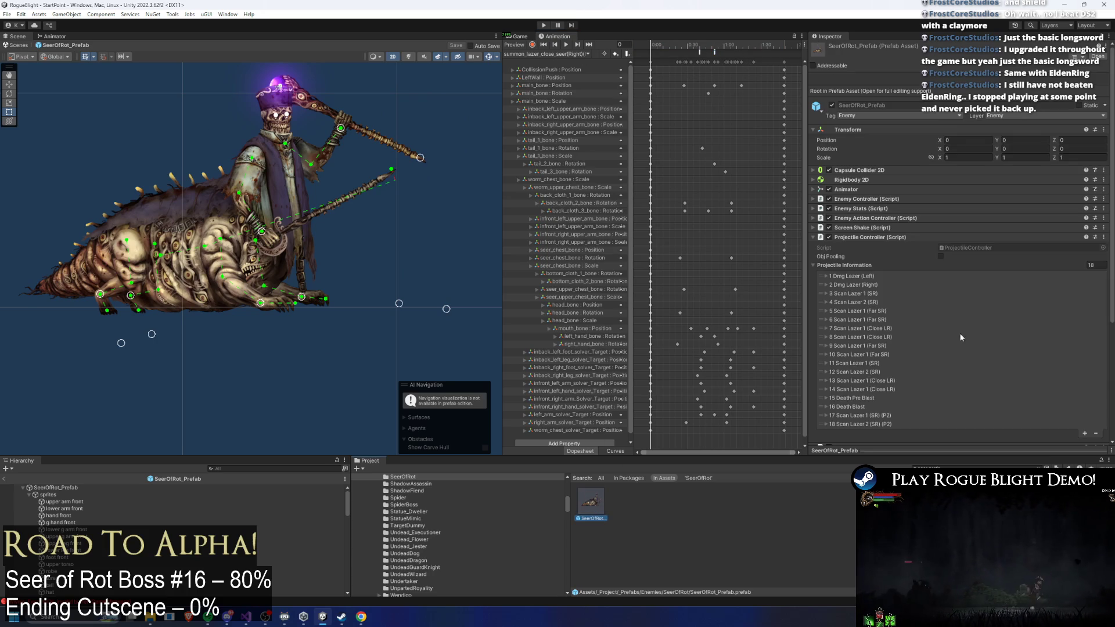
{"action": "right_click", "coordinate": [856, 292]}
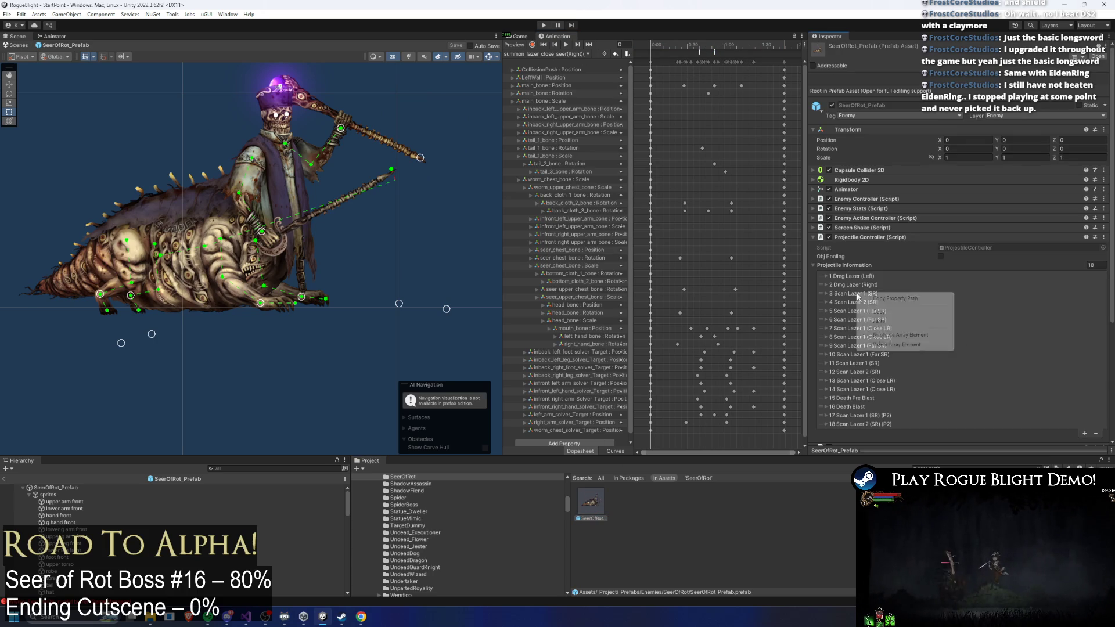
{"action": "left_click", "coordinate": [1083, 433]}
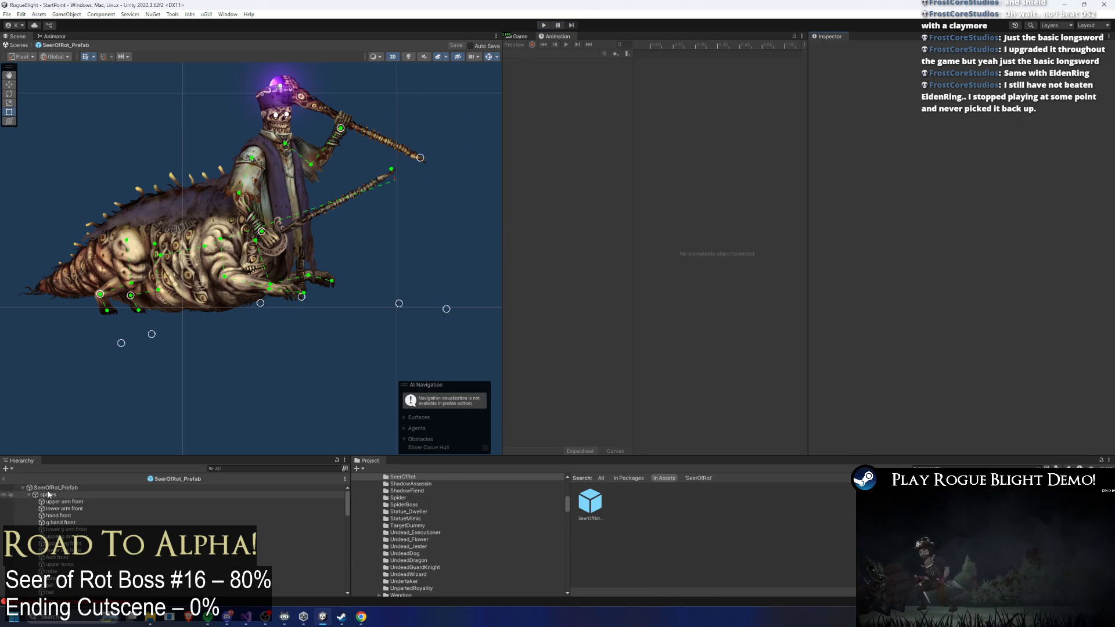
{"action": "left_click", "coordinate": [56, 488]}
- Copy Scan Lazer 1 (SR) and Scan Lazer 2 (SR) to the end of the list, deleting the extra duplicate
{"action": "right_click", "coordinate": [845, 267]}
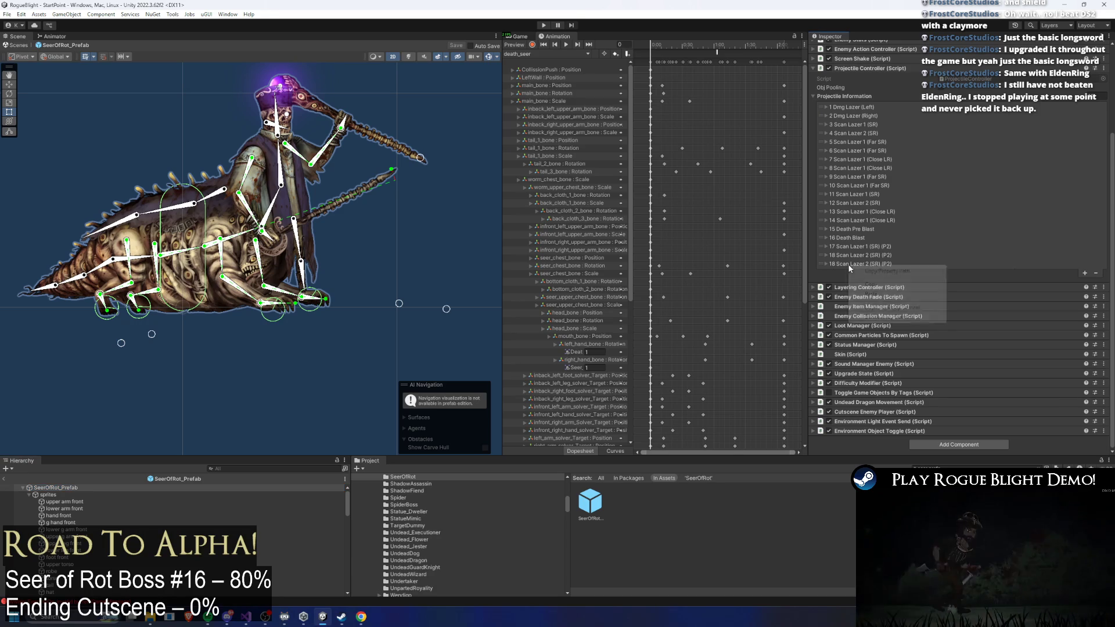
{"action": "left_click", "coordinate": [868, 285]}
{"action": "right_click", "coordinate": [849, 133]}
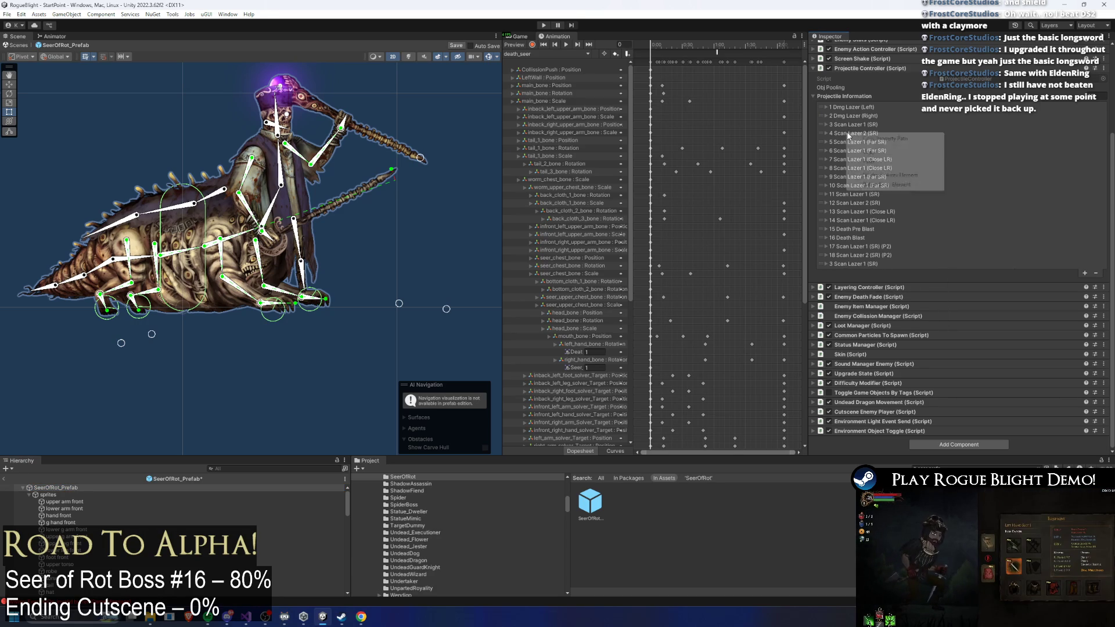
{"action": "left_click", "coordinate": [894, 153]}
{"action": "left_click", "coordinate": [1084, 273]}
{"action": "right_click", "coordinate": [853, 272]}
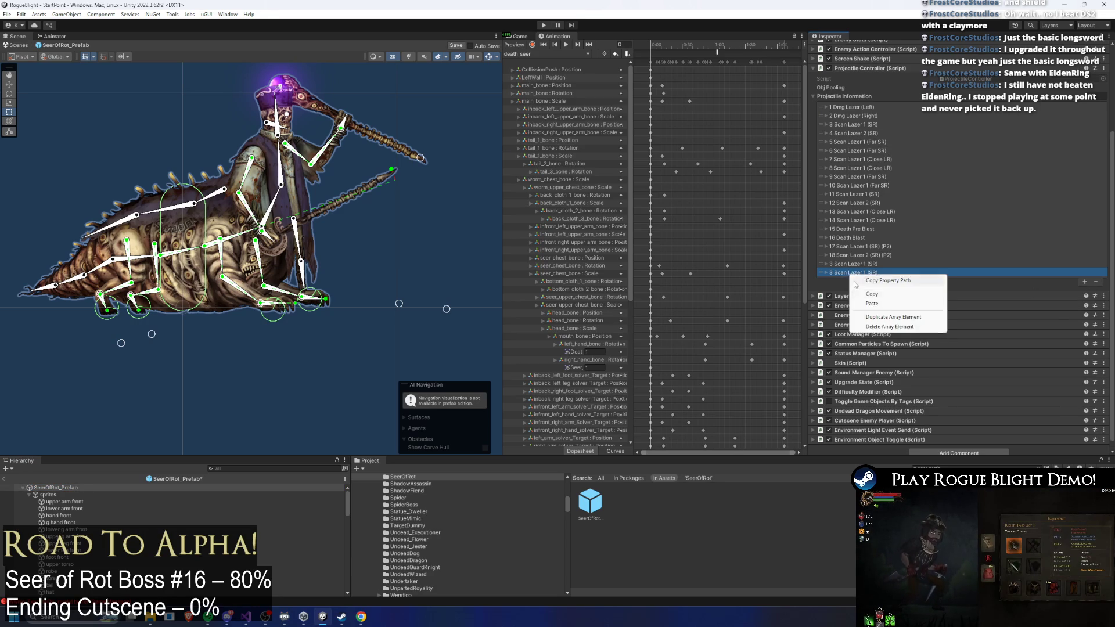
{"action": "left_click", "coordinate": [897, 304]}
- Renumber the Scan Lazer 1 (SR) copy's description to 19
{"action": "left_click", "coordinate": [858, 264]}
{"action": "left_click", "coordinate": [942, 272]}
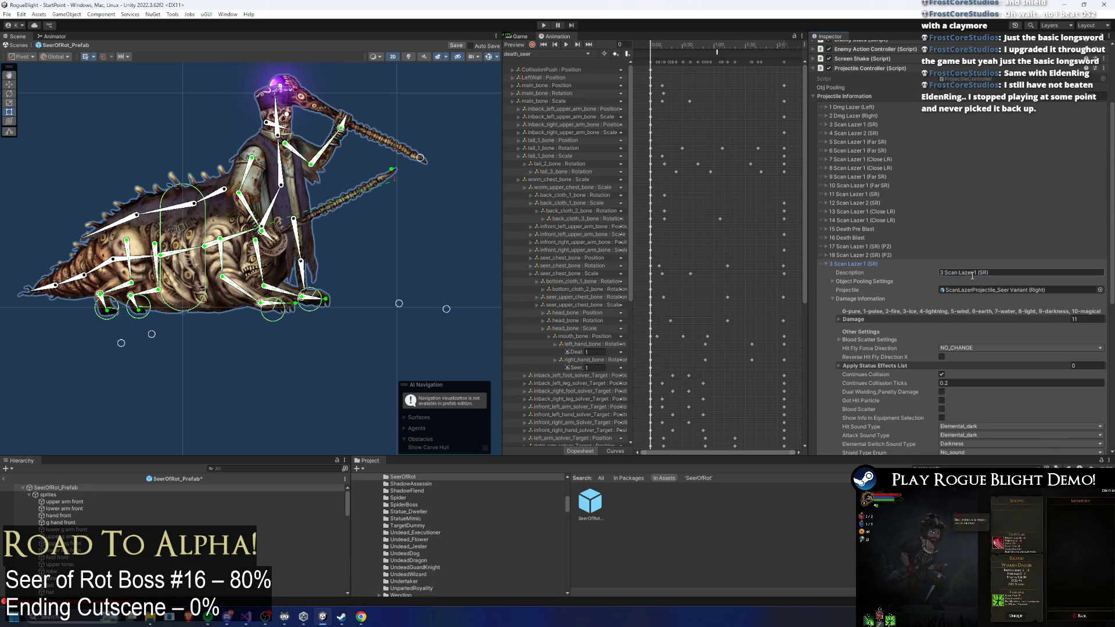
{"action": "key", "text": "BackSpace"}
{"action": "type", "text": "19"}
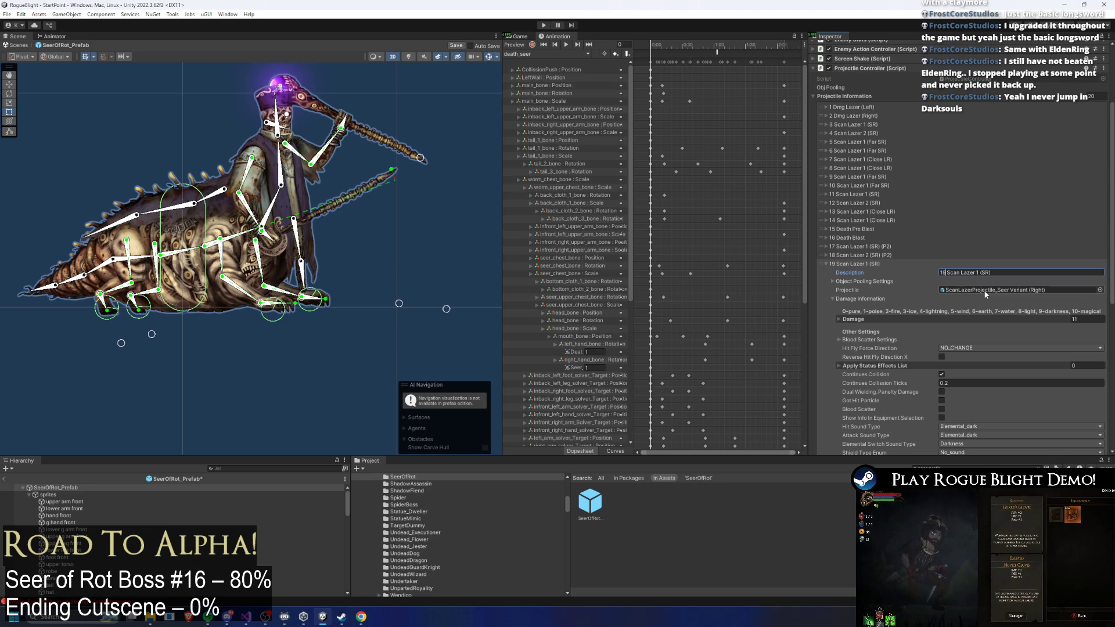
{"action": "left_click", "coordinate": [877, 265]}
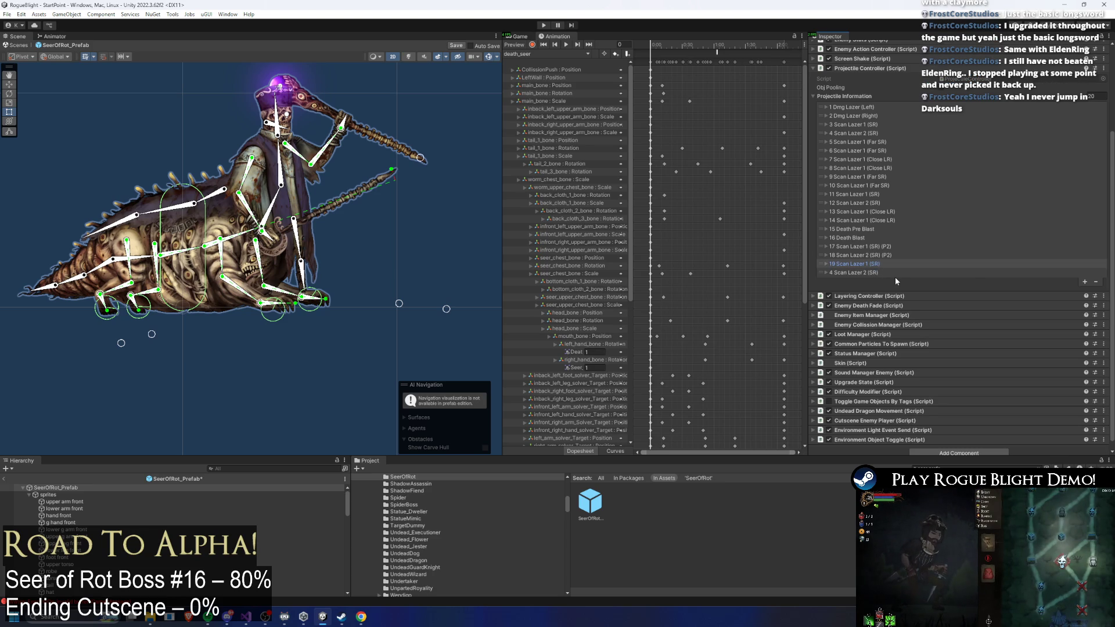
- Rename the Scan Lazer 2 (SR) copy to 20 Scan Lazer 2 (SR) (P2)
{"action": "left_click", "coordinate": [954, 272]}
{"action": "left_click", "coordinate": [981, 281]}
{"action": "key", "text": "Home"}
{"action": "key", "text": "Delete"}
{"action": "key", "text": "Delete"}
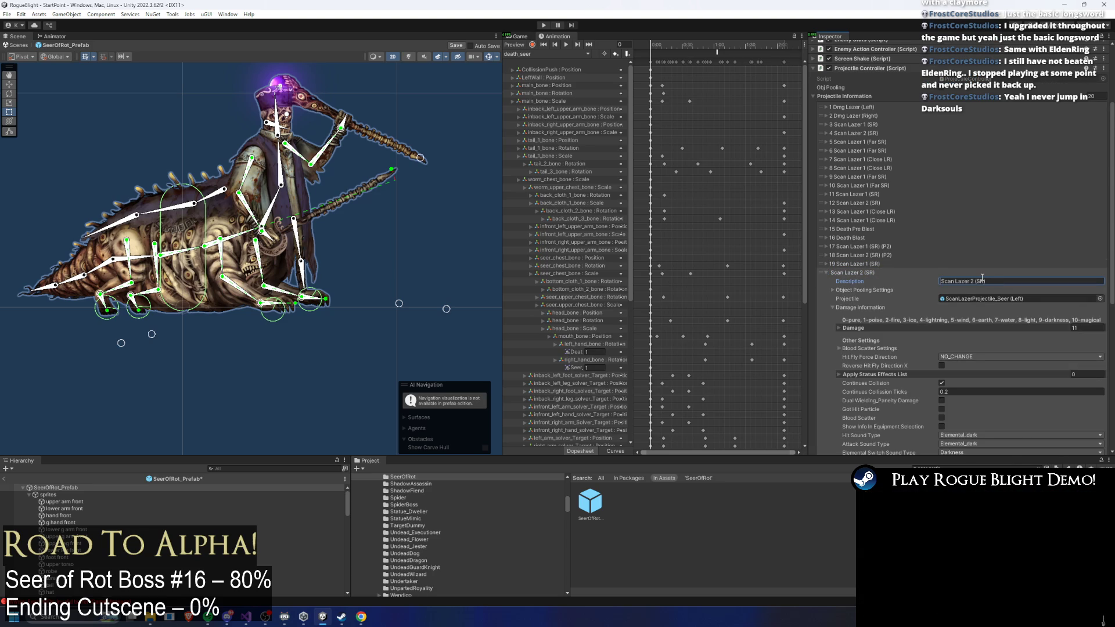
{"action": "type", "text": "20"}
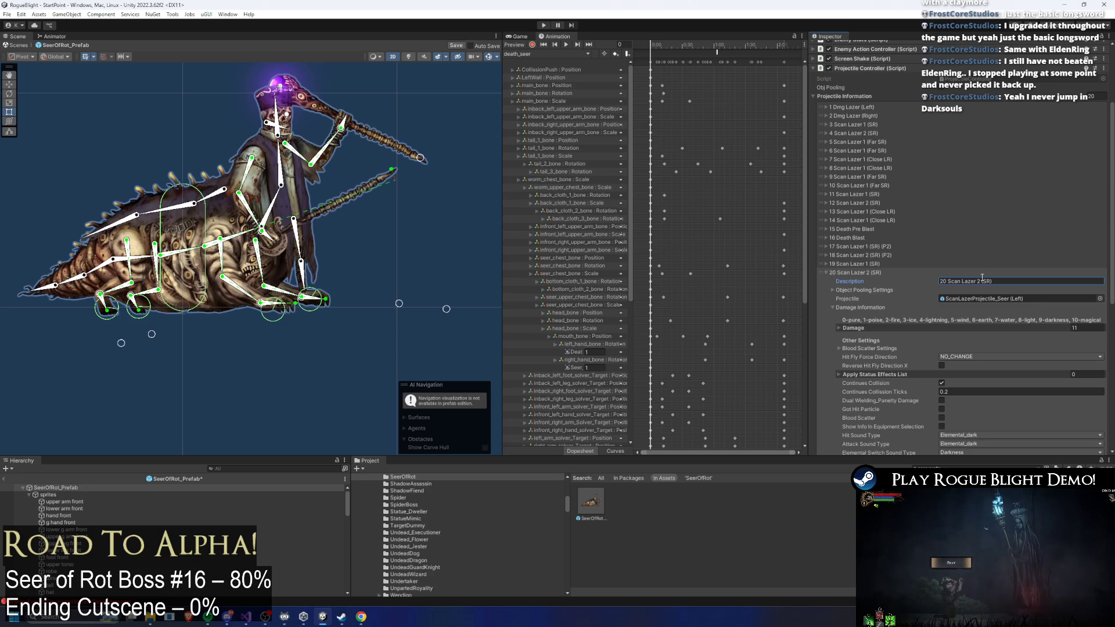
{"action": "left_click", "coordinate": [881, 264]}
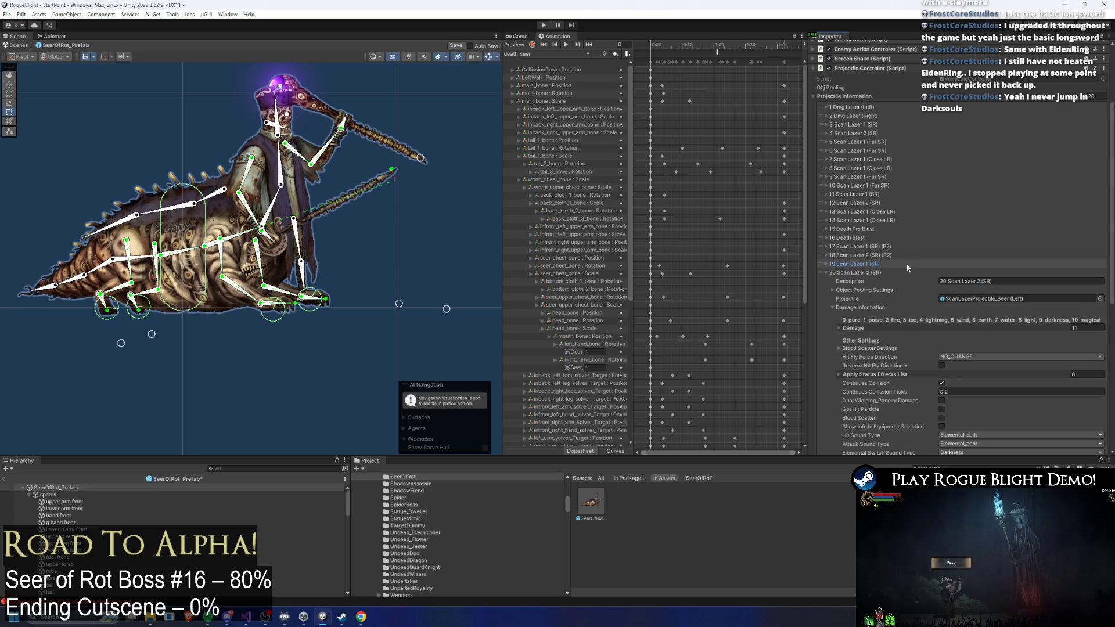
{"action": "left_click", "coordinate": [999, 280]}
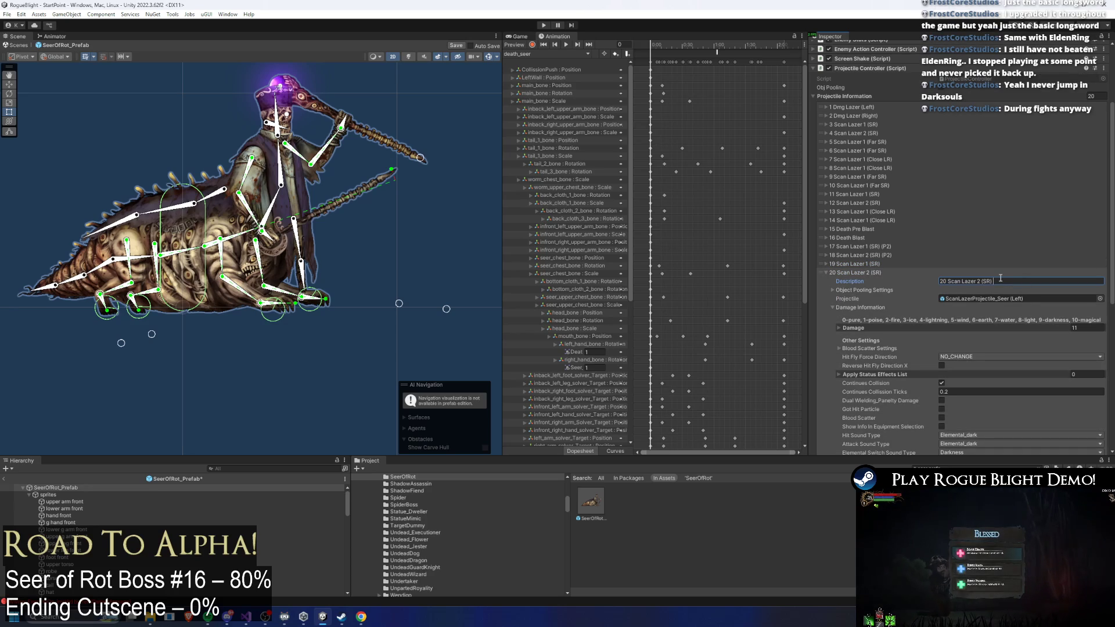
{"action": "type", "text": "(P2)"}
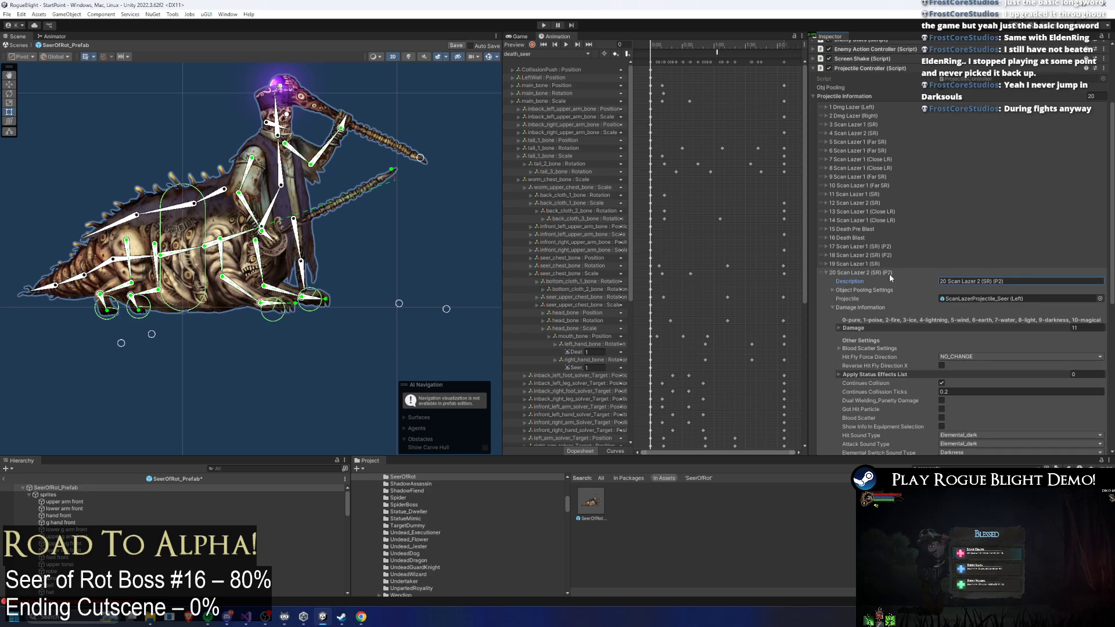
{"action": "left_click", "coordinate": [889, 273]}
- Append (P2) to entry 19's description, making it 19 Scan Lazer 1 (SR) (P2)
{"action": "left_click", "coordinate": [902, 265]}
{"action": "left_click", "coordinate": [1015, 272]}
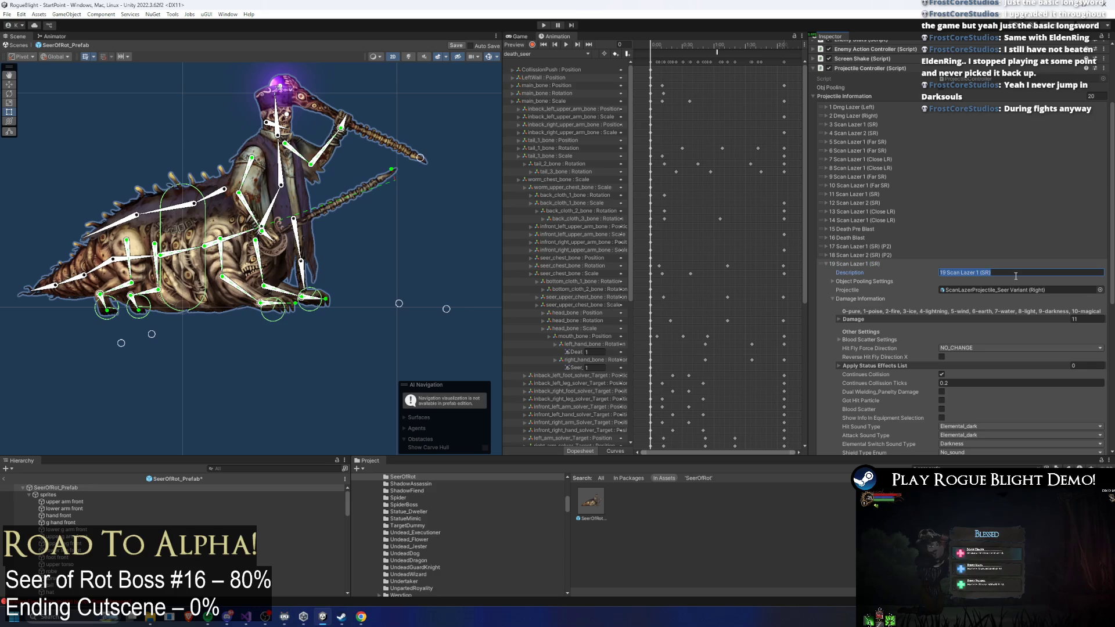
{"action": "left_click", "coordinate": [1015, 274]}
{"action": "type", "text": "(P2"}
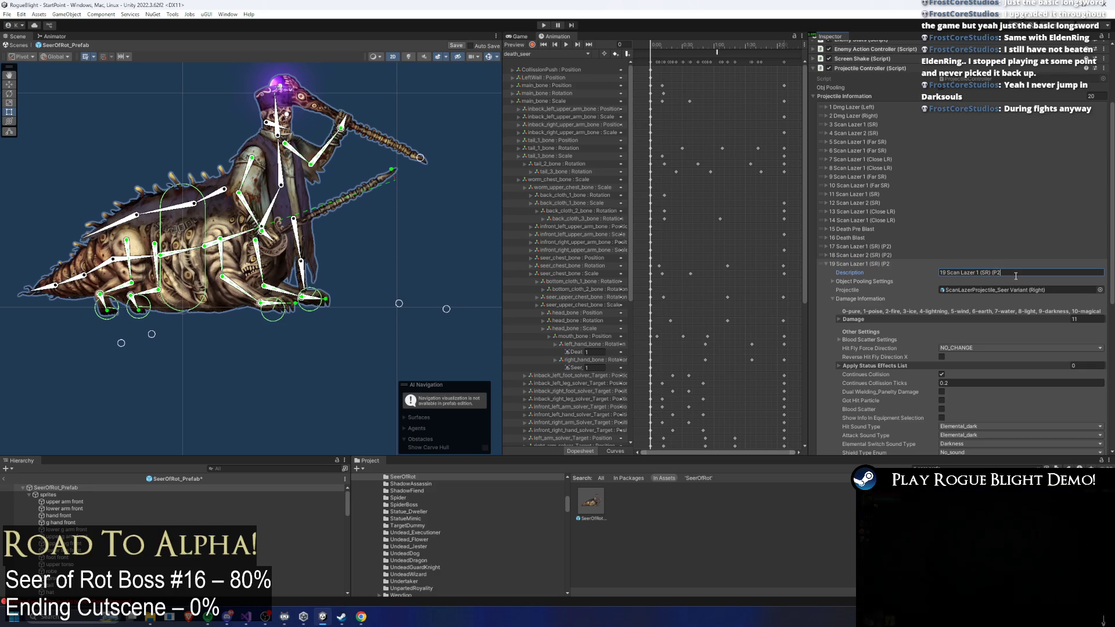
{"action": "type", "text": ")"}
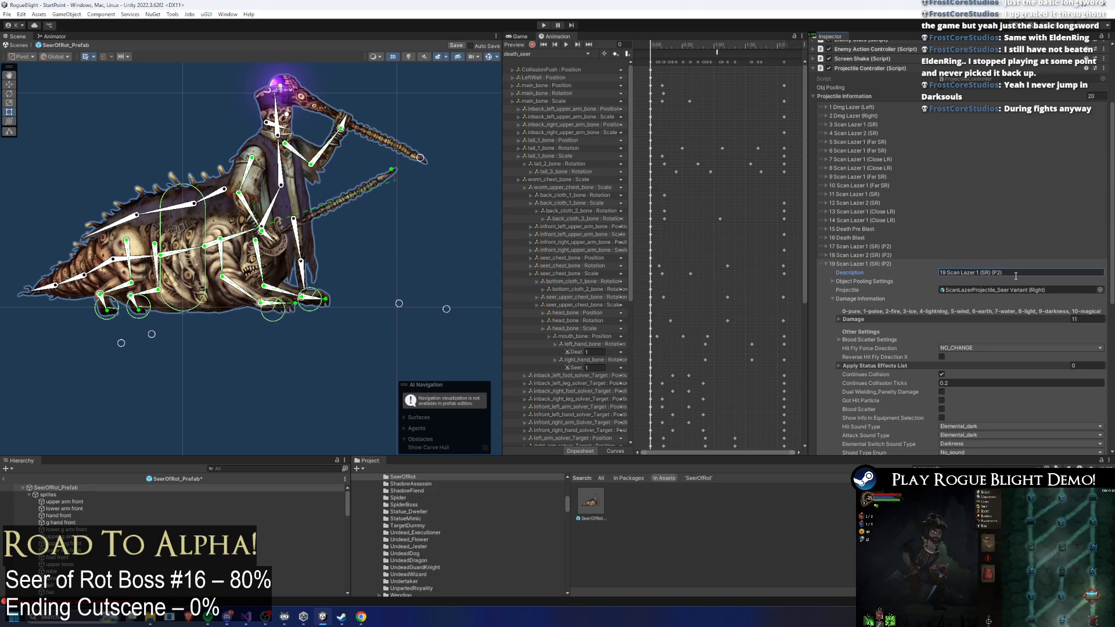
{"action": "left_click", "coordinate": [875, 264]}
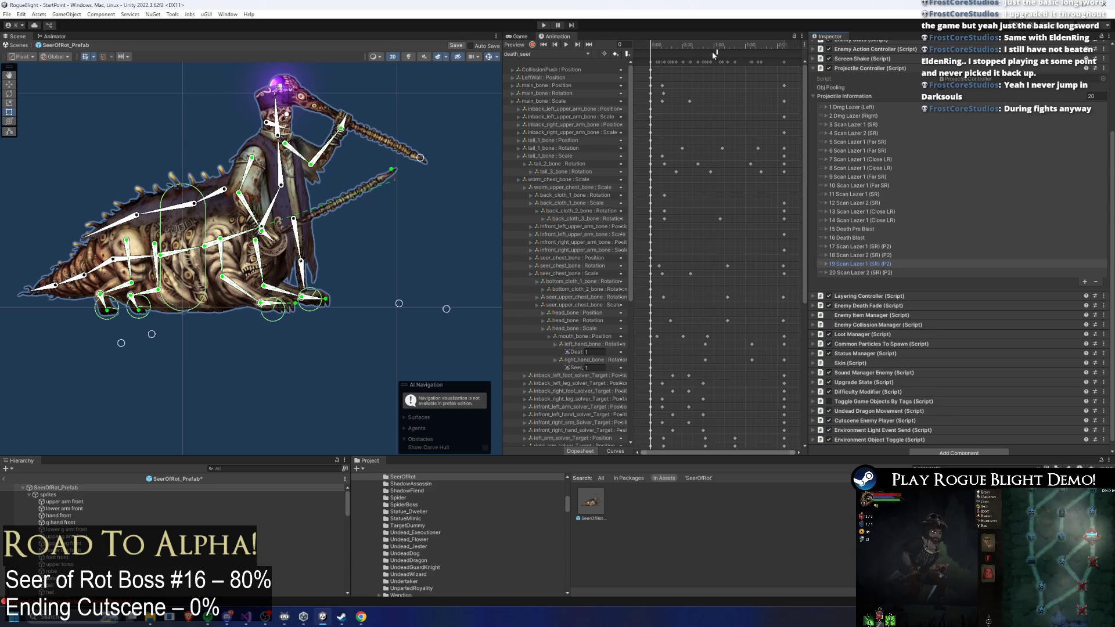
{"action": "left_click", "coordinate": [546, 53]}
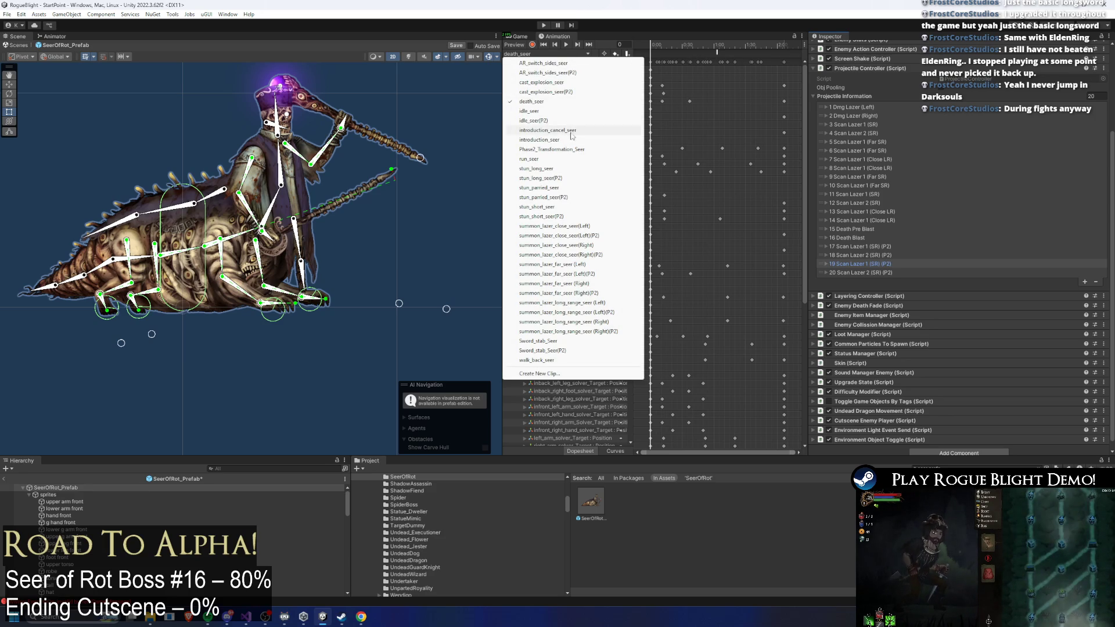
- Compare the SpawnProjectile events of the summon_lazer_close_seer(Left)(P2) and (Left) clips
{"action": "left_click", "coordinate": [604, 236]}
{"action": "left_click", "coordinate": [716, 51]}
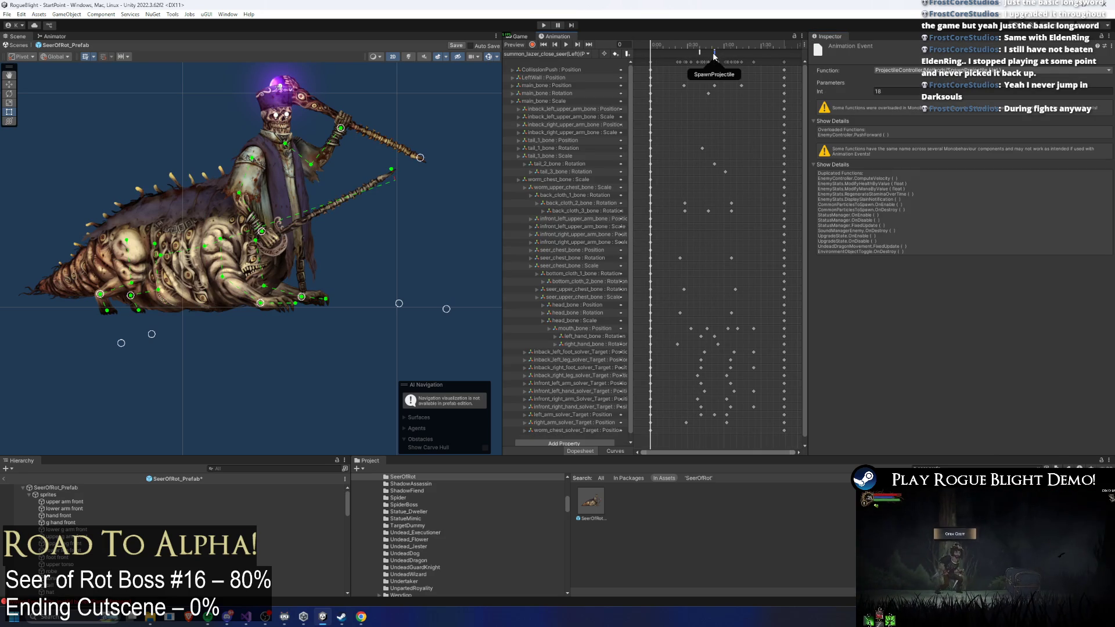
{"action": "left_click", "coordinate": [545, 53]}
{"action": "left_click", "coordinate": [585, 227]}
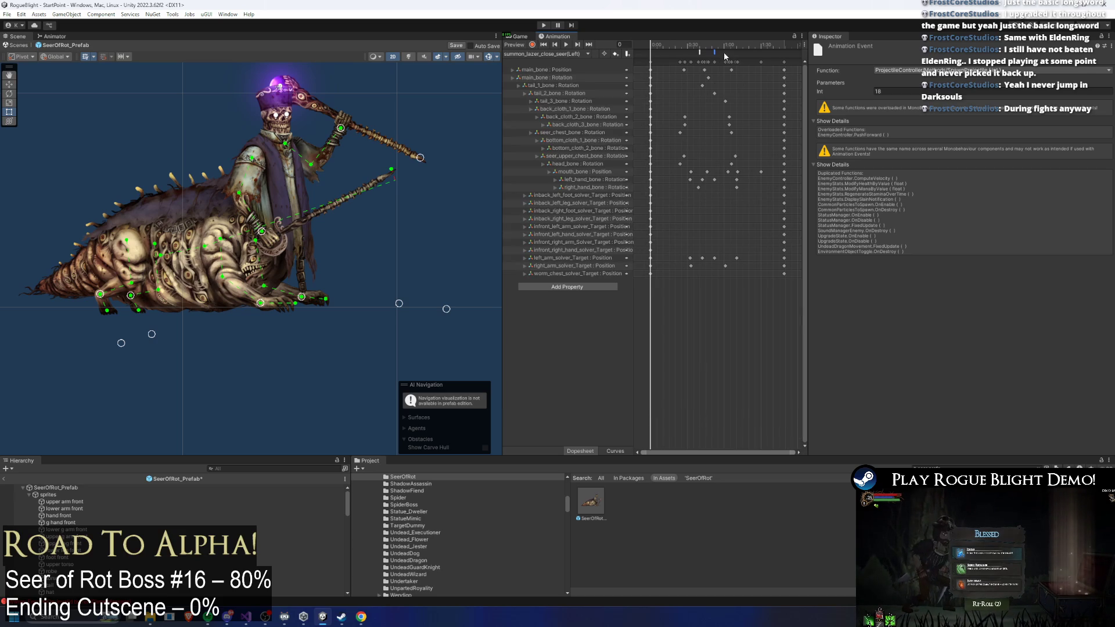
{"action": "left_click", "coordinate": [716, 50]}
{"action": "left_click", "coordinate": [583, 53]}
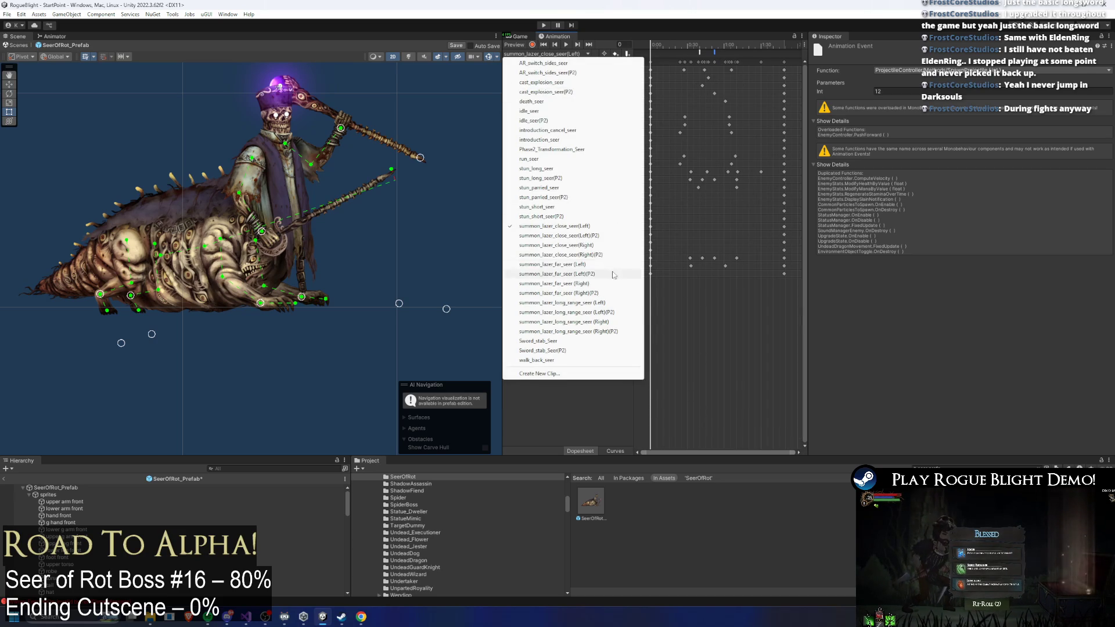
- In the summon_lazer_close_seer(Right)(P2) clip, set a SpawnProjectile event to 20 and save
{"action": "left_click", "coordinate": [559, 255]}
{"action": "left_click", "coordinate": [715, 51]}
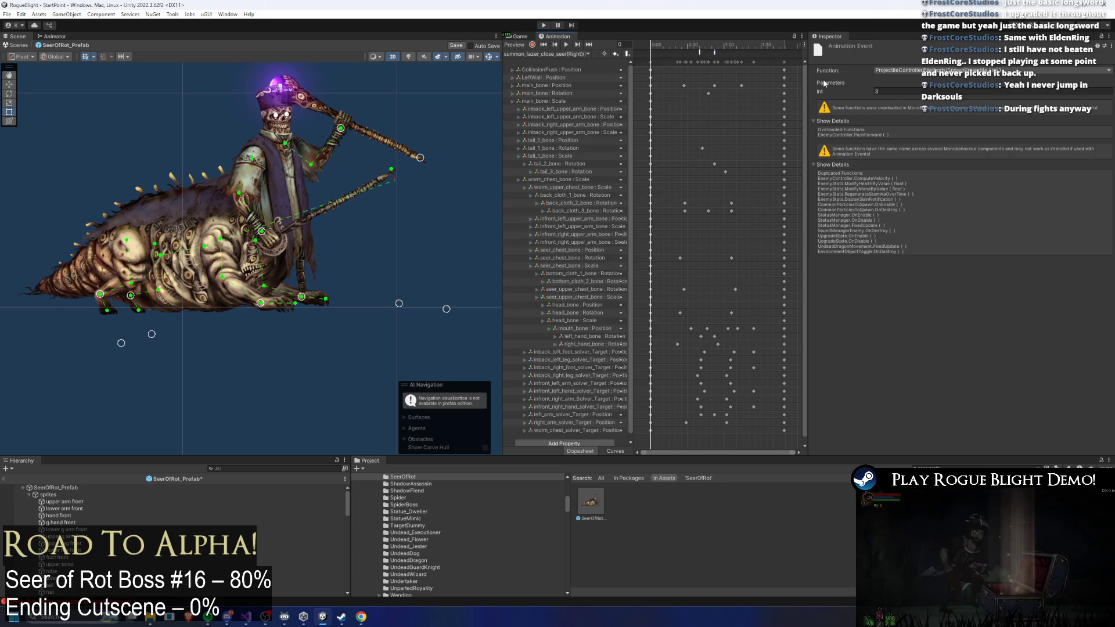
{"action": "left_click", "coordinate": [899, 91]}
{"action": "type", "text": "10"}
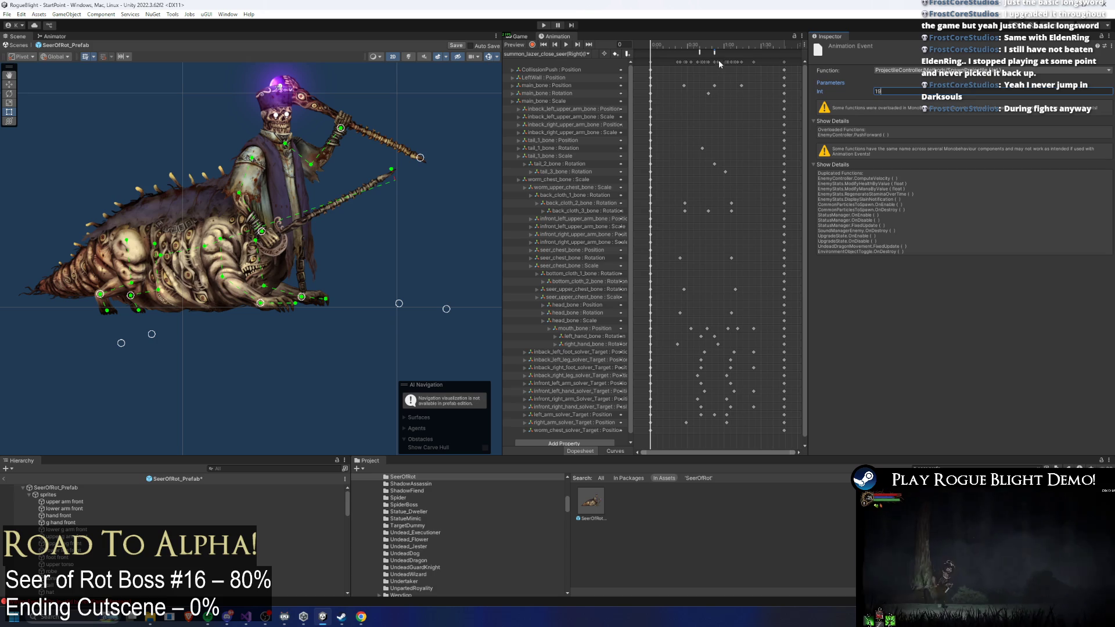
{"action": "left_click", "coordinate": [714, 52]}
{"action": "left_click", "coordinate": [909, 87]}
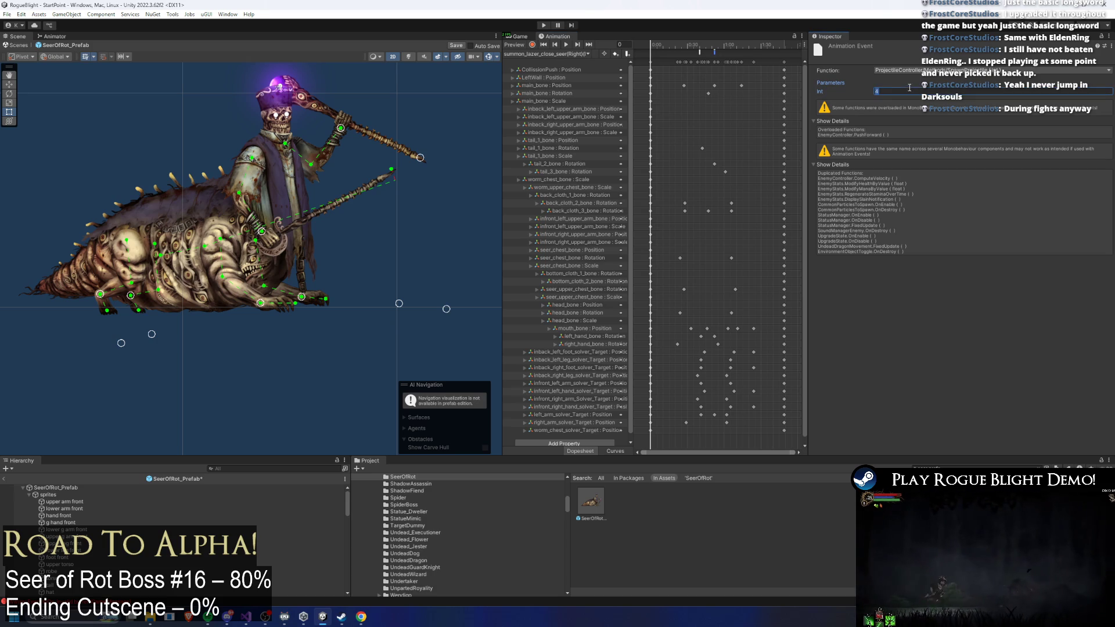
{"action": "type", "text": "20"}
{"action": "key", "text": "ctrl+s"}
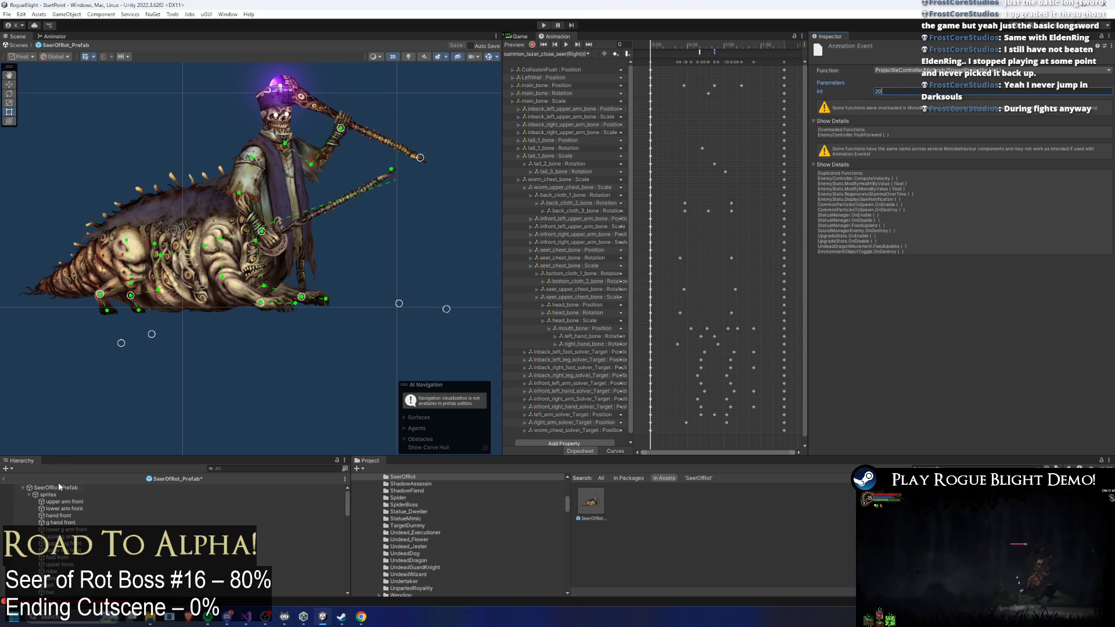
{"action": "left_click", "coordinate": [55, 488]}
{"action": "scroll", "coordinate": [869, 302], "scroll_direction": "down", "scroll_amount": 3}
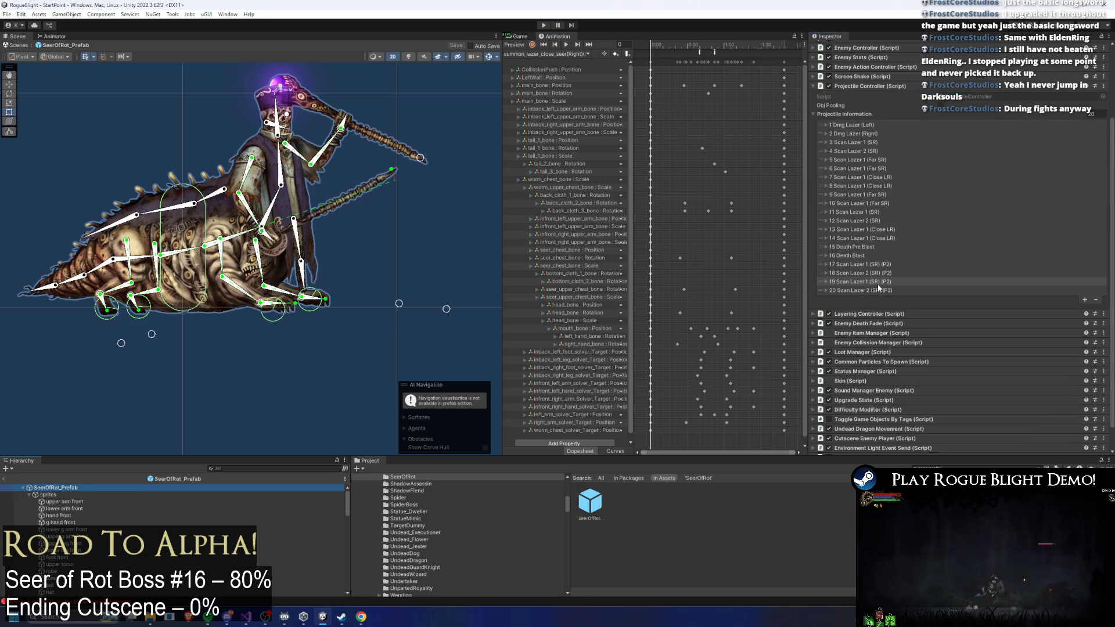
- Set entry 19 Scan Lazer 1 (SR) (P2)'s Spawn Position Offset X to 0.85
{"action": "left_click", "coordinate": [878, 284]}
{"action": "scroll", "coordinate": [1031, 266], "scroll_direction": "down", "scroll_amount": 6}
{"action": "scroll", "coordinate": [906, 171], "scroll_direction": "up", "scroll_amount": 1}
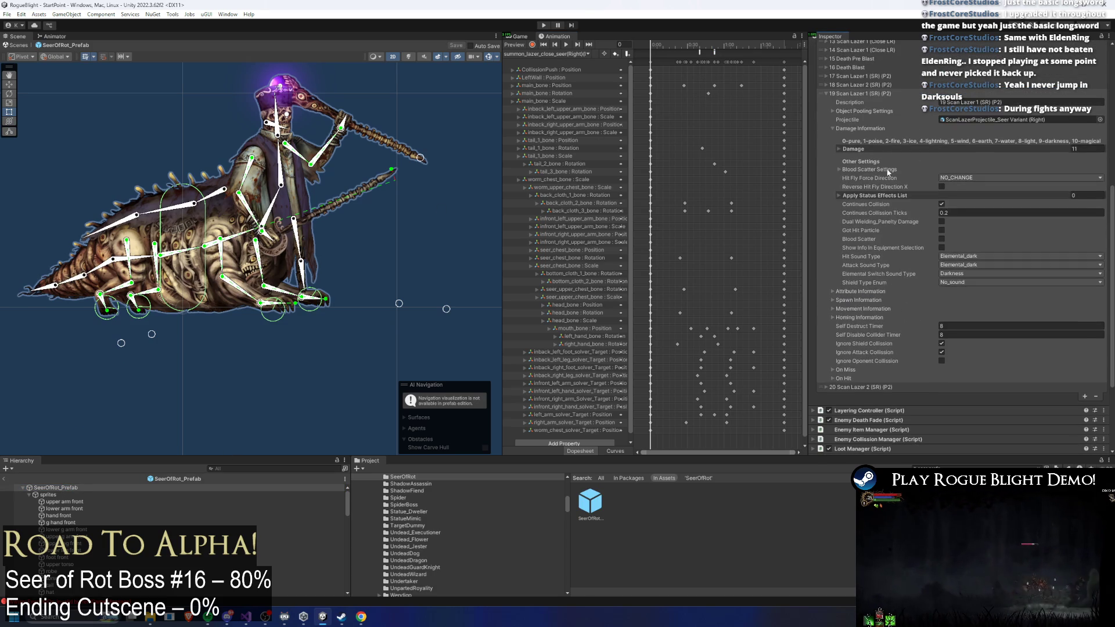
{"action": "left_click", "coordinate": [872, 308]}
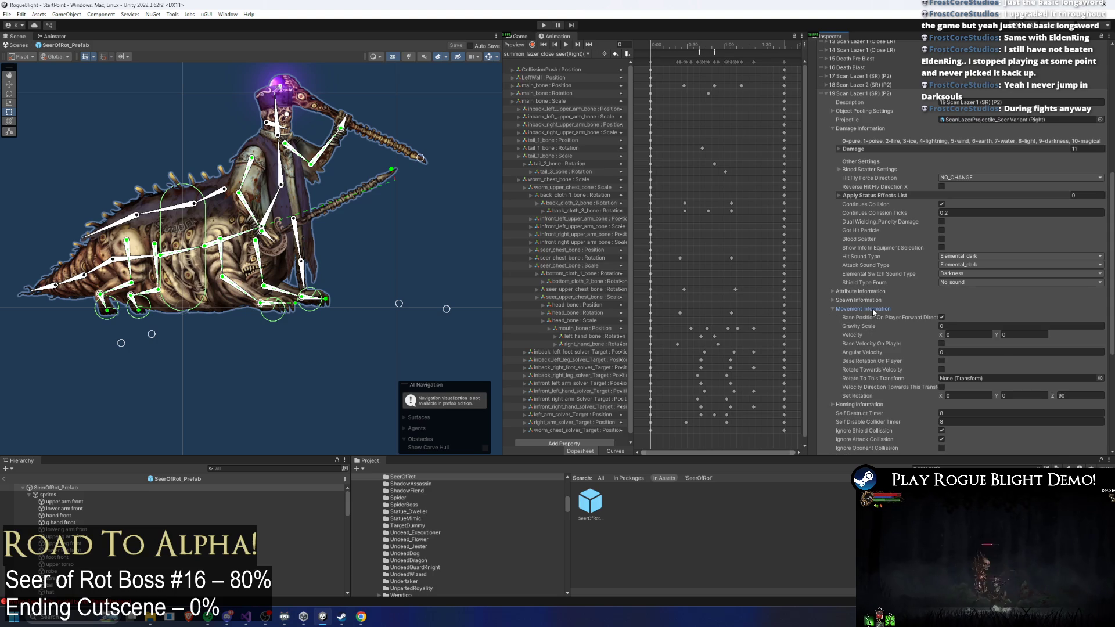
{"action": "left_click", "coordinate": [872, 309]}
{"action": "left_click", "coordinate": [858, 301]}
{"action": "double_click", "coordinate": [952, 370]}
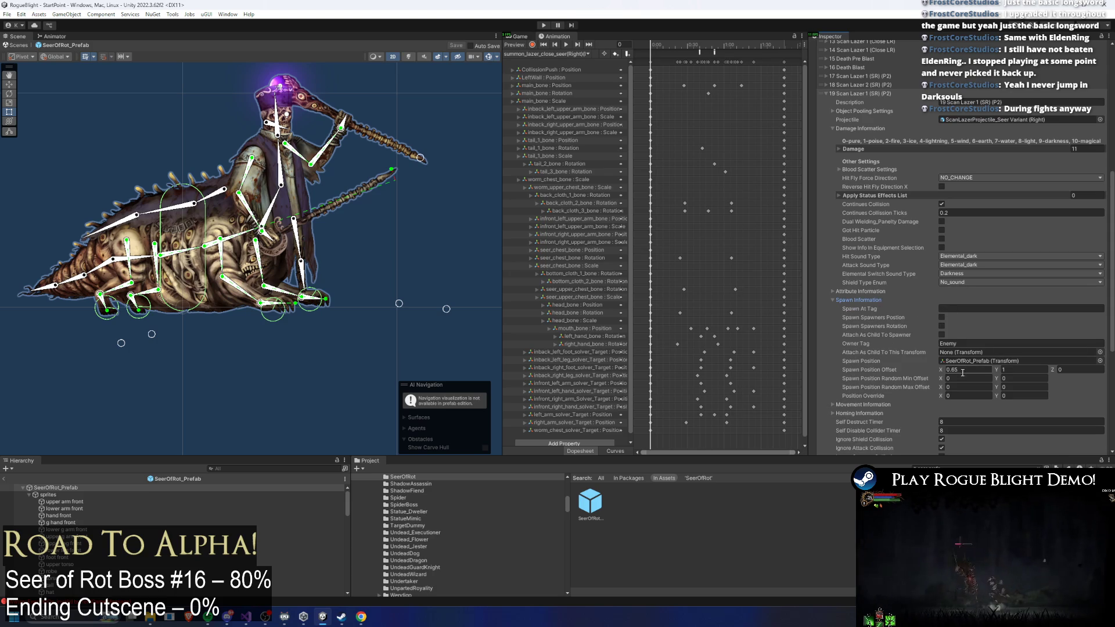
{"action": "type", "text": "5"}
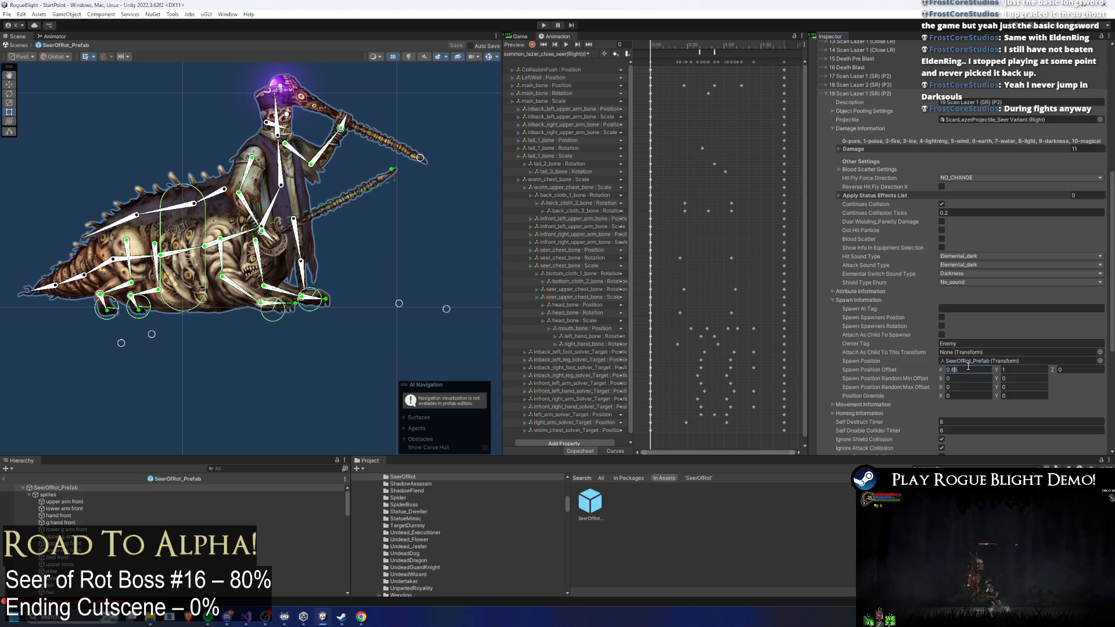
{"action": "key", "text": "BackSpace"}
{"action": "key", "text": "BackSpace"}
{"action": "type", "text": "85"}
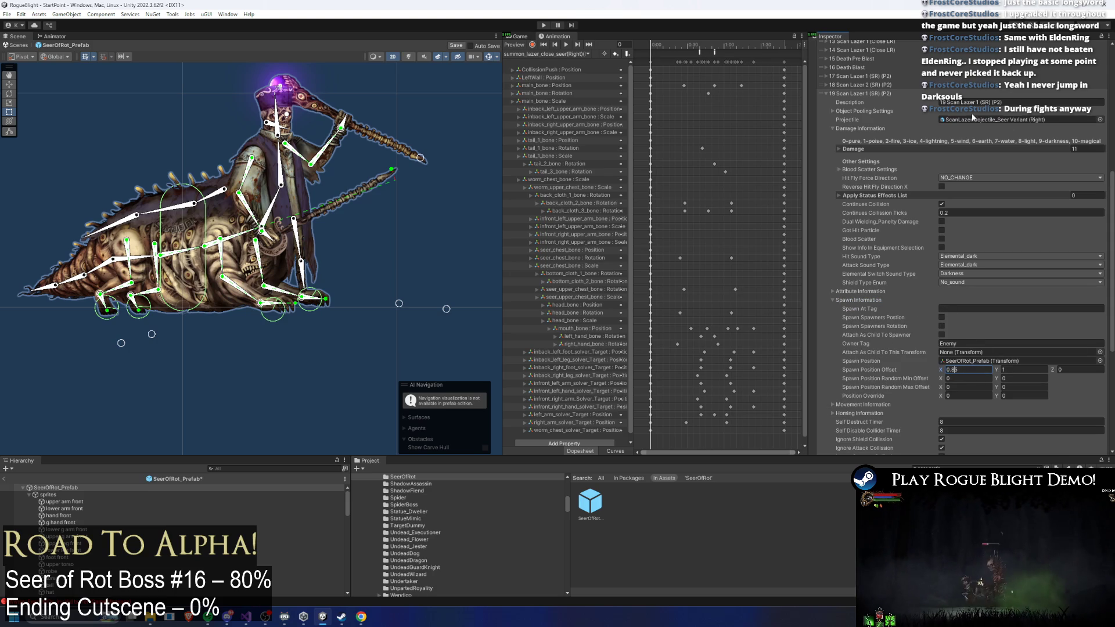
{"action": "left_click", "coordinate": [876, 99]}
- Set entry 20 Scan Lazer 2 (SR) (P2)'s Spawn Position Offset X to 1.1
{"action": "left_click", "coordinate": [884, 265]}
{"action": "scroll", "coordinate": [987, 279], "scroll_direction": "down", "scroll_amount": 3}
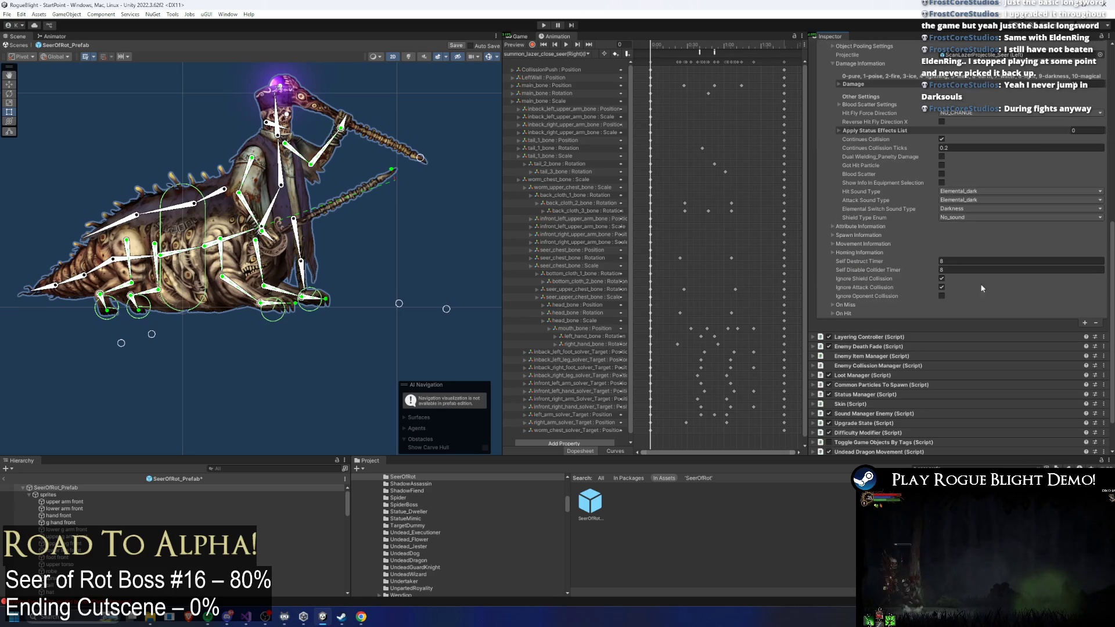
{"action": "left_click", "coordinate": [866, 244]}
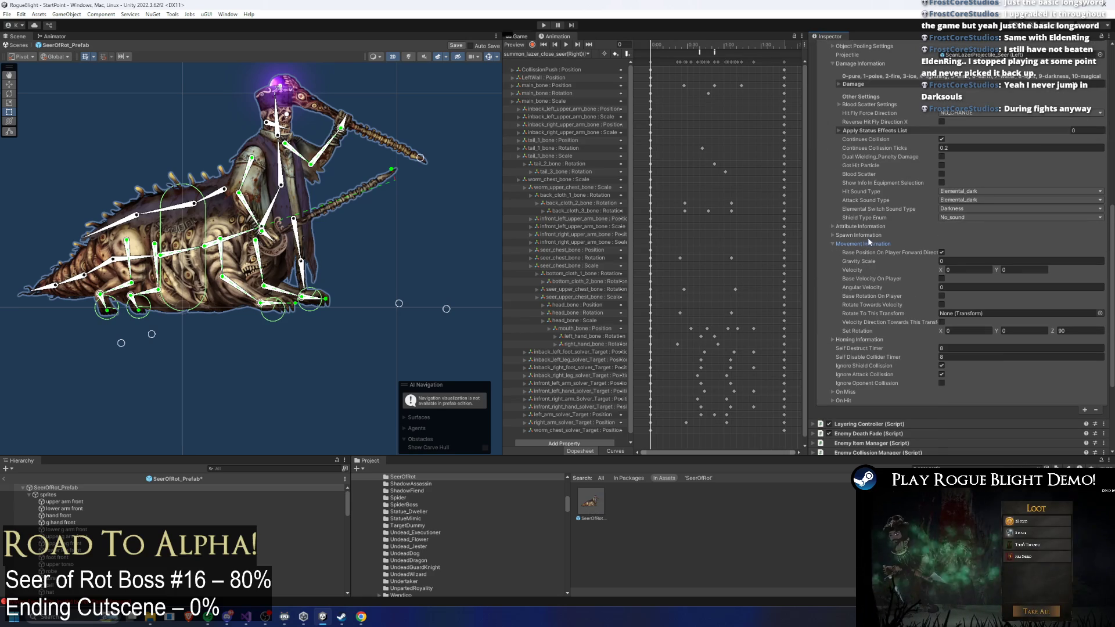
{"action": "left_click", "coordinate": [865, 235]}
{"action": "left_click", "coordinate": [967, 304]}
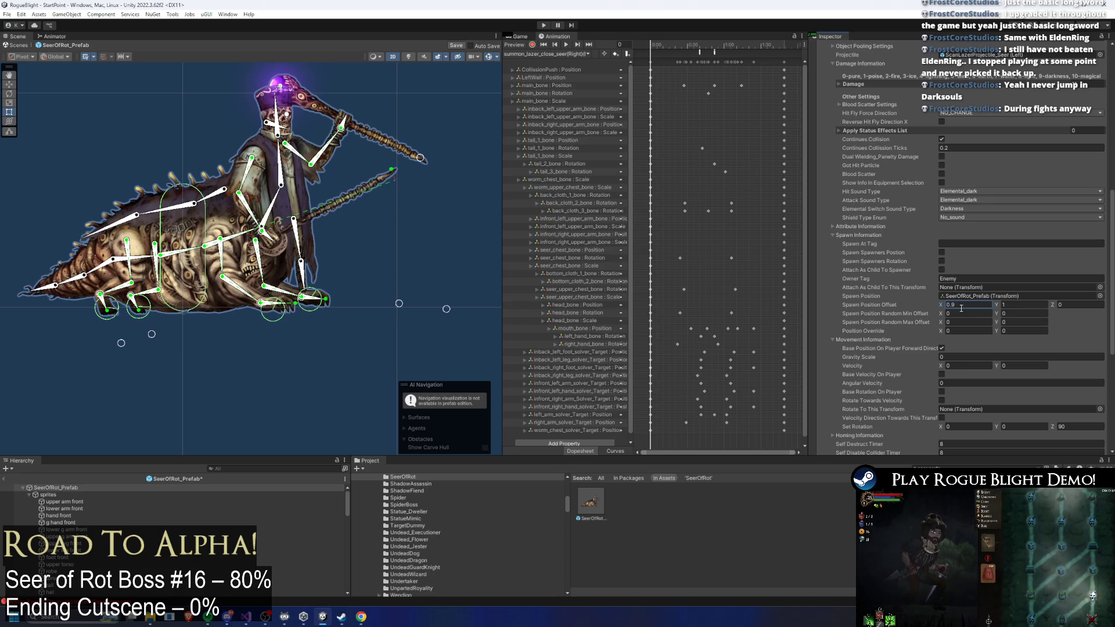
{"action": "type", "text": "1.1"}
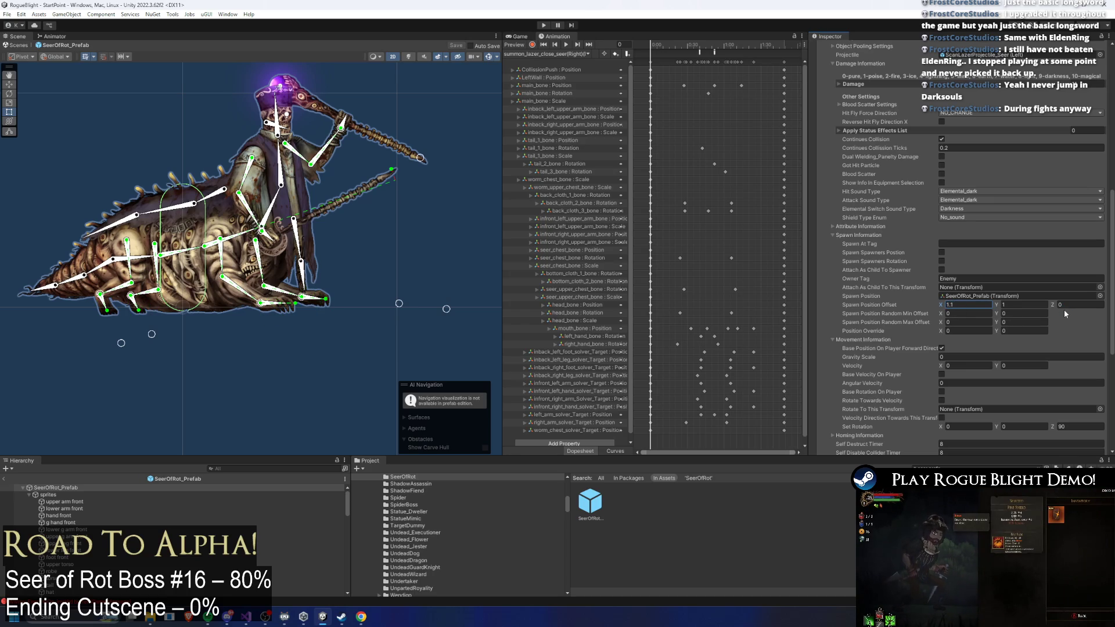
{"action": "scroll", "coordinate": [953, 275], "scroll_direction": "up", "scroll_amount": 3}
{"action": "scroll", "coordinate": [952, 273], "scroll_direction": "up", "scroll_amount": 3}
{"action": "left_click", "coordinate": [887, 218]}
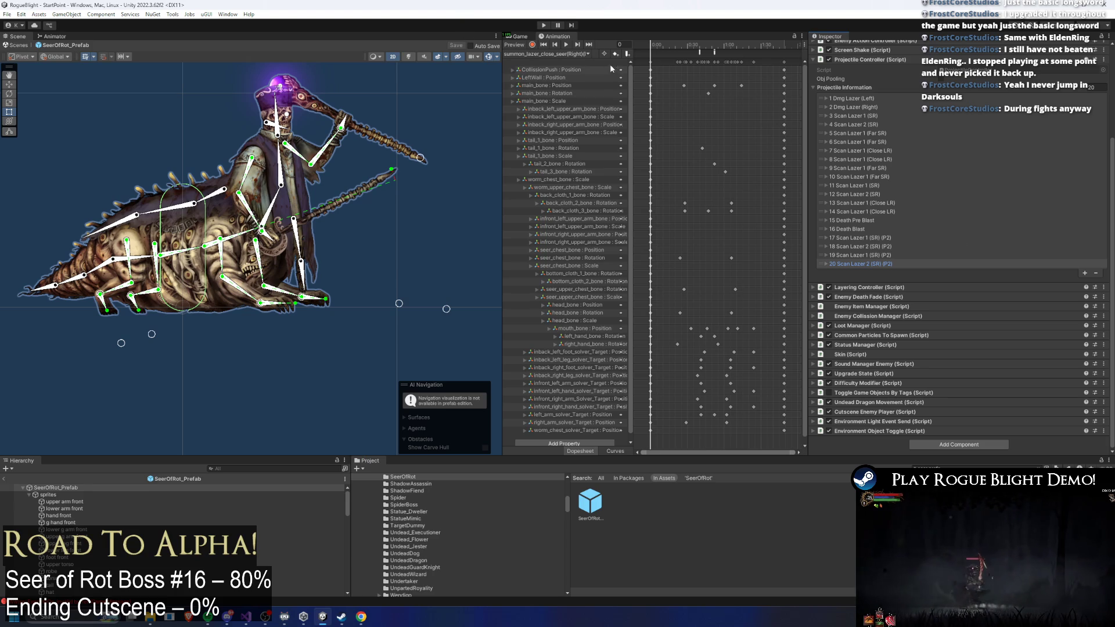
- Load the summon_lazer_close_seer(Right) clip and inspect its SpawnProjectile event
{"action": "left_click", "coordinate": [546, 53]}
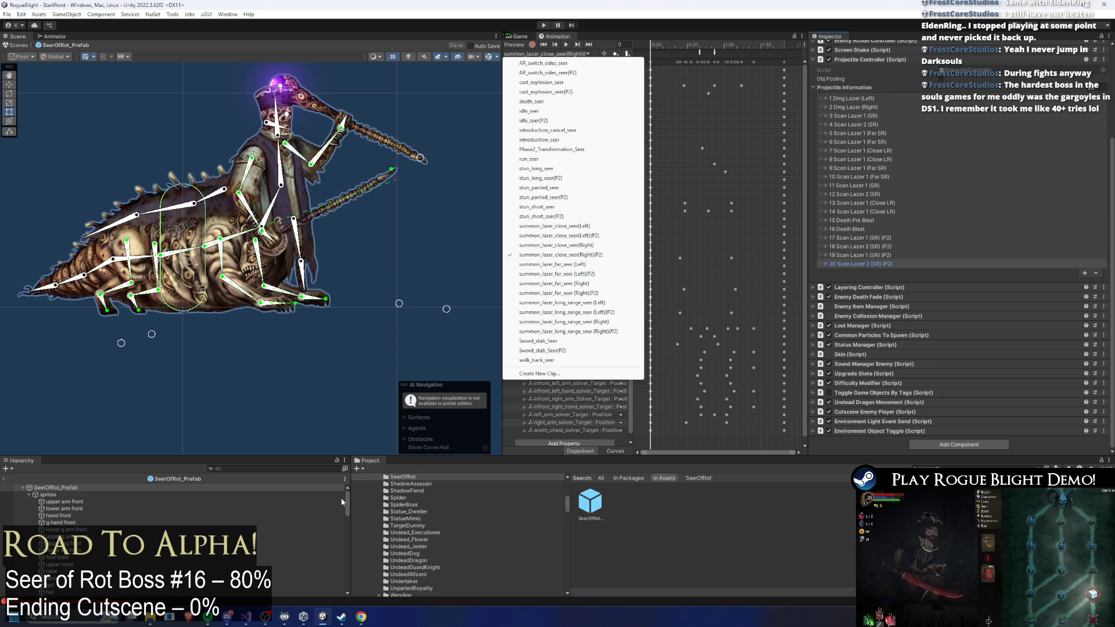
{"action": "left_click", "coordinate": [448, 330]}
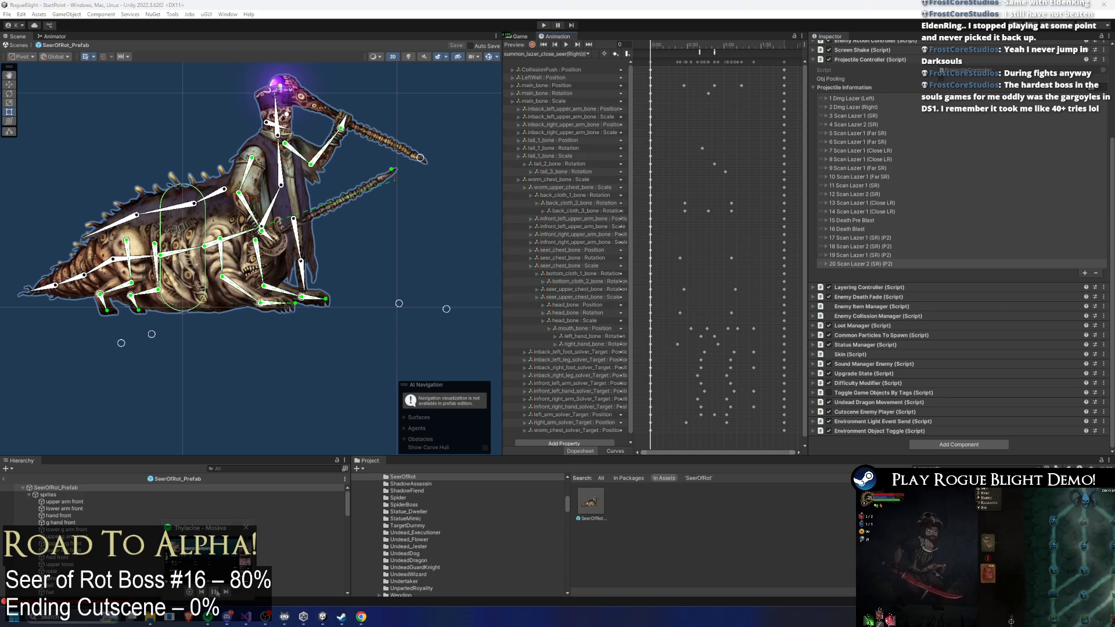
{"action": "left_click", "coordinate": [558, 53]}
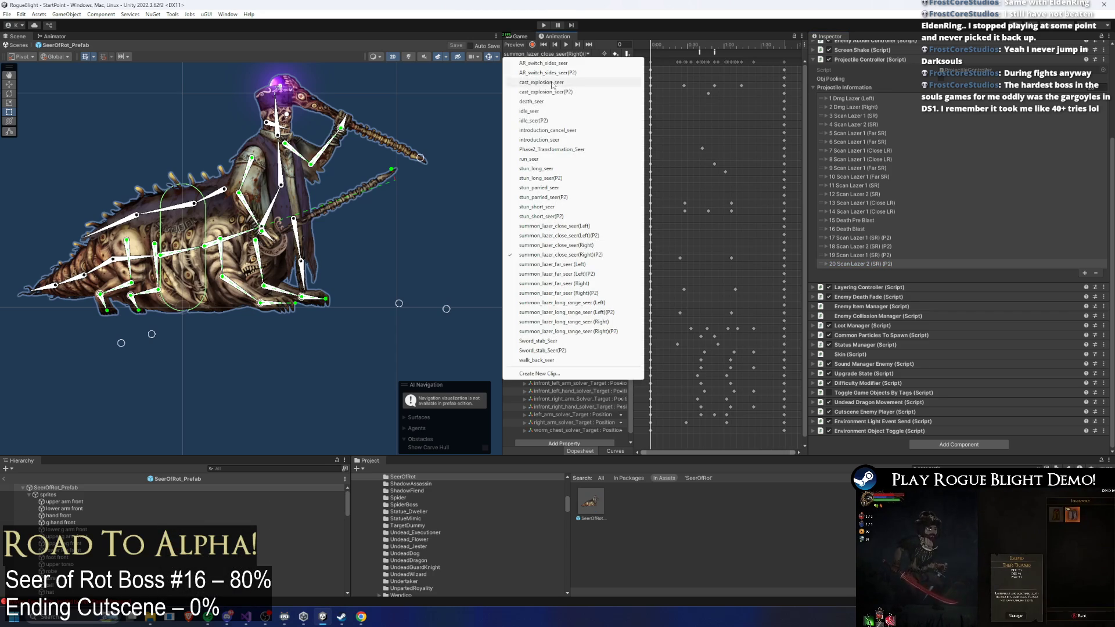
{"action": "left_click", "coordinate": [583, 245]}
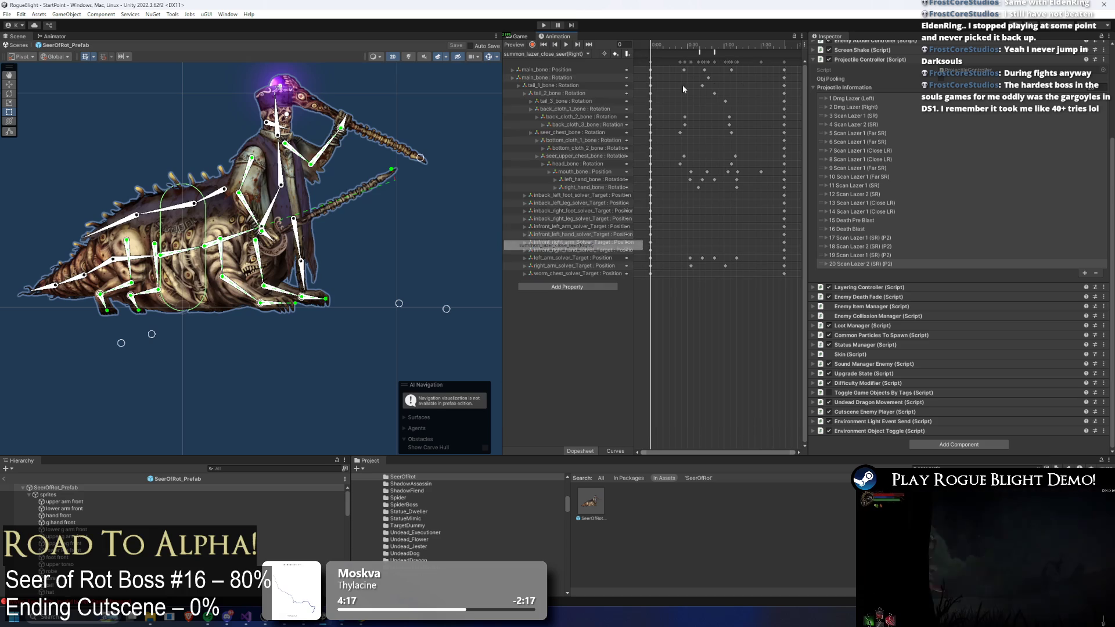
{"action": "left_click", "coordinate": [714, 52]}
- Switch to summon_lazer_close_seer(Right)(P2), inspect its second SpawnProjectile event, then bring up the clip list again
{"action": "left_click", "coordinate": [579, 54]}
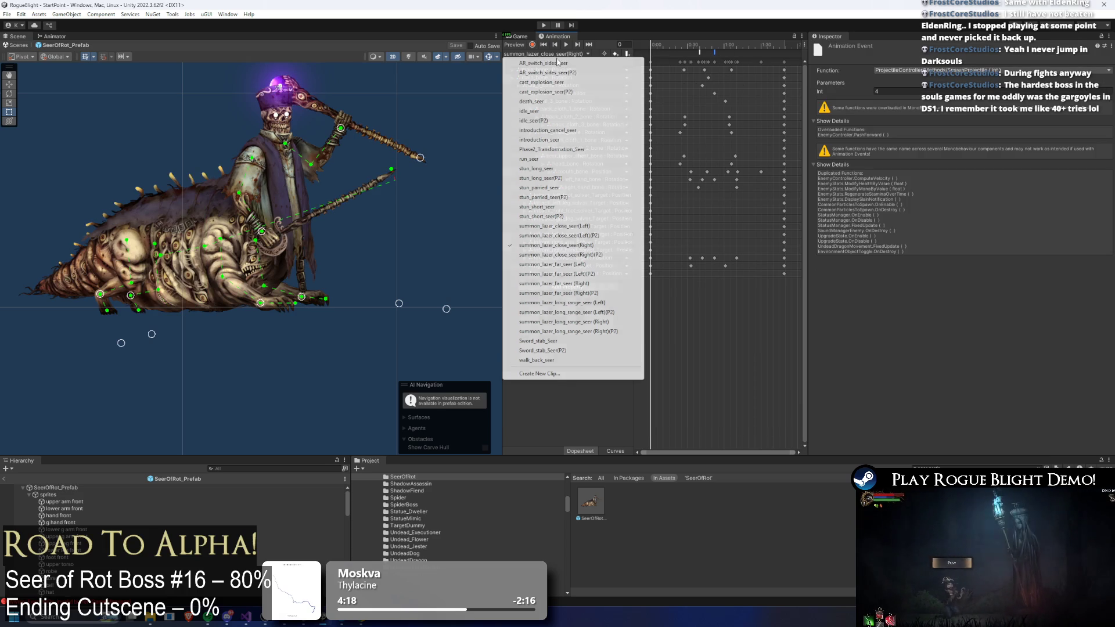
{"action": "left_click", "coordinate": [532, 255]}
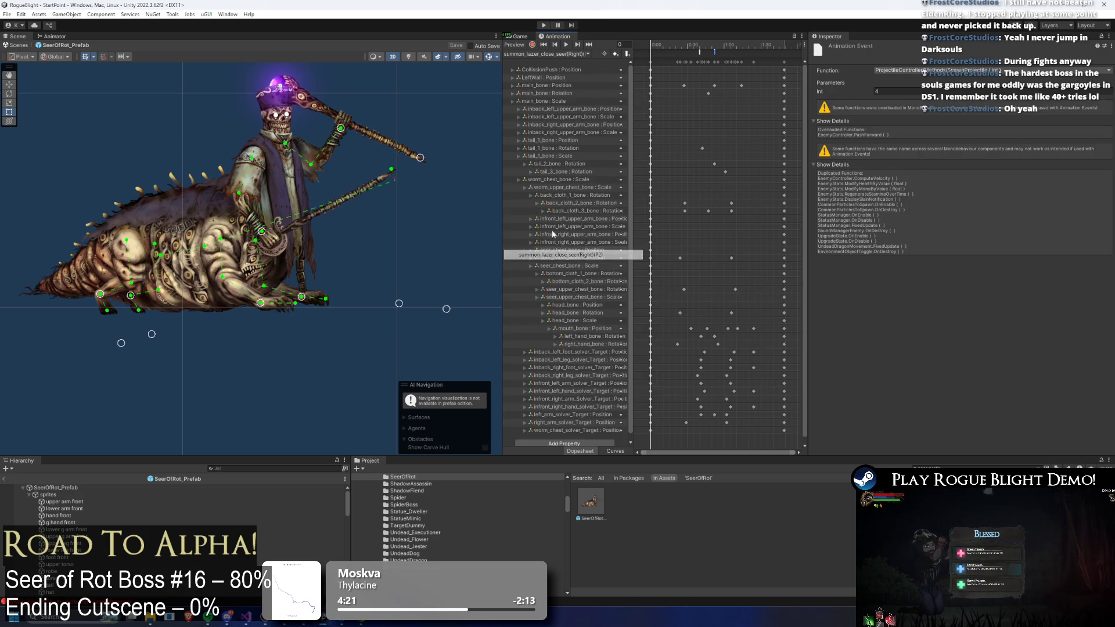
{"action": "left_click", "coordinate": [715, 51]}
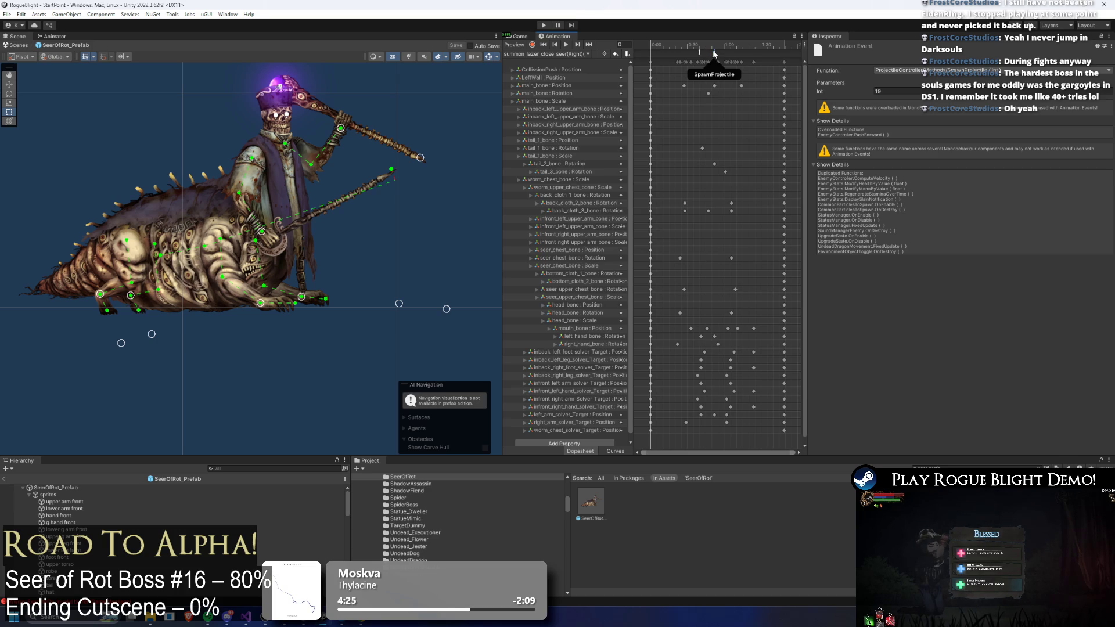
{"action": "left_click", "coordinate": [579, 55]}
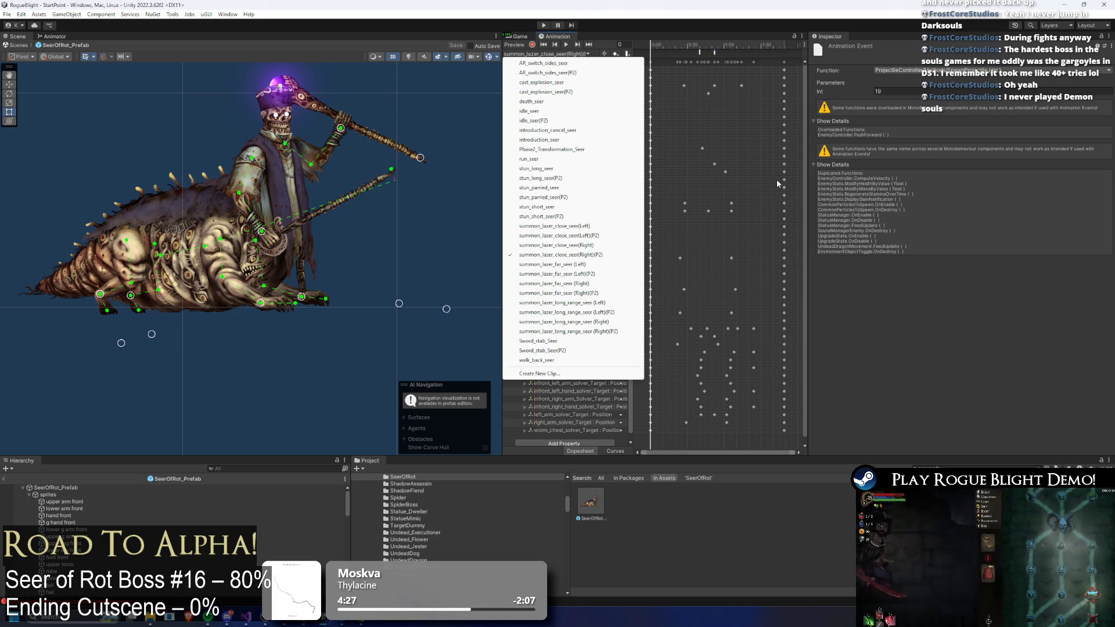
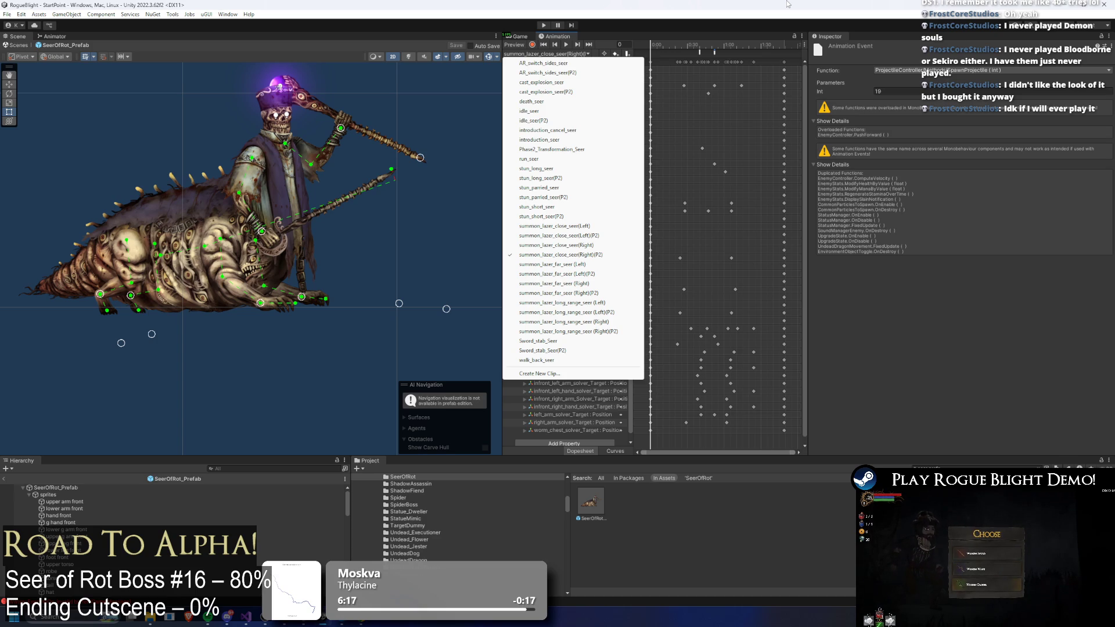
- Scrub the close laser clip preview to inspect its events at frames 32 and 58
{"action": "left_click", "coordinate": [656, 35]}
{"action": "left_click_drag", "start_coordinate": [662, 45], "coordinate": [692, 50]}
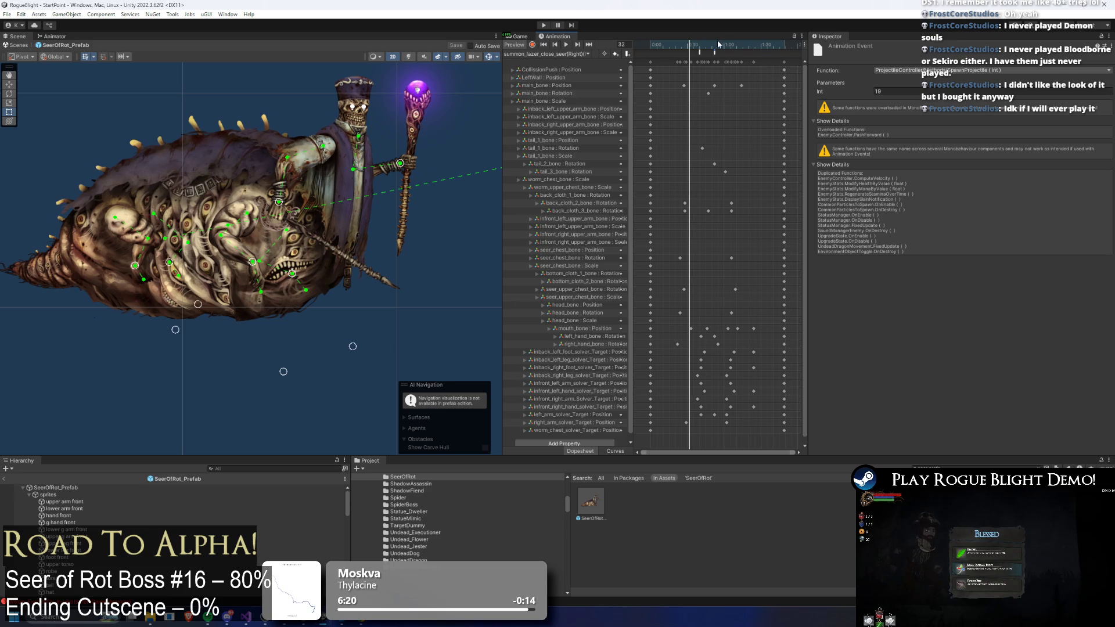
{"action": "left_click", "coordinate": [720, 44]}
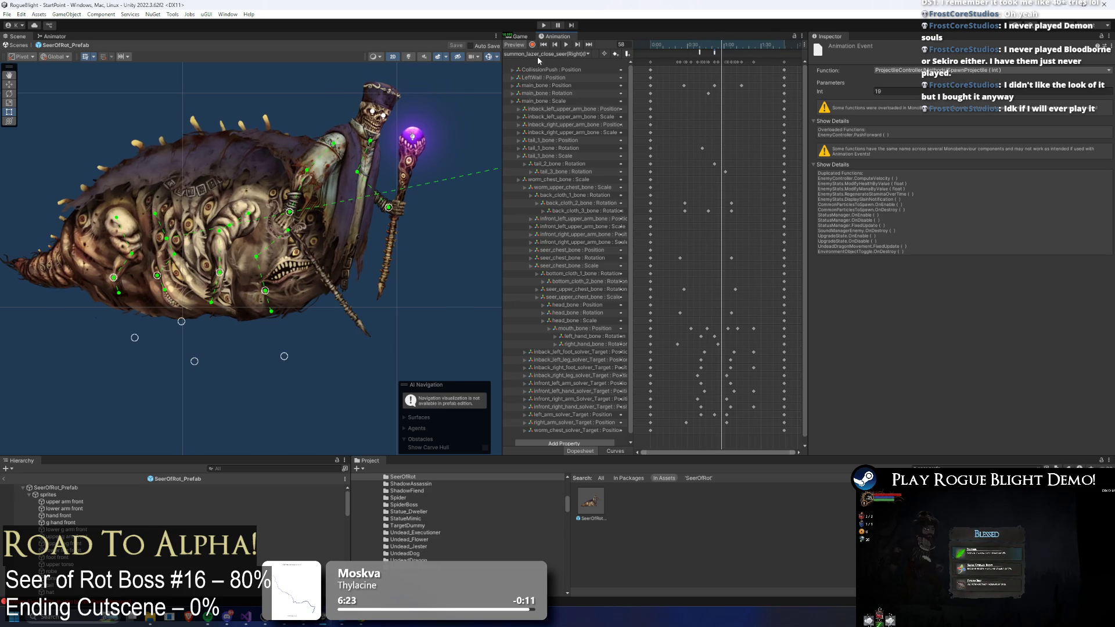
{"action": "left_click", "coordinate": [540, 54]}
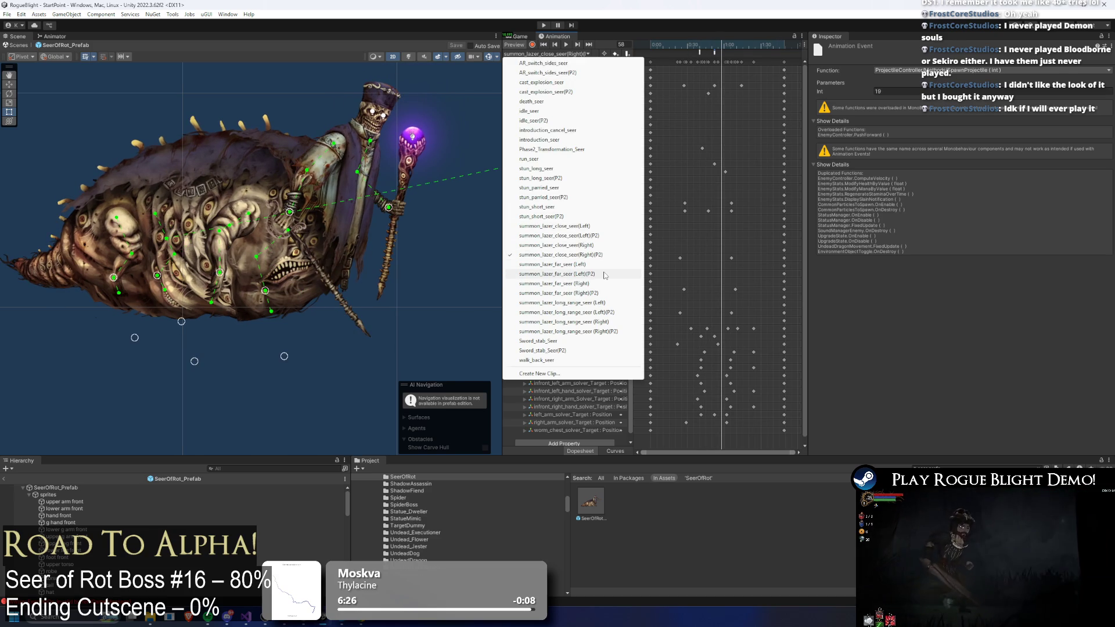
{"action": "left_click", "coordinate": [722, 51]}
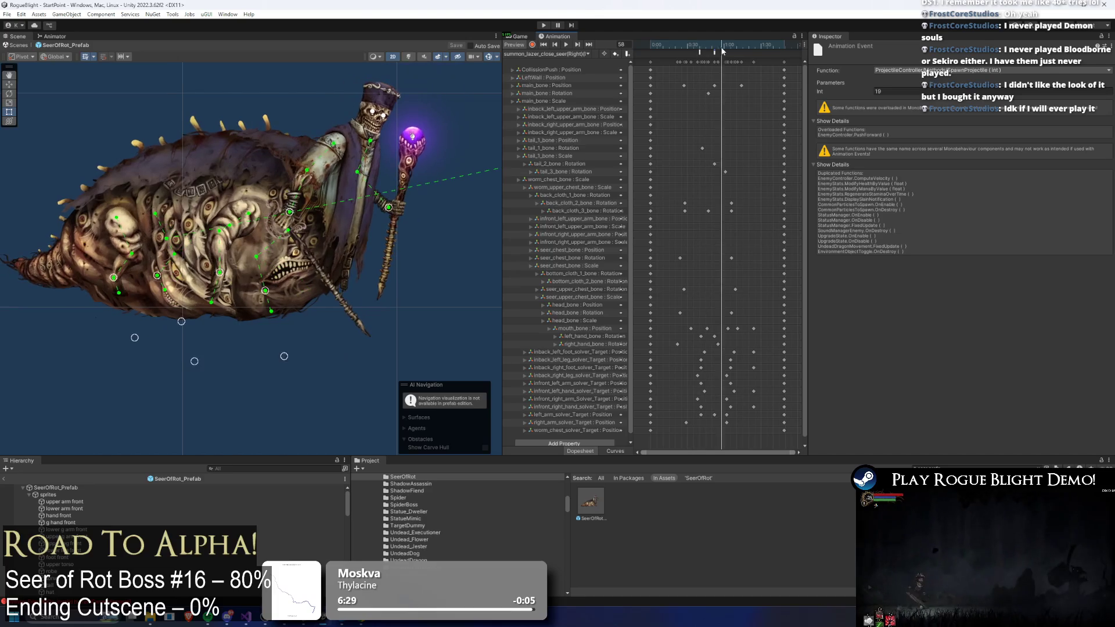
- Compare the far laser (Left) and (Left)(P2) clips' events, ending on (P2), then select SeerOfRot_Prefab
{"action": "left_click", "coordinate": [546, 54]}
{"action": "left_click", "coordinate": [586, 274]}
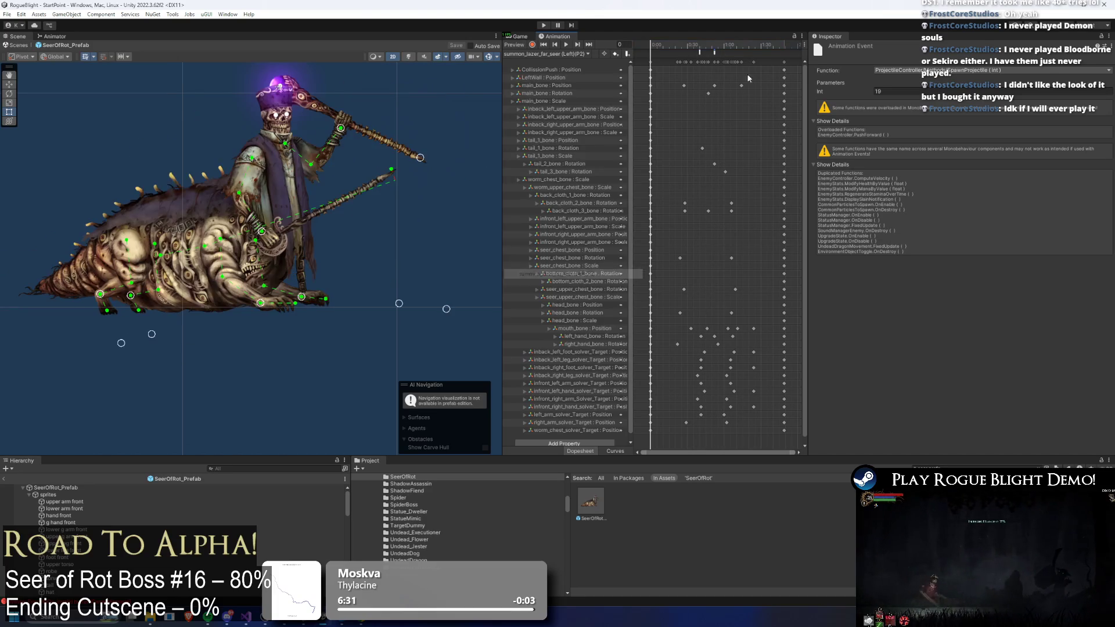
{"action": "left_click_drag", "start_coordinate": [685, 44], "coordinate": [721, 45]}
{"action": "left_click", "coordinate": [545, 54]}
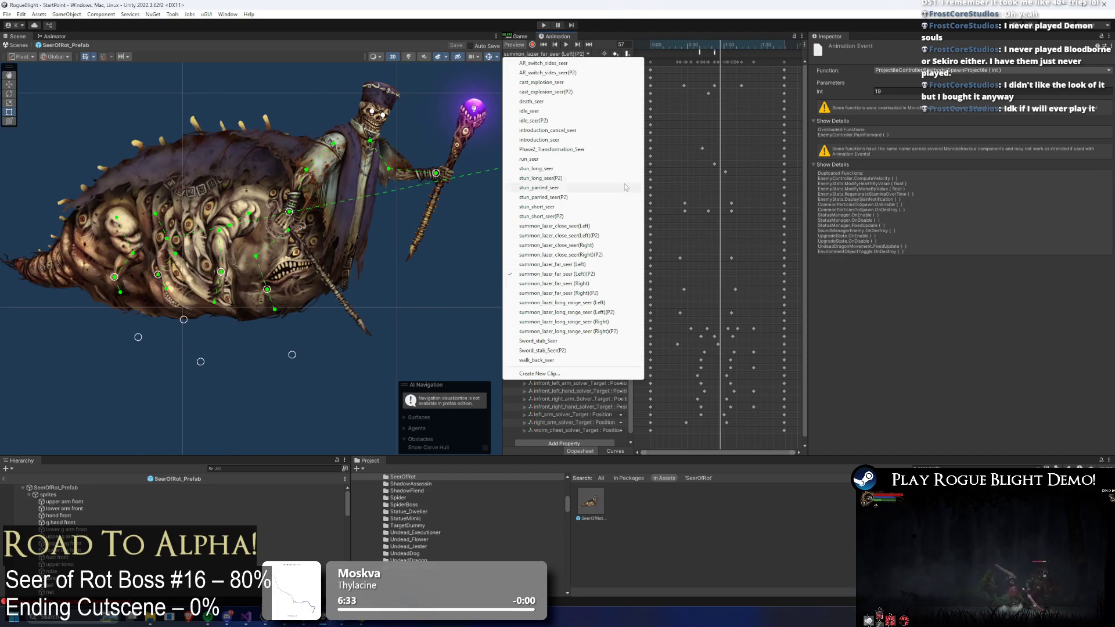
{"action": "left_click", "coordinate": [574, 265]}
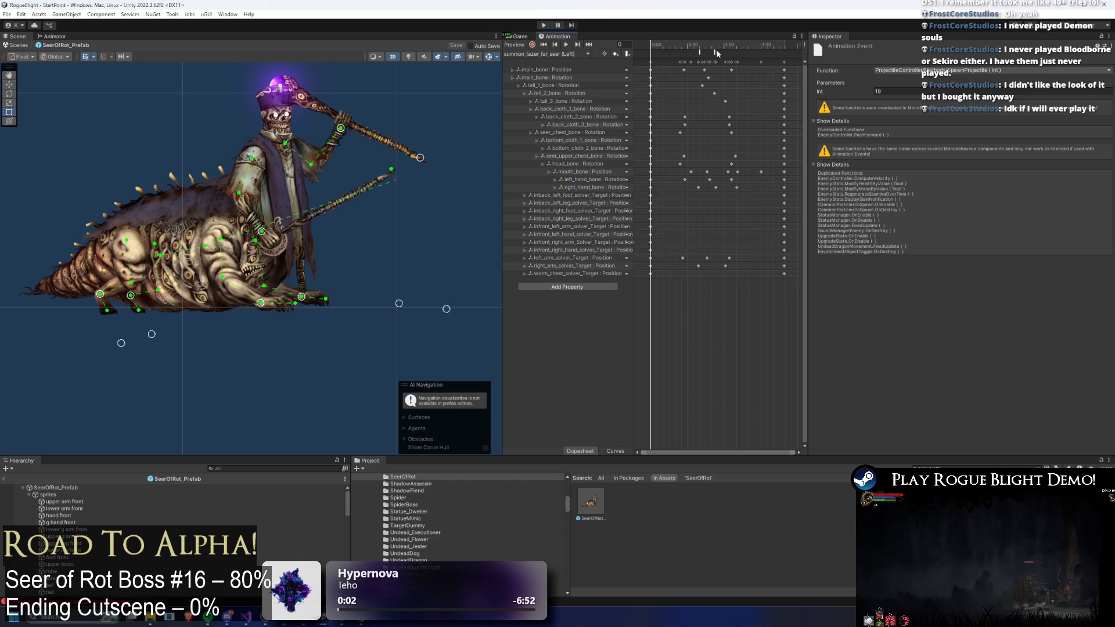
{"action": "left_click", "coordinate": [555, 54]}
{"action": "left_click", "coordinate": [593, 274]}
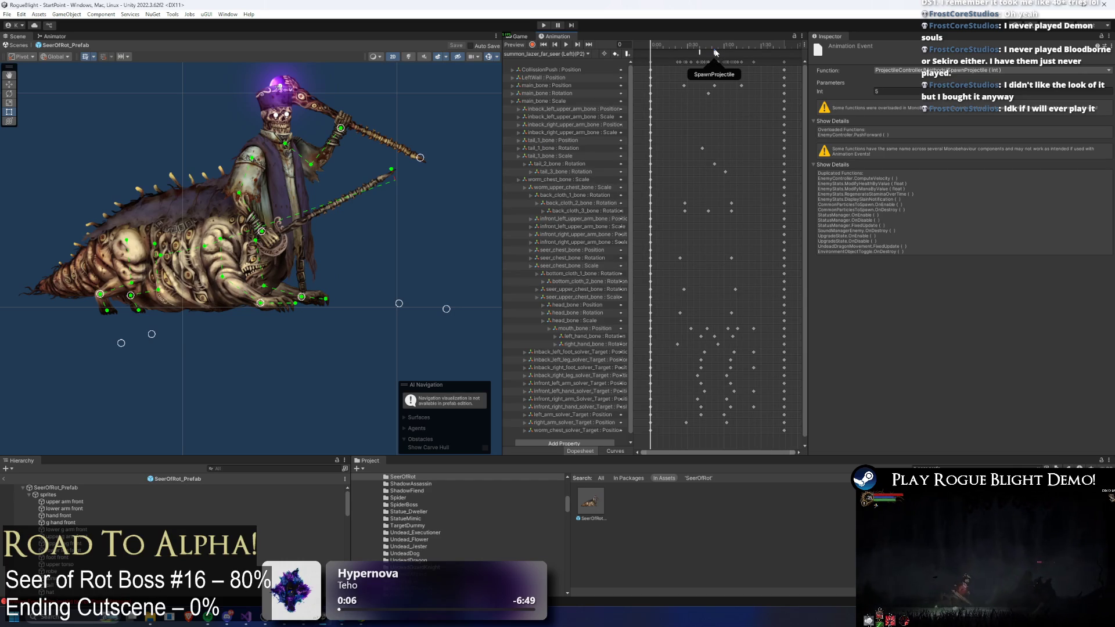
{"action": "left_click", "coordinate": [78, 487]}
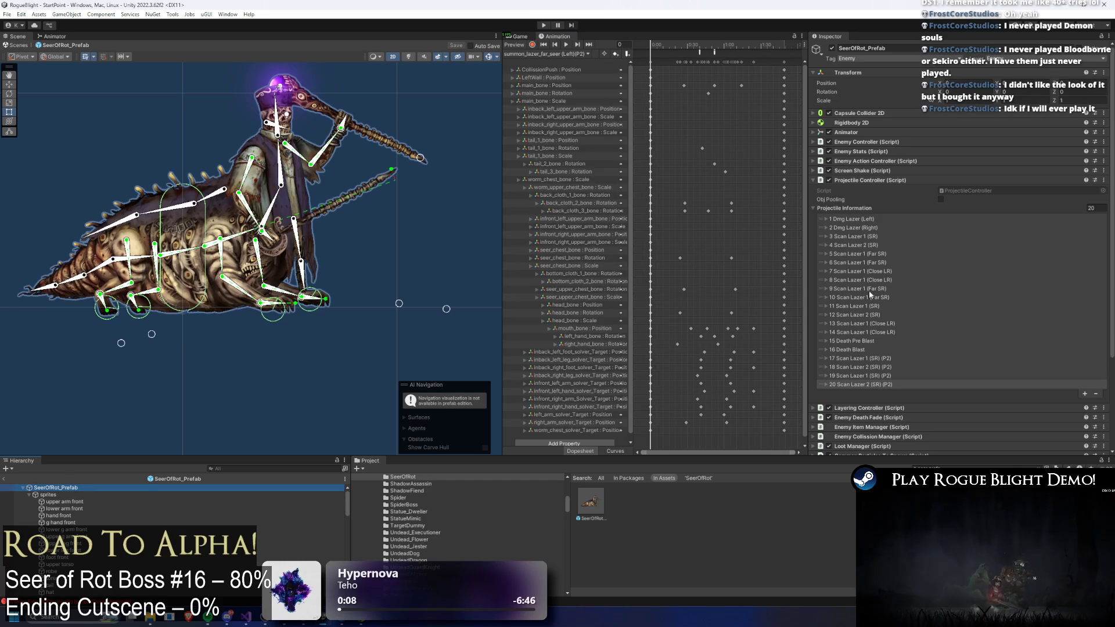
- Copy the 5 Scan Lazer 1 (Far SR) entry into a new projectile list element
{"action": "right_click", "coordinate": [852, 252]}
{"action": "left_click", "coordinate": [871, 272]}
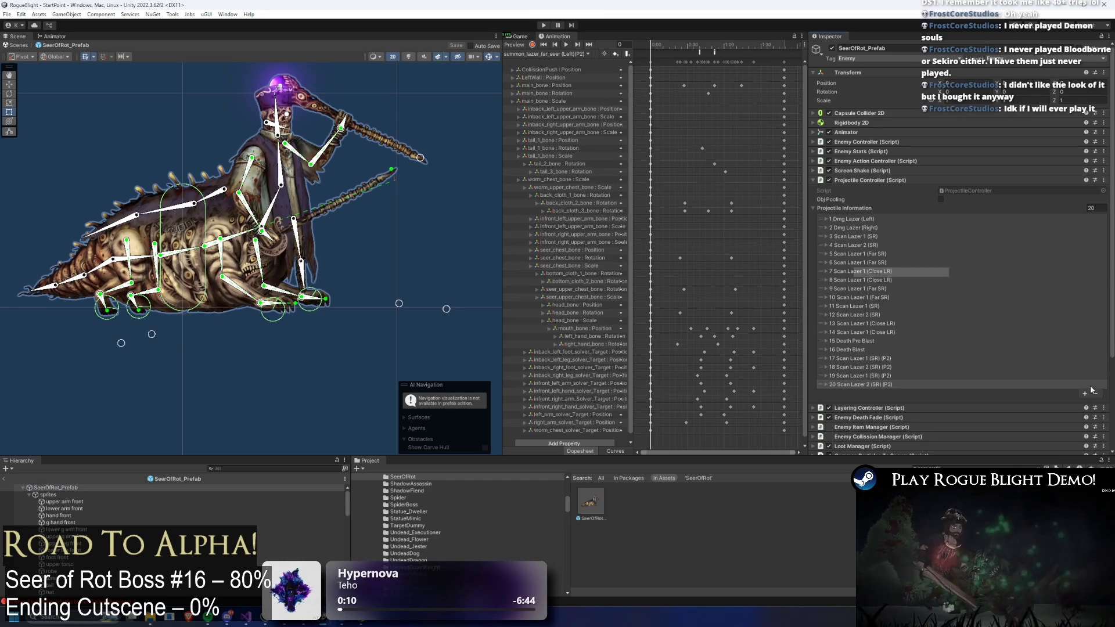
{"action": "left_click", "coordinate": [1084, 393]}
{"action": "right_click", "coordinate": [860, 393]}
{"action": "left_click", "coordinate": [885, 422]}
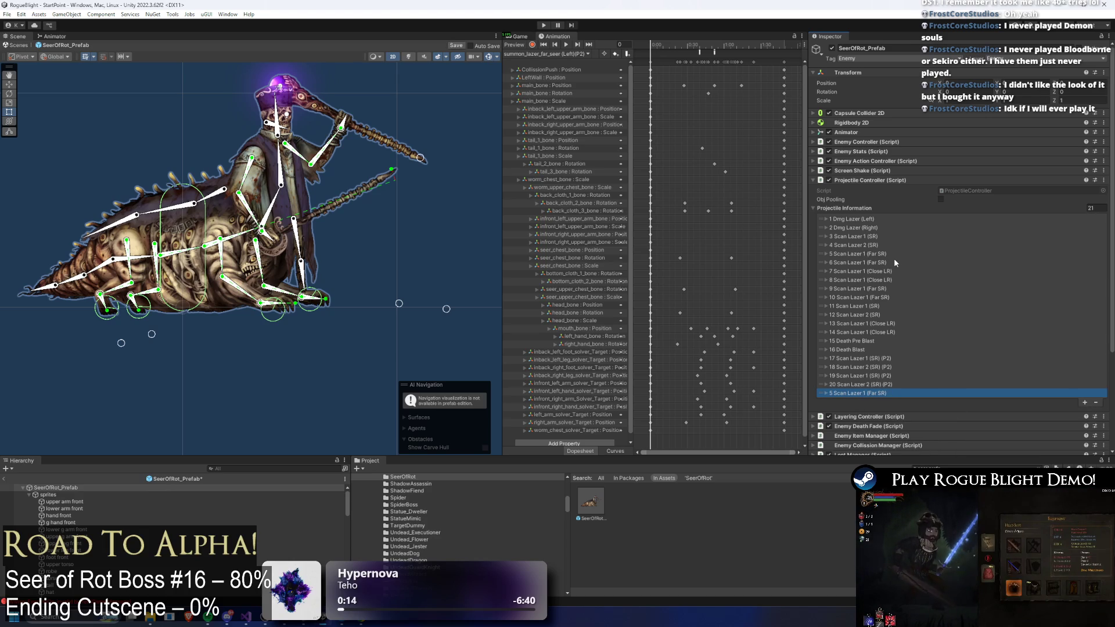
- Check the spawn event numbers of the close (Left), close (Right), and far (Left) laser clips, then return to far (Left)(P2)
{"action": "left_click", "coordinate": [552, 54]}
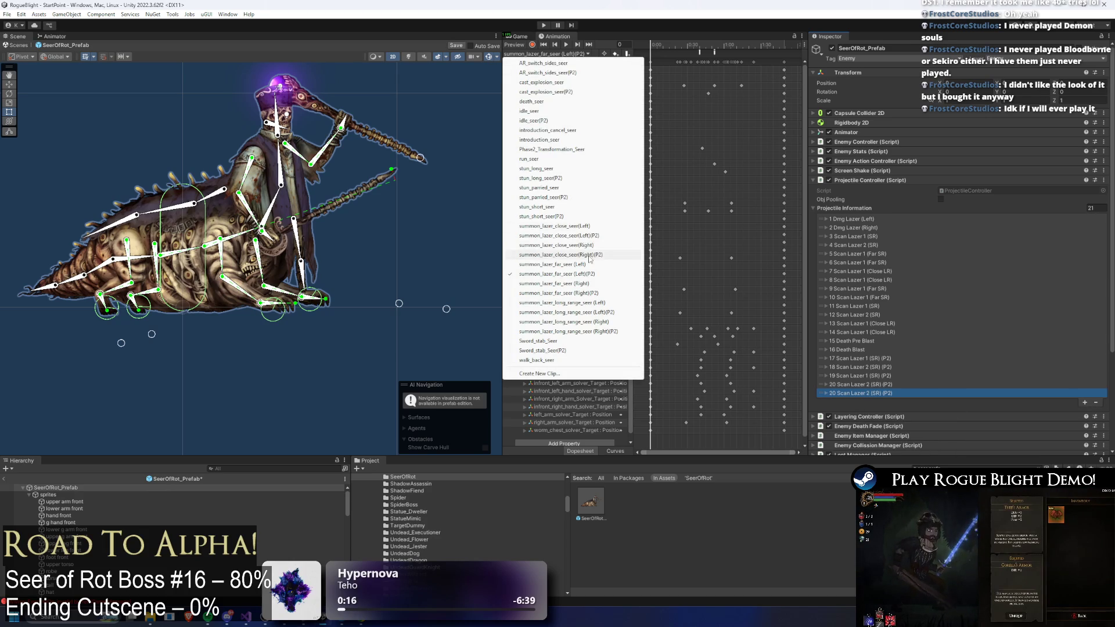
{"action": "left_click", "coordinate": [586, 226]}
{"action": "left_click", "coordinate": [716, 51]}
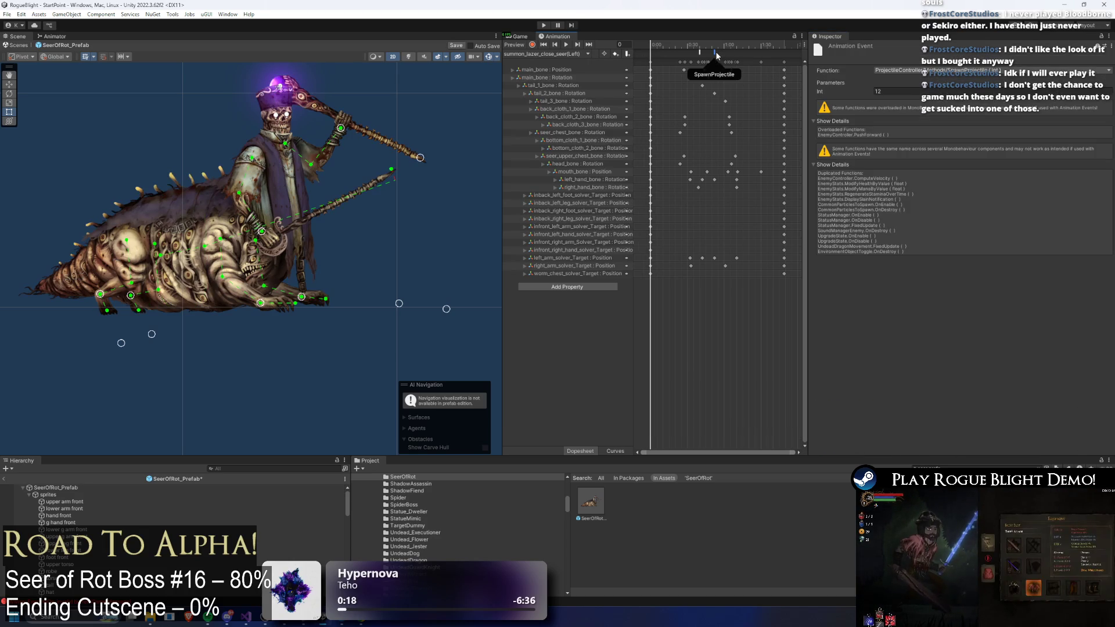
{"action": "left_click", "coordinate": [548, 54]}
{"action": "left_click", "coordinate": [572, 245]}
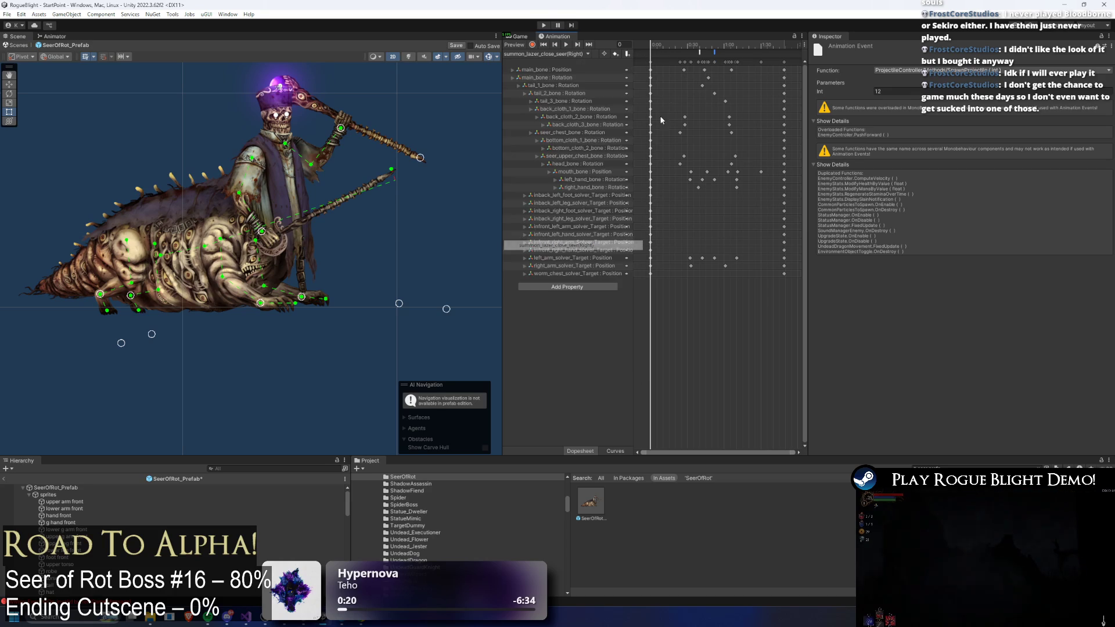
{"action": "left_click", "coordinate": [729, 45]}
{"action": "left_click", "coordinate": [549, 54]}
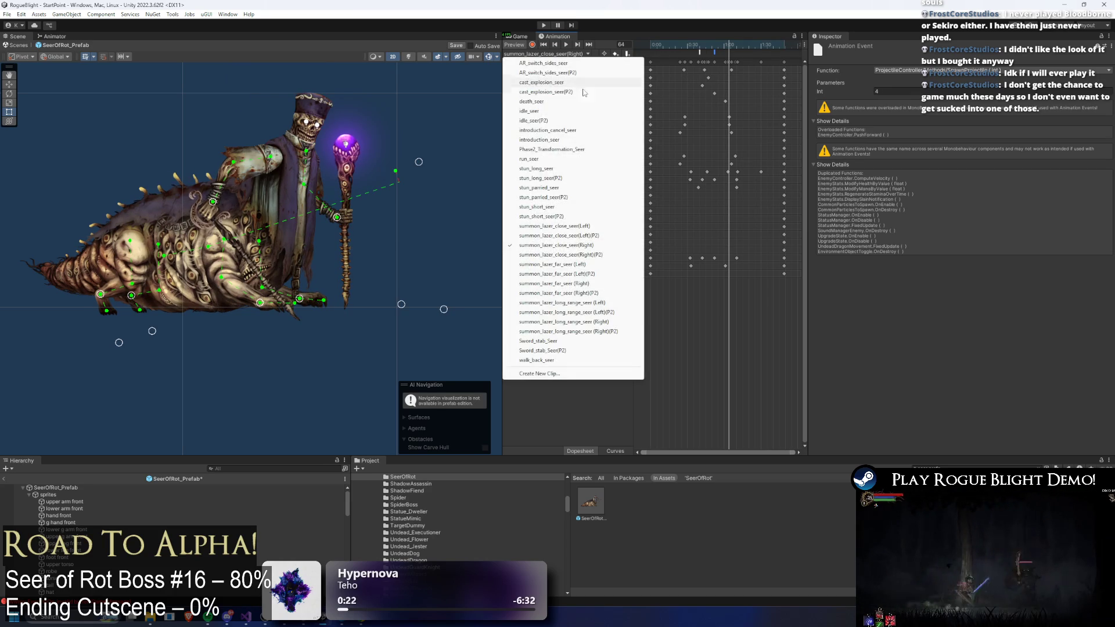
{"action": "left_click", "coordinate": [581, 264]}
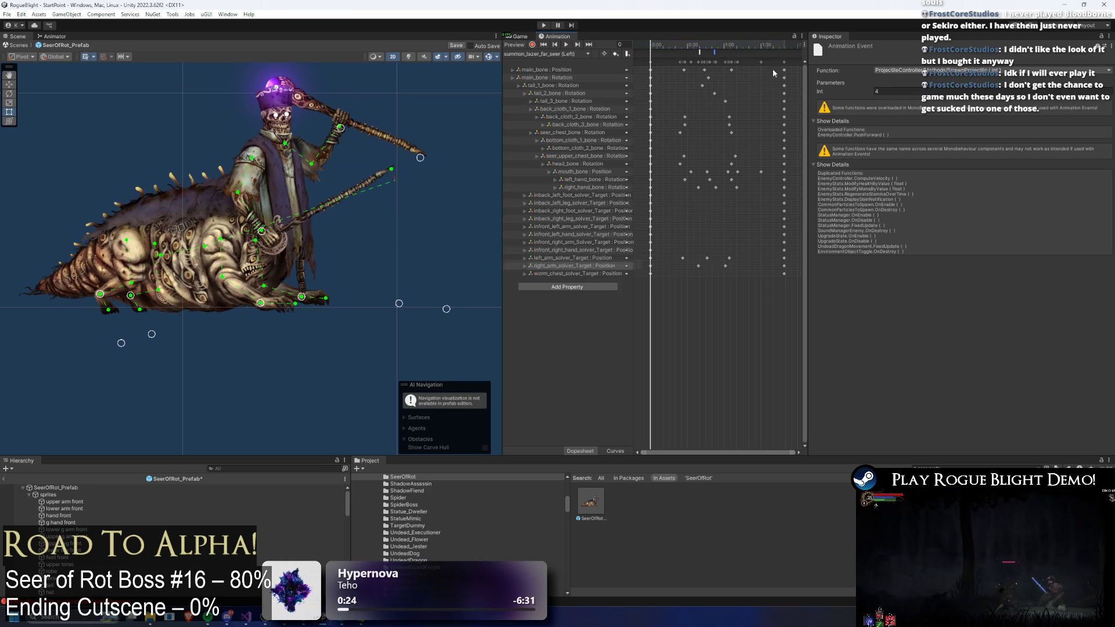
{"action": "left_click", "coordinate": [714, 51]}
{"action": "left_click", "coordinate": [566, 54]}
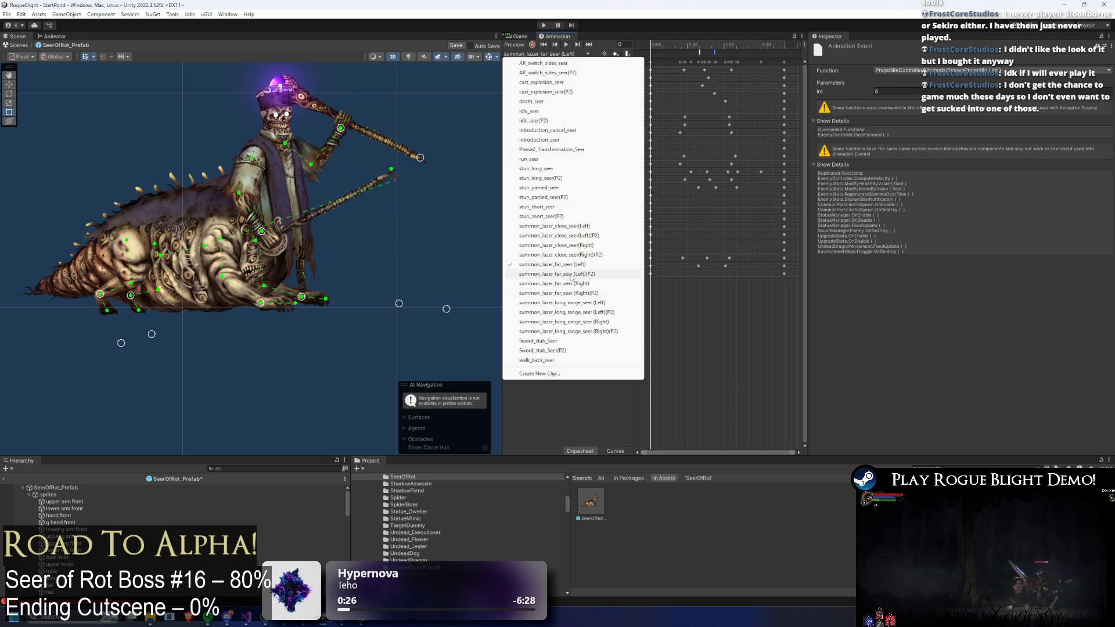
{"action": "left_click", "coordinate": [581, 158]}
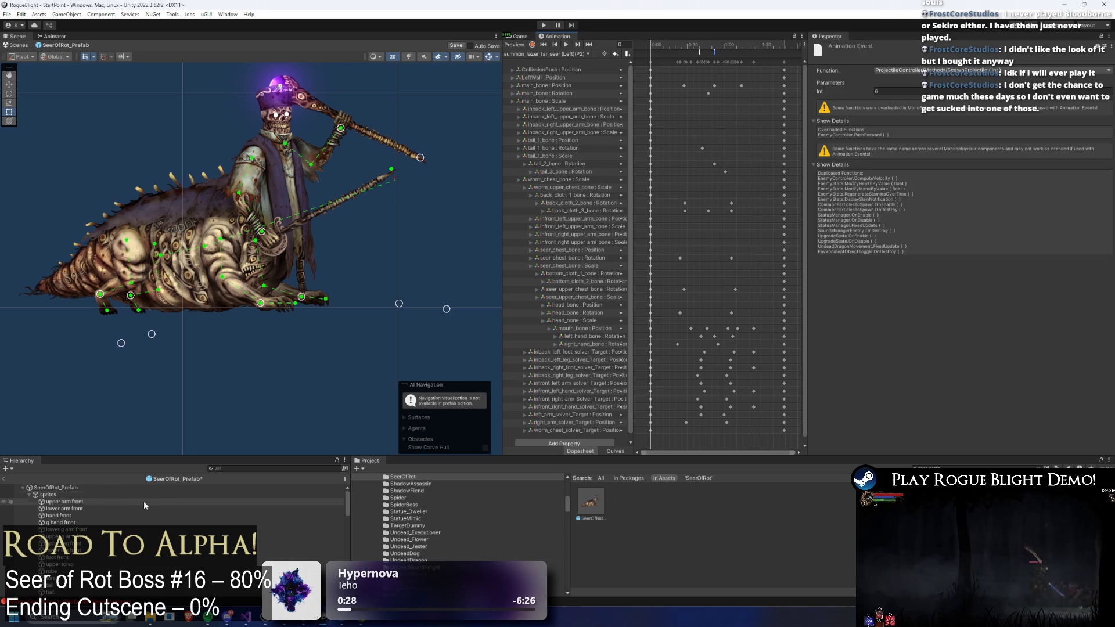
- On SeerOfRot_Prefab, copy a projectile entry and paste it into the last slot
{"action": "left_click", "coordinate": [136, 488]}
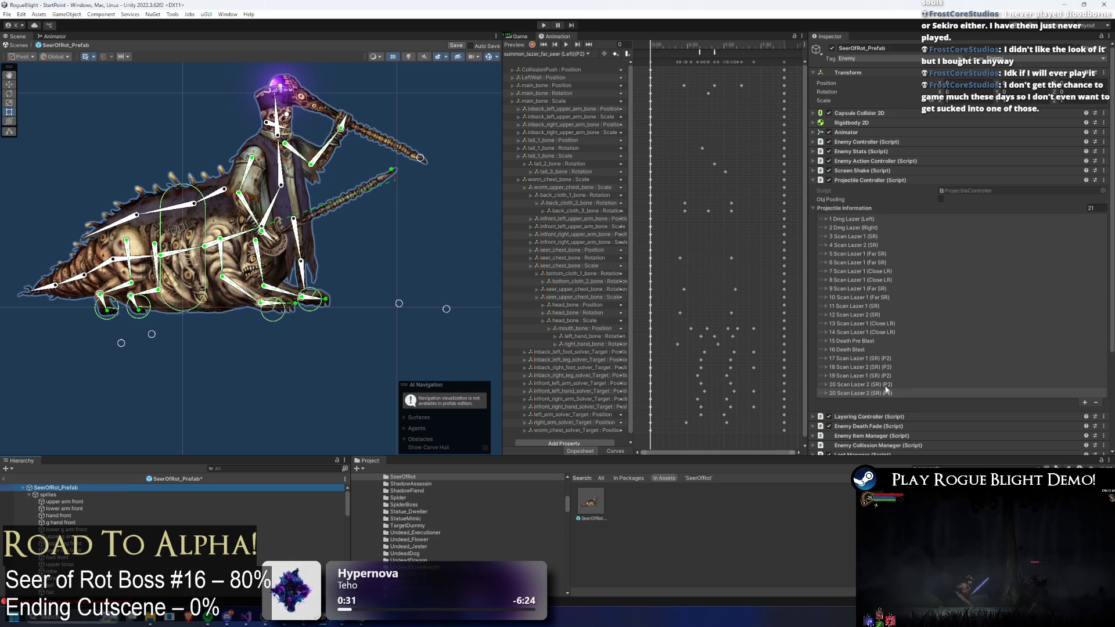
{"action": "right_click", "coordinate": [842, 264]}
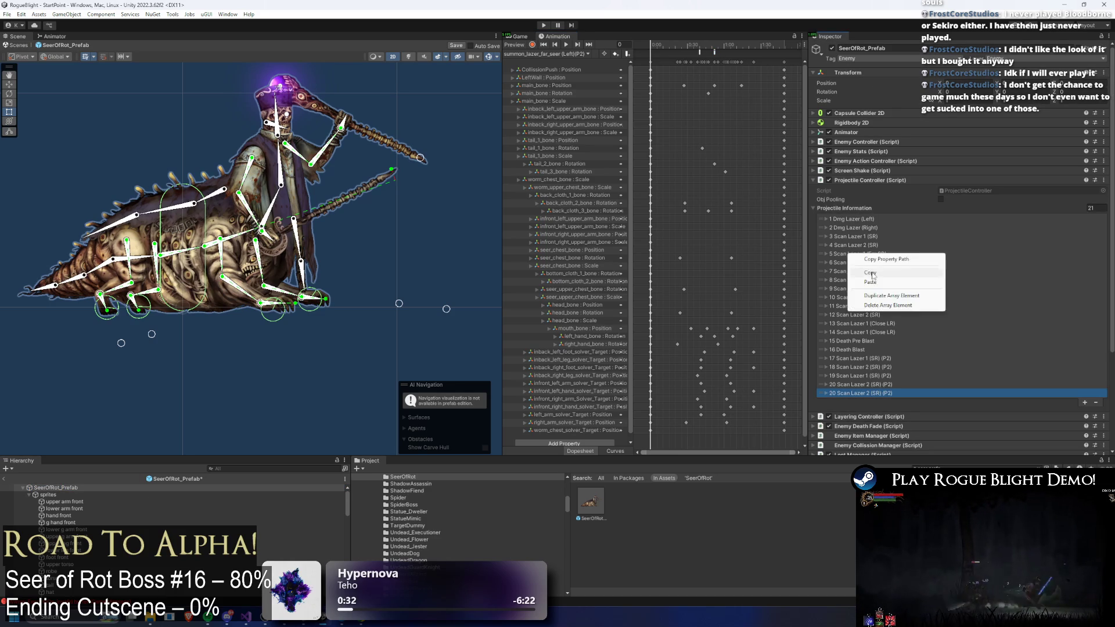
{"action": "left_click", "coordinate": [855, 393]}
{"action": "right_click", "coordinate": [851, 396]}
{"action": "left_click", "coordinate": [883, 415]}
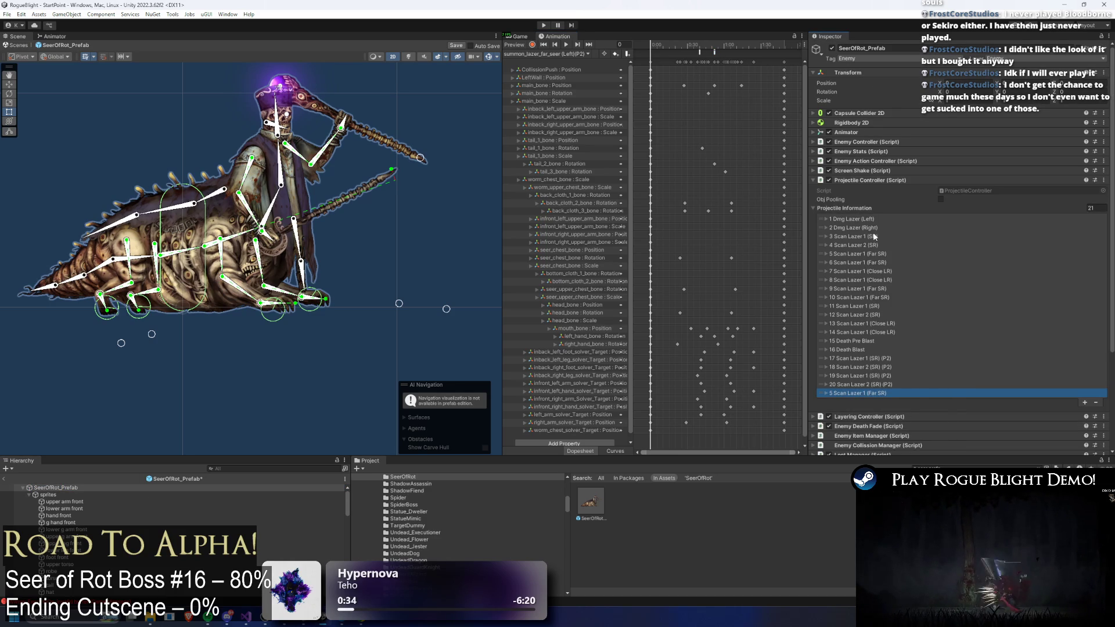
- Copy the 6 Scan Lazer 1 (Far SR) entry into another new last element
{"action": "right_click", "coordinate": [849, 262]}
{"action": "left_click", "coordinate": [868, 269]}
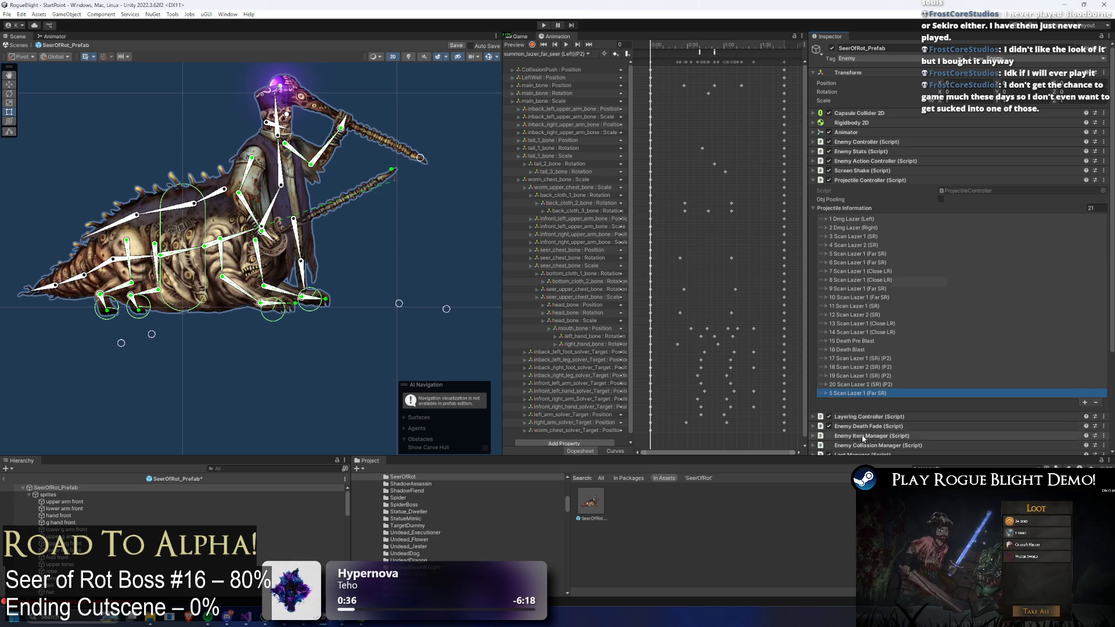
{"action": "left_click", "coordinate": [1083, 402]}
{"action": "right_click", "coordinate": [874, 402]}
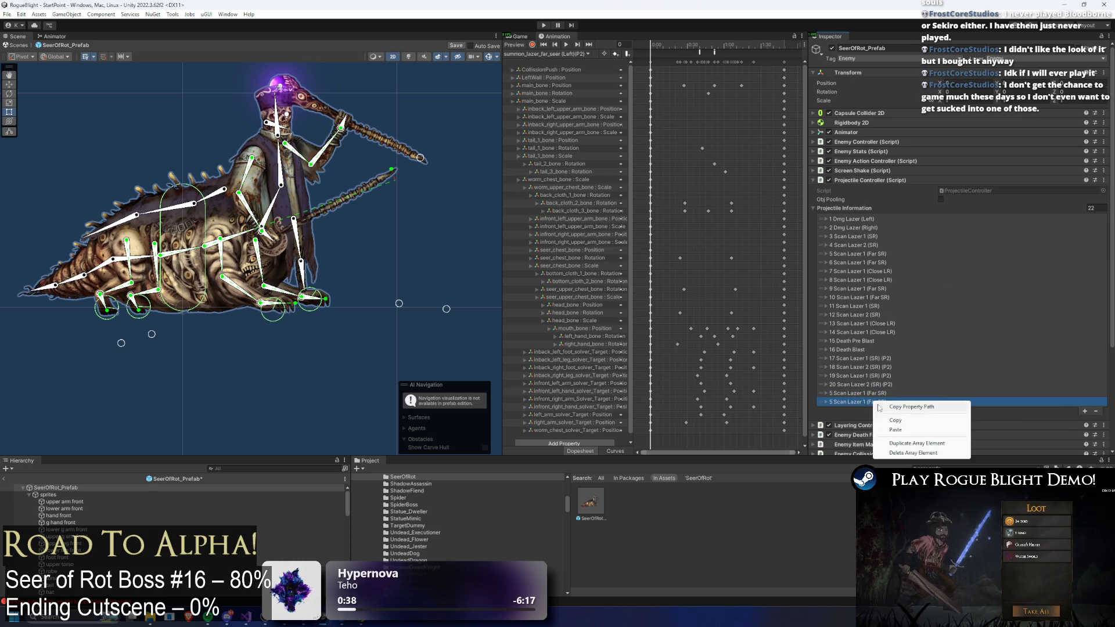
{"action": "left_click", "coordinate": [885, 419]}
- Renumber the two appended entries' descriptions to 21 and 22
{"action": "left_click", "coordinate": [932, 397]}
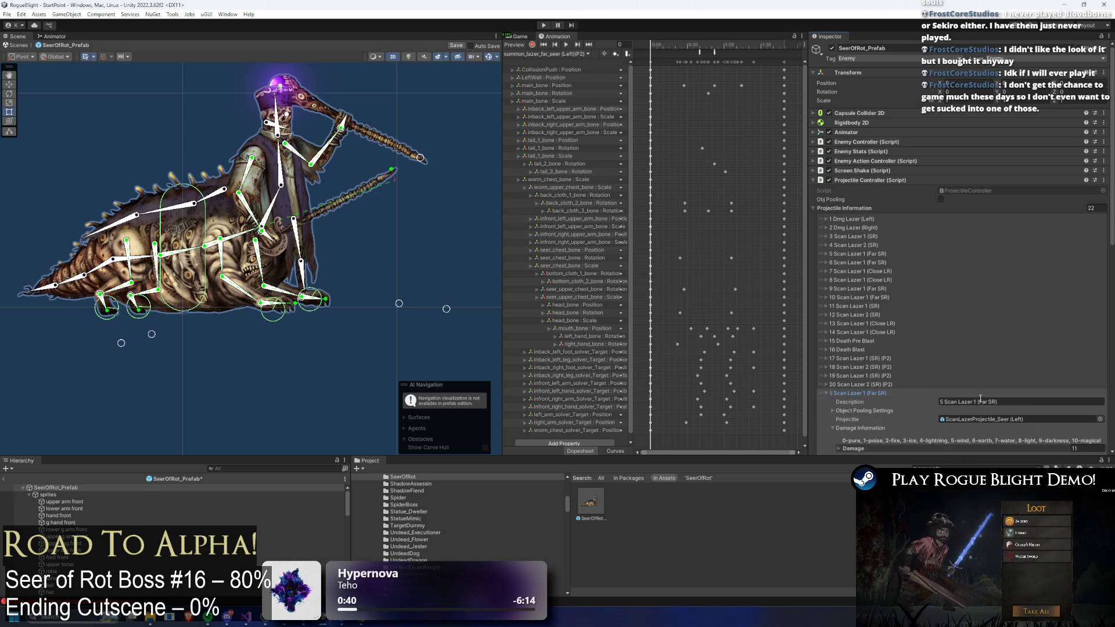
{"action": "left_click", "coordinate": [991, 407]}
{"action": "key", "text": "Home"}
{"action": "key", "text": "Delete"}
{"action": "key", "text": "Delete"}
{"action": "type", "text": "21"}
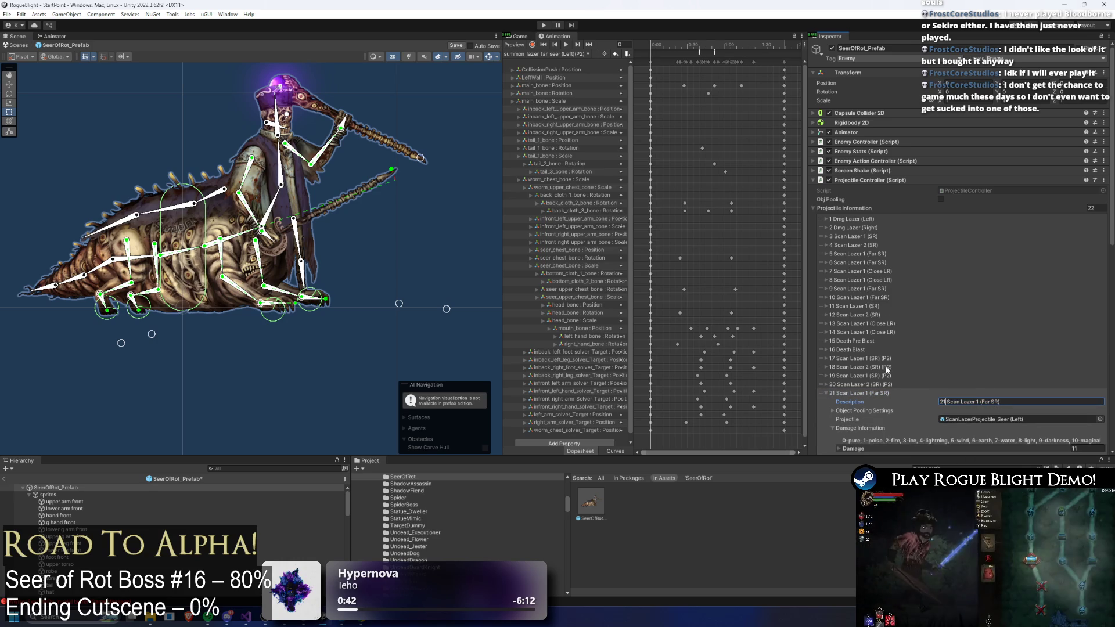
{"action": "left_click", "coordinate": [886, 395]}
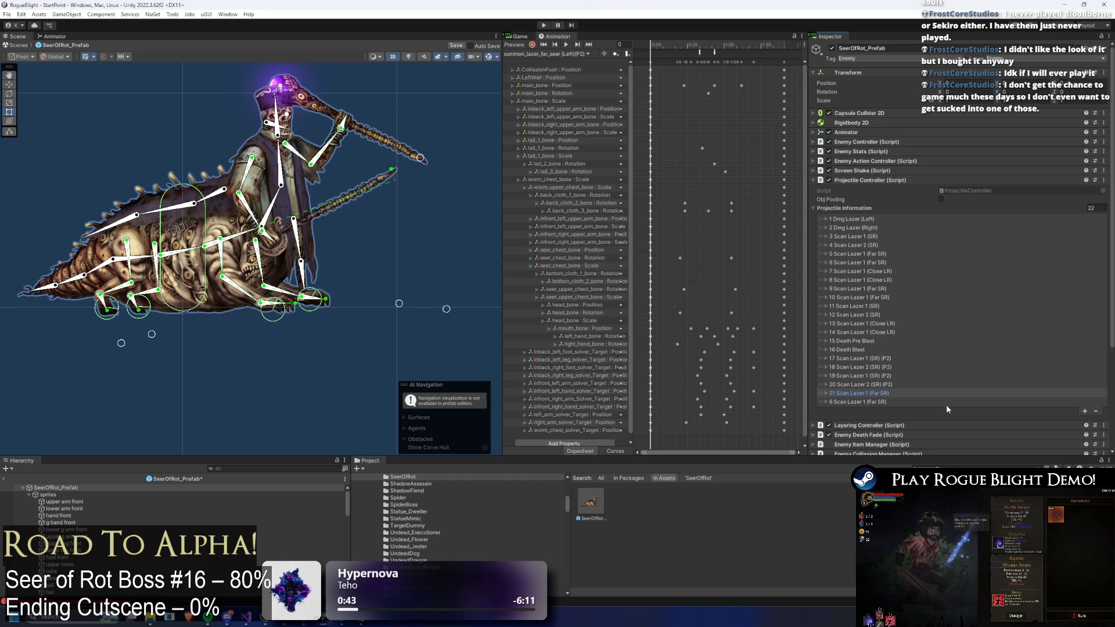
{"action": "left_click", "coordinate": [944, 402]}
{"action": "left_click", "coordinate": [981, 409]}
{"action": "key", "text": "Home"}
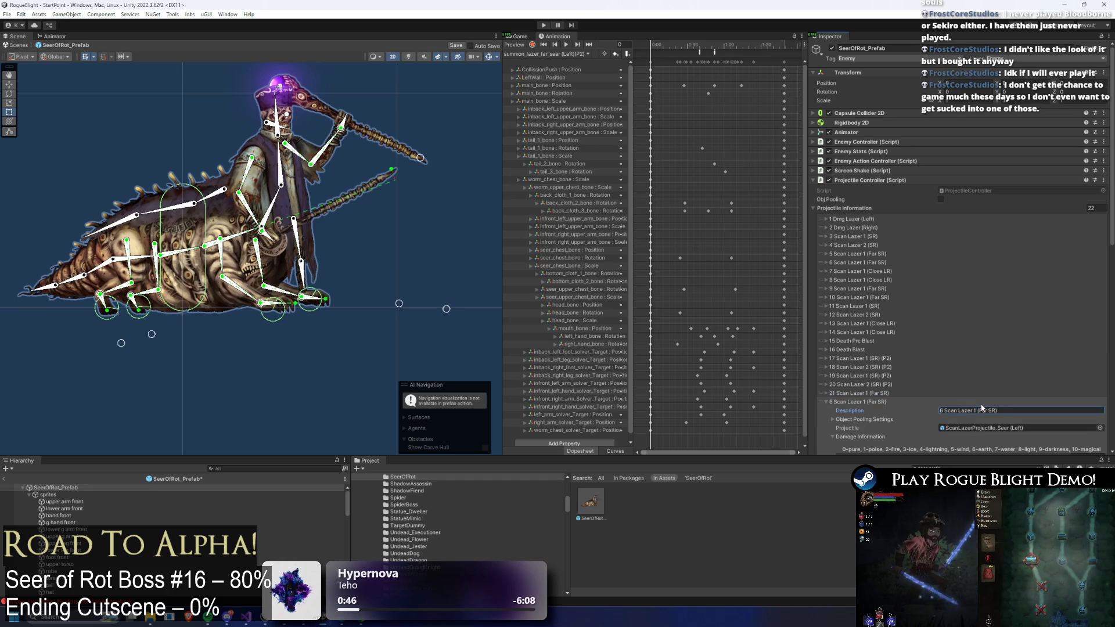
{"action": "key", "text": "Delete"}
{"action": "key", "text": "Delete"}
{"action": "type", "text": "22"}
{"action": "left_click", "coordinate": [946, 396]}
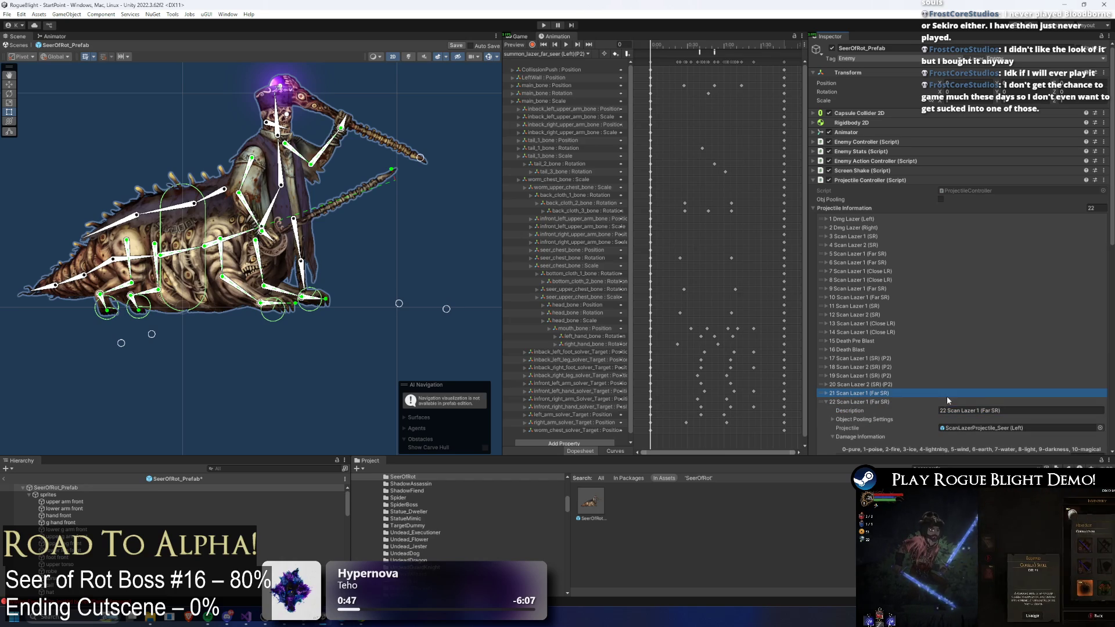
- Append '(P2)' to the descriptions of entries 21 and 22
{"action": "left_click", "coordinate": [994, 395]}
{"action": "left_click", "coordinate": [1008, 402]}
{"action": "left_click", "coordinate": [1008, 402]}
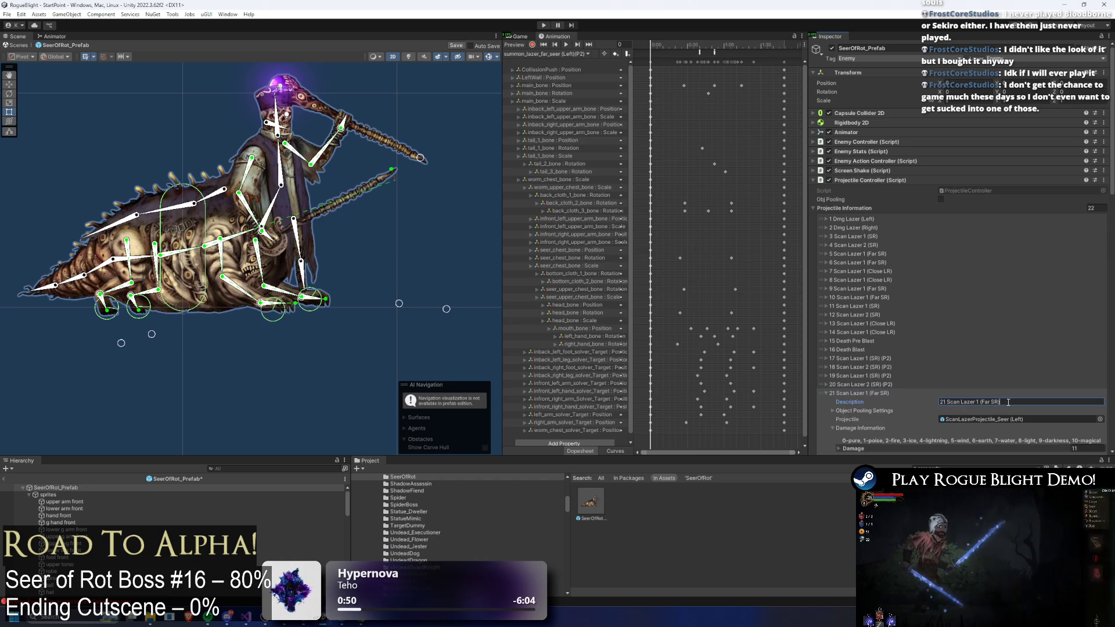
{"action": "type", "text": "P2)"}
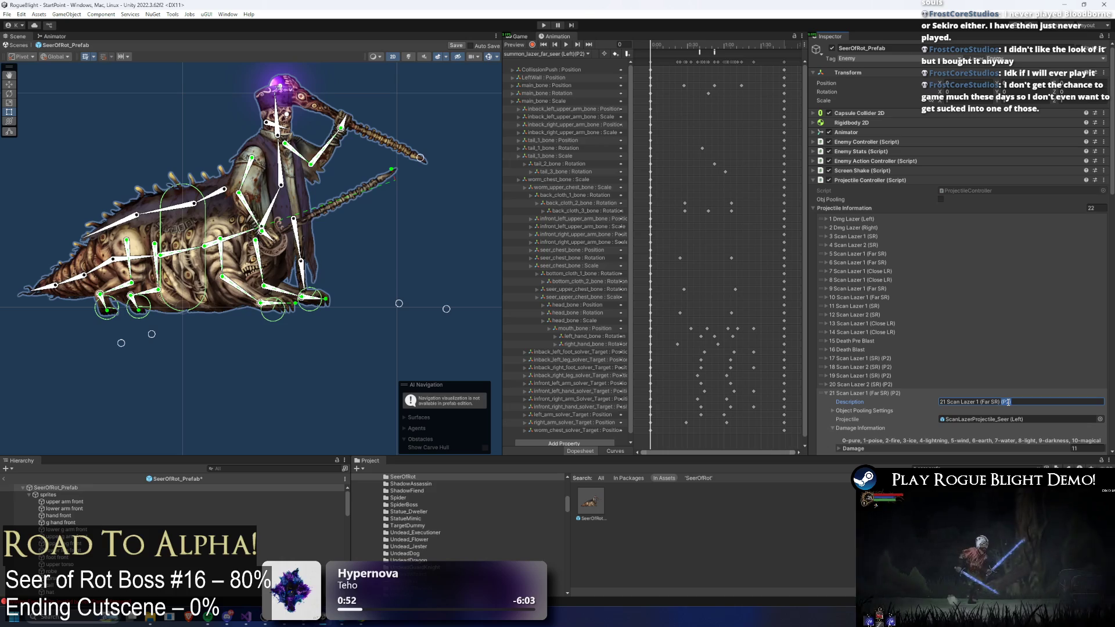
{"action": "left_click", "coordinate": [862, 393]}
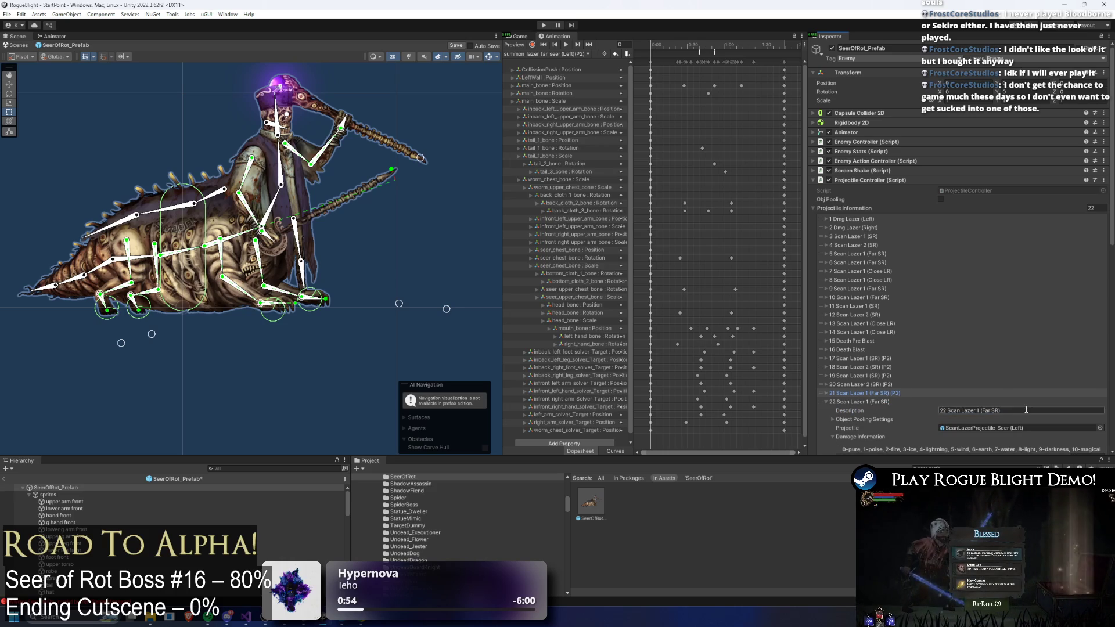
{"action": "left_click", "coordinate": [859, 402]}
{"action": "left_click", "coordinate": [1030, 410]}
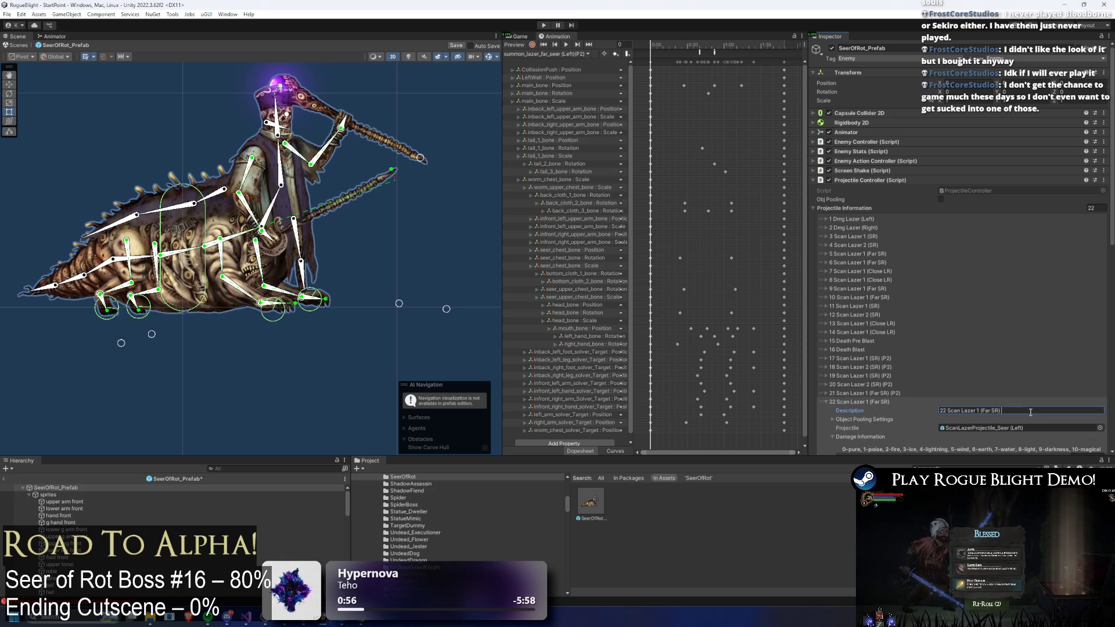
{"action": "type", "text": "(P2)"}
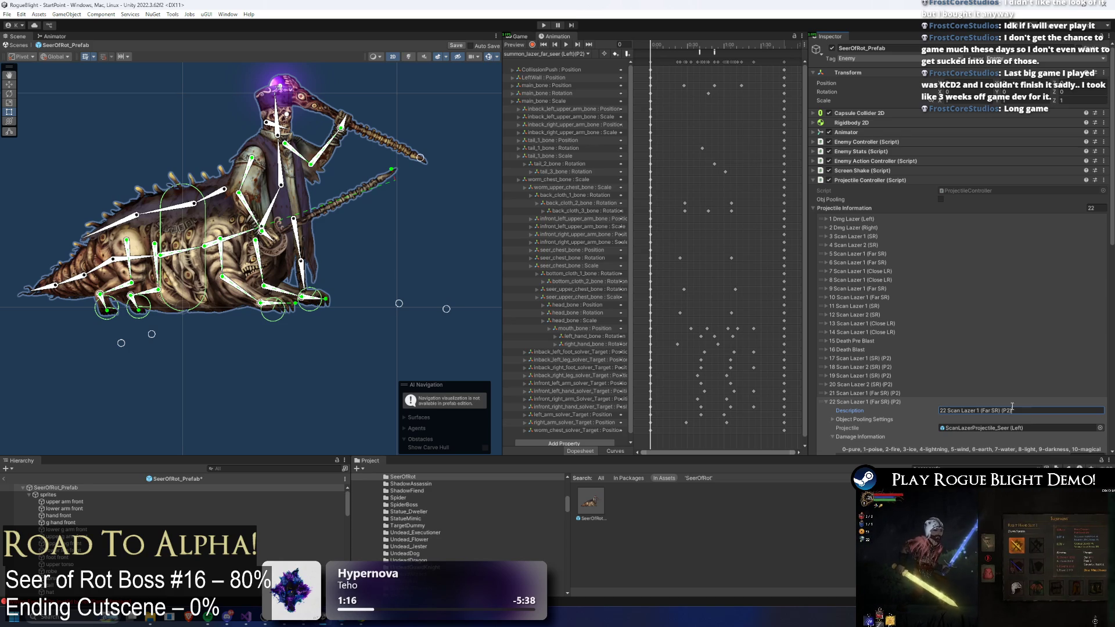
- Review entry 22's settings: ScanLazerProjectile_Seer (Left) projectile with Damage 11
{"action": "left_click", "coordinate": [892, 402]}
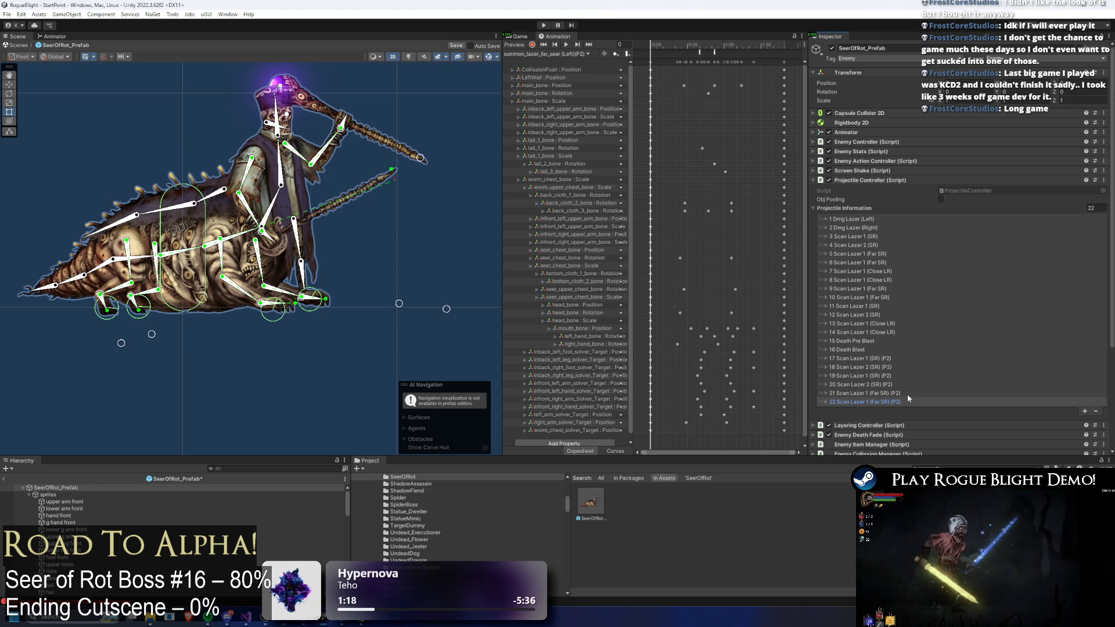
{"action": "left_click", "coordinate": [886, 393]}
{"action": "left_click", "coordinate": [885, 393]}
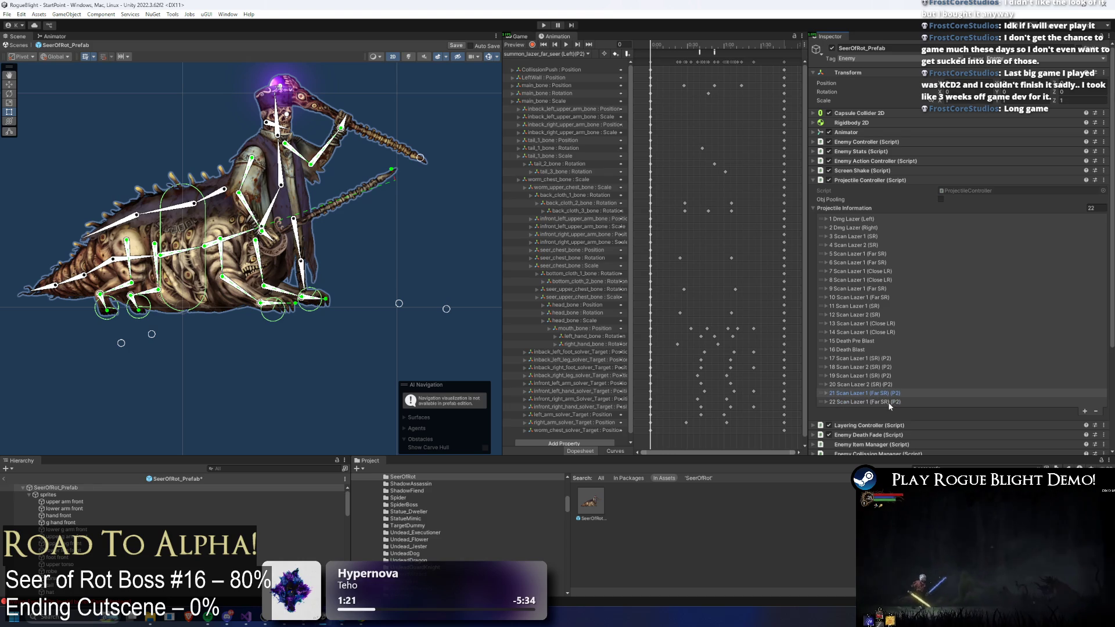
{"action": "left_click", "coordinate": [889, 402]}
{"action": "scroll", "coordinate": [1024, 391], "scroll_direction": "down", "scroll_amount": 2}
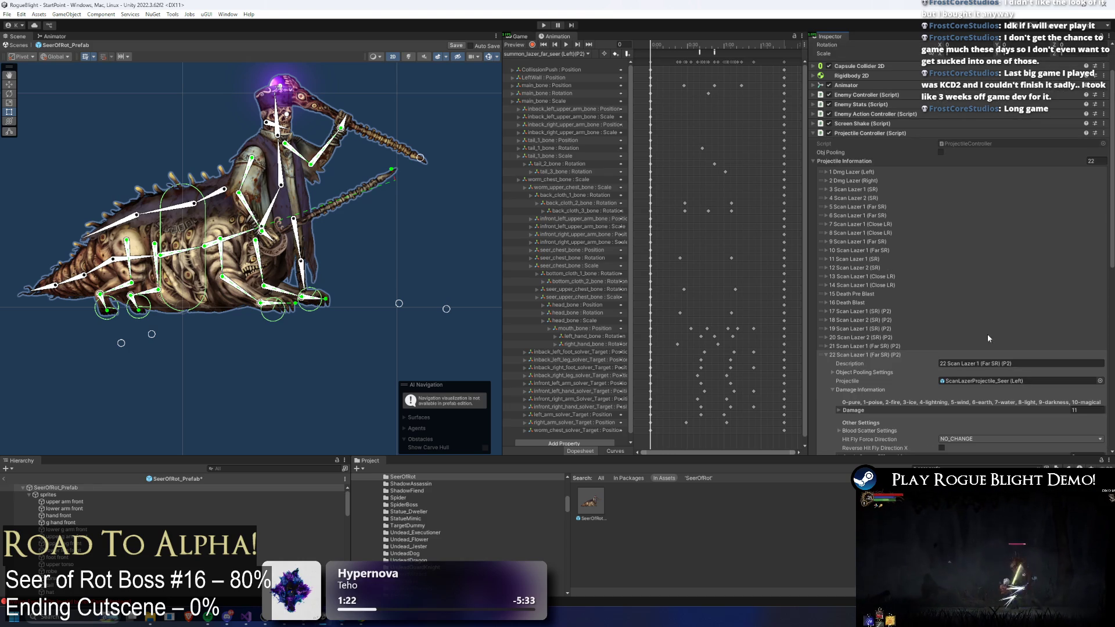
{"action": "left_click", "coordinate": [893, 347]}
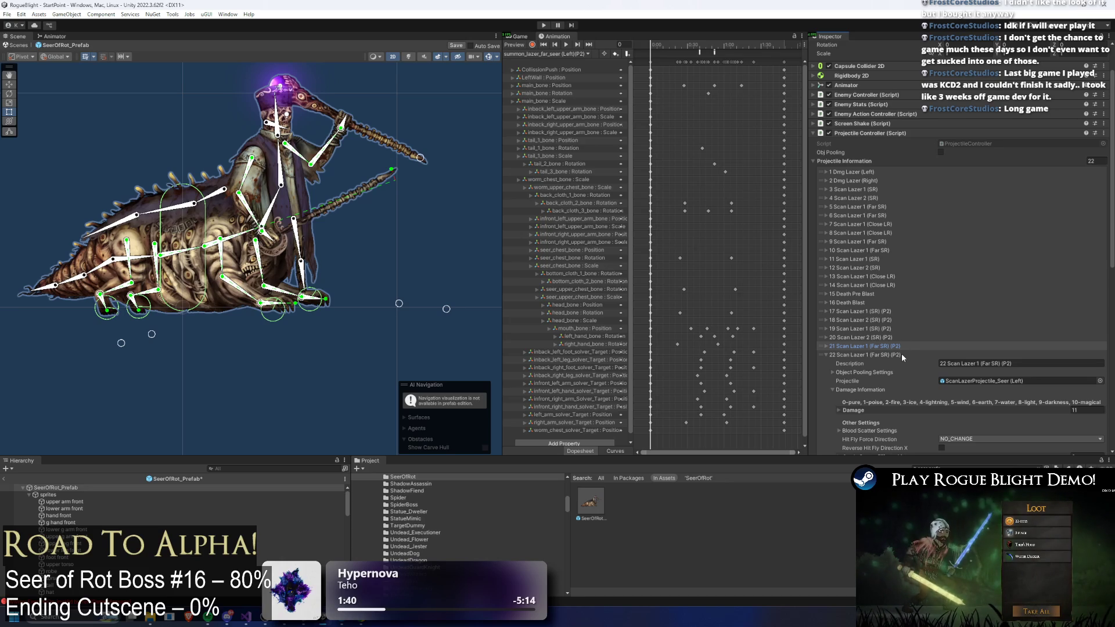
{"action": "scroll", "coordinate": [938, 371], "scroll_direction": "down", "scroll_amount": 3}
{"action": "scroll", "coordinate": [1022, 325], "scroll_direction": "down", "scroll_amount": 5}
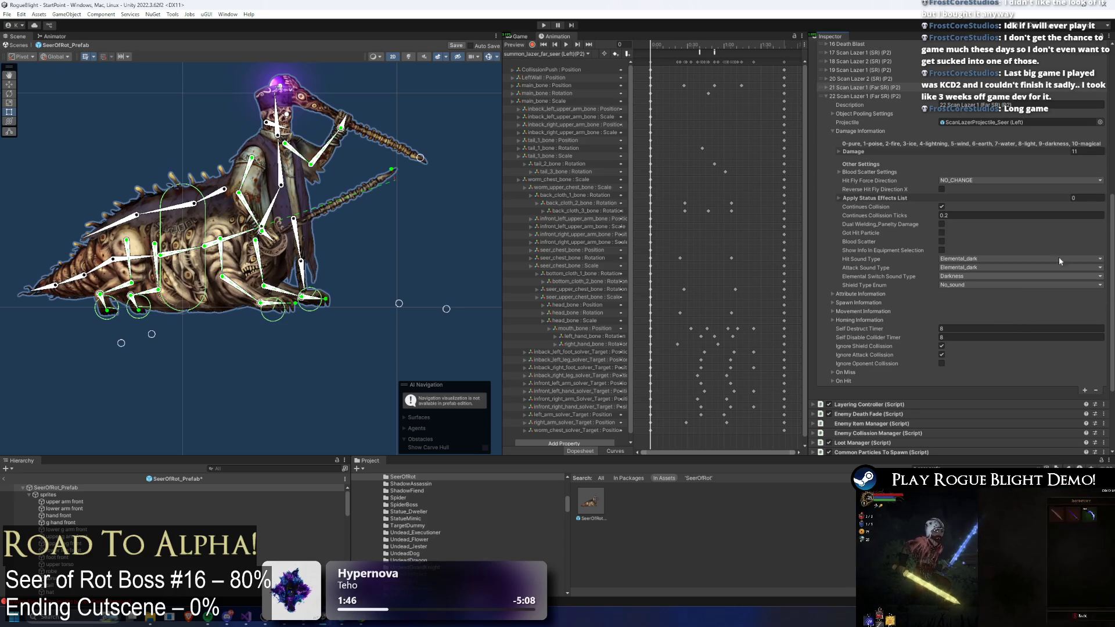
{"action": "left_click", "coordinate": [891, 151]}
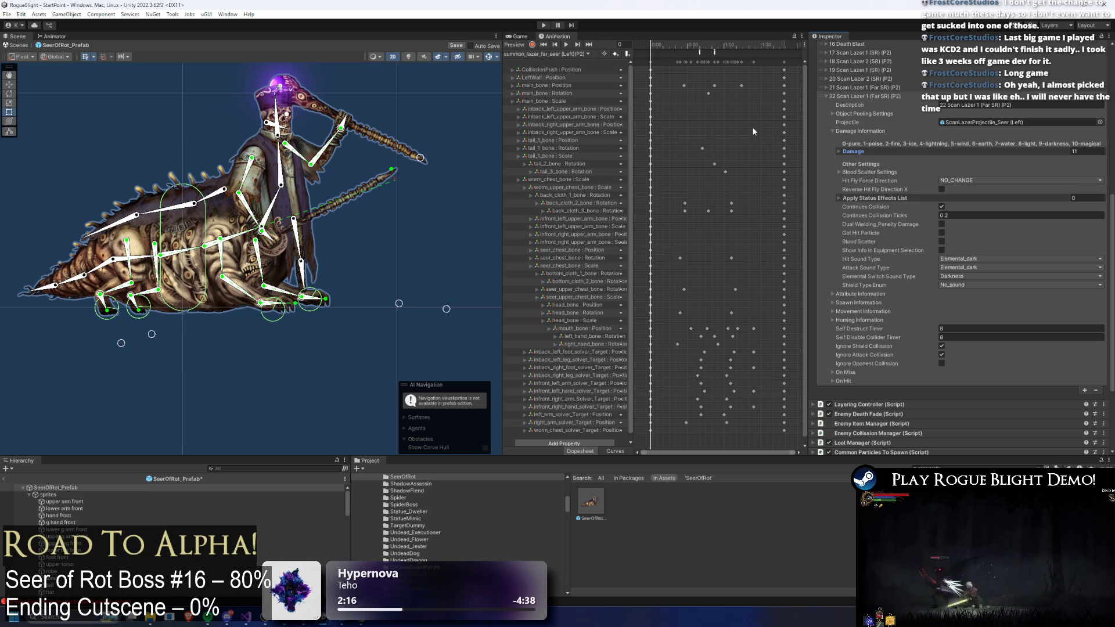
{"action": "left_click", "coordinate": [560, 54]}
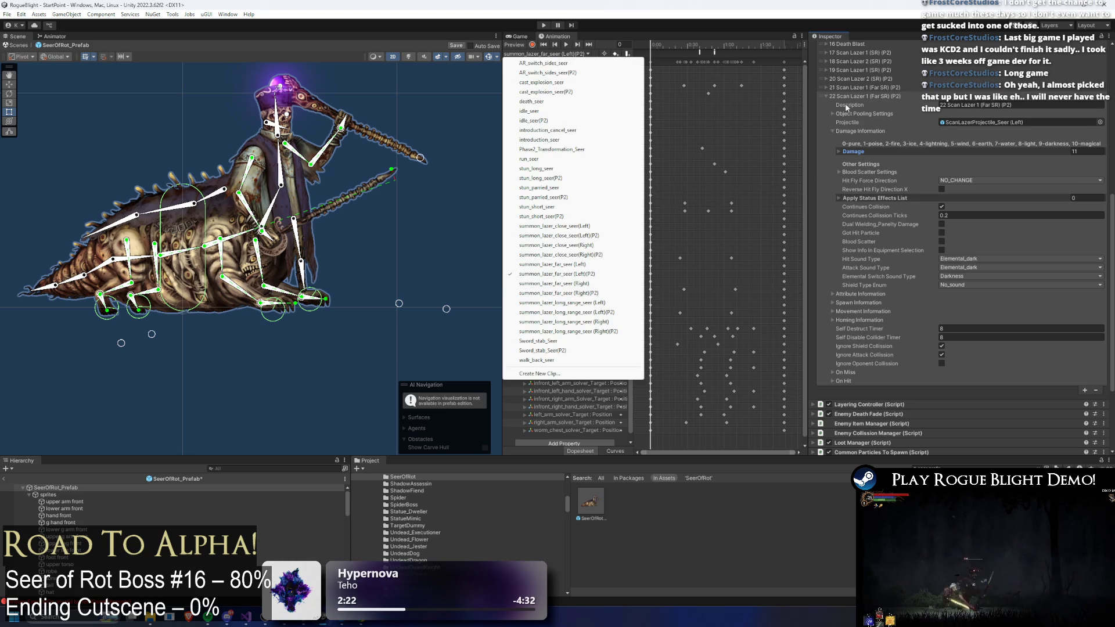
- Compare the far laser (Left) and (Left)(P2) spawn events and glance at projectile entry 21
{"action": "left_click", "coordinate": [554, 264]}
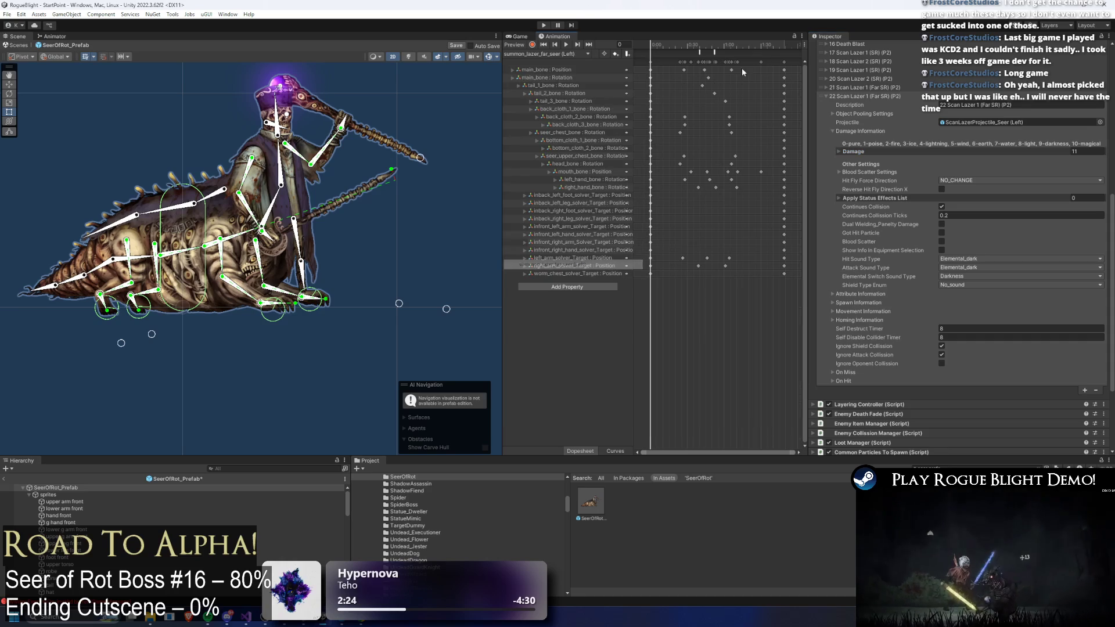
{"action": "left_click", "coordinate": [715, 53]}
{"action": "left_click", "coordinate": [557, 56]}
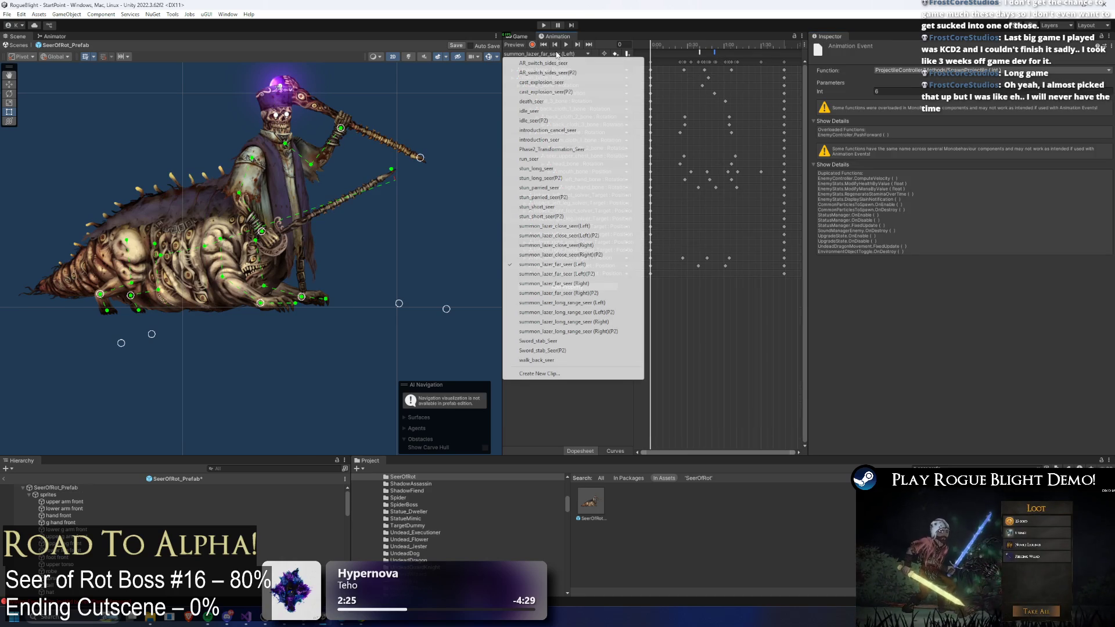
{"action": "left_click", "coordinate": [554, 271]}
{"action": "left_click", "coordinate": [16, 491]}
{"action": "scroll", "coordinate": [871, 261], "scroll_direction": "down", "scroll_amount": 3}
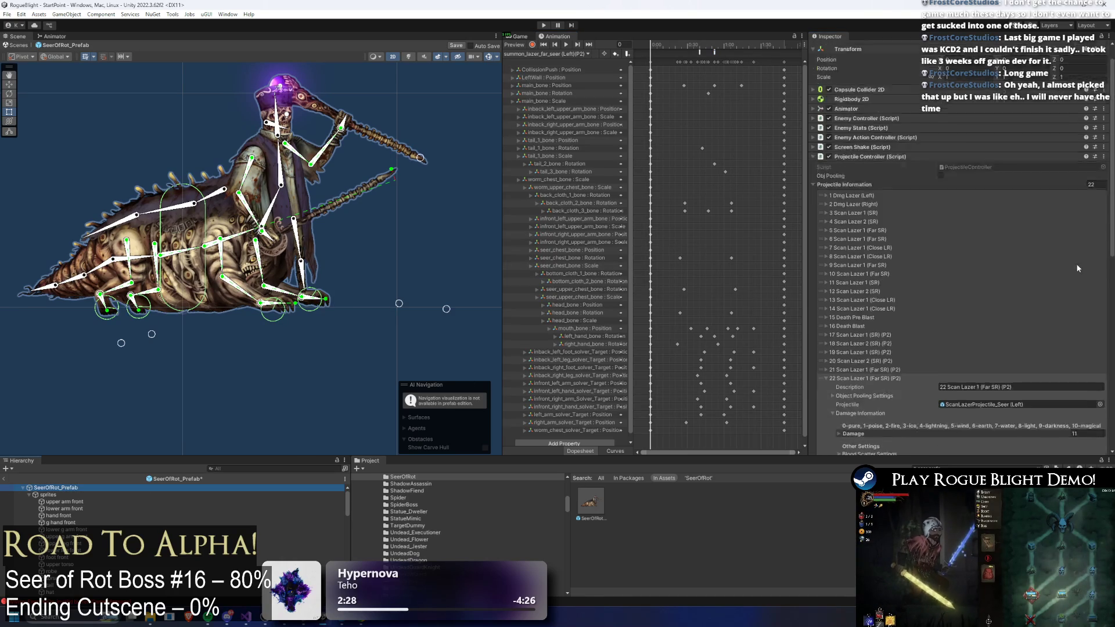
{"action": "left_click", "coordinate": [842, 322]}
{"action": "left_click", "coordinate": [848, 323]}
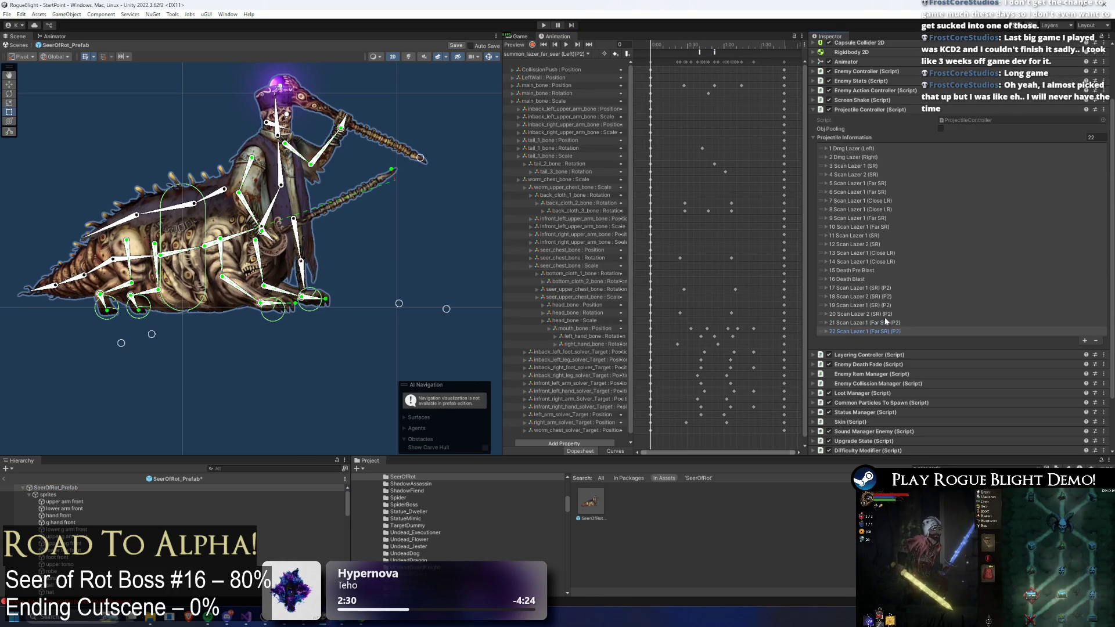
{"action": "left_click", "coordinate": [716, 53]}
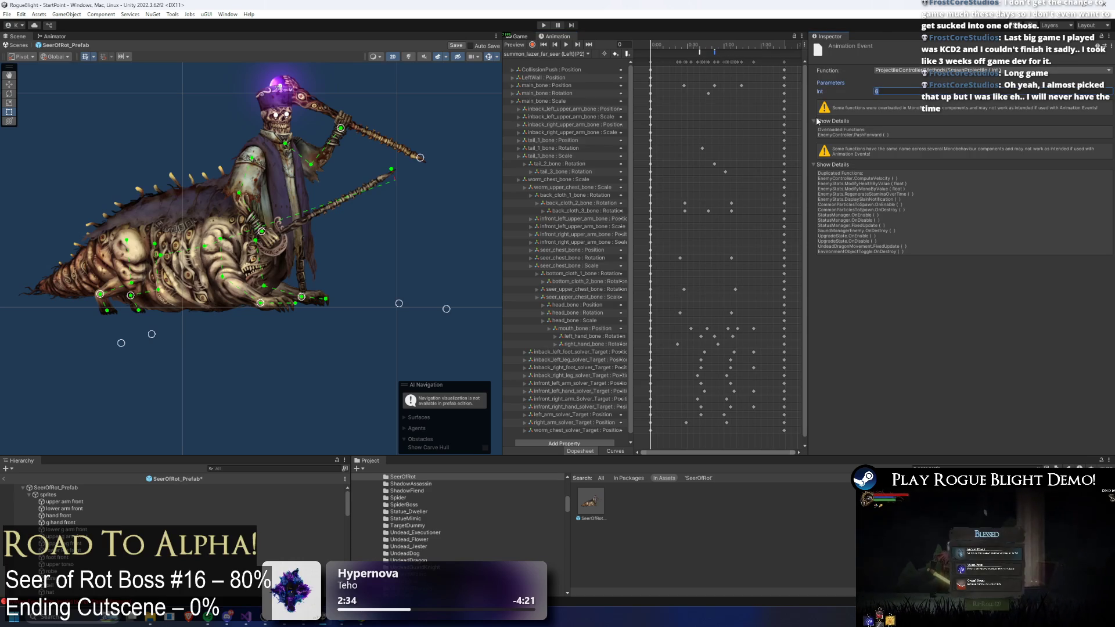
- Save the boss prefab and review projectile entry 21's spawn settings
{"action": "key", "text": "ctrl+s"}
{"action": "left_click", "coordinate": [63, 488]}
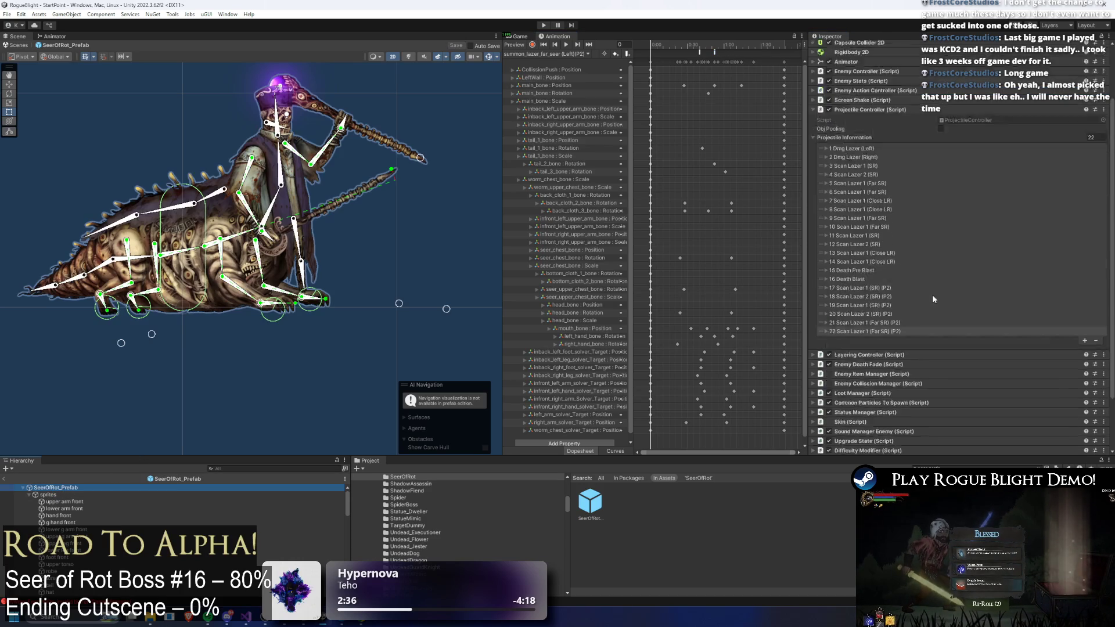
{"action": "scroll", "coordinate": [929, 290], "scroll_direction": "down", "scroll_amount": 2}
{"action": "left_click", "coordinate": [860, 262]}
{"action": "scroll", "coordinate": [859, 200], "scroll_direction": "down", "scroll_amount": 5}
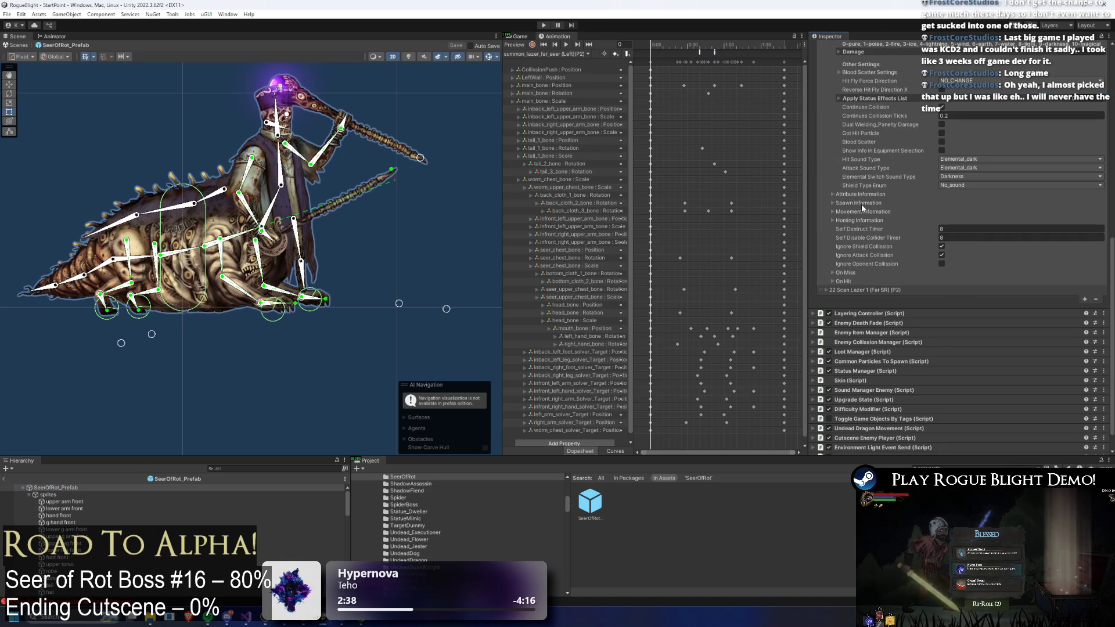
{"action": "left_click", "coordinate": [863, 204]}
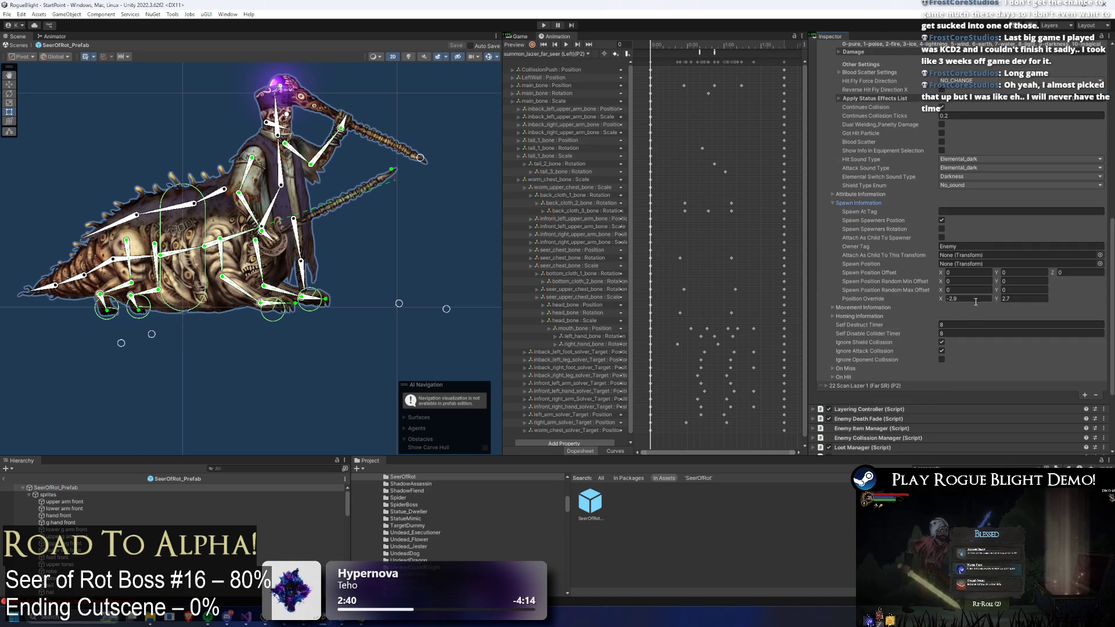
{"action": "scroll", "coordinate": [971, 309], "scroll_direction": "up", "scroll_amount": 3}
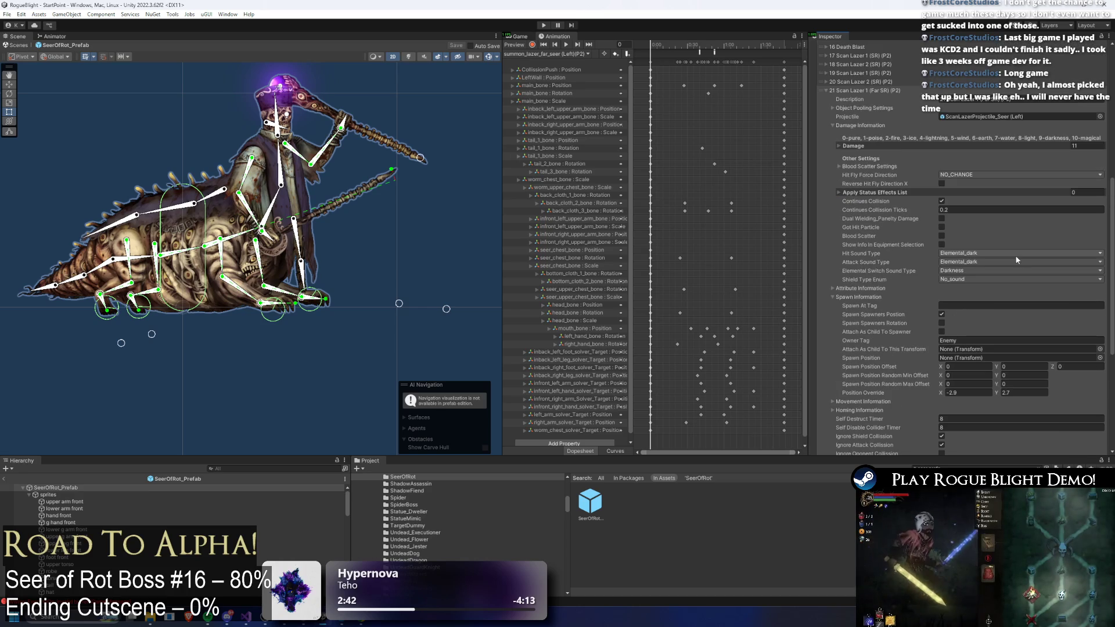
{"action": "left_click", "coordinate": [904, 91]}
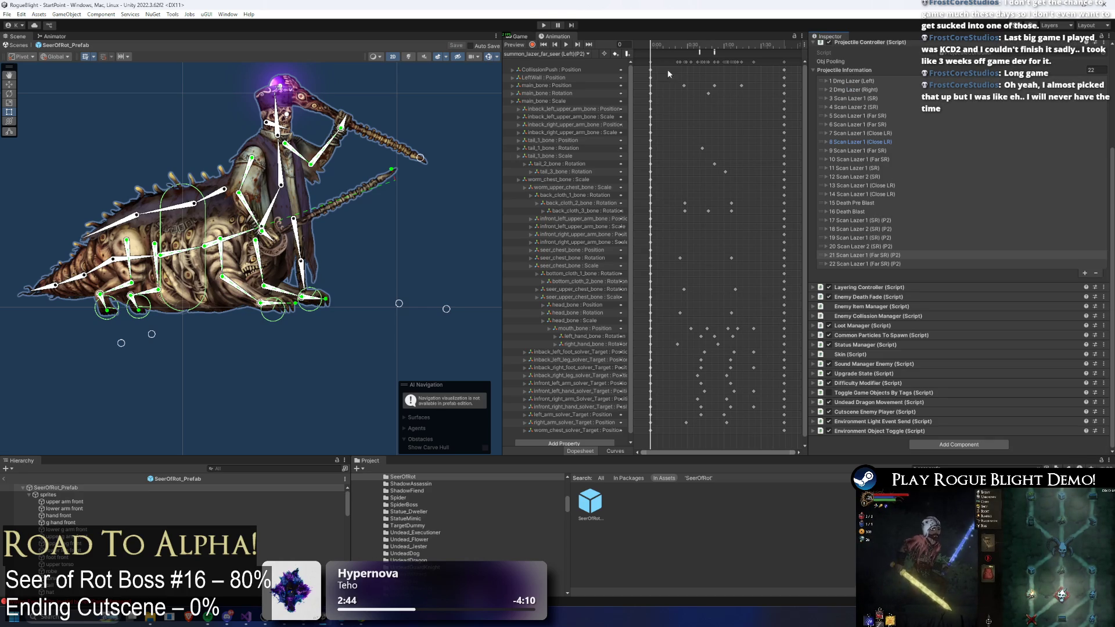
- Set the (Left)(P2) clip's frame-49 spawn event to projectile 21
{"action": "left_click", "coordinate": [586, 53]}
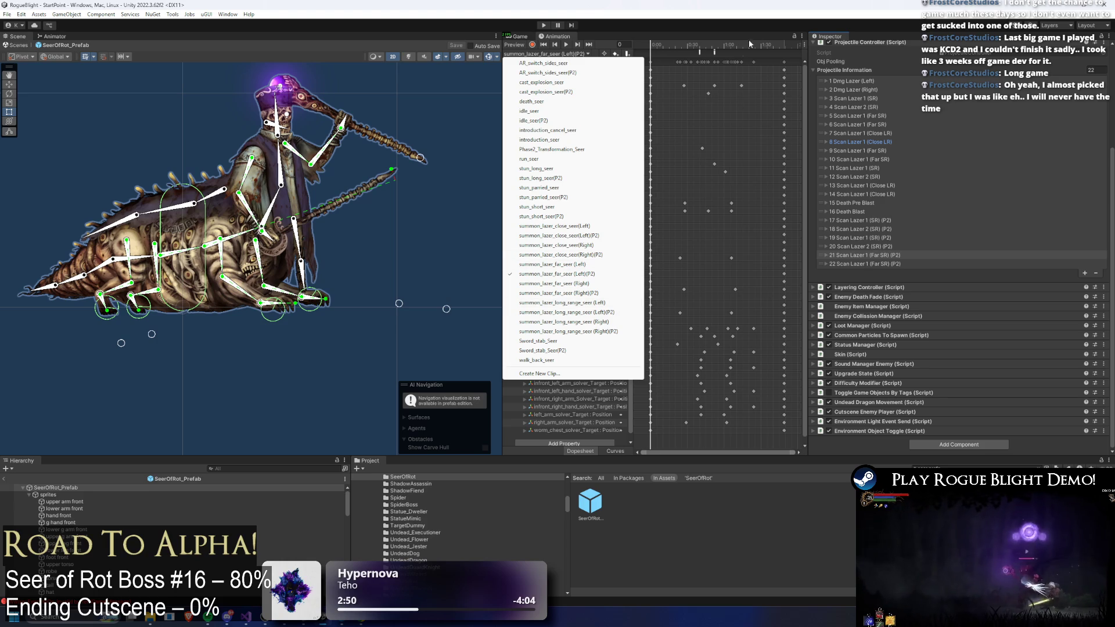
{"action": "left_click", "coordinate": [717, 51]}
{"action": "left_click", "coordinate": [709, 49]}
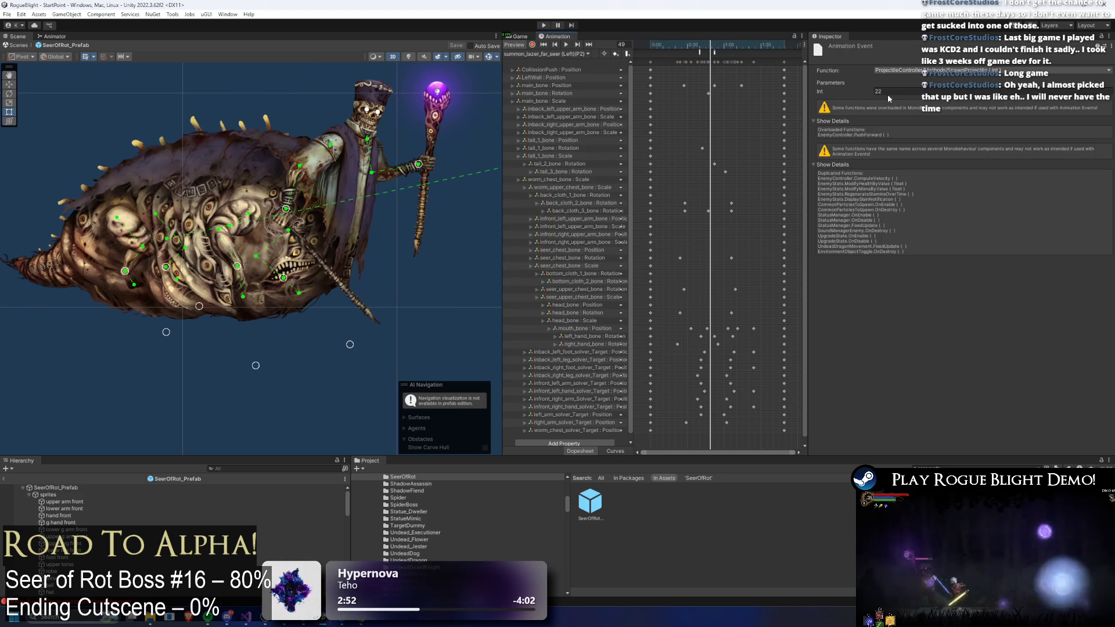
{"action": "type", "text": "21"}
{"action": "key", "text": "Return"}
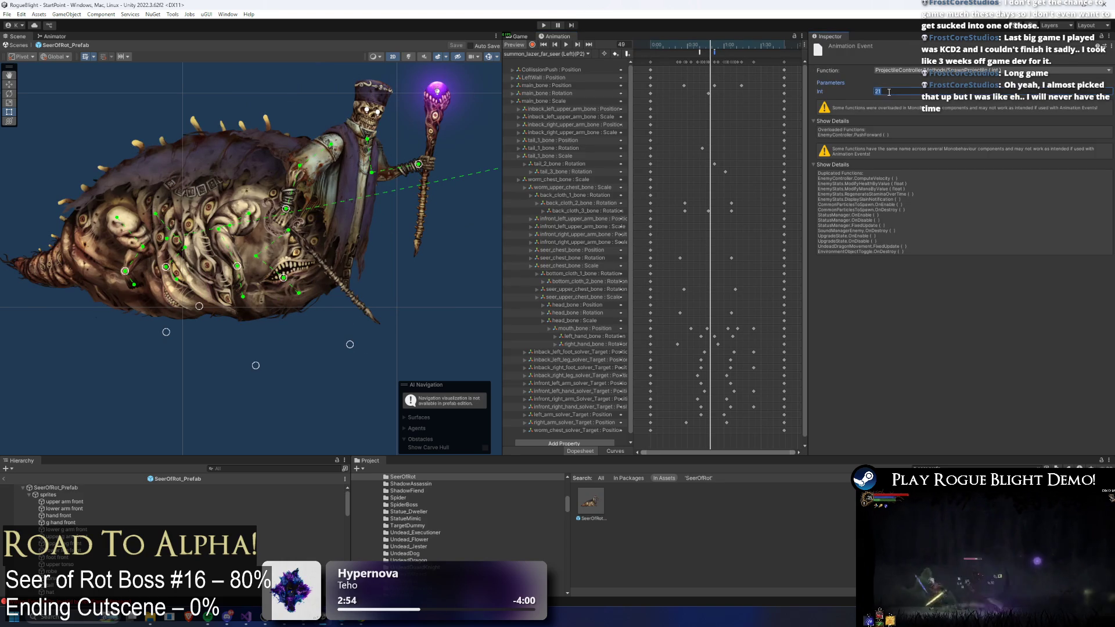
{"action": "left_click", "coordinate": [168, 488]}
{"action": "left_click", "coordinate": [565, 55]}
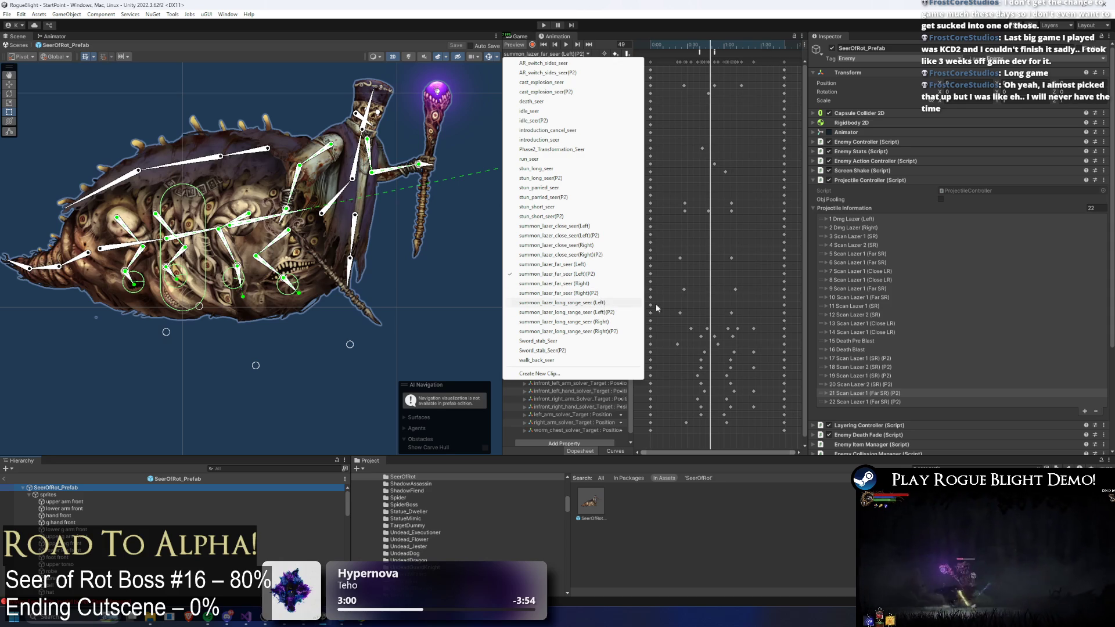
- Check summon_lazer_long_range_seer (Left)'s spawn events against entry 8, '8 Scan Lazer 1 (Close LR)'
{"action": "left_click", "coordinate": [596, 303]}
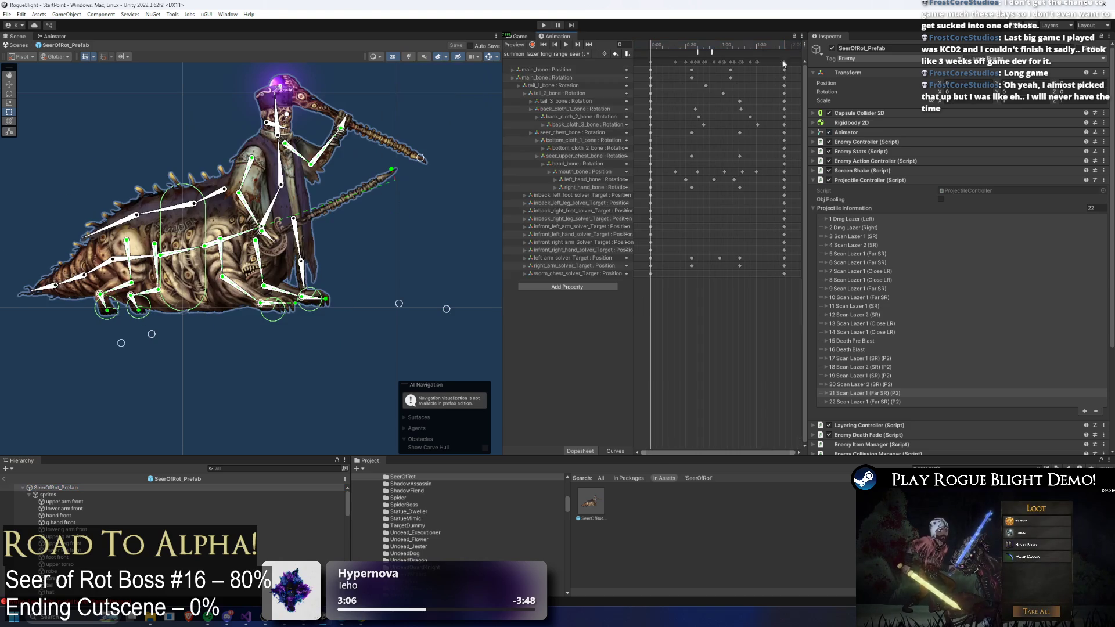
{"action": "left_click", "coordinate": [709, 50]}
{"action": "left_click", "coordinate": [69, 494]}
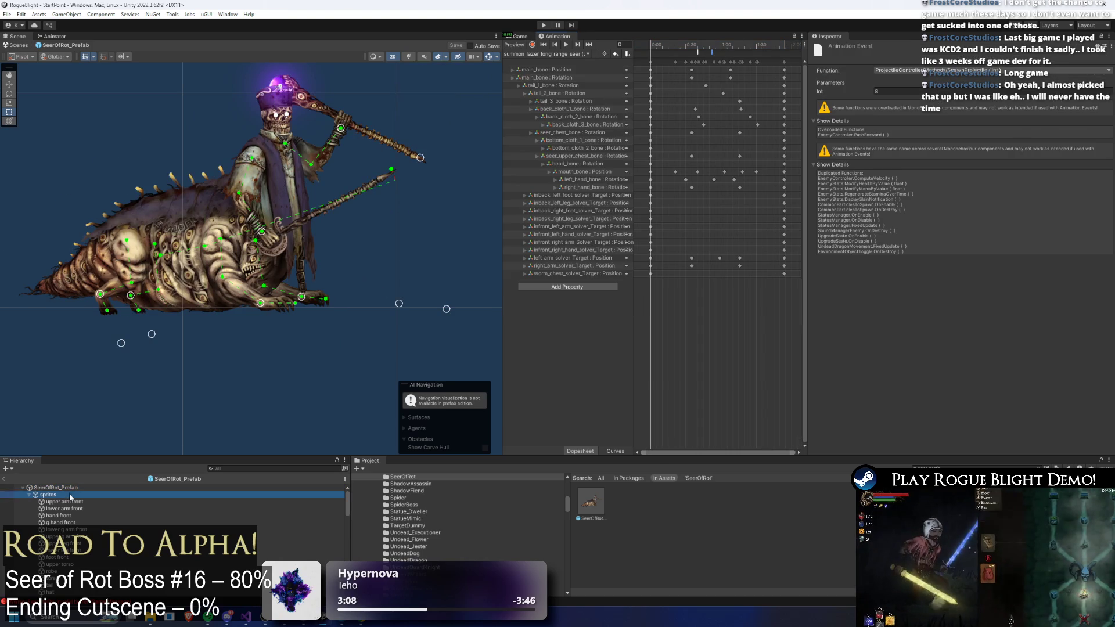
{"action": "left_click", "coordinate": [69, 487]}
{"action": "left_click", "coordinate": [859, 280]}
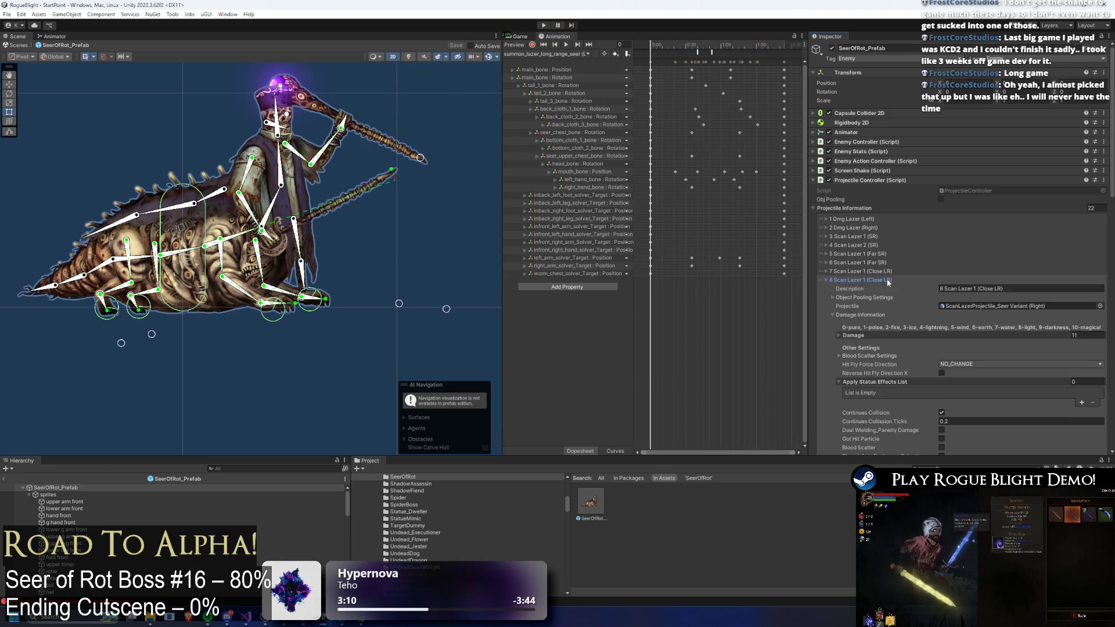
{"action": "scroll", "coordinate": [872, 291], "scroll_direction": "down", "scroll_amount": 5}
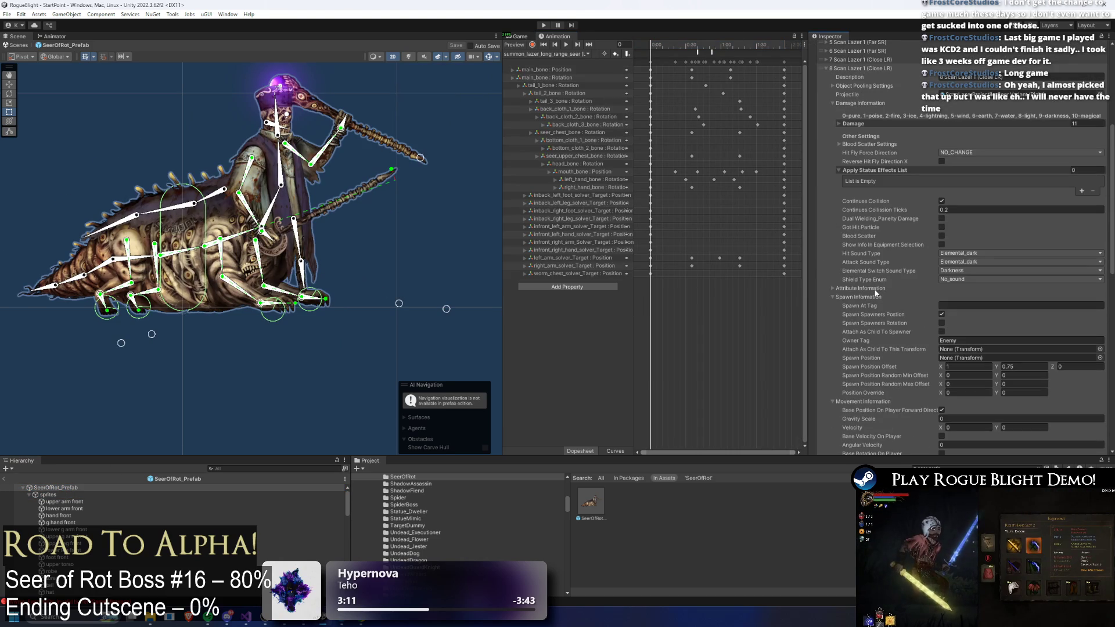
{"action": "left_click", "coordinate": [555, 55]}
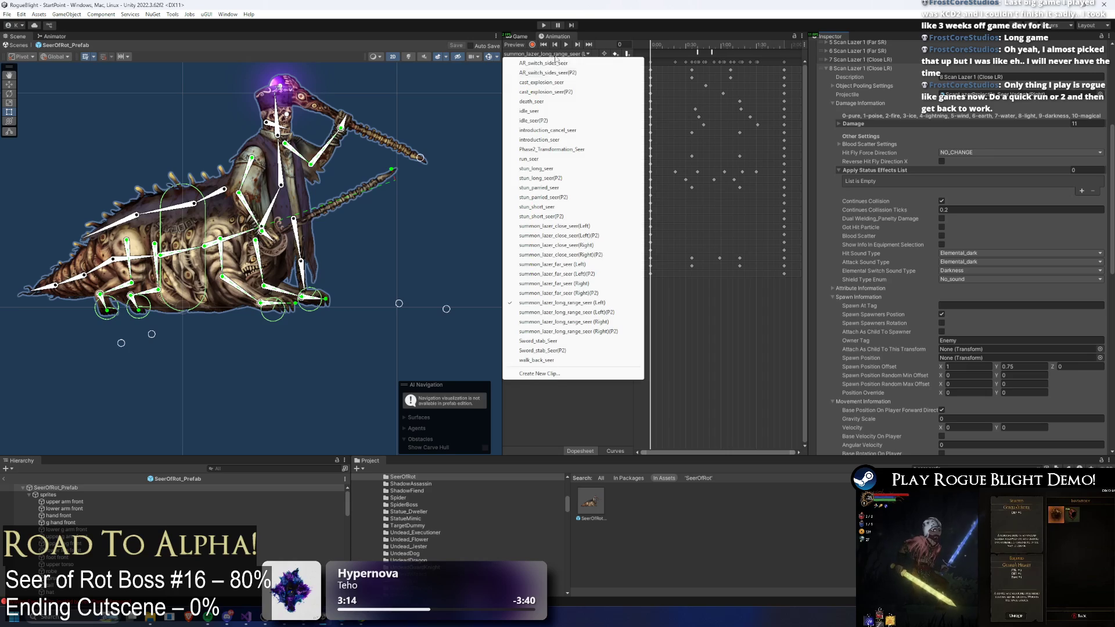
{"action": "left_click", "coordinate": [621, 302]}
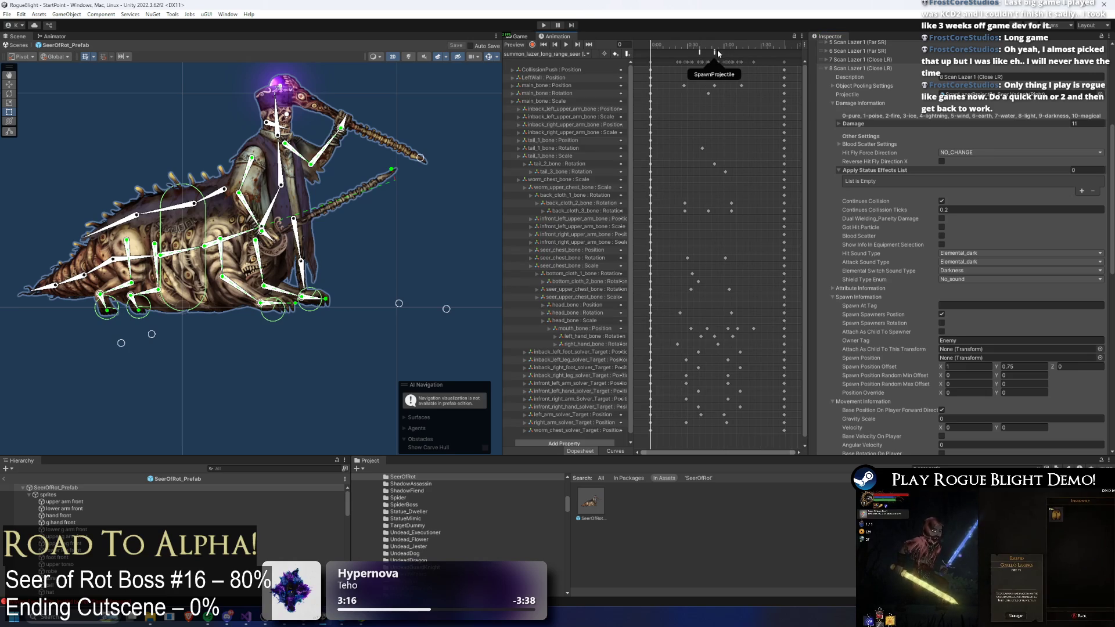
{"action": "left_click", "coordinate": [716, 51]}
{"action": "left_click", "coordinate": [120, 486]}
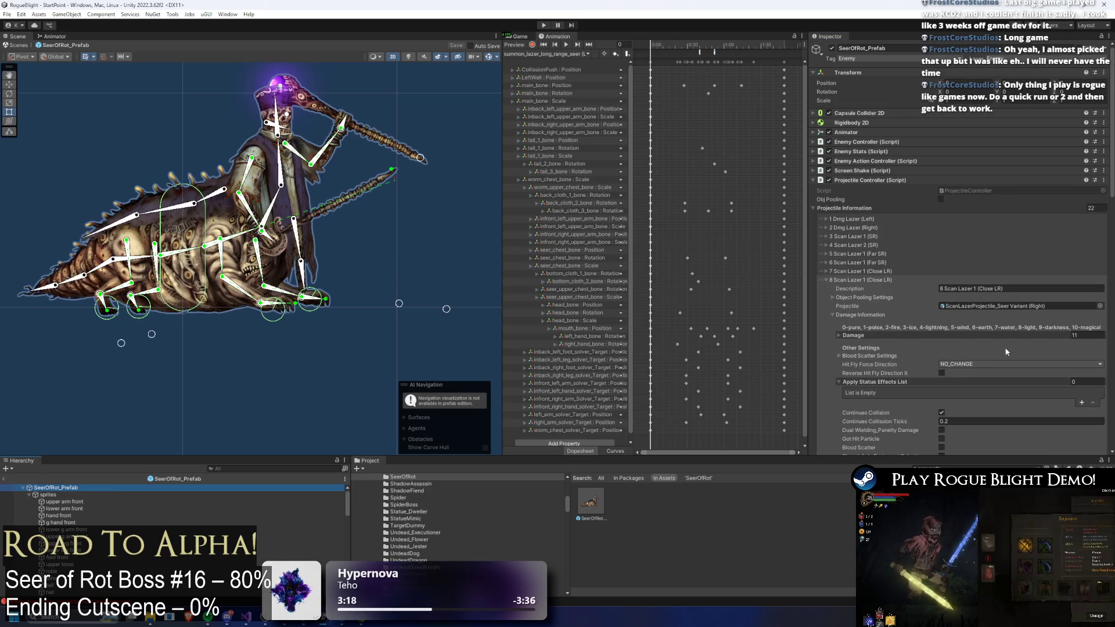
{"action": "left_click", "coordinate": [869, 280]}
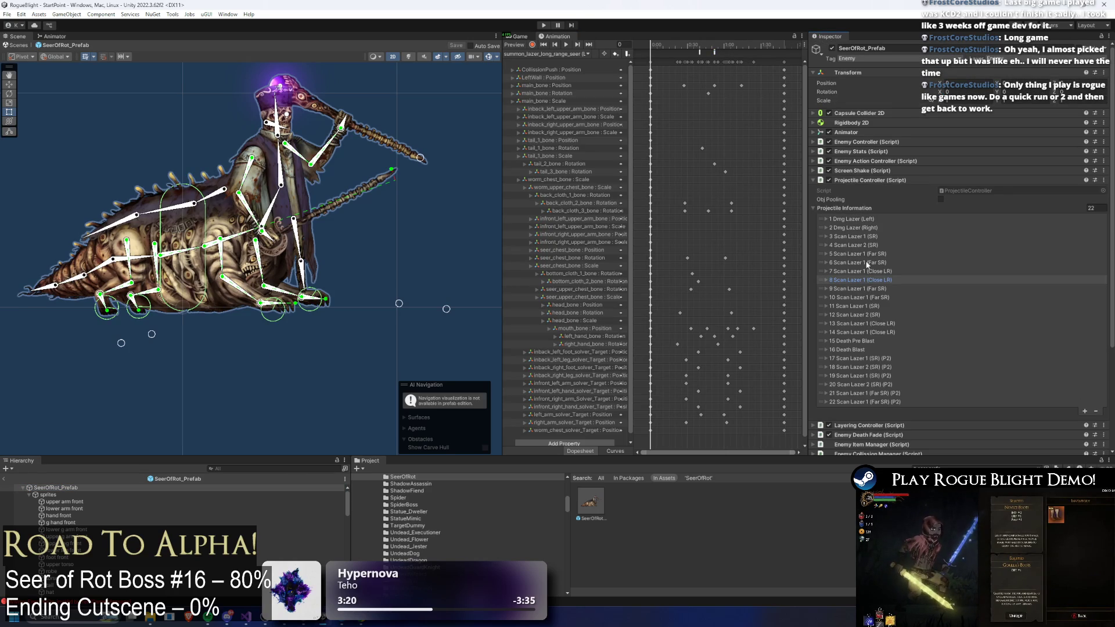
- Paste copies of the entry 8 Scan Lazer 1 (Close LR) into new entries 21 and 22
{"action": "right_click", "coordinate": [853, 289]}
{"action": "left_click", "coordinate": [856, 418]}
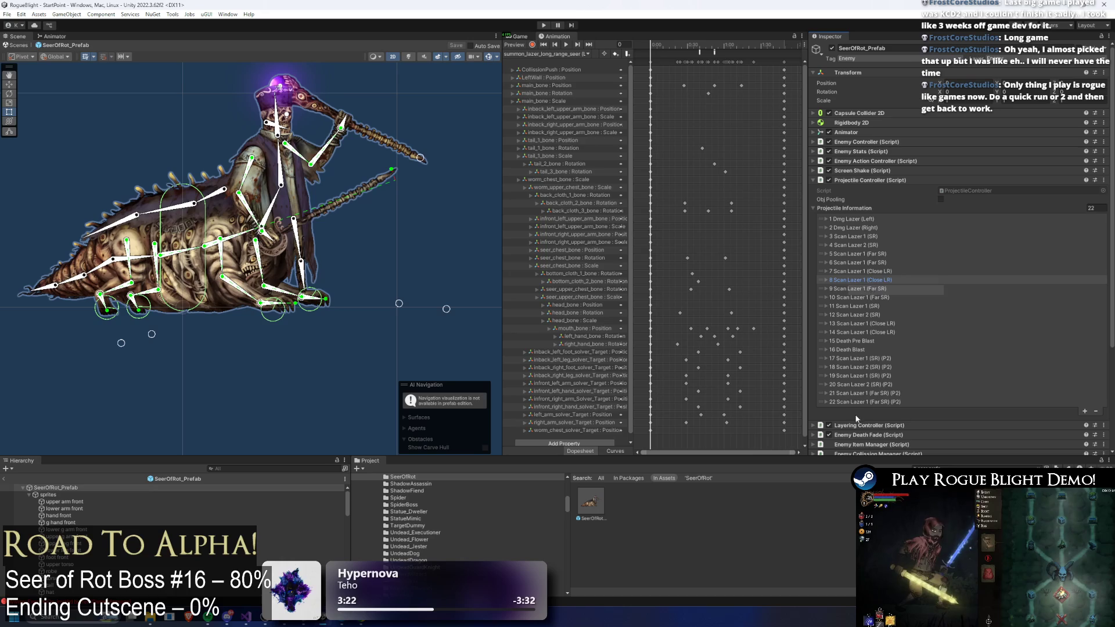
{"action": "right_click", "coordinate": [845, 389]}
{"action": "left_click", "coordinate": [865, 407]}
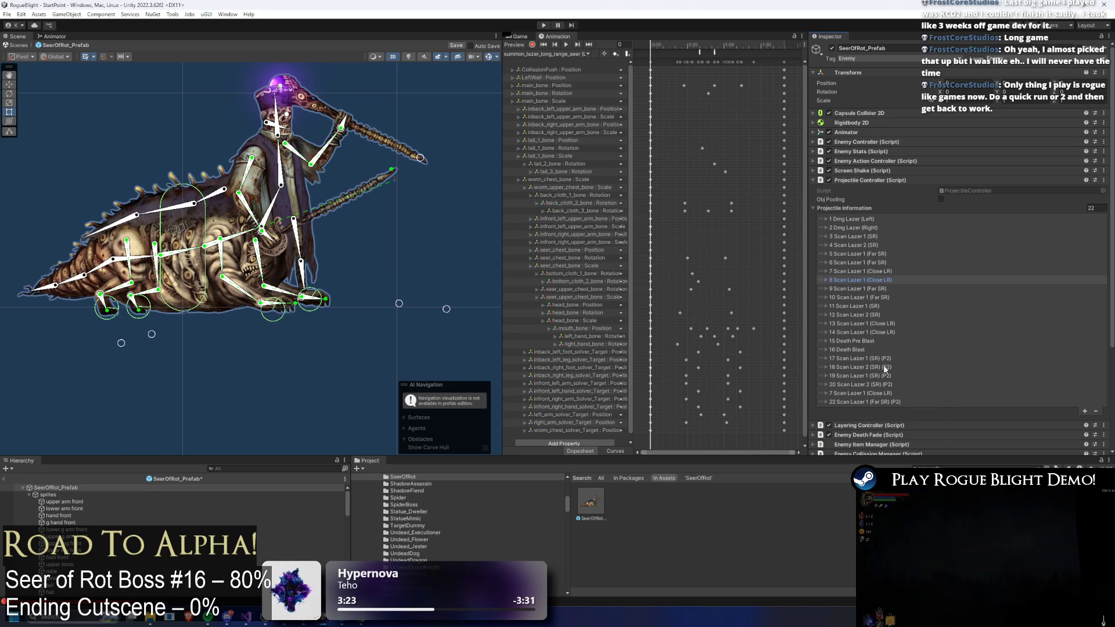
{"action": "right_click", "coordinate": [843, 283]}
{"action": "left_click", "coordinate": [862, 285]}
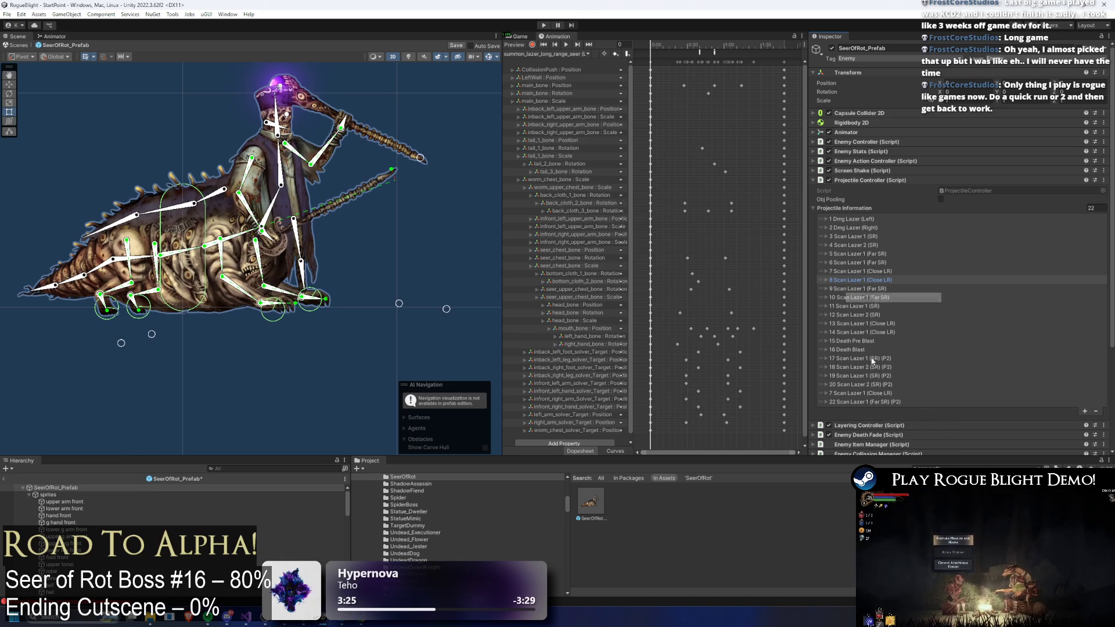
{"action": "right_click", "coordinate": [845, 401]}
{"action": "left_click", "coordinate": [858, 431]}
- Renumber the two new entries' descriptions as 21 and 22
{"action": "left_click", "coordinate": [854, 393]}
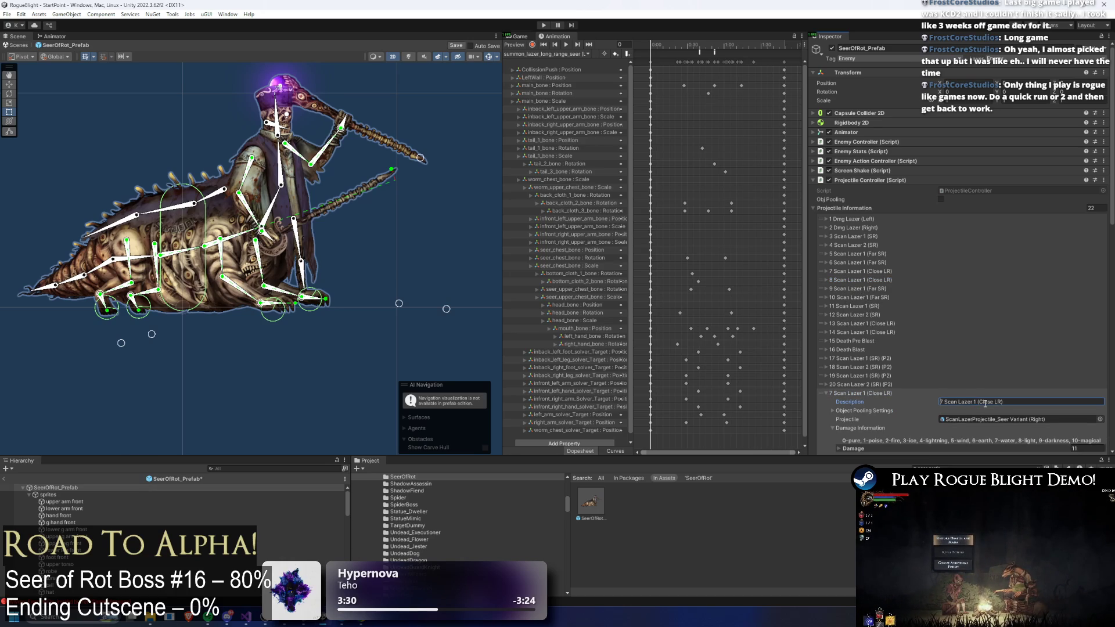
{"action": "type", "text": "21"}
{"action": "left_click", "coordinate": [865, 394]}
{"action": "left_click", "coordinate": [859, 402]}
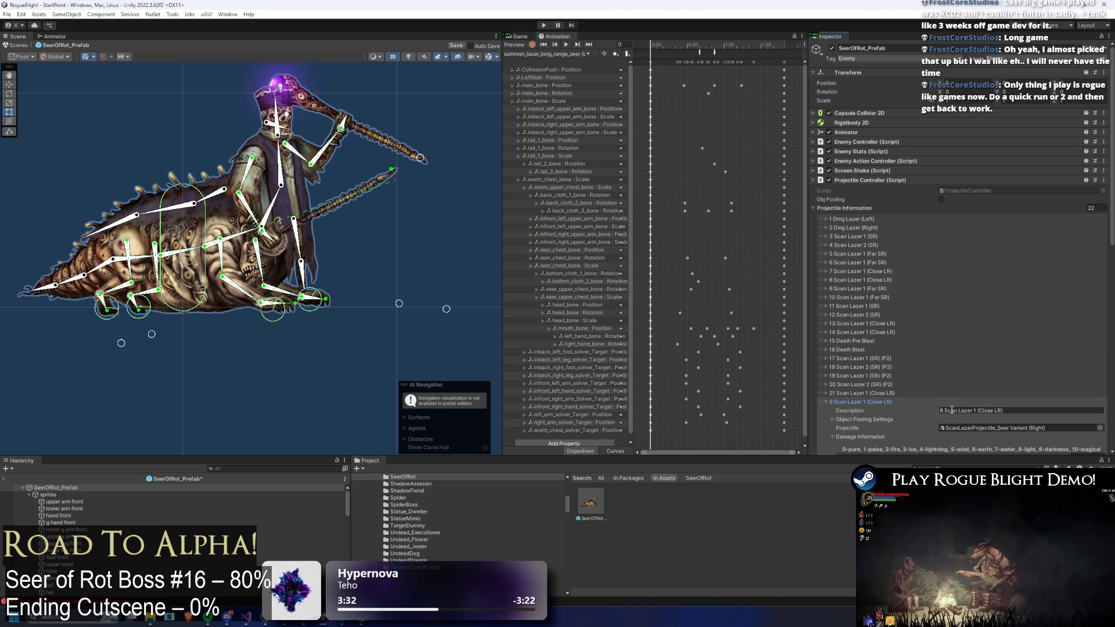
{"action": "key", "text": "Home"}
{"action": "type", "text": "21"}
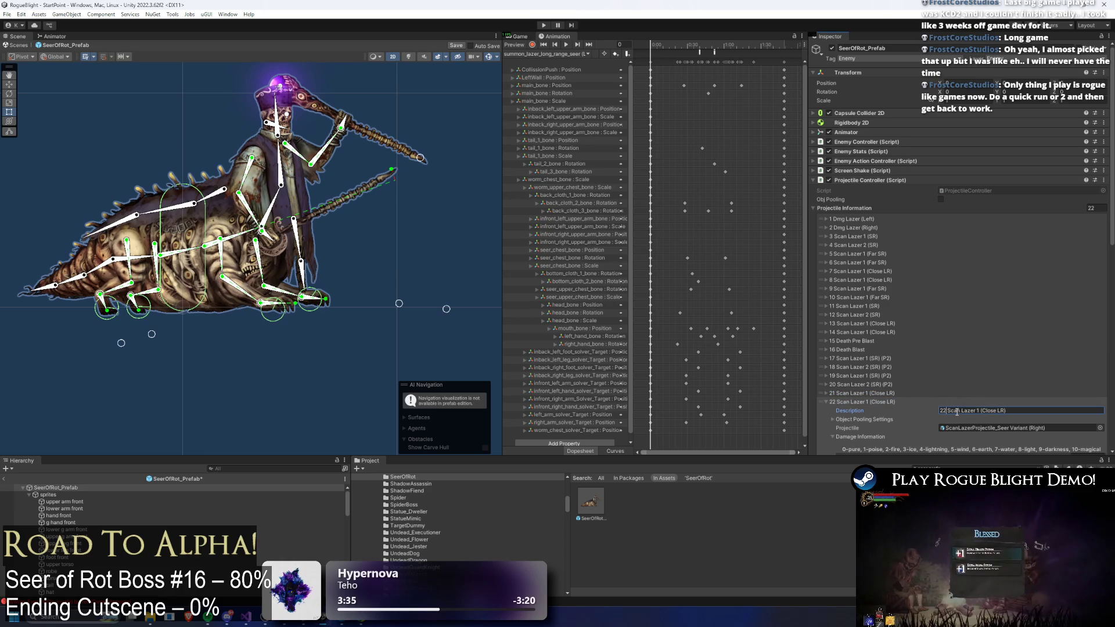
{"action": "scroll", "coordinate": [1001, 344], "scroll_direction": "down", "scroll_amount": 5}
{"action": "scroll", "coordinate": [977, 347], "scroll_direction": "down", "scroll_amount": 3}
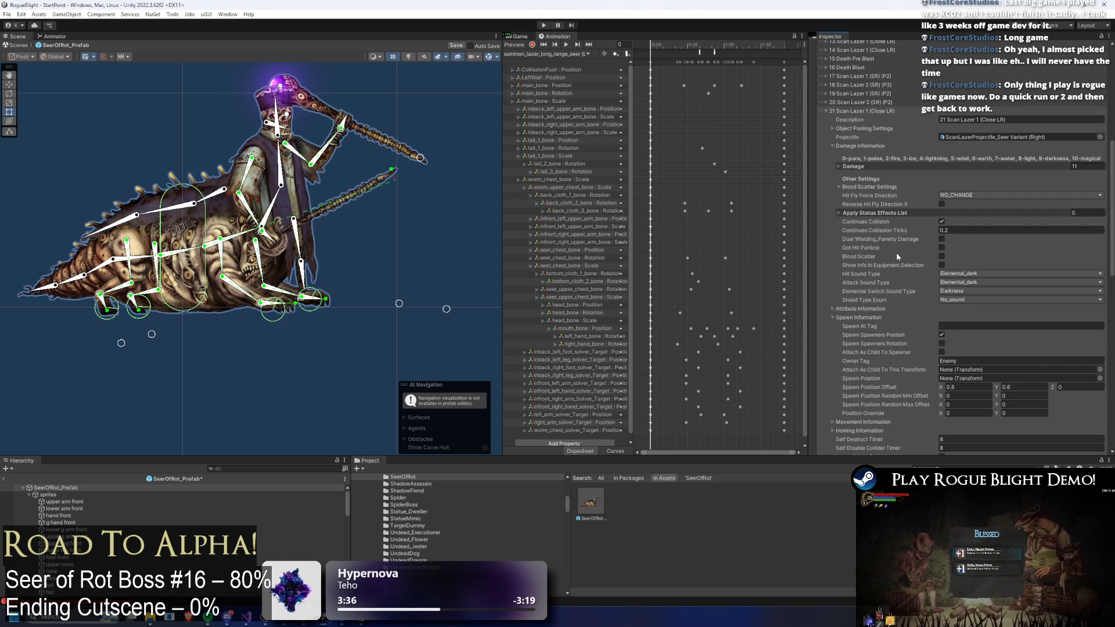
- Set the long-range (Left)(P2) clip's spawn event to projectile 22, then check the right-side clip's event
{"action": "left_click", "coordinate": [715, 51]}
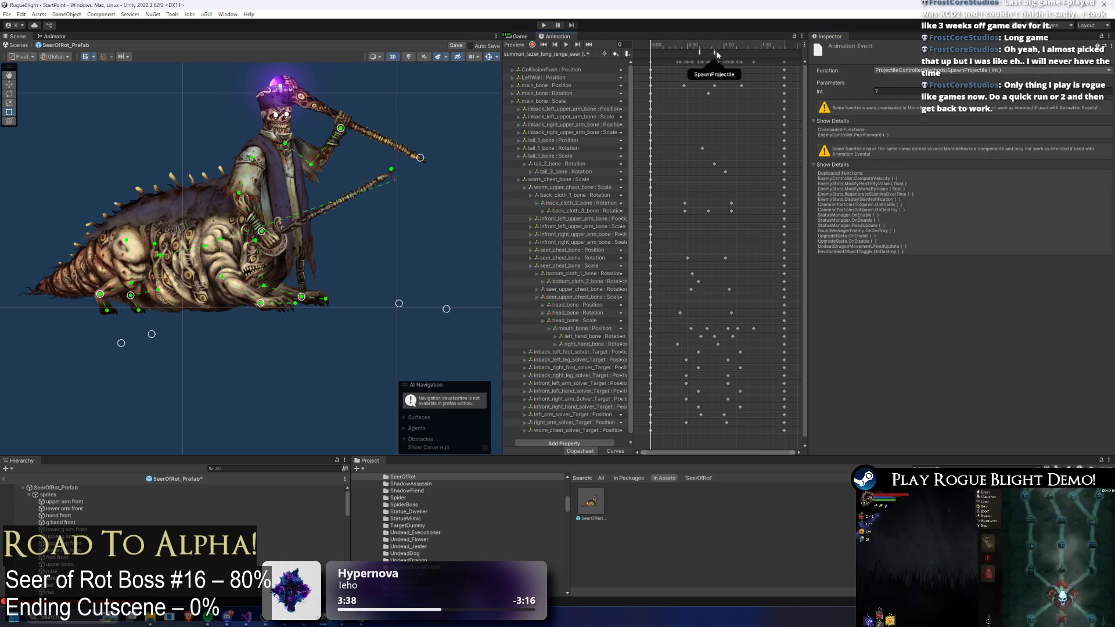
{"action": "left_click", "coordinate": [893, 92]}
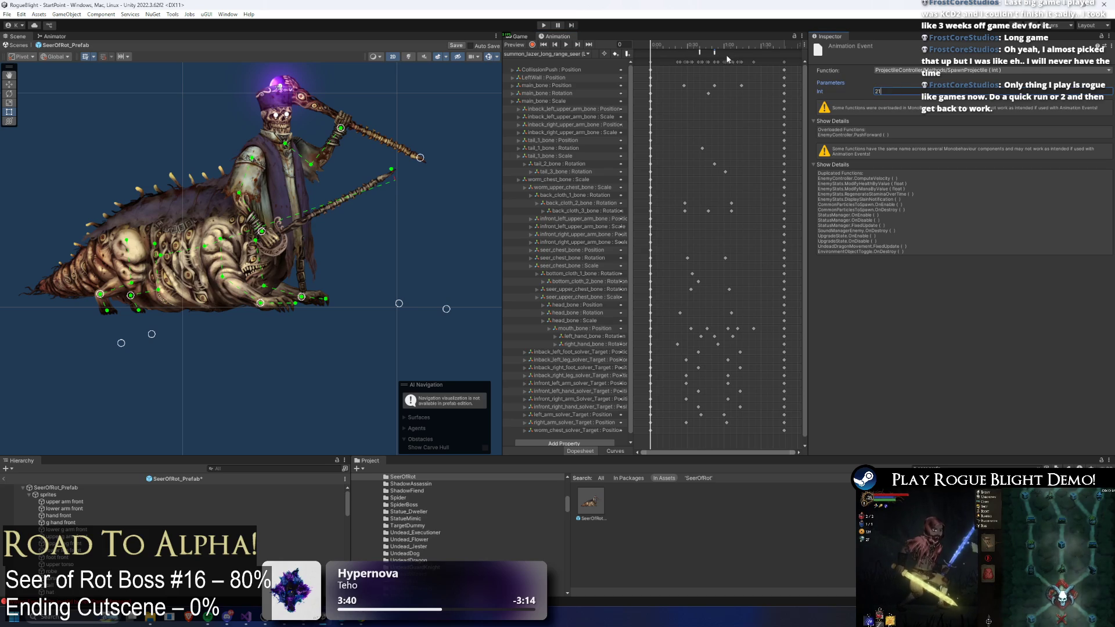
{"action": "key", "text": "BackSpace"}
{"action": "type", "text": "2"}
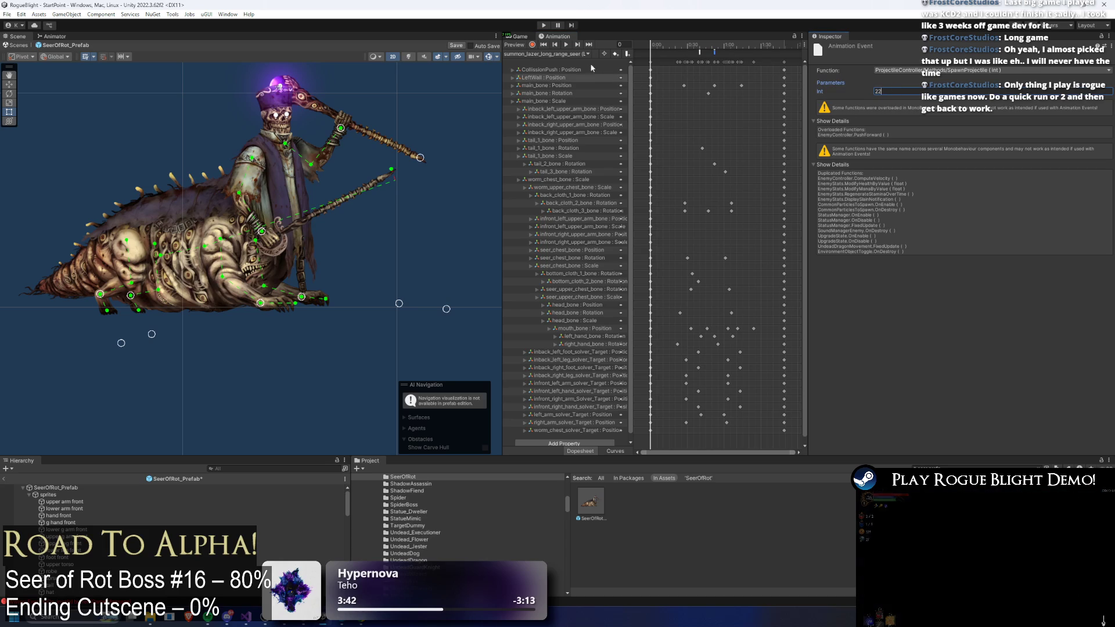
{"action": "left_click", "coordinate": [575, 54]}
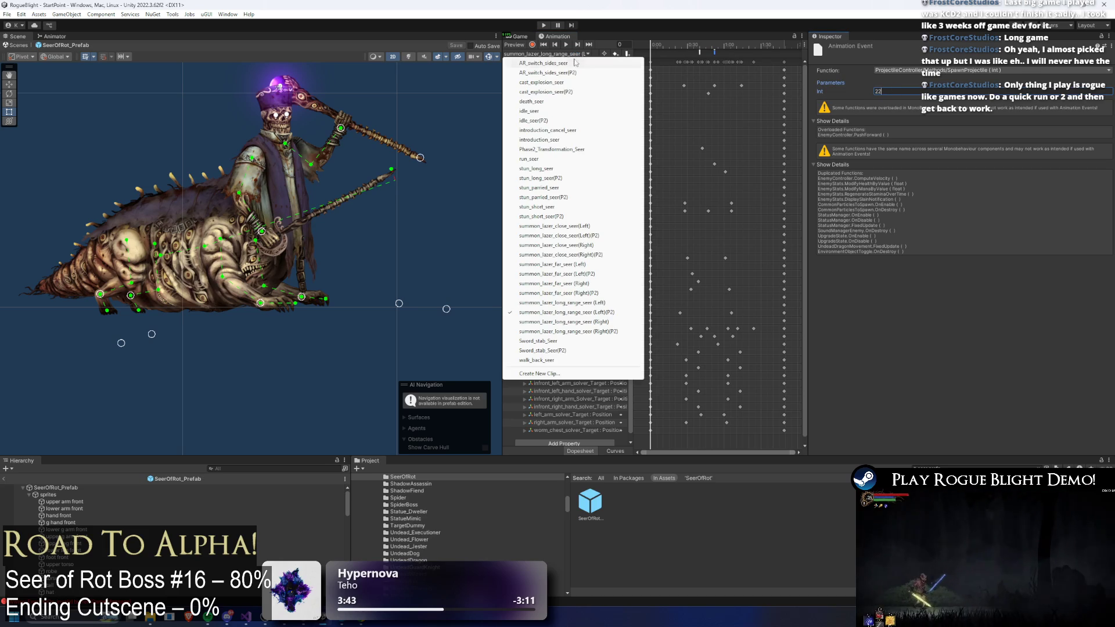
{"action": "left_click", "coordinate": [615, 332]}
{"action": "left_click", "coordinate": [713, 52]}
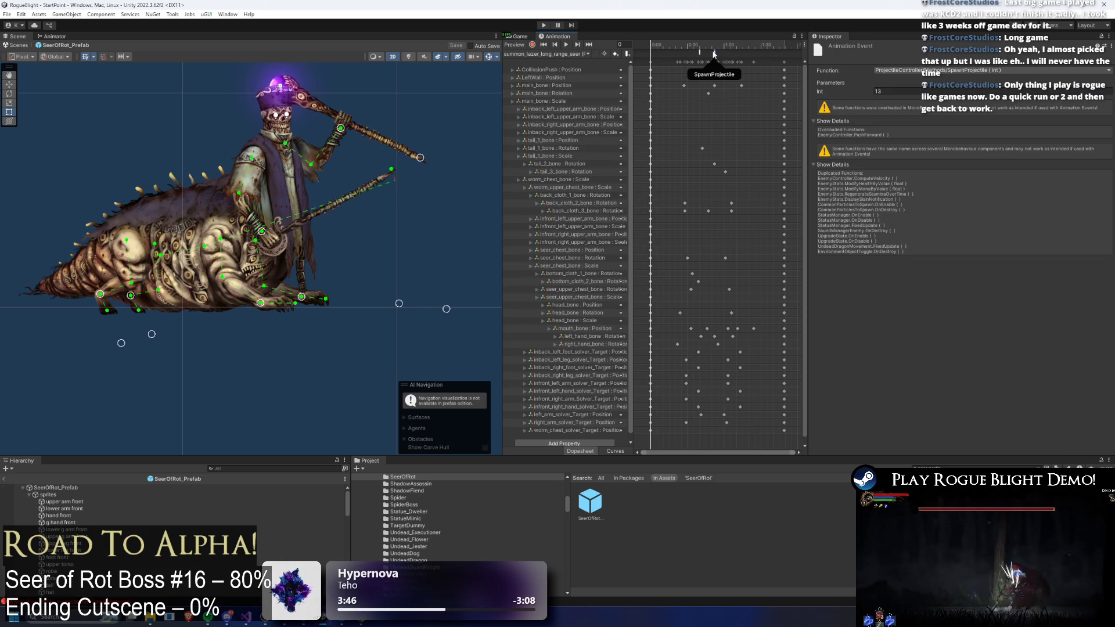
{"action": "left_click", "coordinate": [56, 487]}
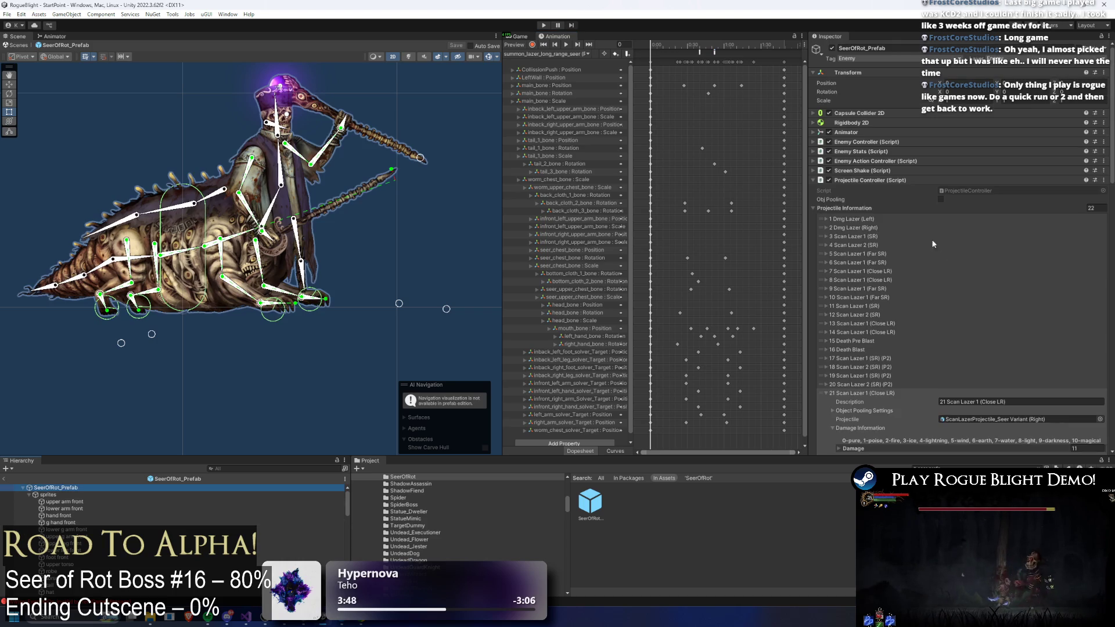
- Paste a copy of close-range laser entry 13 into the projectile list as entry 23
{"action": "scroll", "coordinate": [867, 289], "scroll_direction": "down", "scroll_amount": 2}
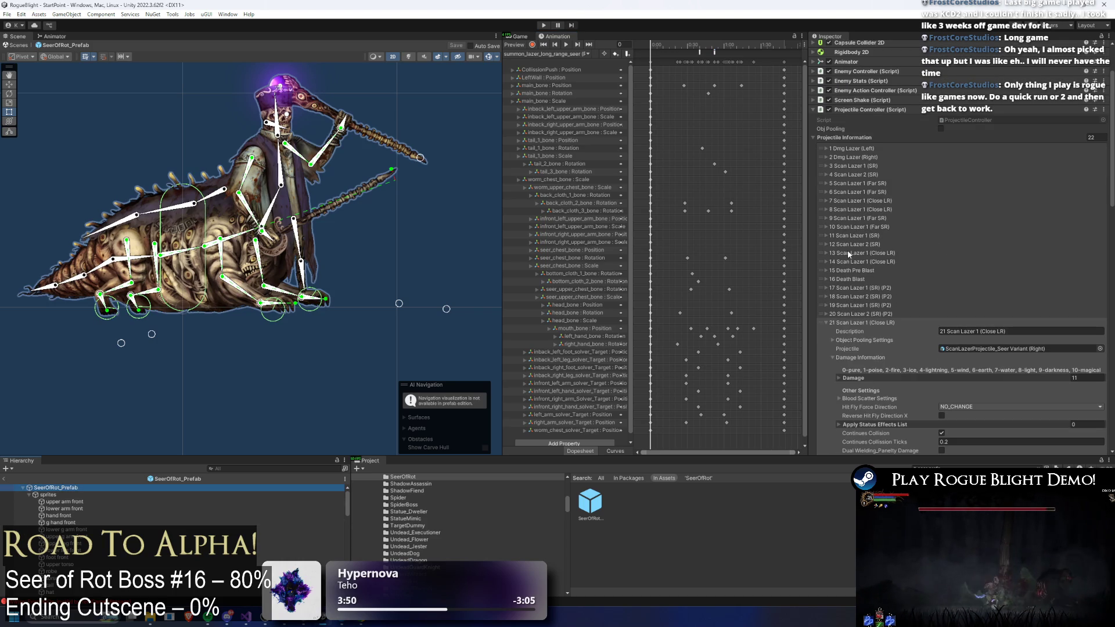
{"action": "right_click", "coordinate": [848, 250]}
{"action": "left_click", "coordinate": [874, 272]}
{"action": "left_click", "coordinate": [844, 321]}
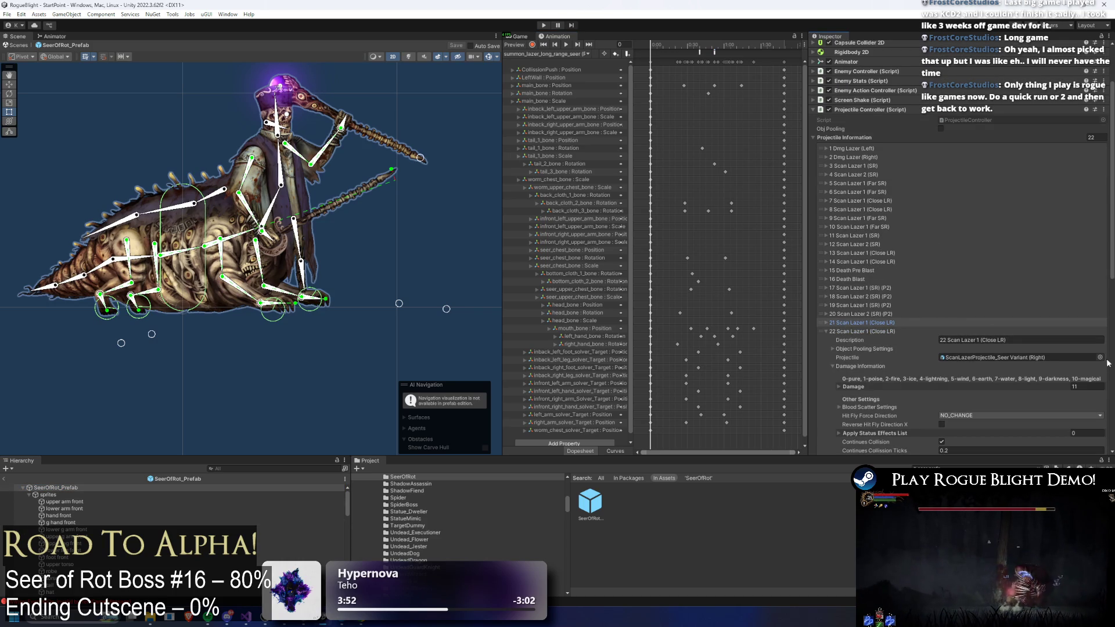
{"action": "left_click", "coordinate": [1085, 340]}
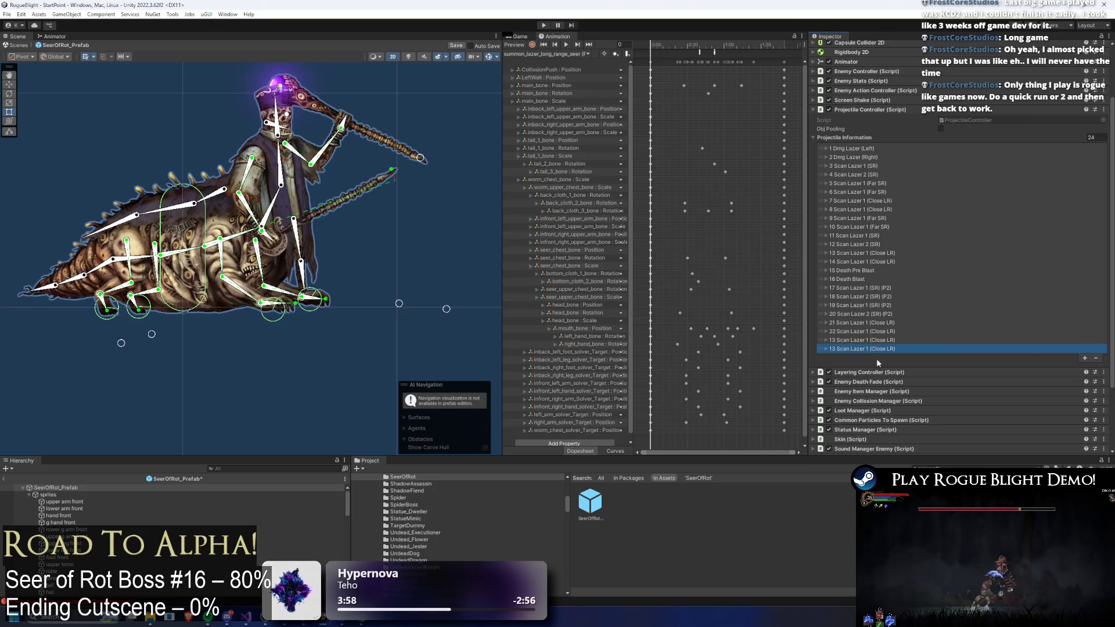
{"action": "right_click", "coordinate": [854, 347]}
{"action": "left_click", "coordinate": [871, 372]}
{"action": "left_click", "coordinate": [889, 338]}
{"action": "double_click", "coordinate": [944, 349]}
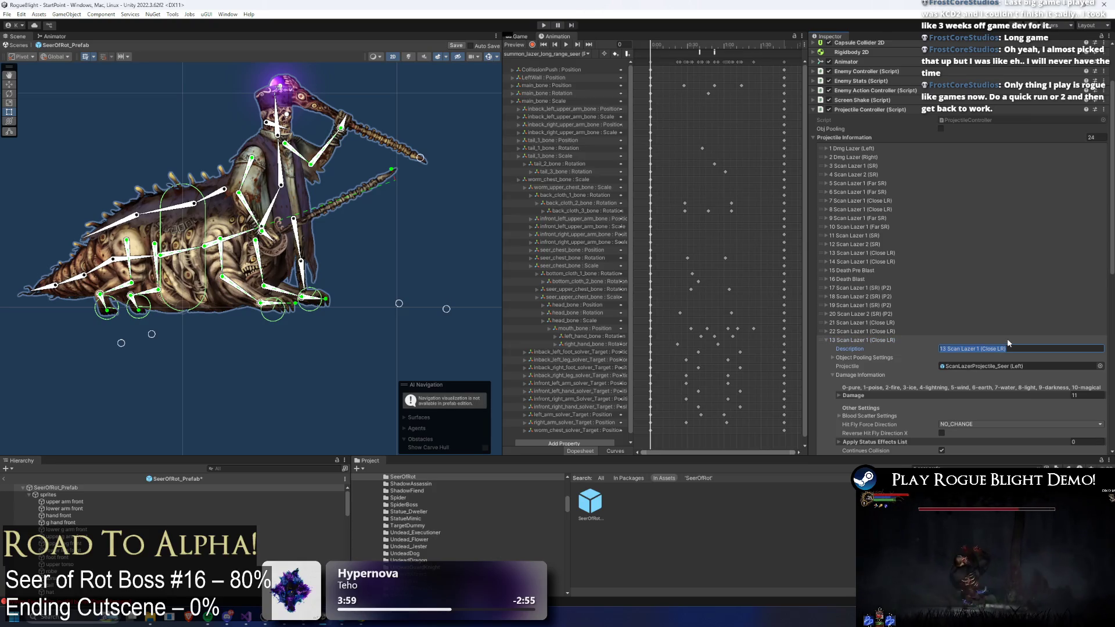
{"action": "type", "text": "23"}
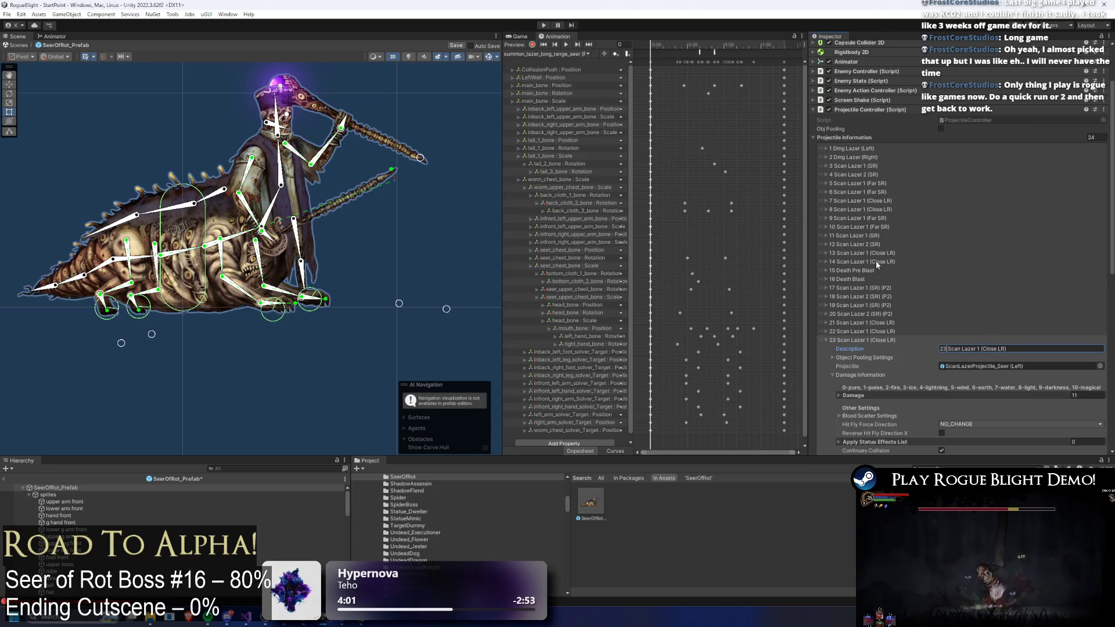
- Renumber the following pasted entry's description to 24
{"action": "left_click", "coordinate": [870, 341]}
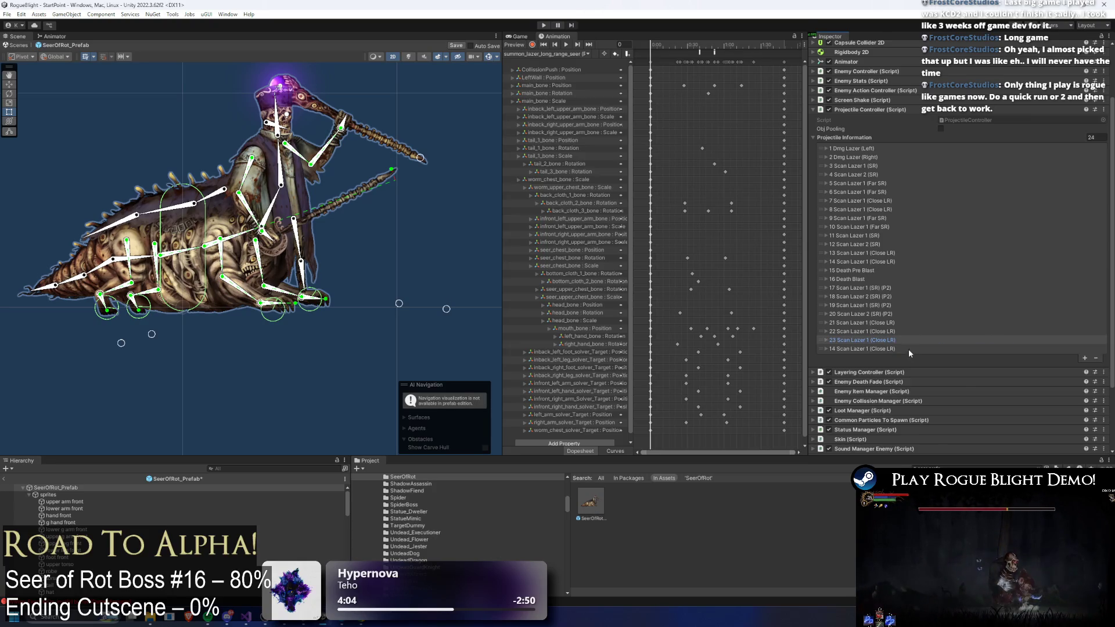
{"action": "left_click", "coordinate": [908, 349]}
{"action": "left_click", "coordinate": [1021, 359]}
{"action": "double_click", "coordinate": [943, 357]}
{"action": "type", "text": "24 Scan Lazer 1 (Close LR"}
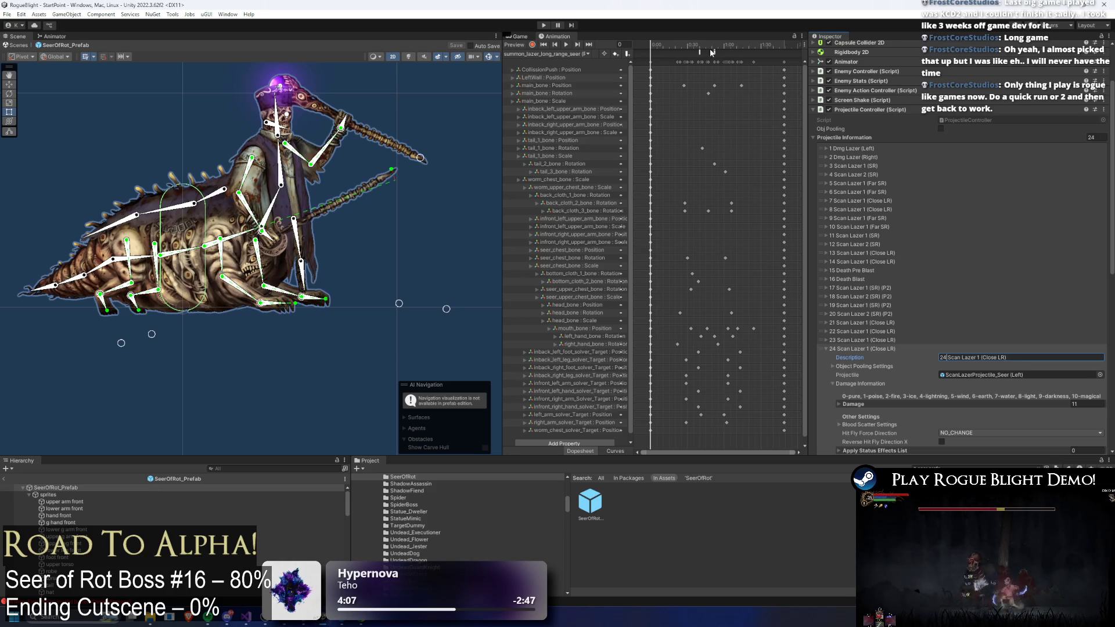
- Point the laser clip's spawn-projectile event at entry 24 and save the prefab
{"action": "left_click", "coordinate": [712, 52]}
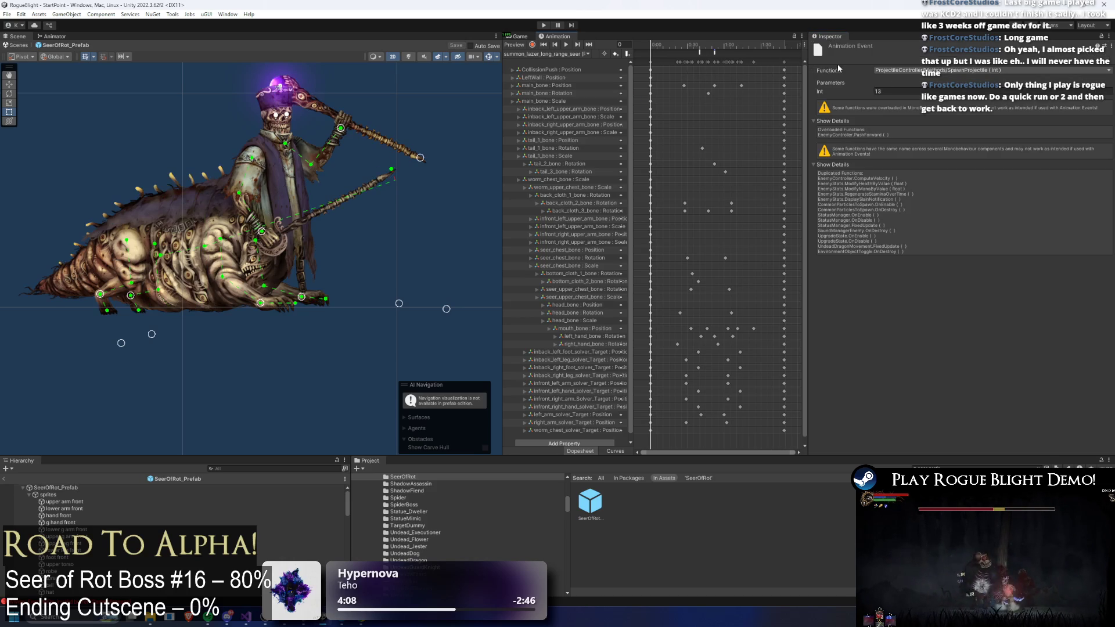
{"action": "left_click", "coordinate": [892, 90]}
{"action": "type", "text": "14"}
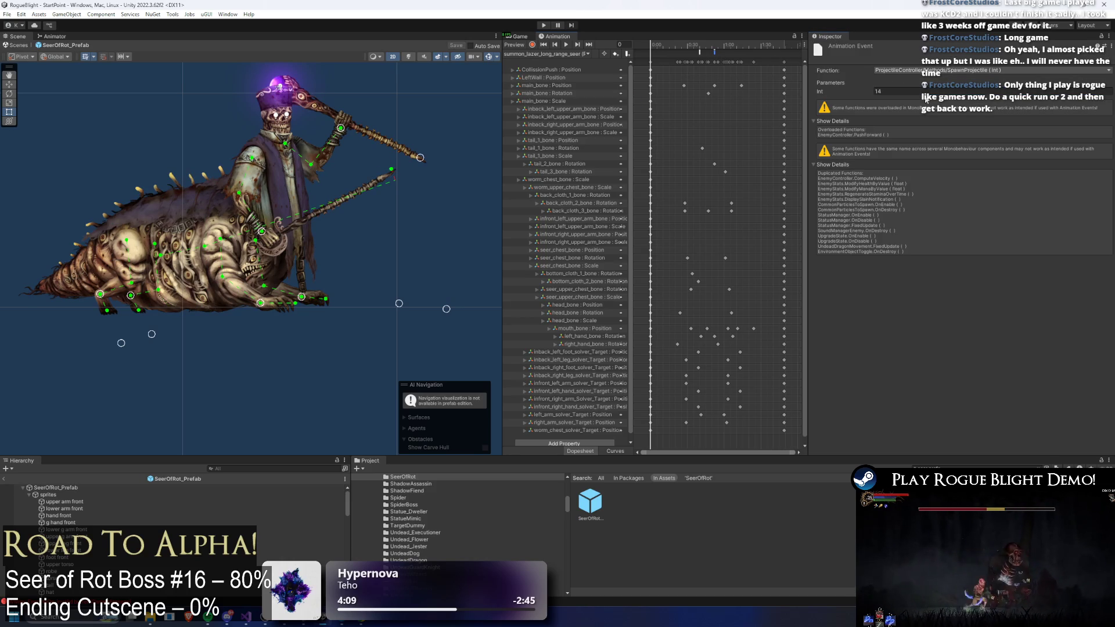
{"action": "key", "text": "BackSpace"}
{"action": "type", "text": "4"}
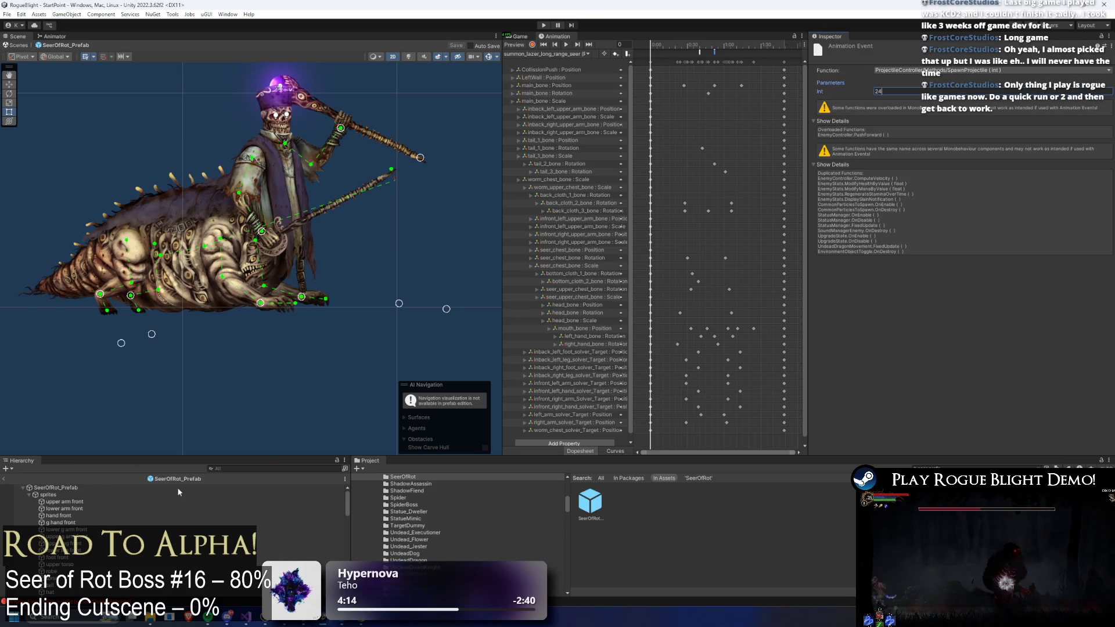
{"action": "key", "text": "ctrl+s"}
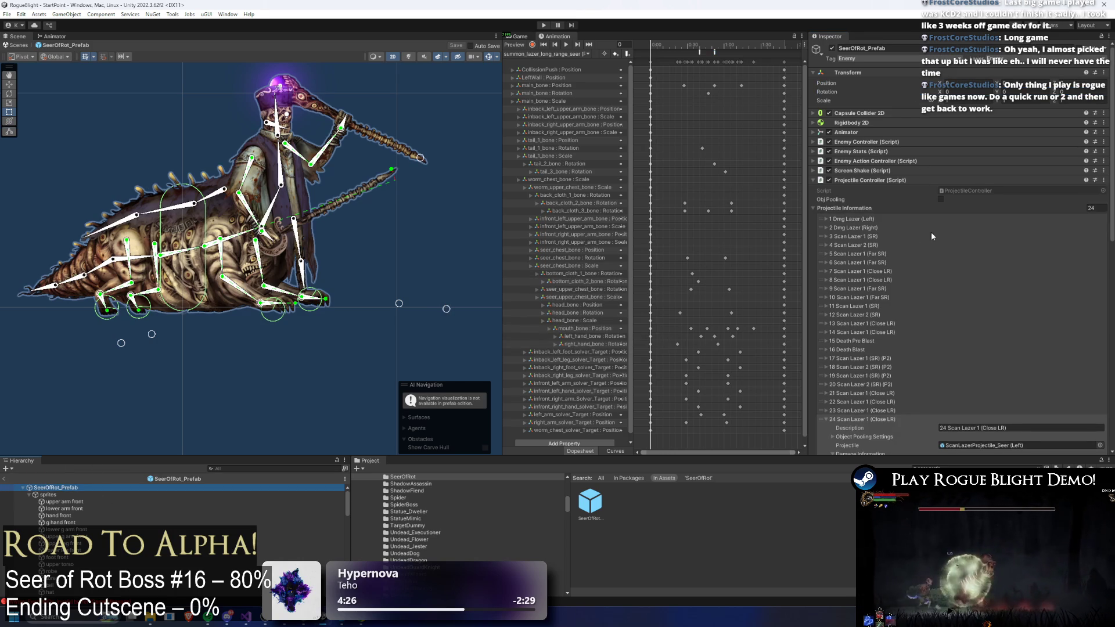
- Set entry 23's Spawn Position Offset X to 1.2
{"action": "scroll", "coordinate": [981, 306], "scroll_direction": "down", "scroll_amount": 5}
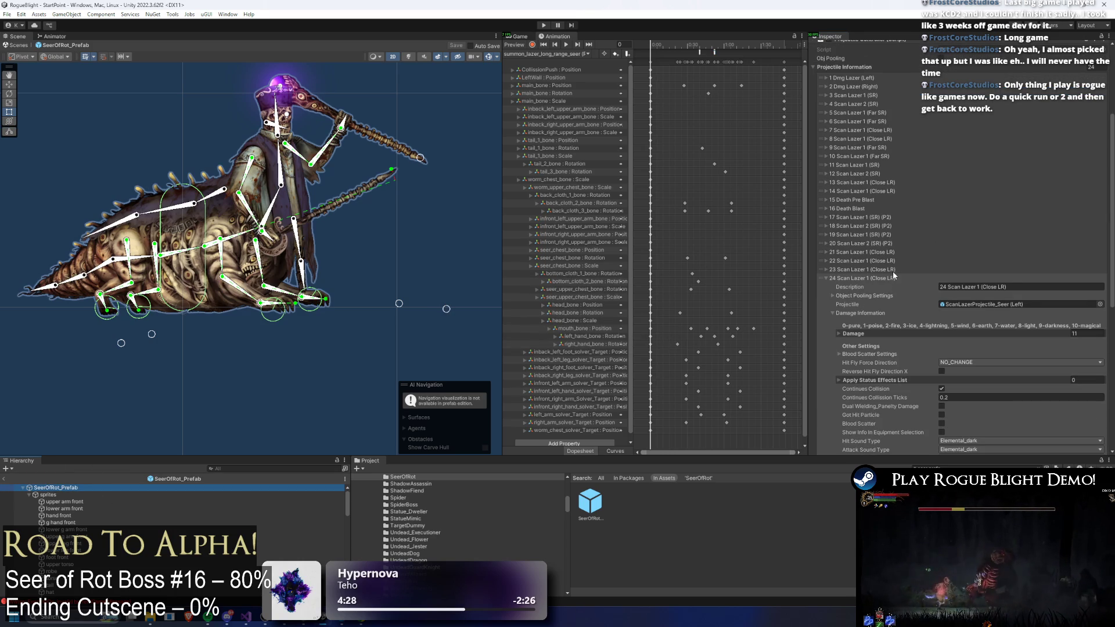
{"action": "scroll", "coordinate": [1018, 287], "scroll_direction": "down", "scroll_amount": 6}
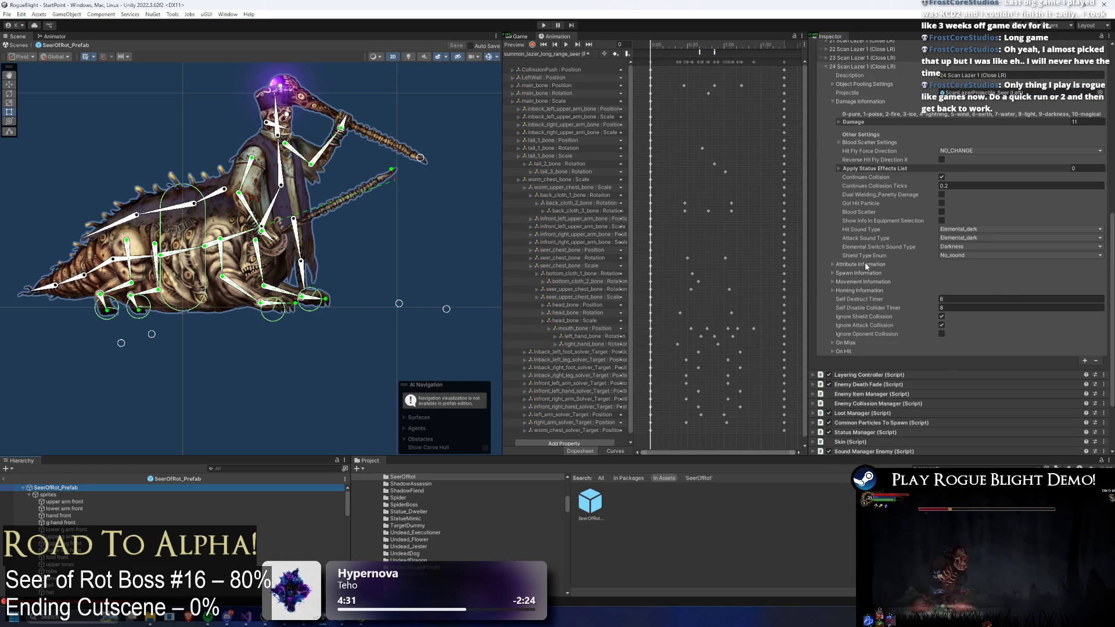
{"action": "left_click", "coordinate": [871, 273]}
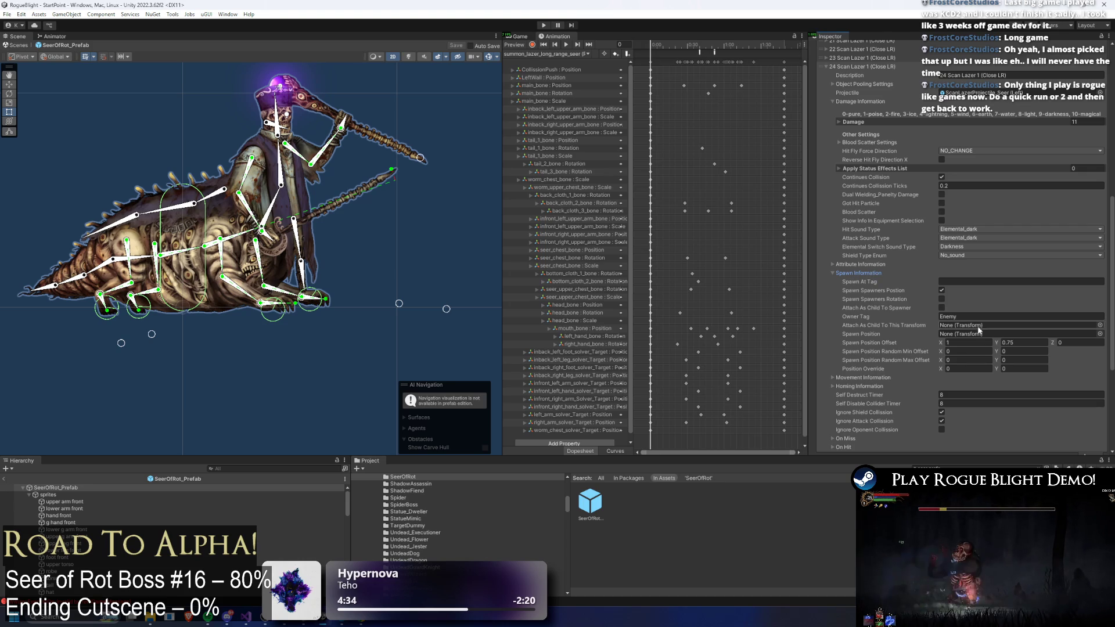
{"action": "left_click", "coordinate": [893, 58]}
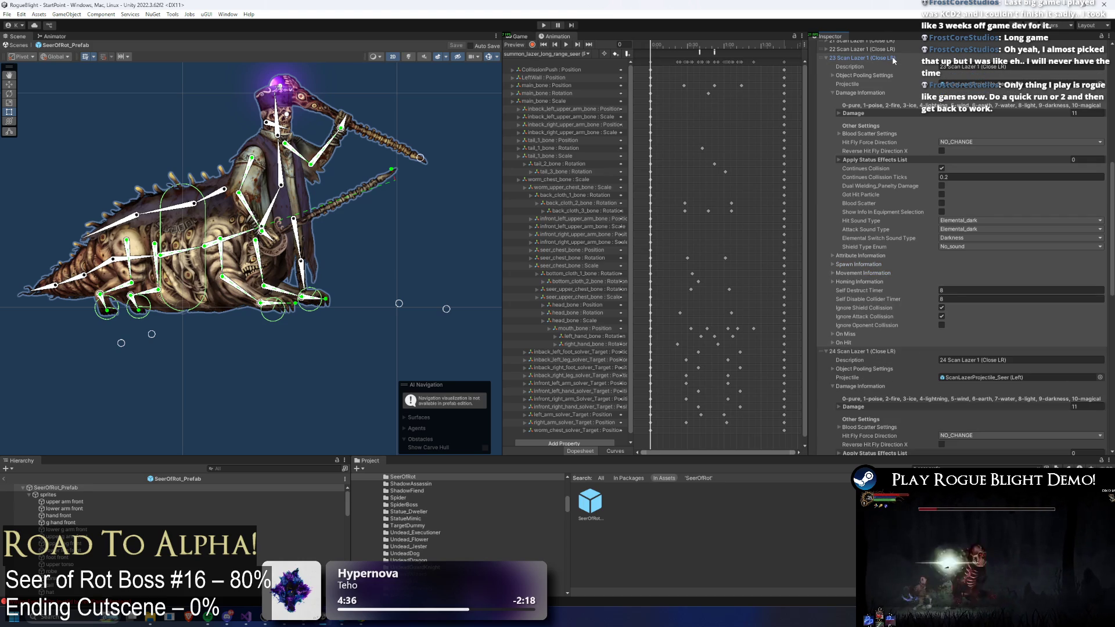
{"action": "left_click", "coordinate": [865, 272]}
{"action": "left_click", "coordinate": [866, 274]}
{"action": "left_click", "coordinate": [867, 264]}
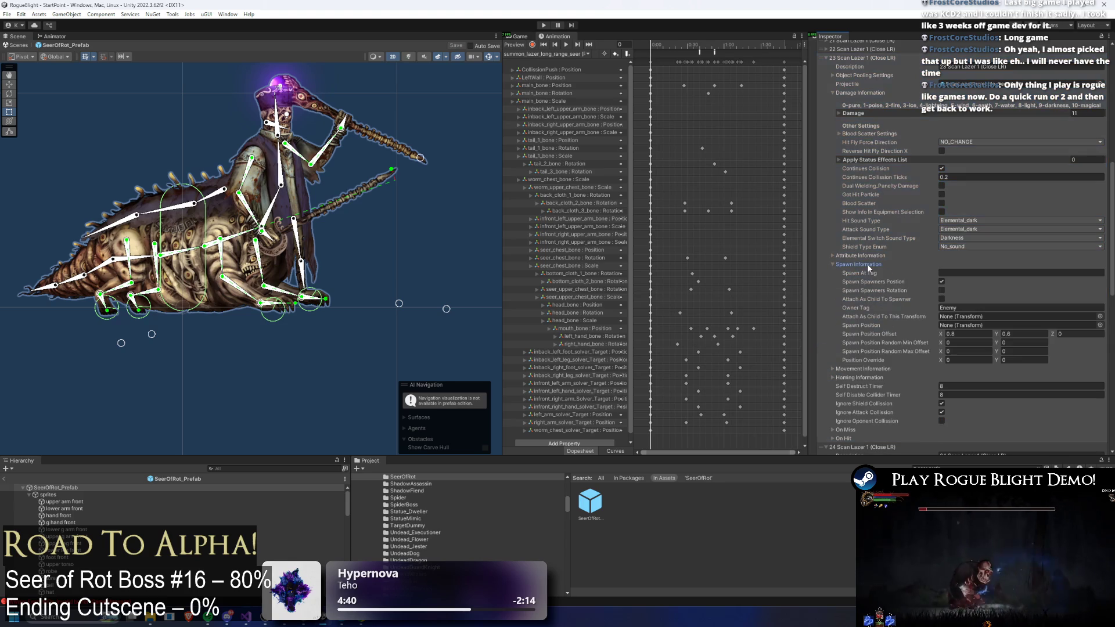
{"action": "left_click", "coordinate": [966, 334]}
{"action": "type", "text": "1"}
{"action": "scroll", "coordinate": [959, 311], "scroll_direction": "down", "scroll_amount": 10}
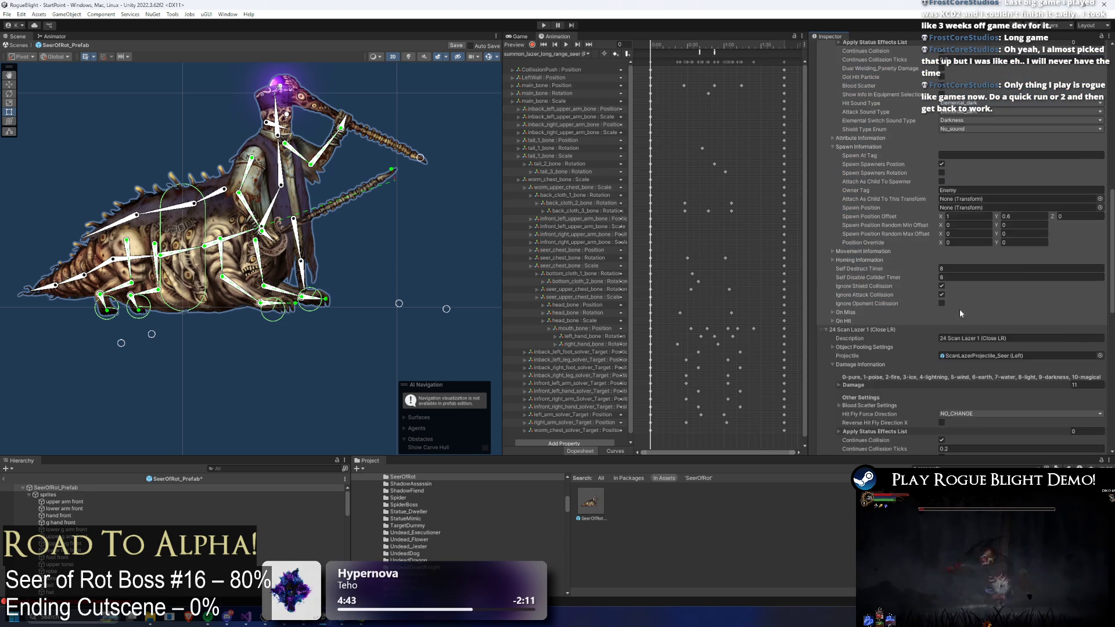
{"action": "scroll", "coordinate": [938, 312], "scroll_direction": "down", "scroll_amount": 1}
{"action": "left_click", "coordinate": [952, 324]}
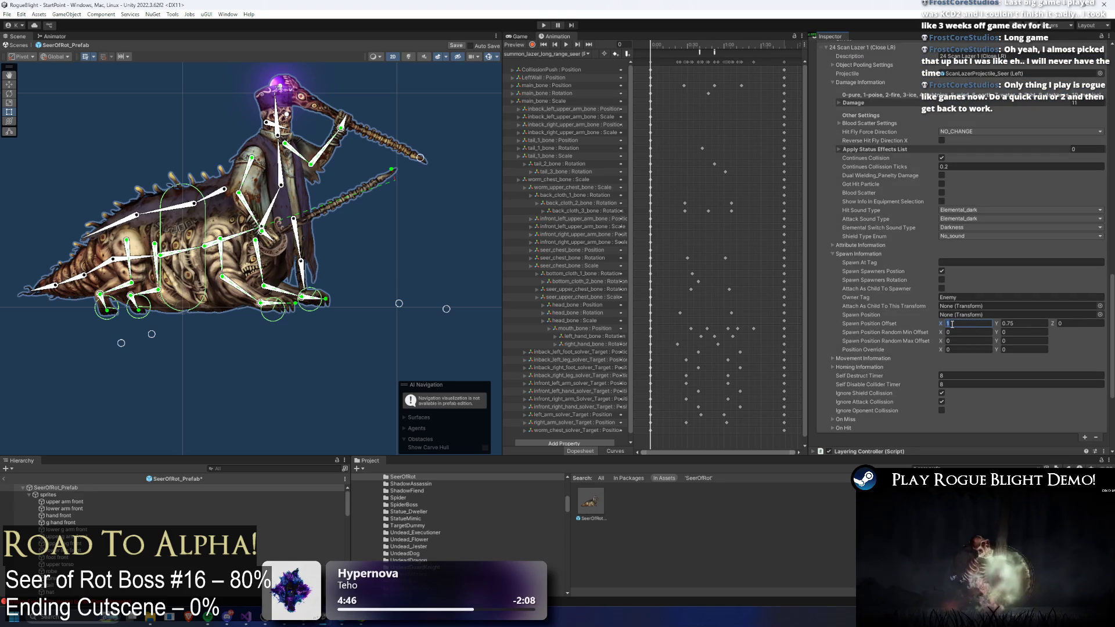
{"action": "type", "text": ".2"}
- Edit Spawn Position Offset X on entry 22 and inspect entry 21 Scan Lazer 1
{"action": "scroll", "coordinate": [935, 198], "scroll_direction": "up", "scroll_amount": 10}
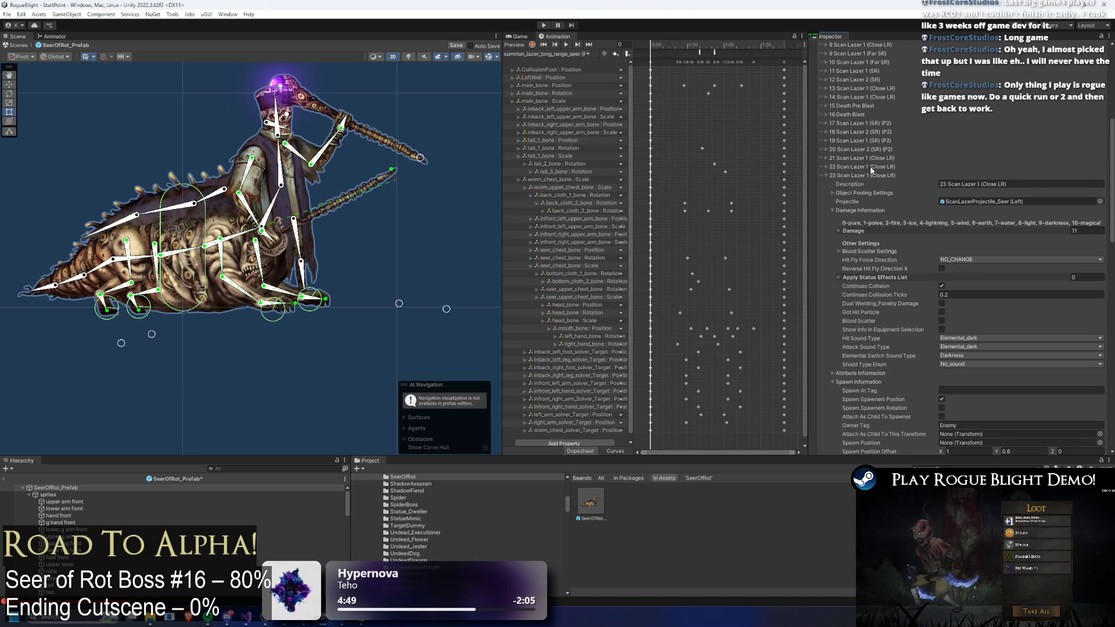
{"action": "left_click", "coordinate": [871, 167]}
{"action": "scroll", "coordinate": [950, 207], "scroll_direction": "down", "scroll_amount": 4}
{"action": "left_click", "coordinate": [864, 286]}
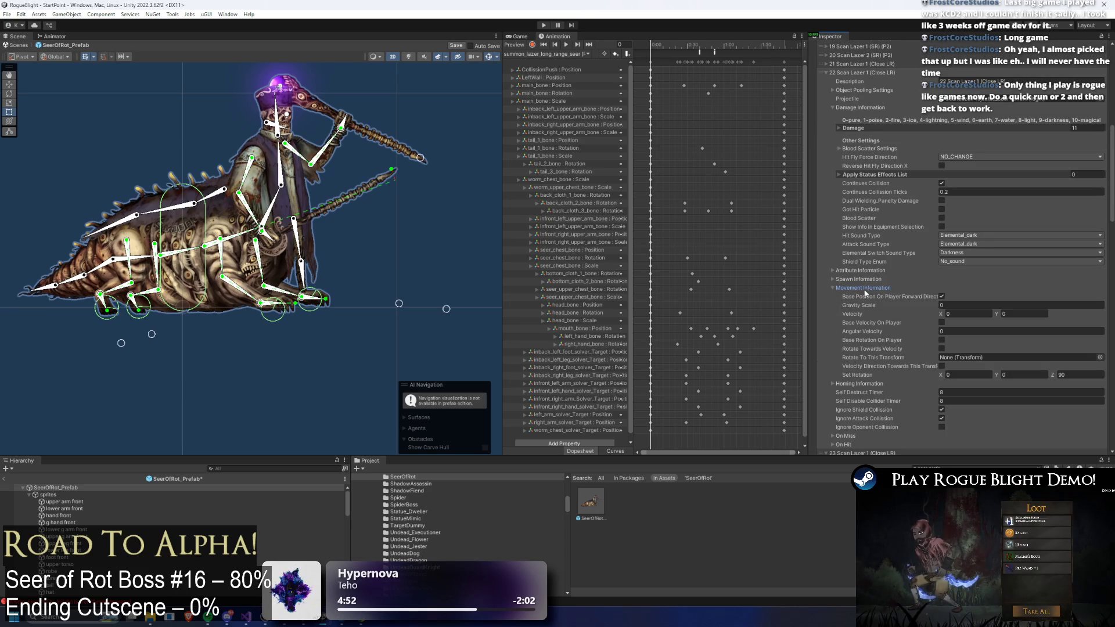
{"action": "left_click", "coordinate": [868, 280]}
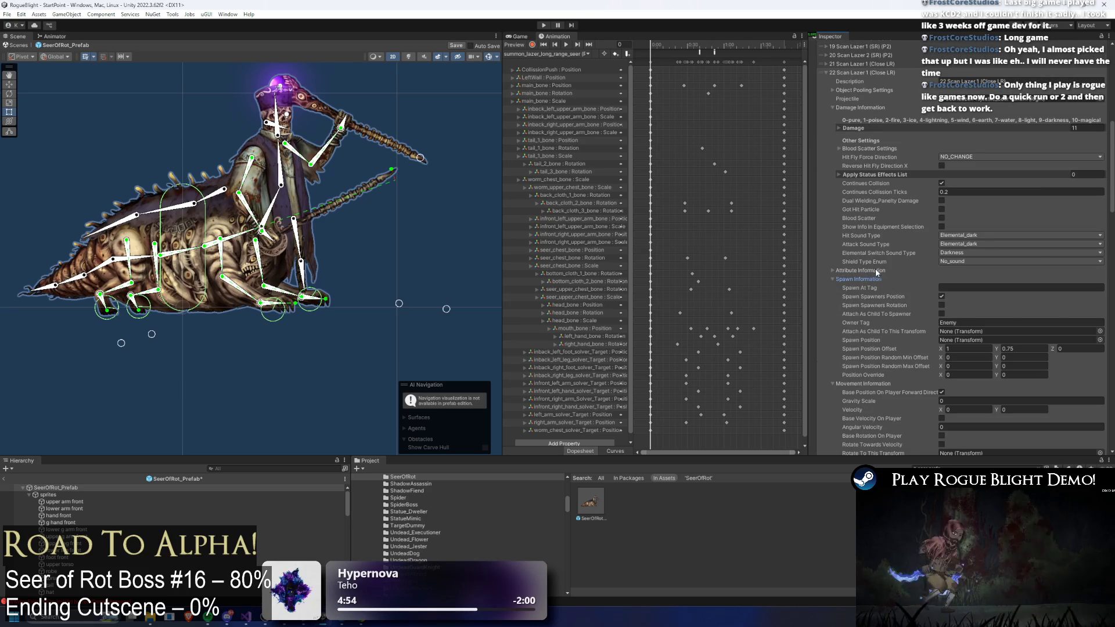
{"action": "left_click", "coordinate": [960, 349]}
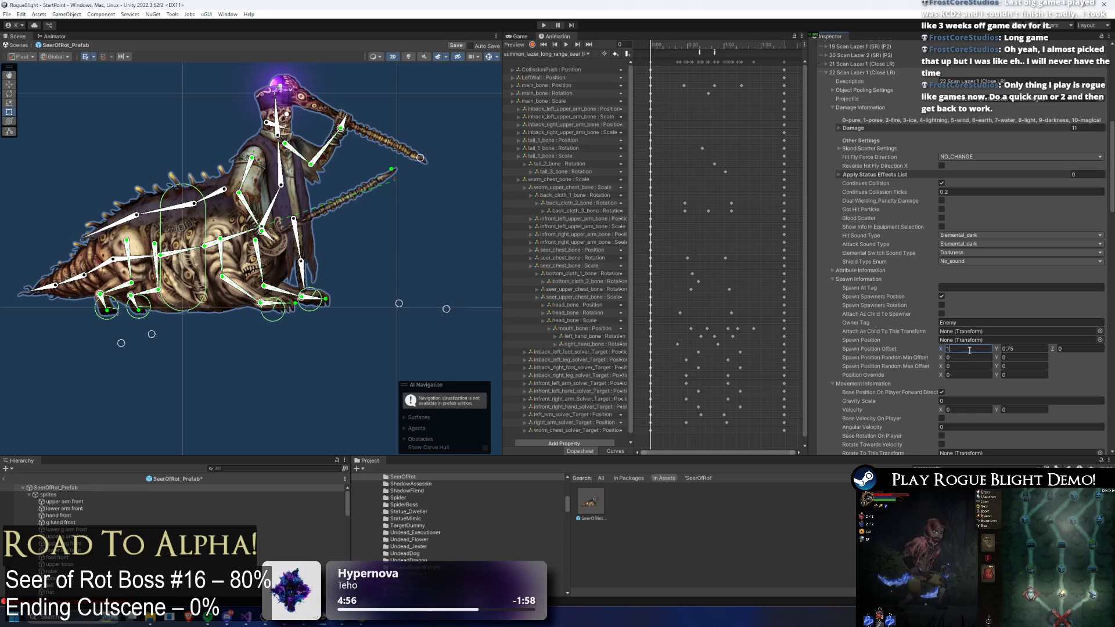
{"action": "type", "text": ".2"}
{"action": "scroll", "coordinate": [893, 219], "scroll_direction": "up", "scroll_amount": 3}
{"action": "left_click", "coordinate": [860, 135]}
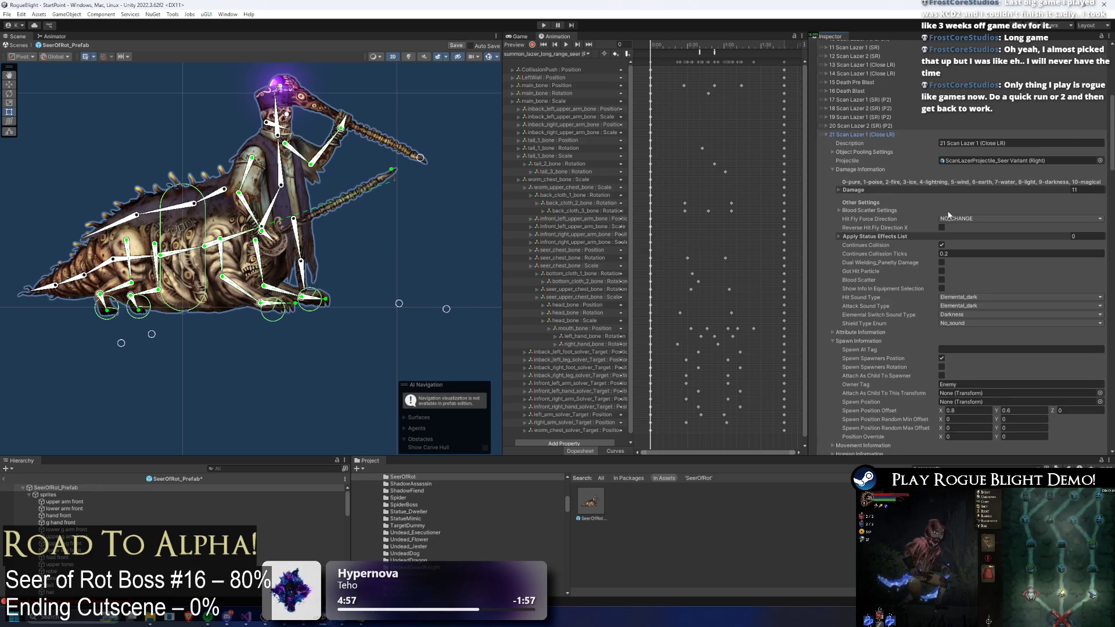
{"action": "scroll", "coordinate": [973, 322], "scroll_direction": "down", "scroll_amount": 4}
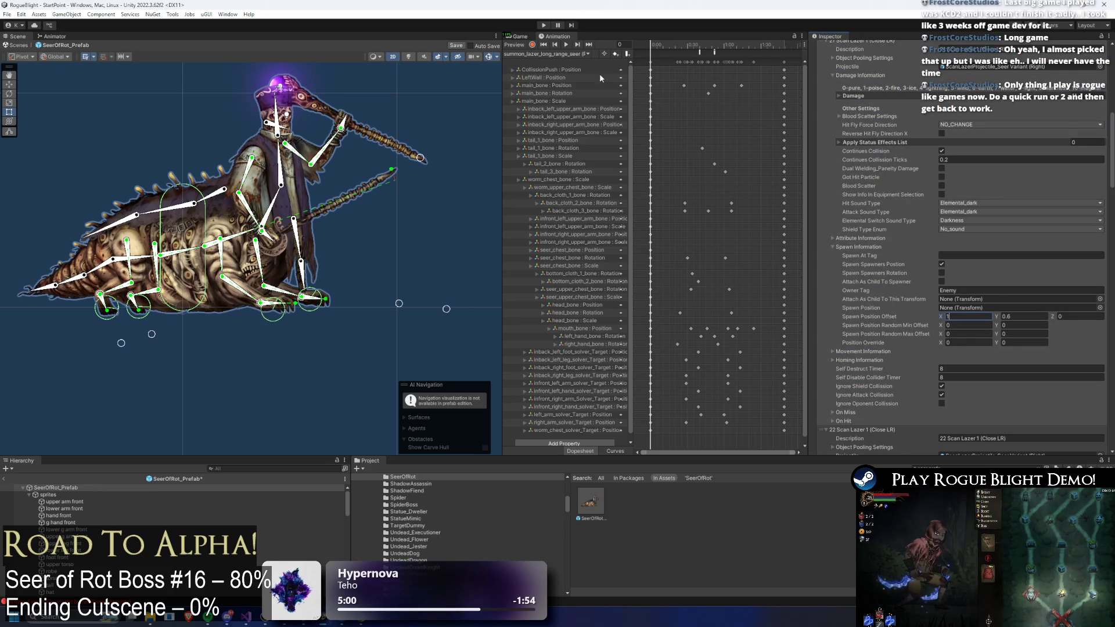
- Save the Seer of Rot prefab and enter Play mode, accepting the modifications warning
{"action": "key", "text": "ctrl+s"}
{"action": "left_click", "coordinate": [544, 25]}
{"action": "key", "text": "Return"}
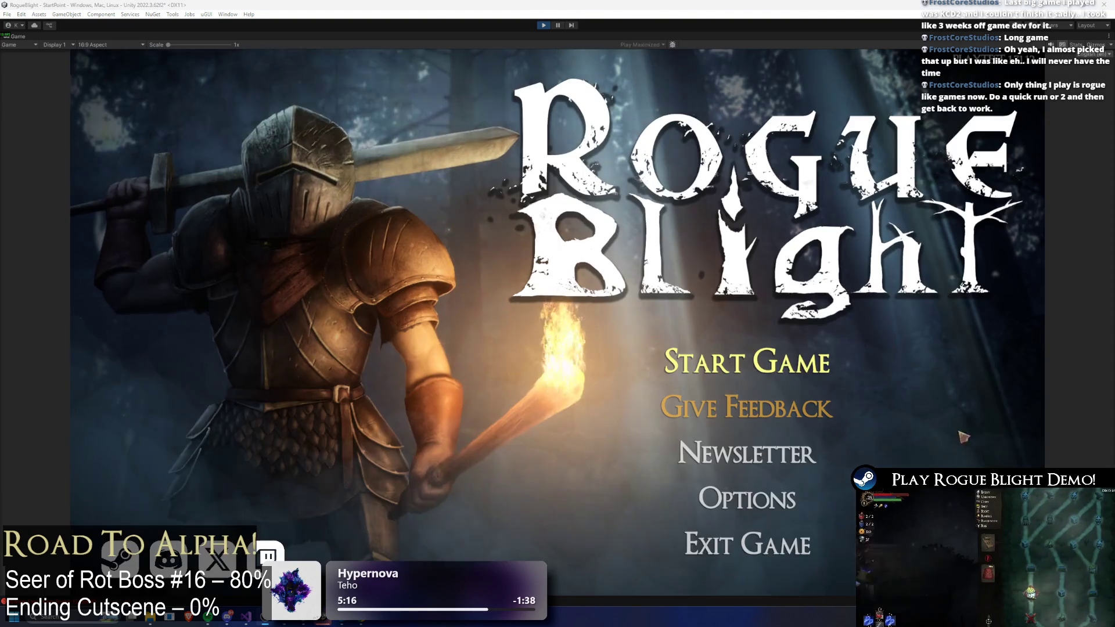
- Load a save slot from the title menu and engage the Seer of Rot, dodging its lasers
{"action": "left_click", "coordinate": [748, 362]}
{"action": "left_click", "coordinate": [871, 381]}
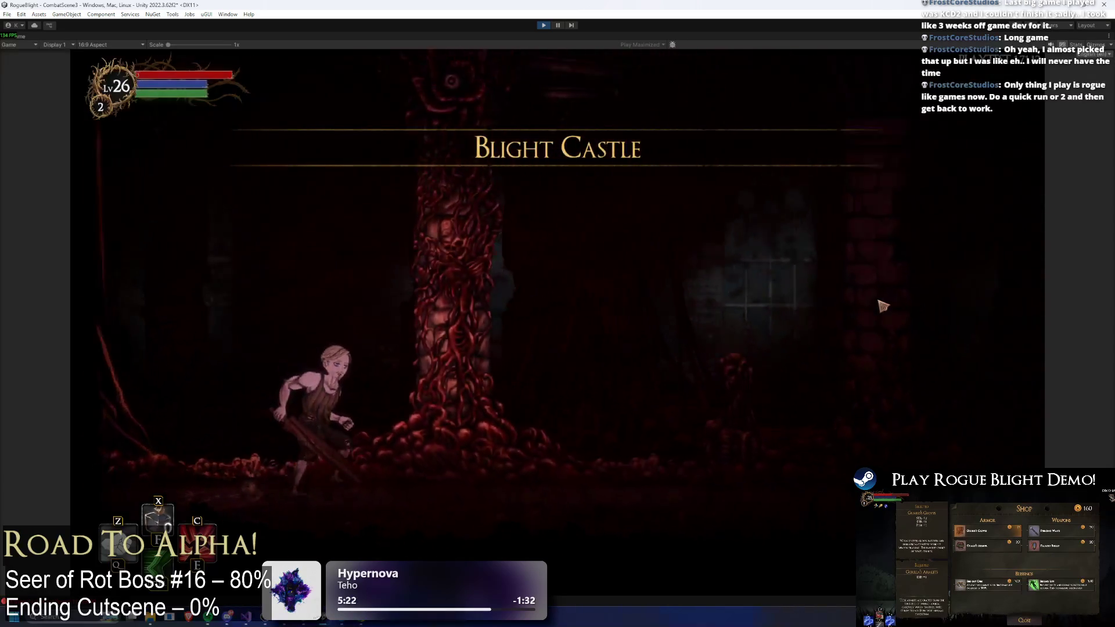
{"action": "key", "text": "d"}
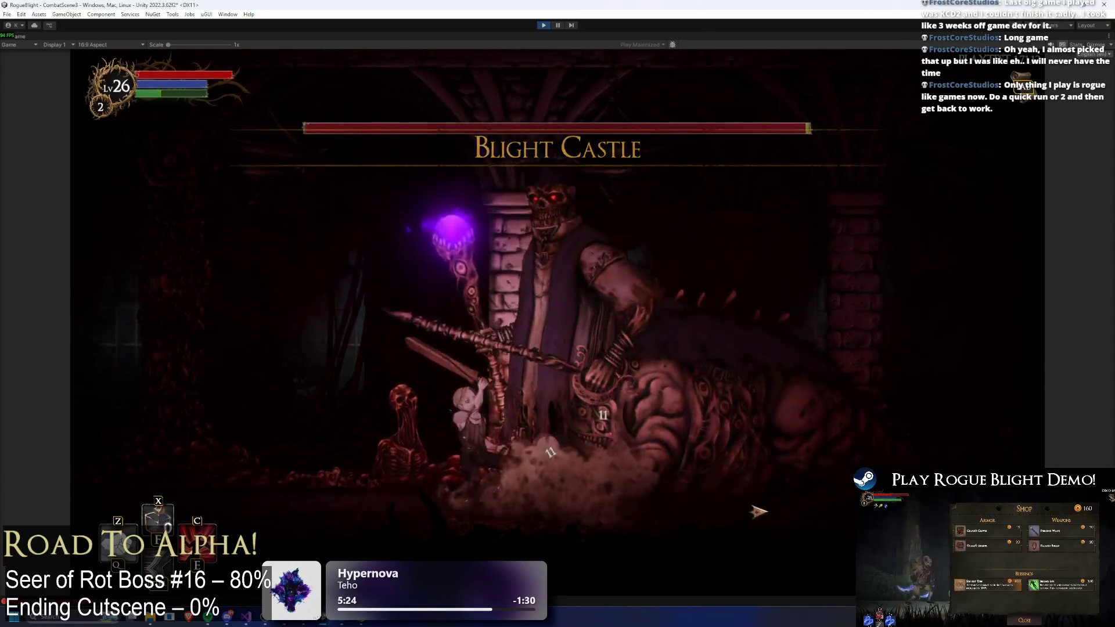
{"action": "key", "text": "a"}
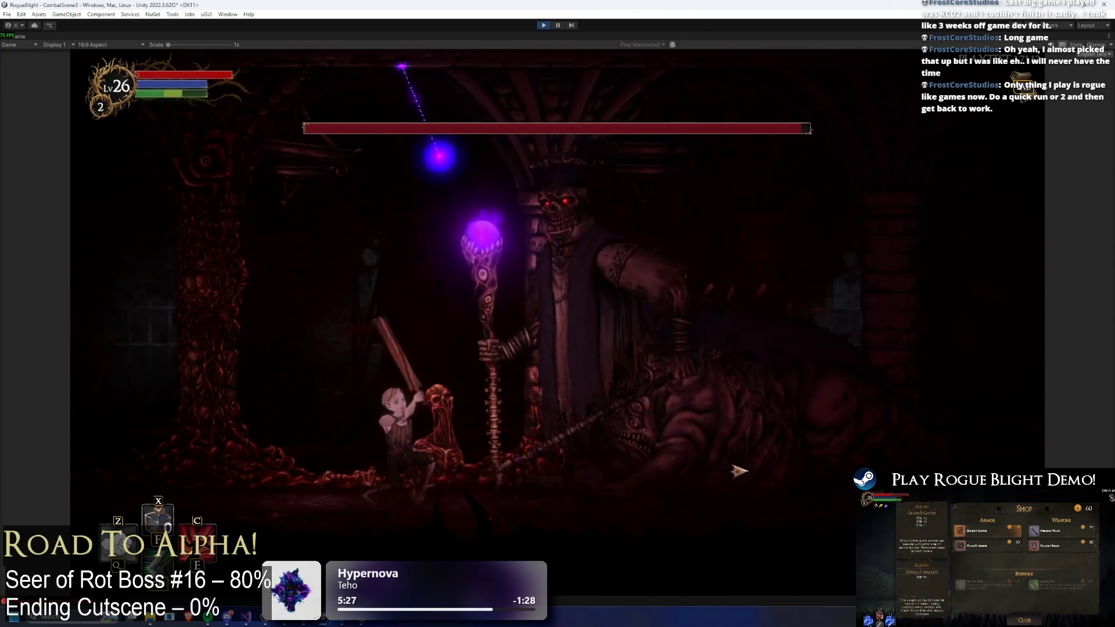
{"action": "key", "text": "a"}
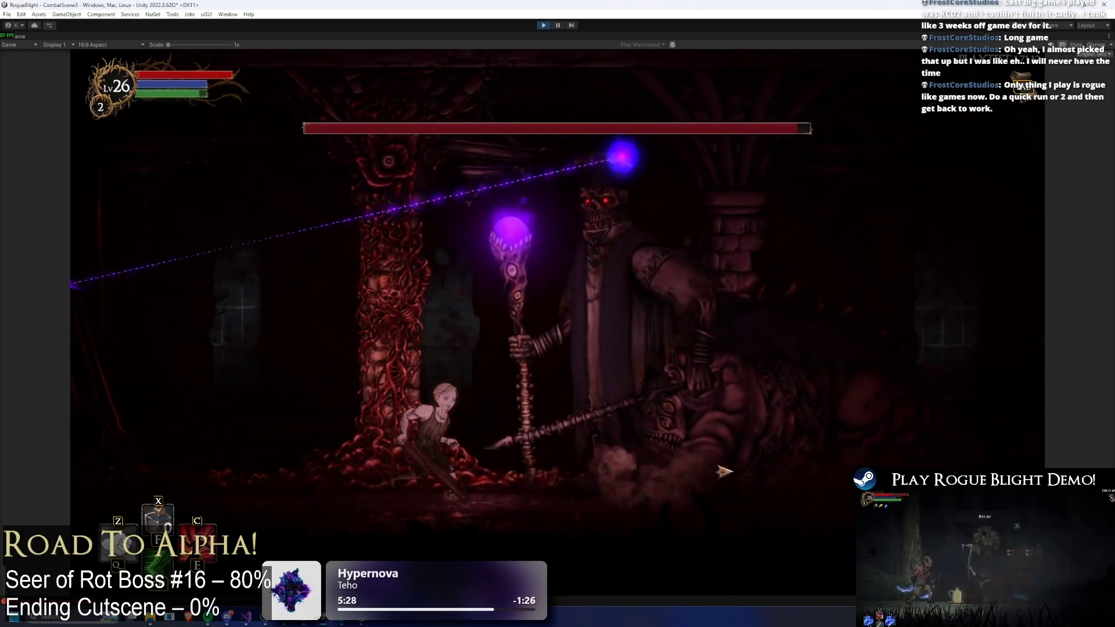
{"action": "key", "text": "d"}
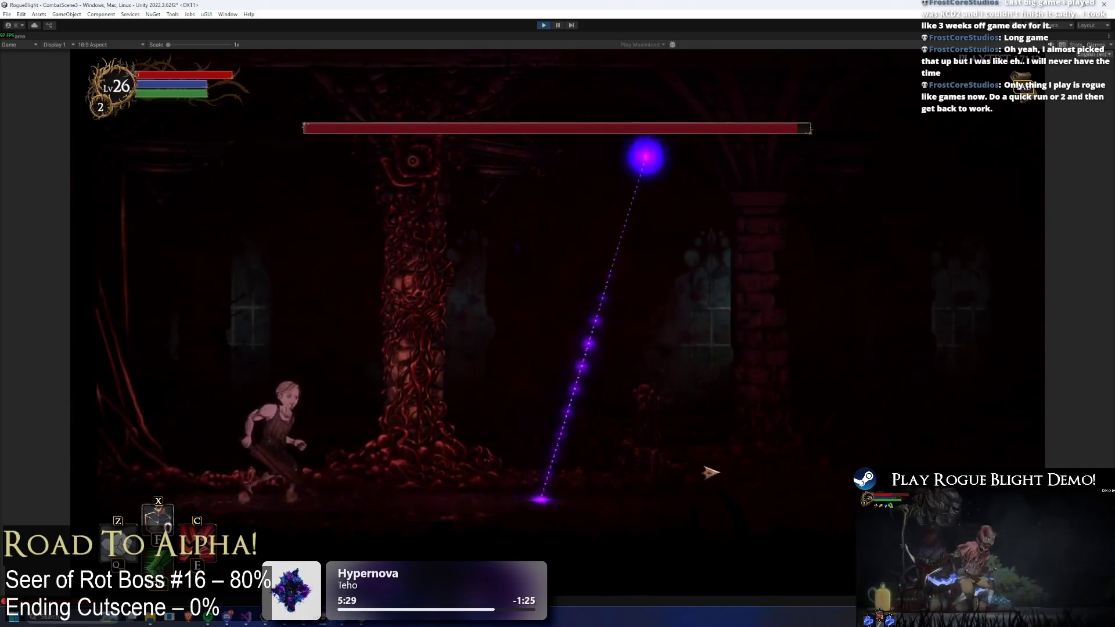
{"action": "key", "text": "d"}
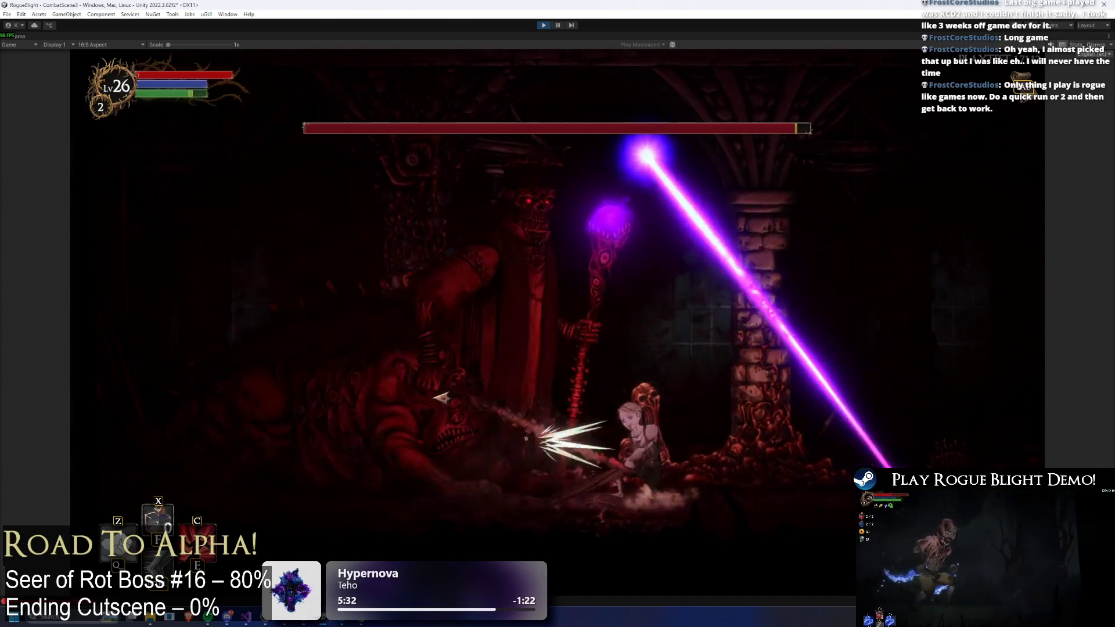
{"action": "key", "text": "d"}
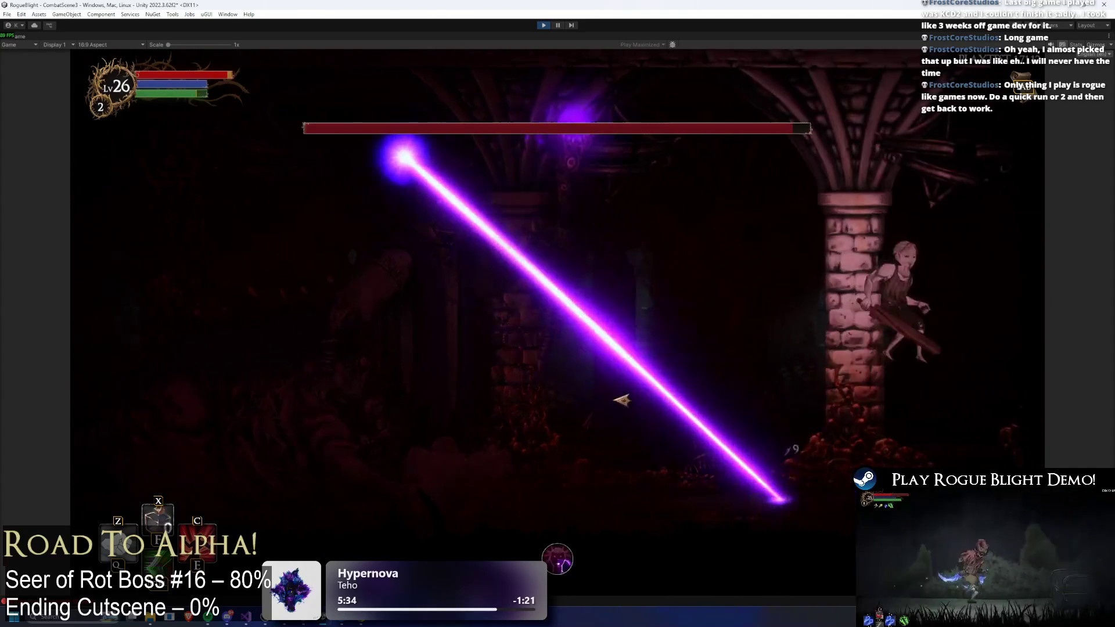
{"action": "key", "text": "a"}
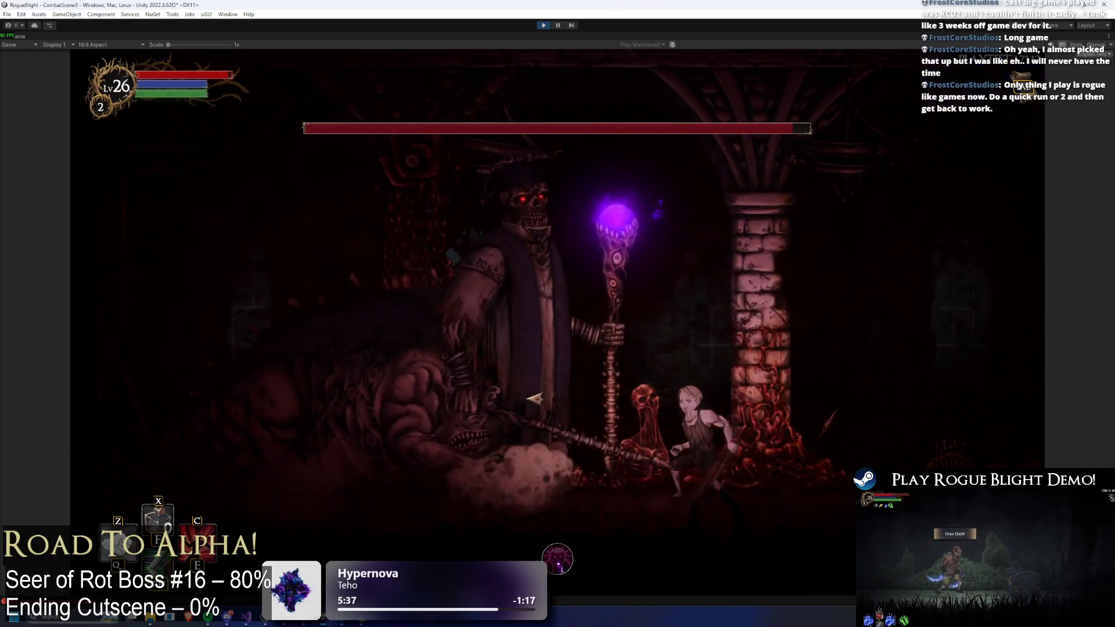
{"action": "key", "text": "d"}
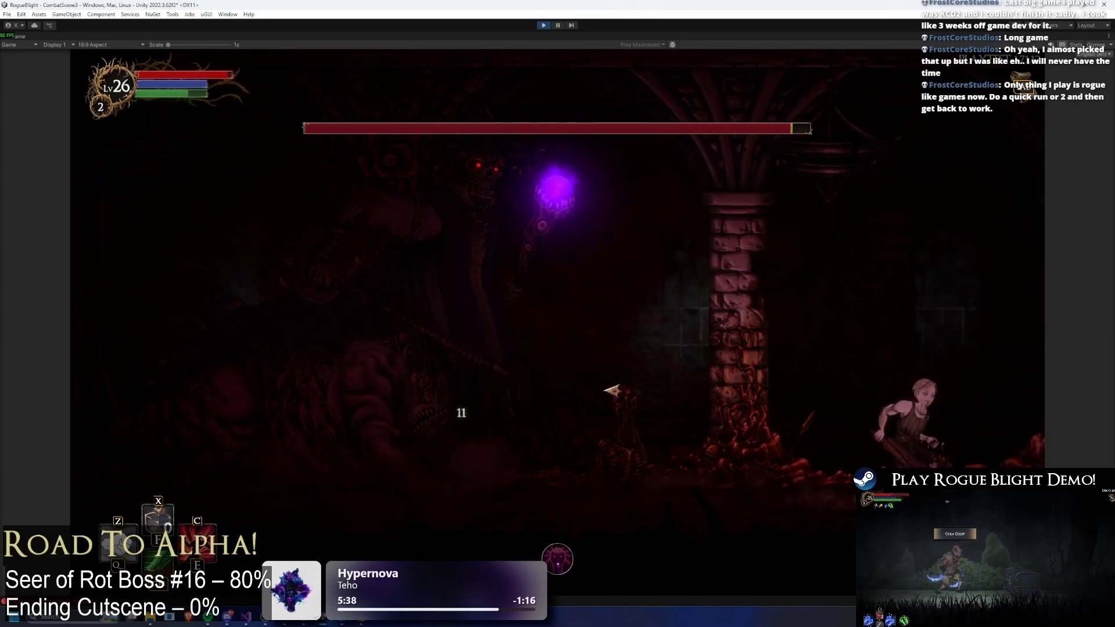
- Toggle the F1/F2 enemy-health cheats and keep dodging the boss's purple orbs
{"action": "key", "text": "F1"}
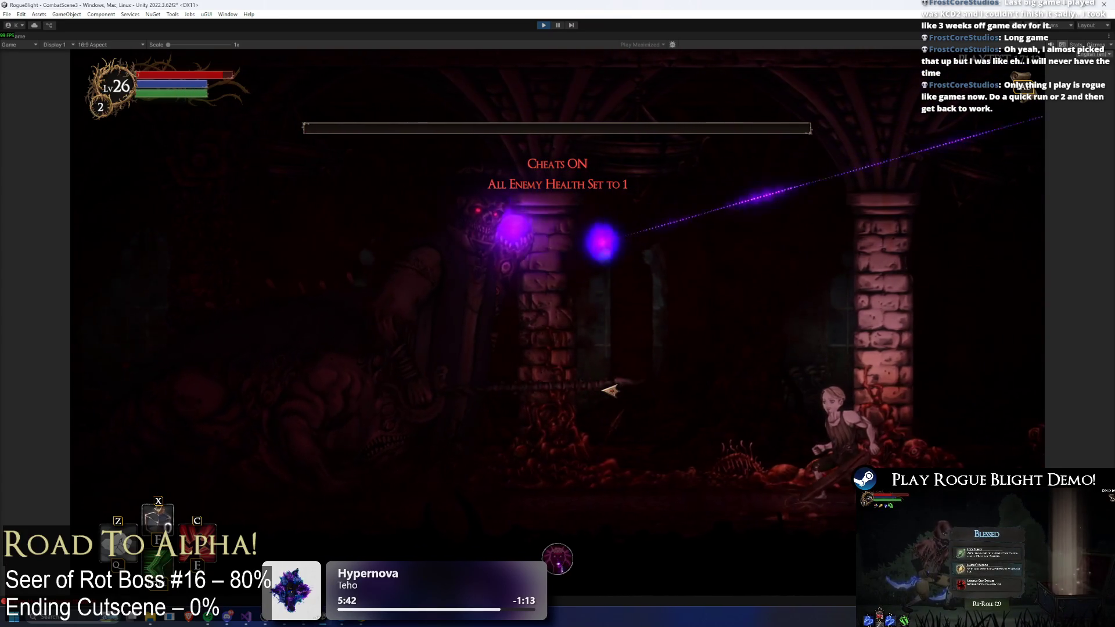
{"action": "key", "text": "a"}
{"action": "key", "text": "d"}
{"action": "key", "text": "F2"}
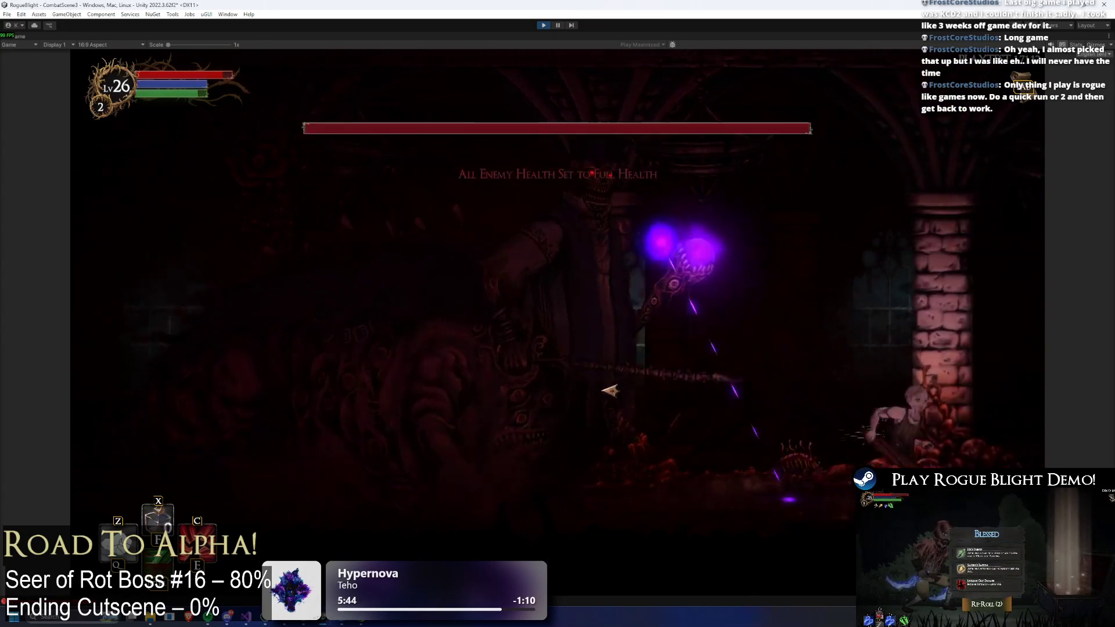
{"action": "key", "text": "a"}
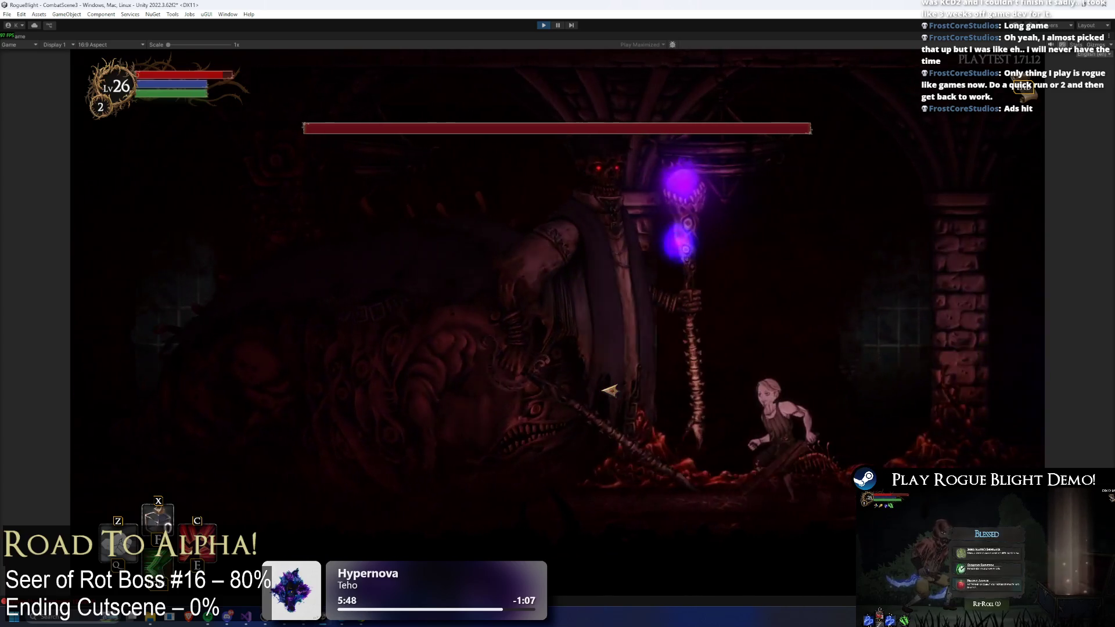
{"action": "key", "text": "a"}
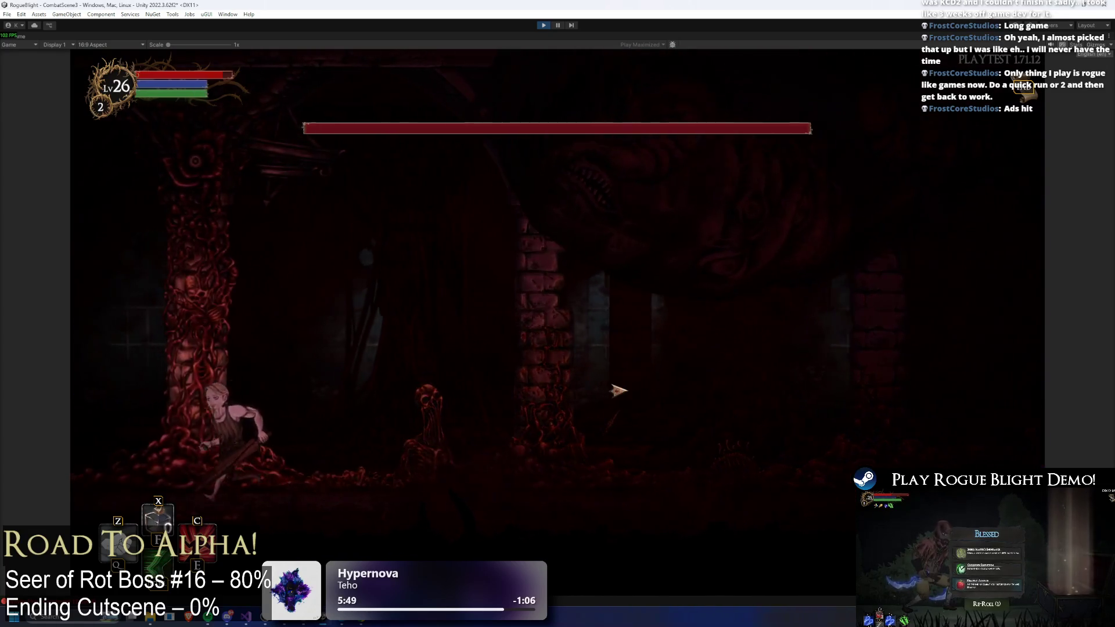
{"action": "key", "text": "d"}
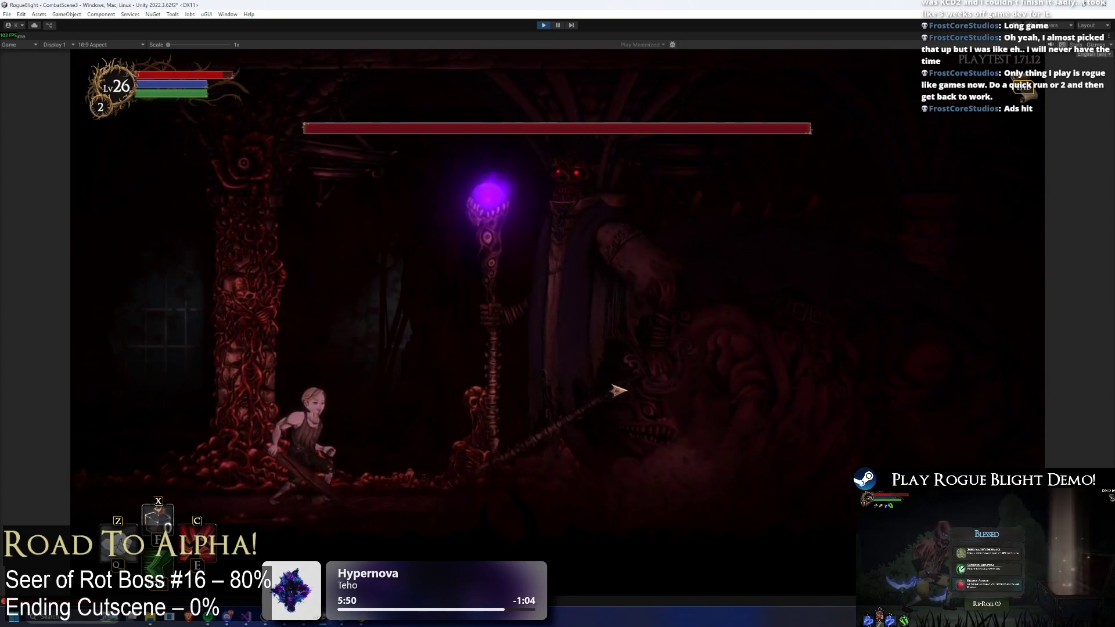
{"action": "key", "text": "a"}
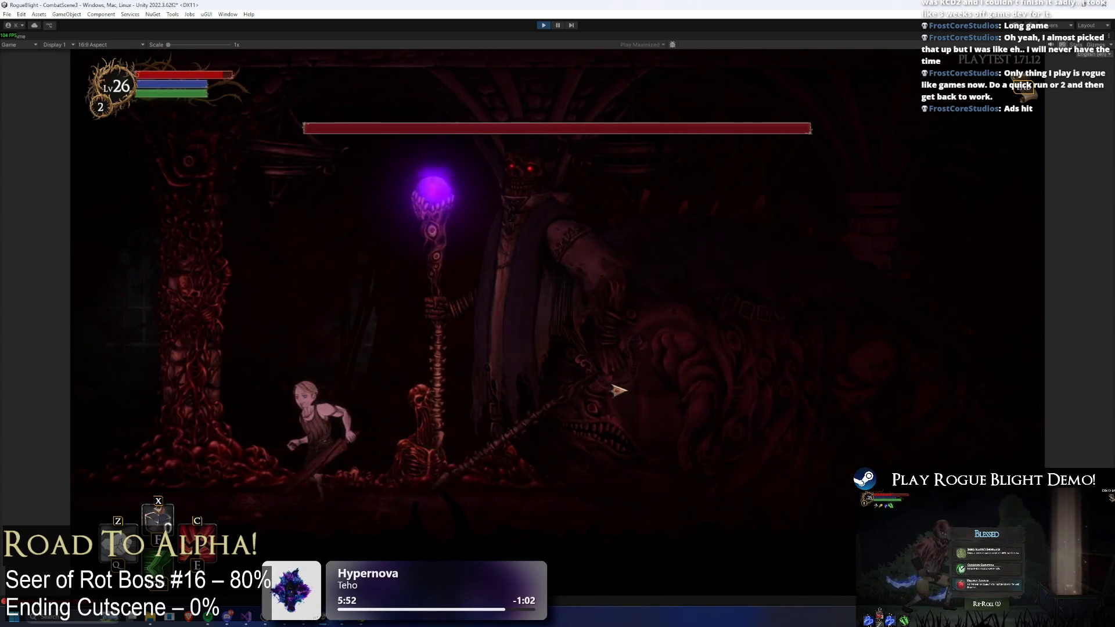
{"action": "key", "text": "d"}
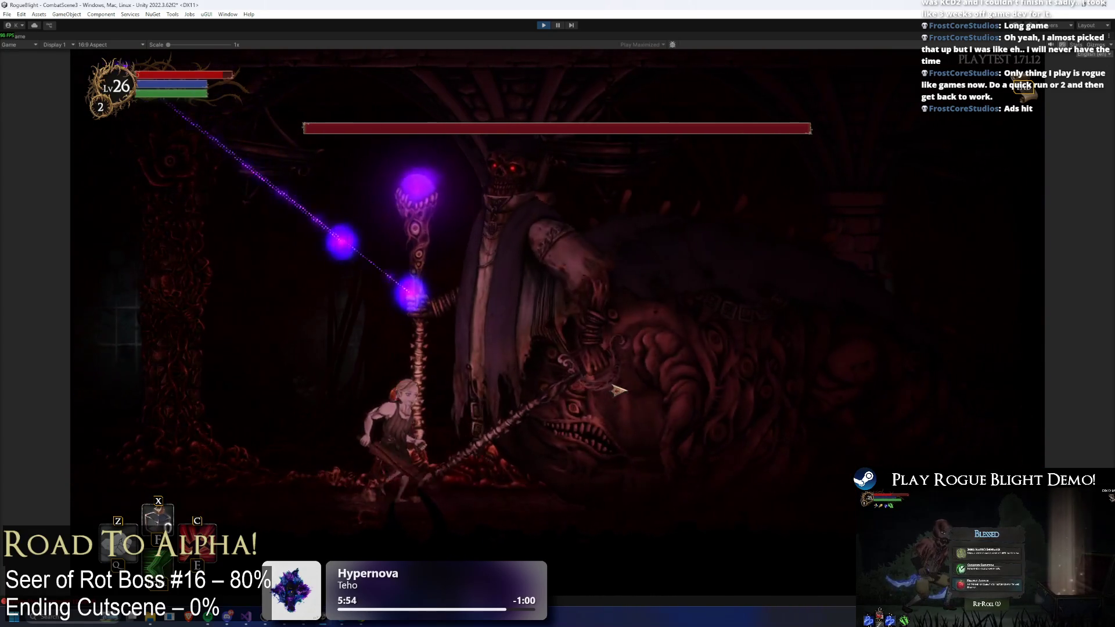
{"action": "key", "text": "a"}
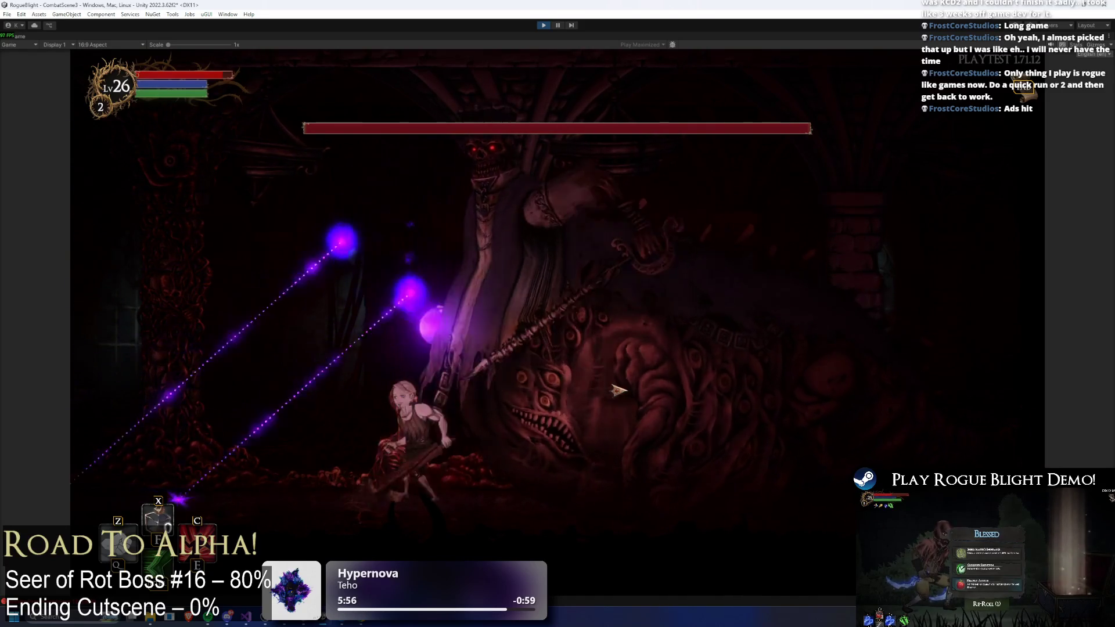
{"action": "key", "text": "space"}
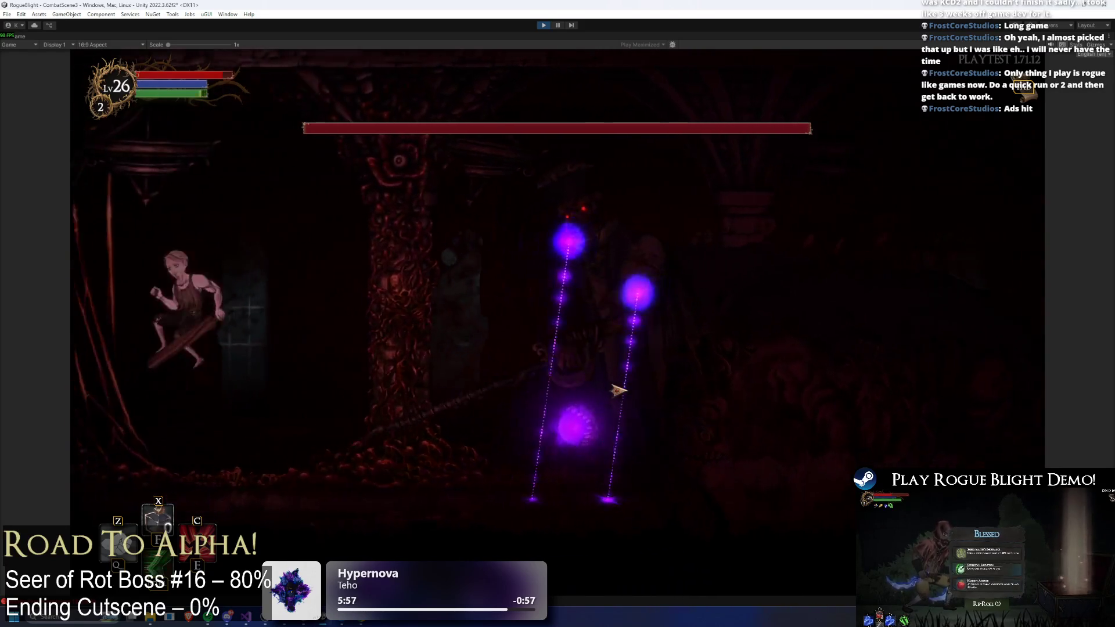
- Keep fighting the boss around the pillars, then stop Play mode with Ctrl+P
{"action": "key", "text": "d"}
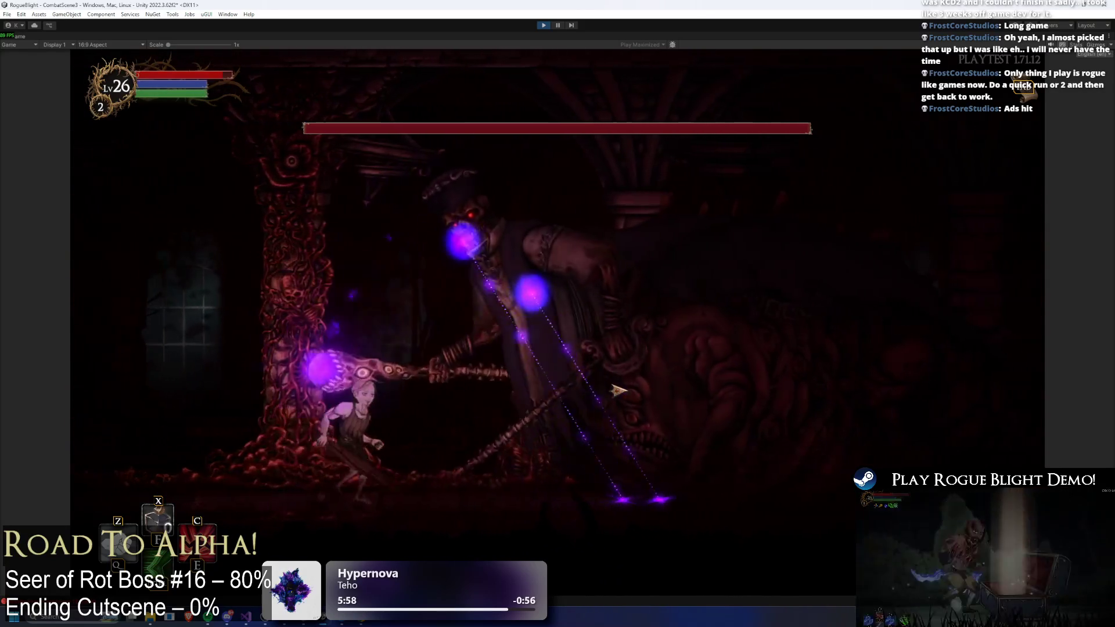
{"action": "key", "text": "a"}
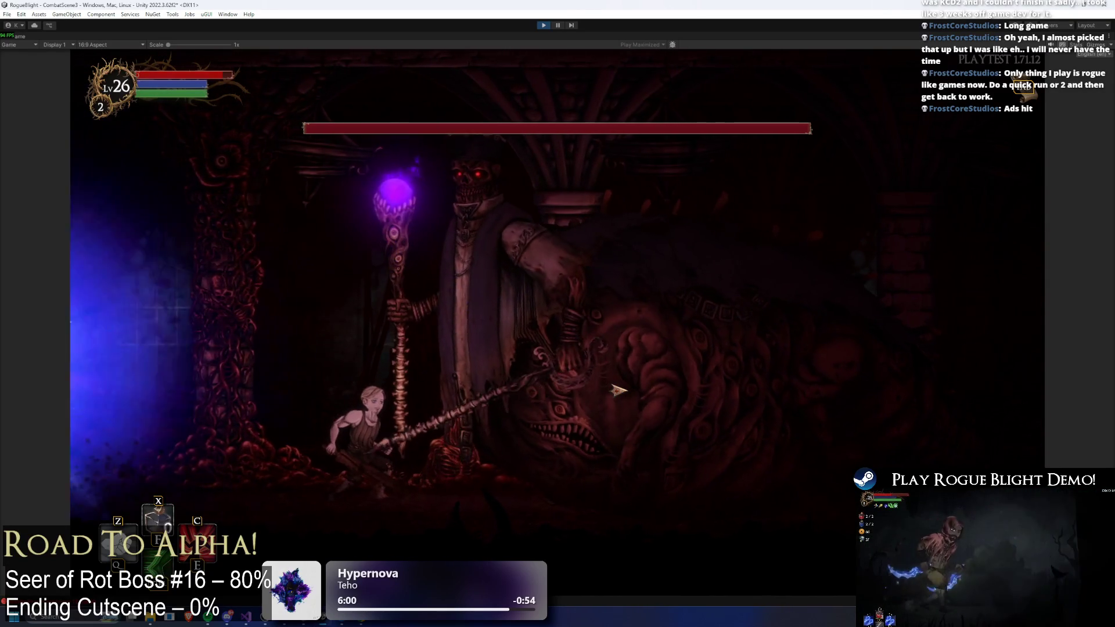
{"action": "key", "text": "d"}
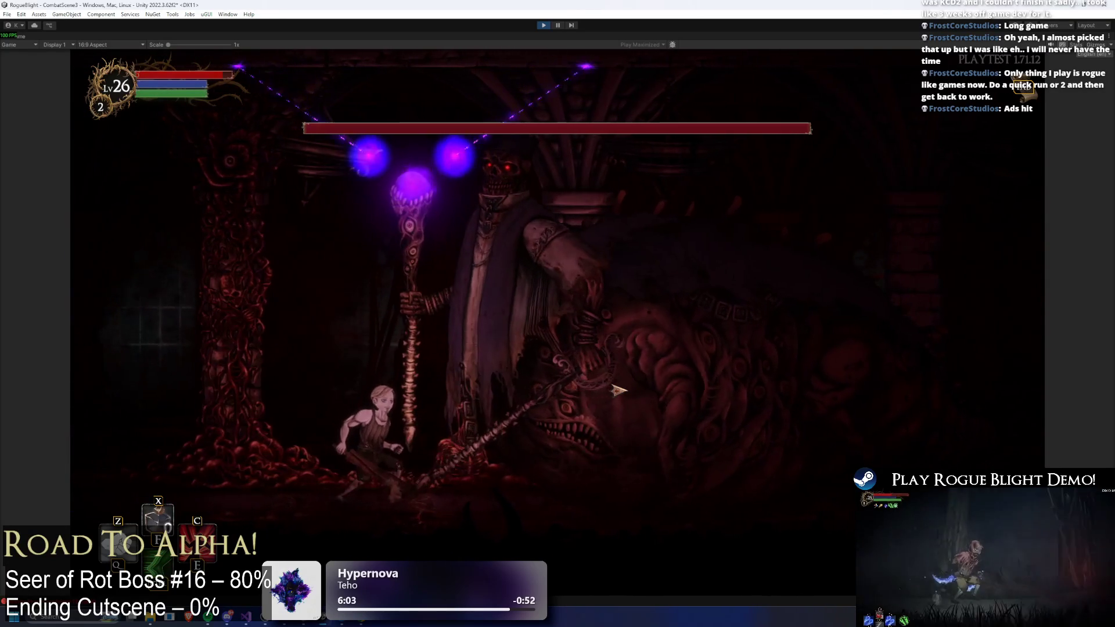
{"action": "key", "text": "a"}
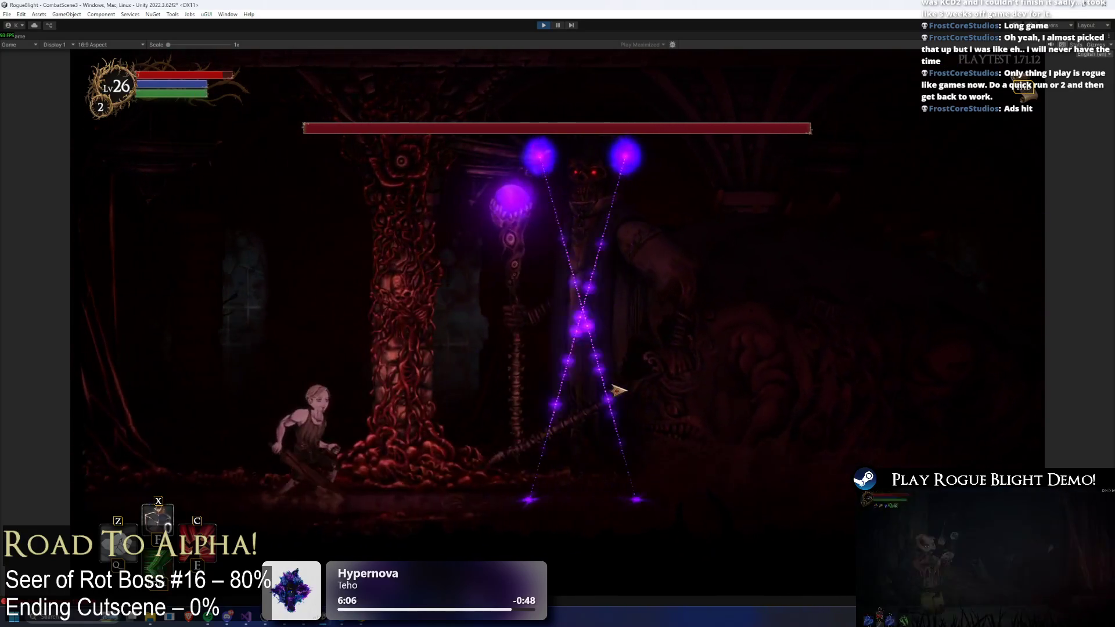
{"action": "key", "text": "d"}
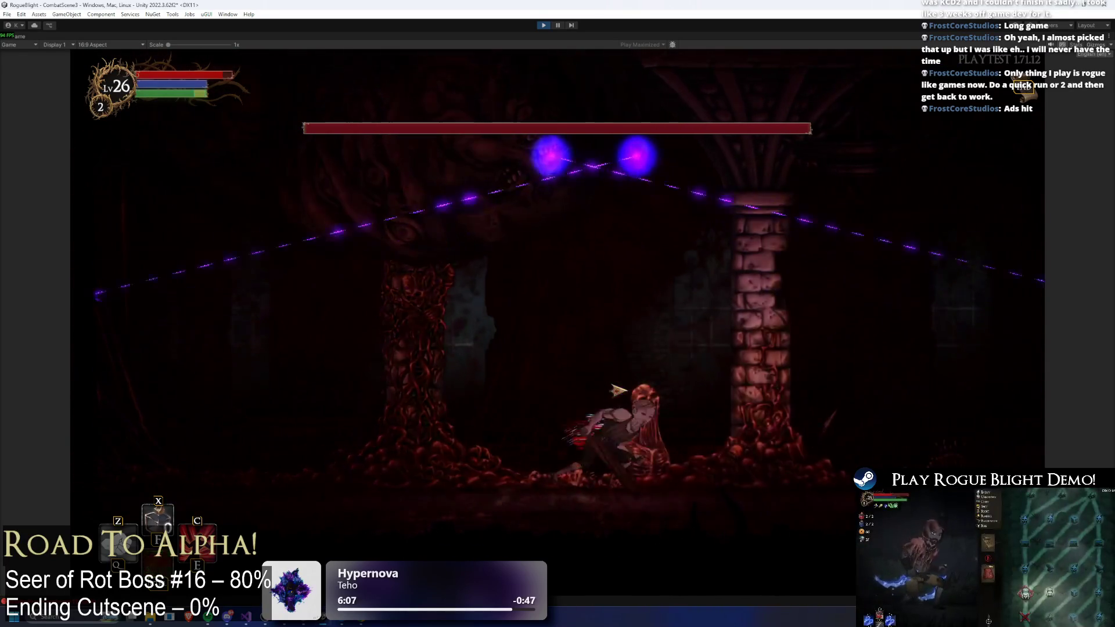
{"action": "key", "text": "d"}
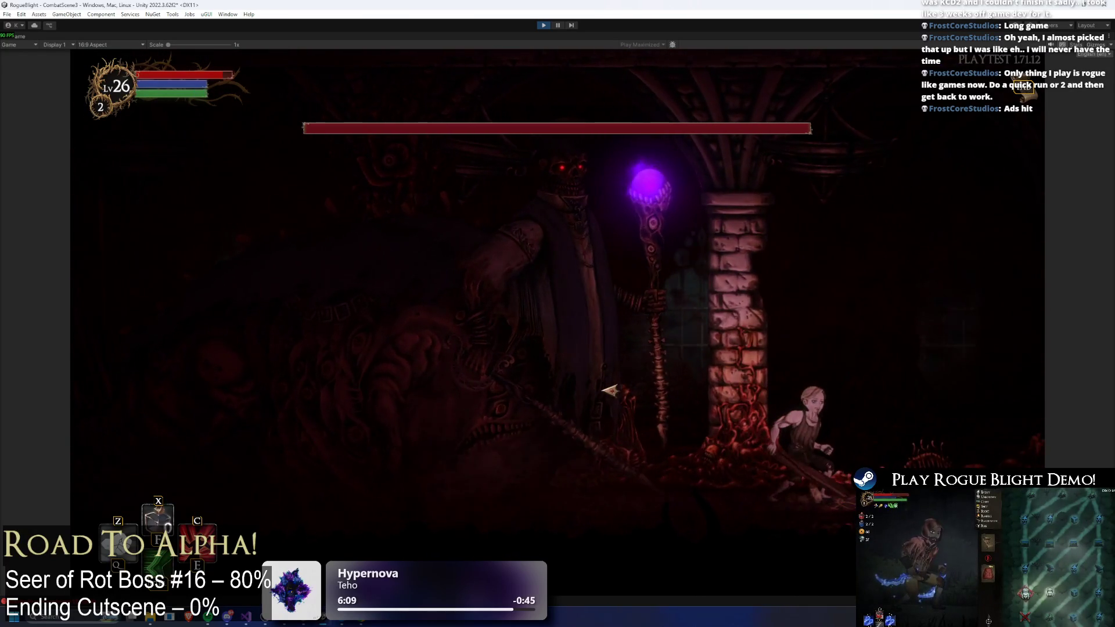
{"action": "key", "text": "d"}
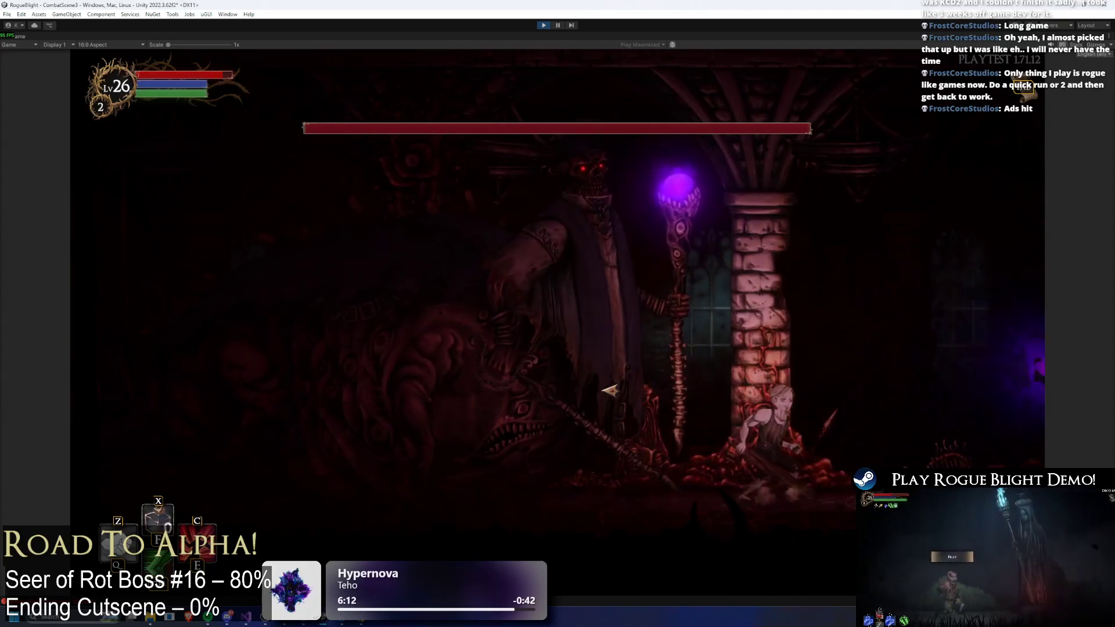
{"action": "key", "text": "a"}
{"action": "key", "text": "a"}
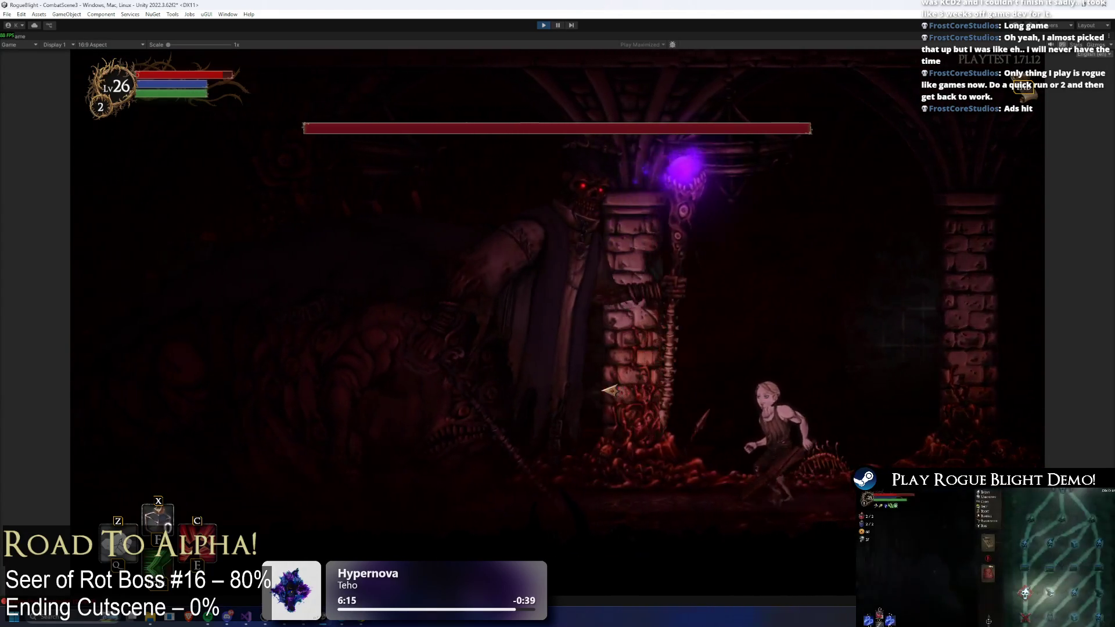
{"action": "key", "text": "d"}
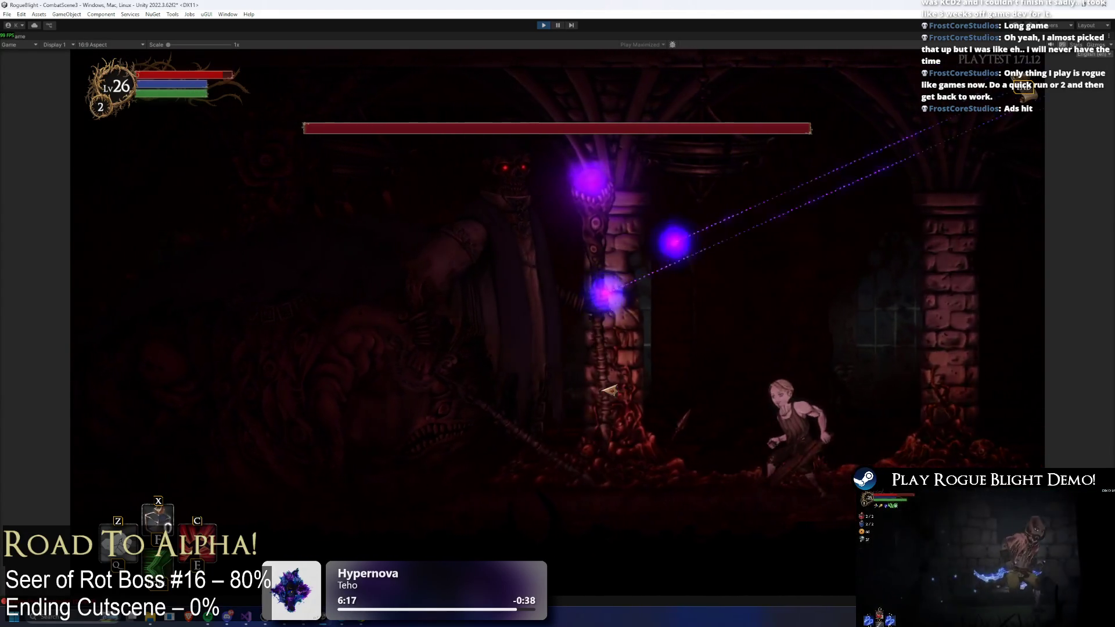
{"action": "key", "text": "a"}
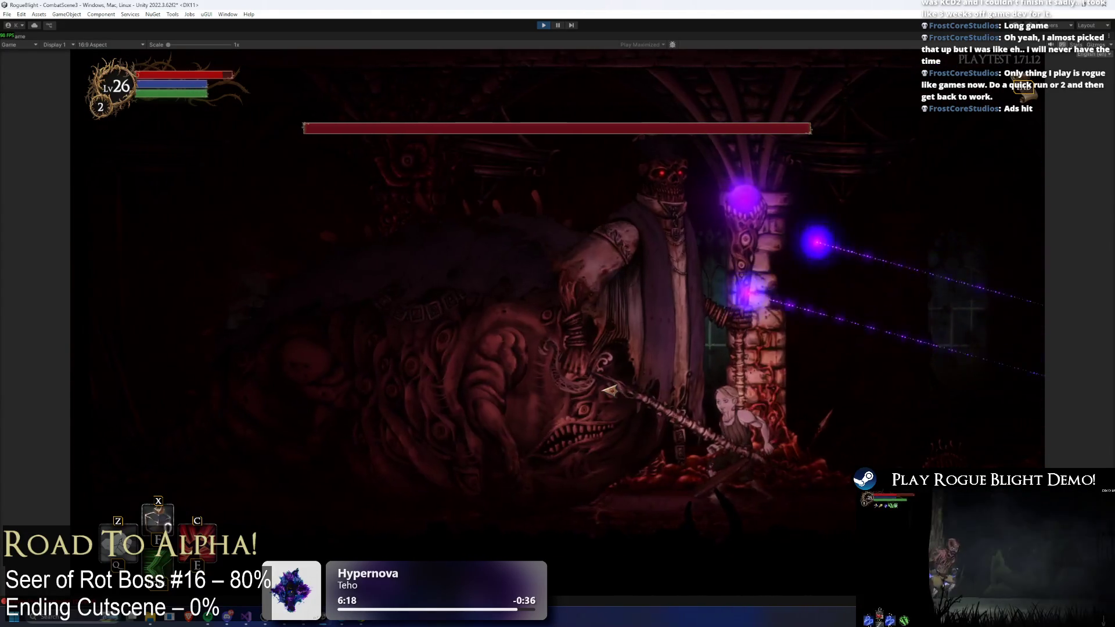
{"action": "key", "text": "d"}
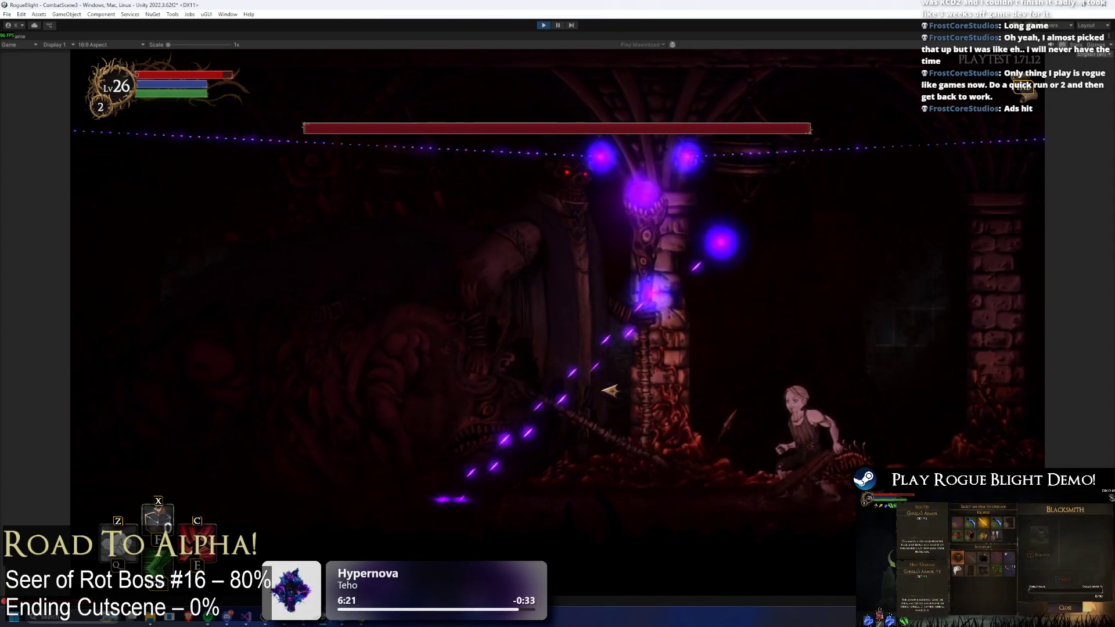
{"action": "key", "text": "a"}
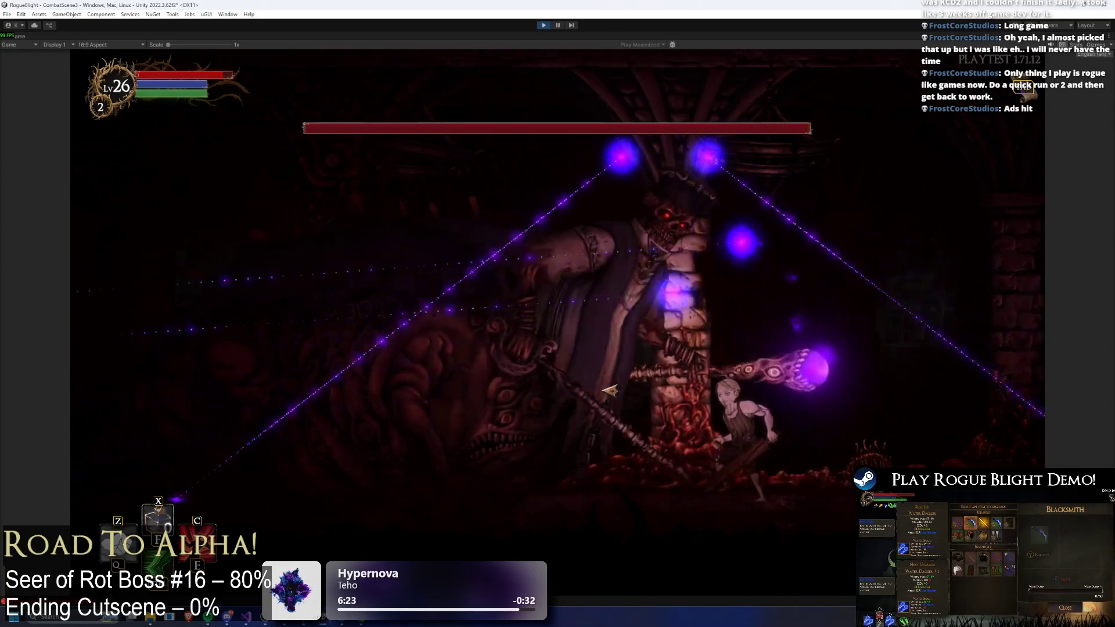
{"action": "key", "text": "d"}
{"action": "key", "text": "a"}
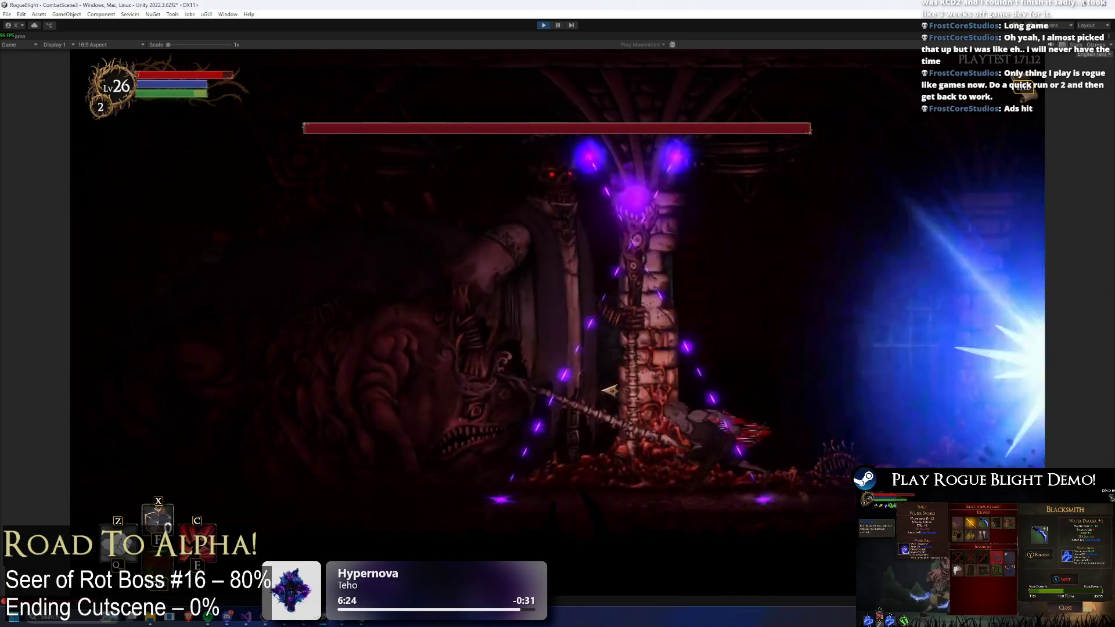
{"action": "key", "text": "a"}
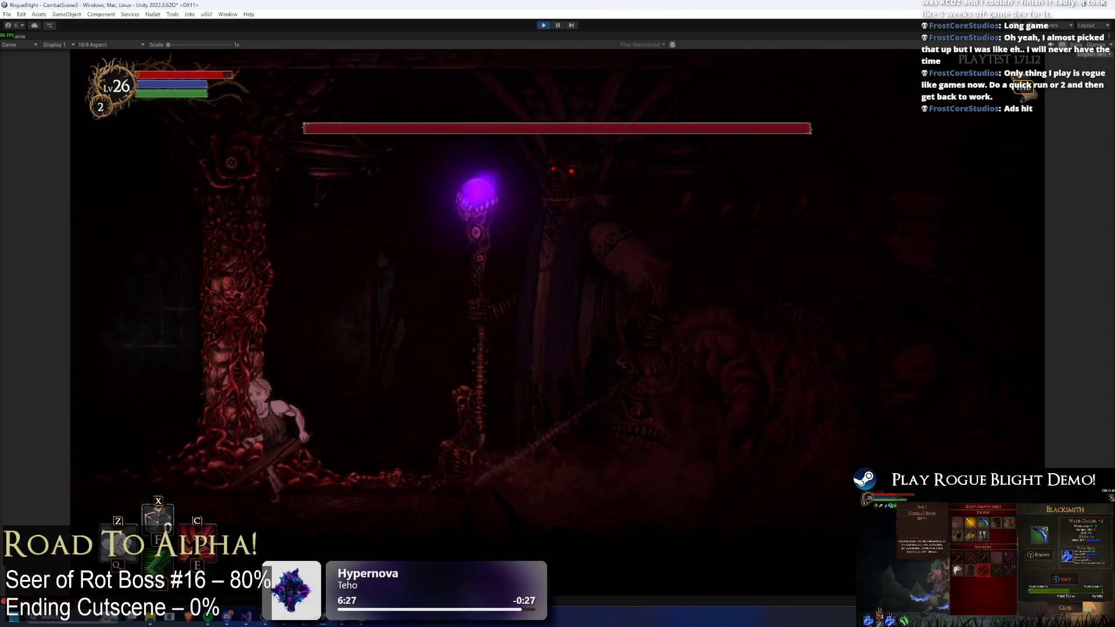
{"action": "key", "text": "a"}
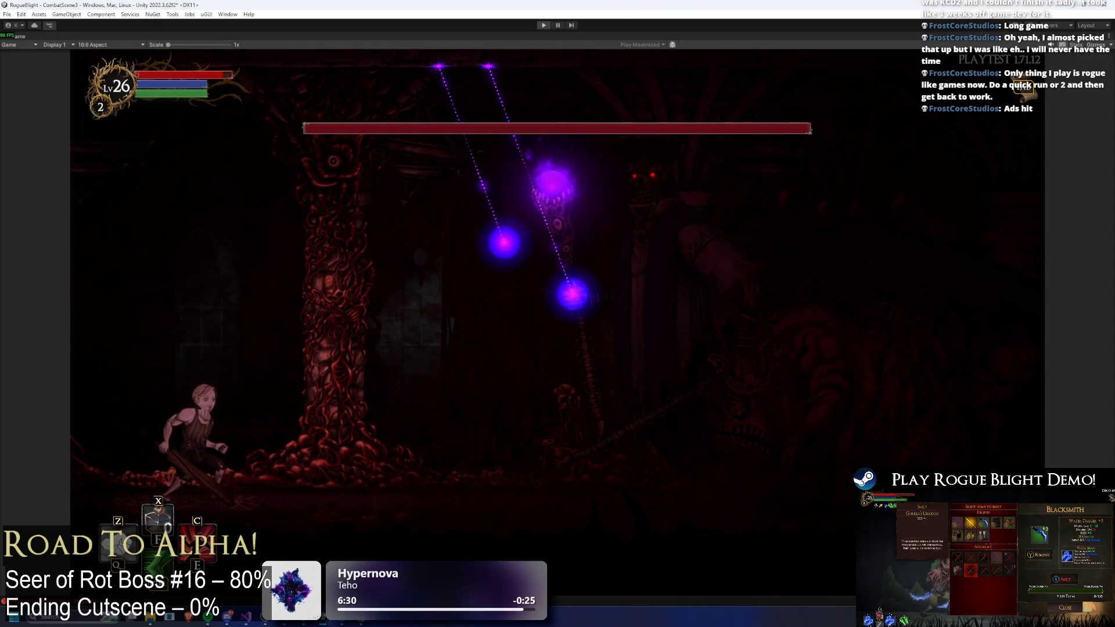
{"action": "key", "text": "ctrl+p"}
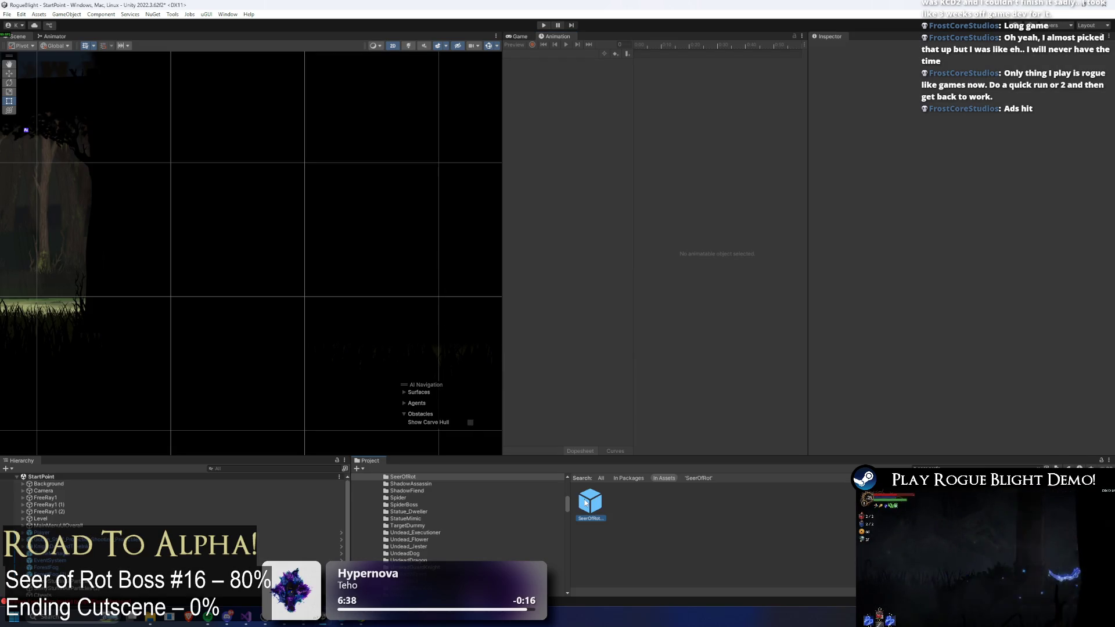
- Open SeerOfRot_Prefab and set All Switch Sides' rest time to 0.5
{"action": "double_click", "coordinate": [587, 503]}
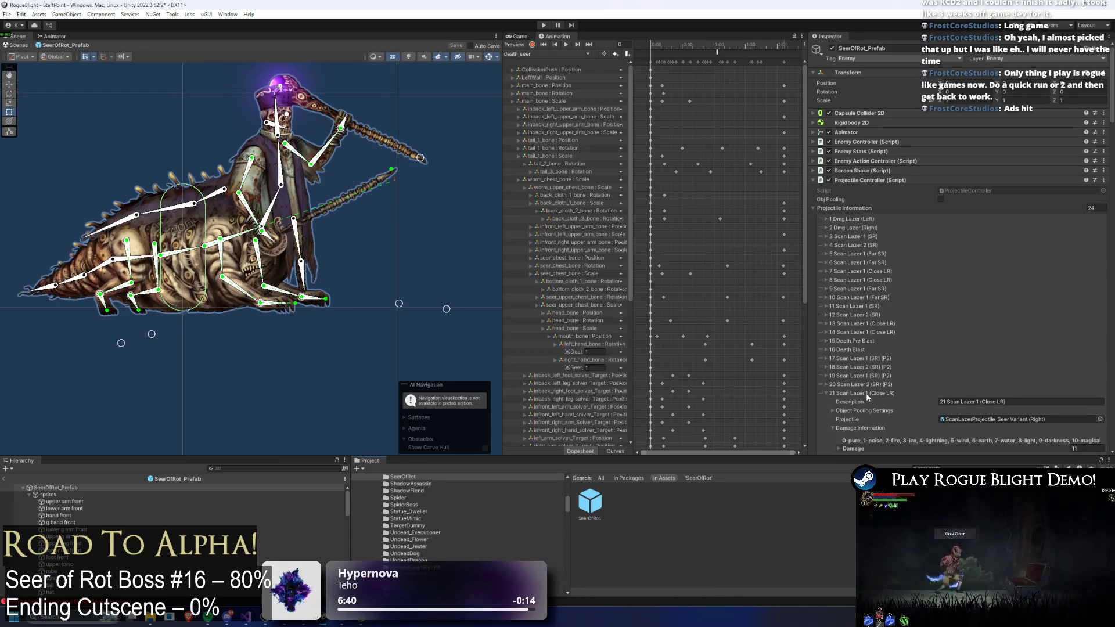
{"action": "left_click", "coordinate": [866, 394]}
{"action": "left_click", "coordinate": [853, 208]}
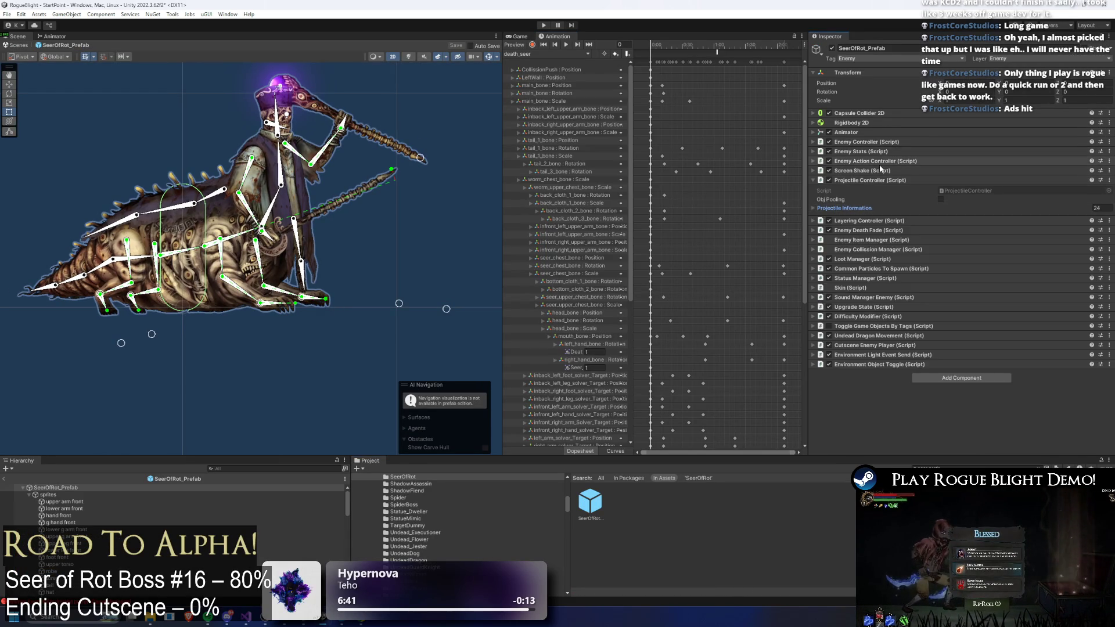
{"action": "left_click", "coordinate": [879, 161]}
{"action": "left_click", "coordinate": [858, 191]}
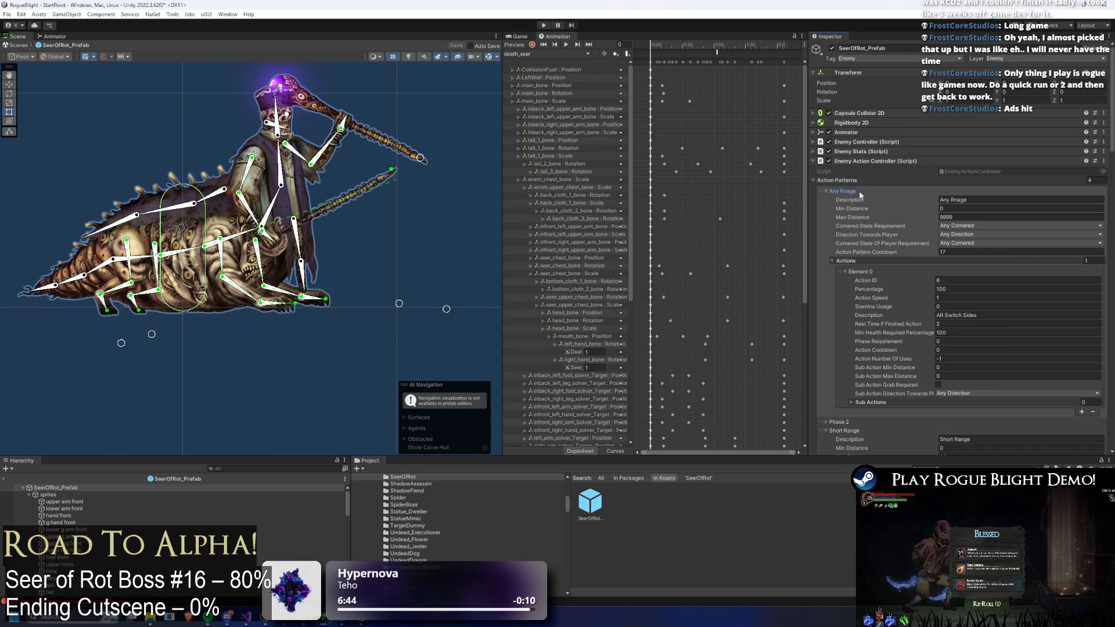
{"action": "left_click", "coordinate": [958, 323]}
{"action": "type", "text": "0.5"}
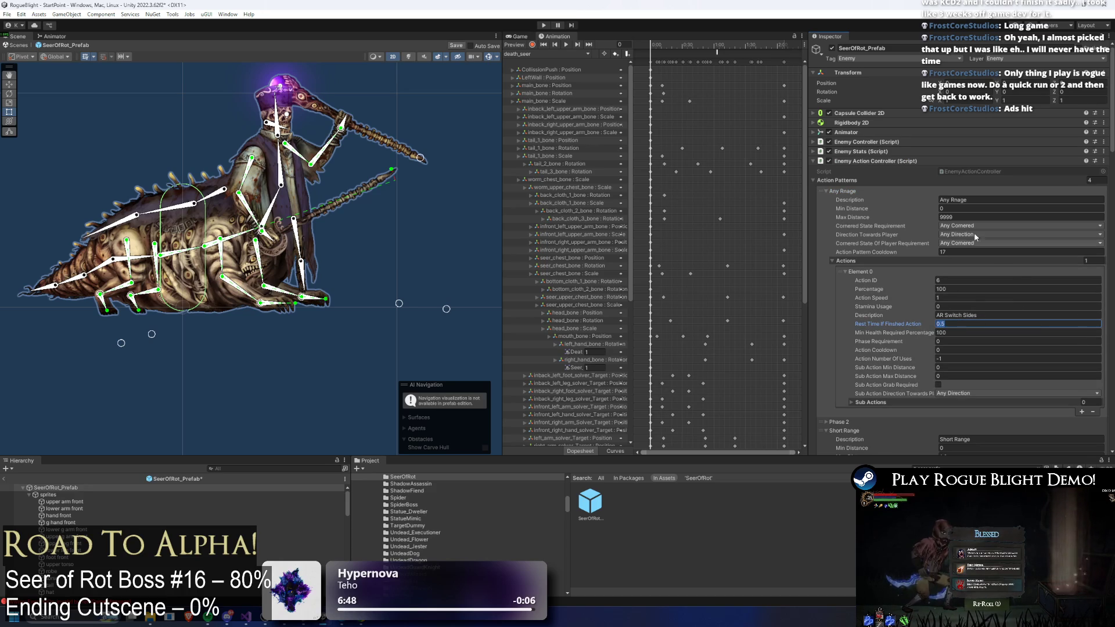
- Set the Summon Lazer Close action's rest time after finishing to 1
{"action": "left_click", "coordinate": [853, 192]}
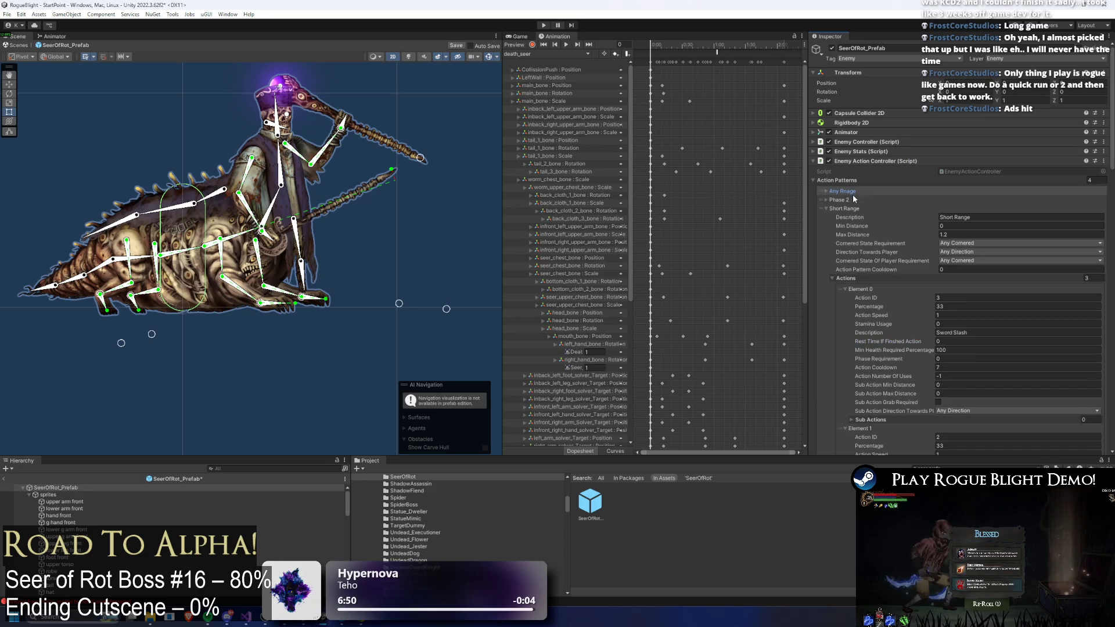
{"action": "left_click", "coordinate": [853, 200]}
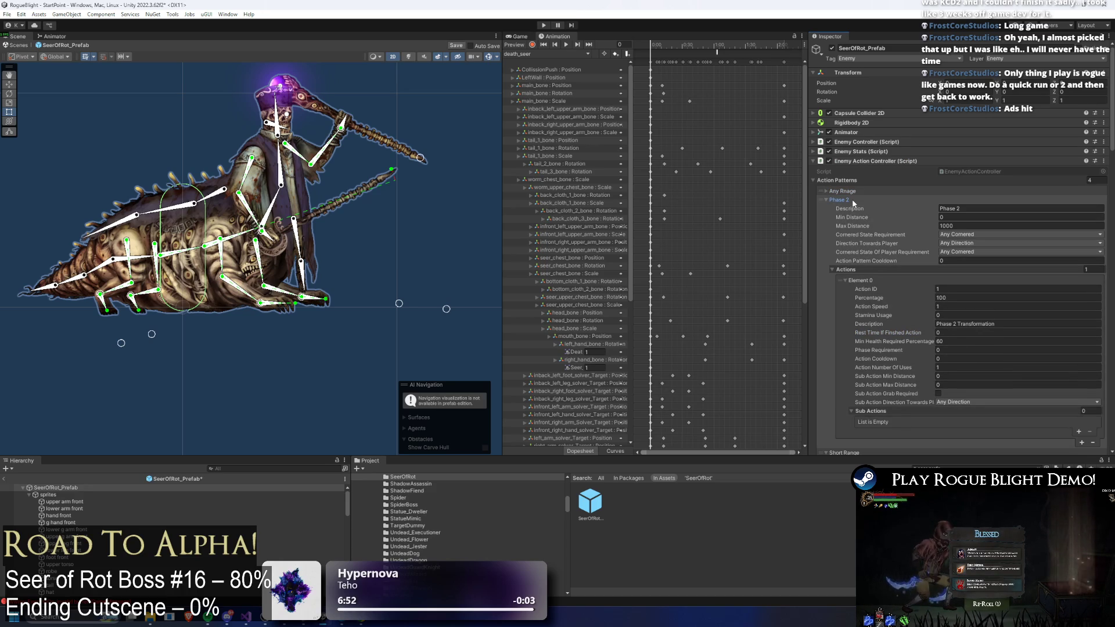
{"action": "left_click", "coordinate": [853, 201]}
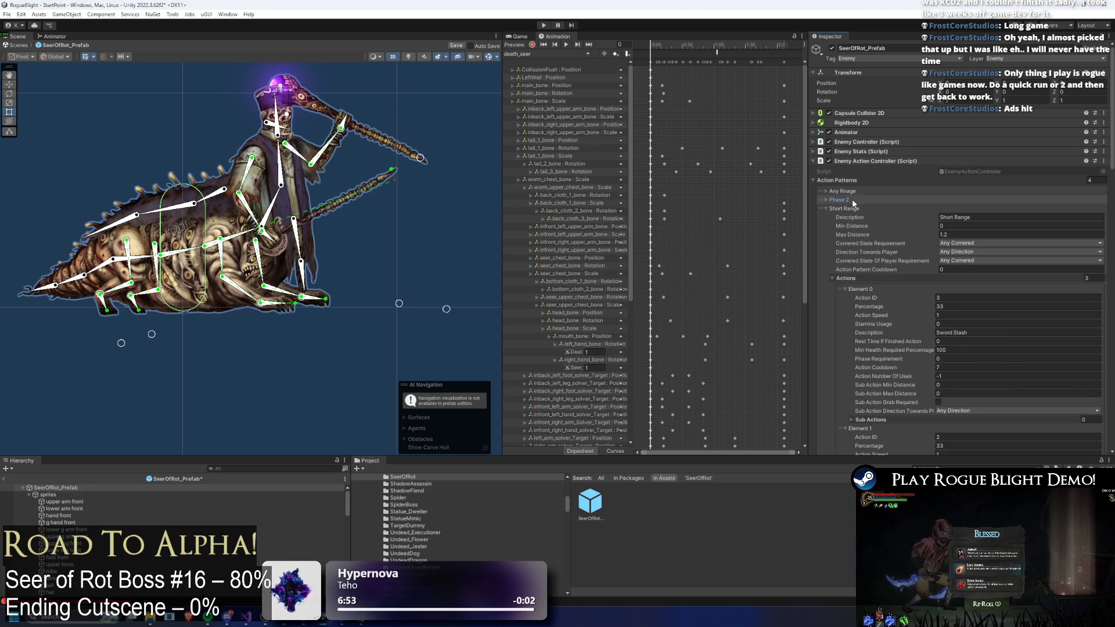
{"action": "left_click", "coordinate": [957, 350]}
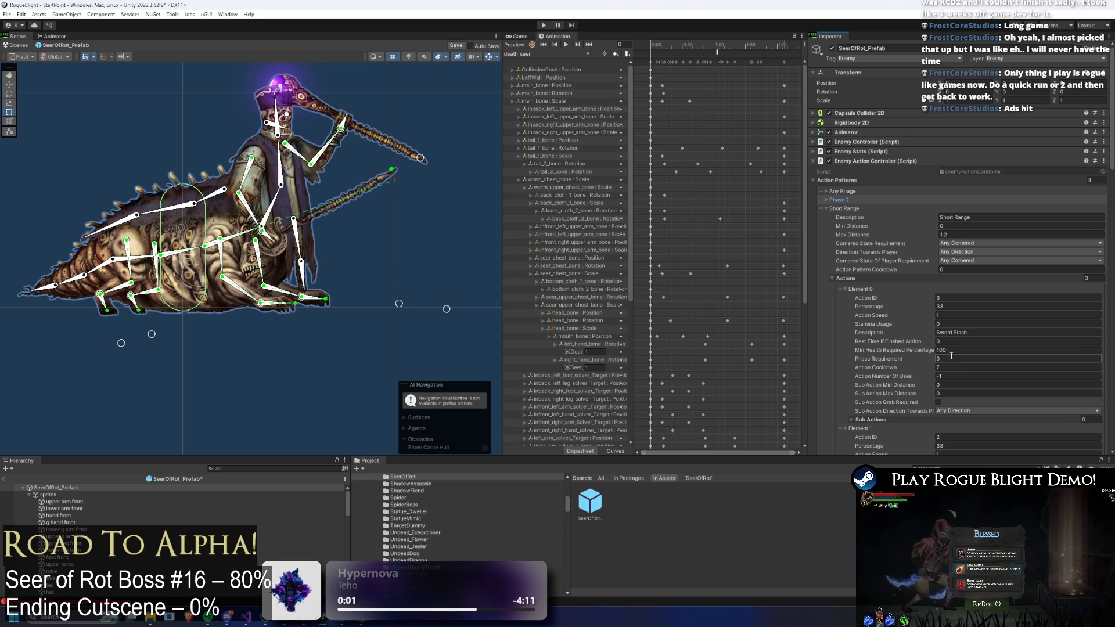
{"action": "scroll", "coordinate": [915, 285], "scroll_direction": "down", "scroll_amount": 4}
{"action": "scroll", "coordinate": [915, 286], "scroll_direction": "down", "scroll_amount": 4}
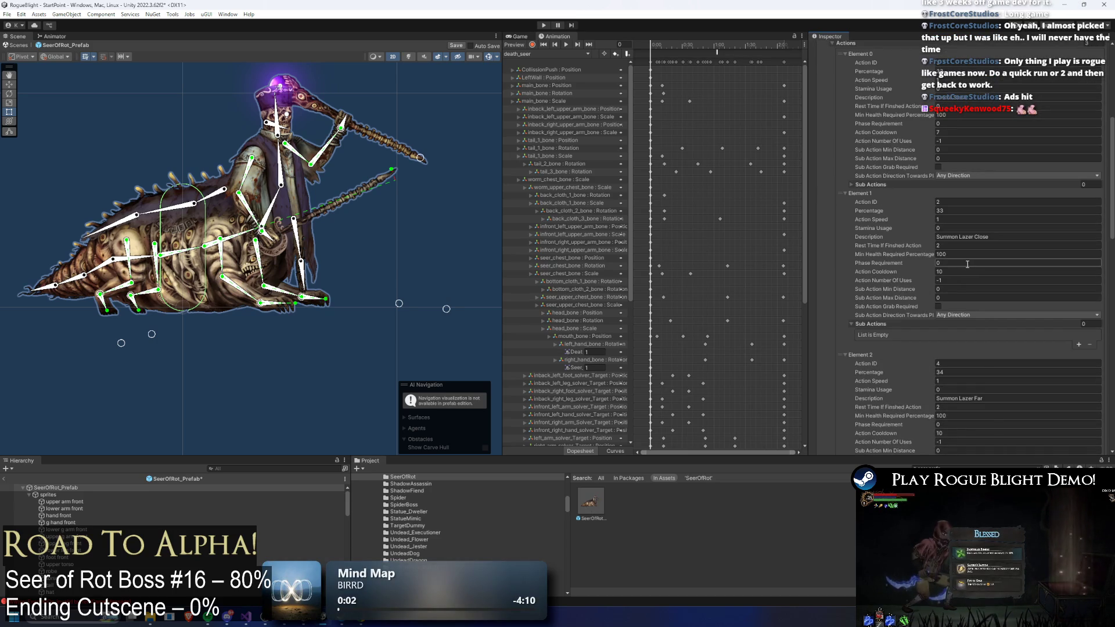
{"action": "left_click", "coordinate": [957, 245]}
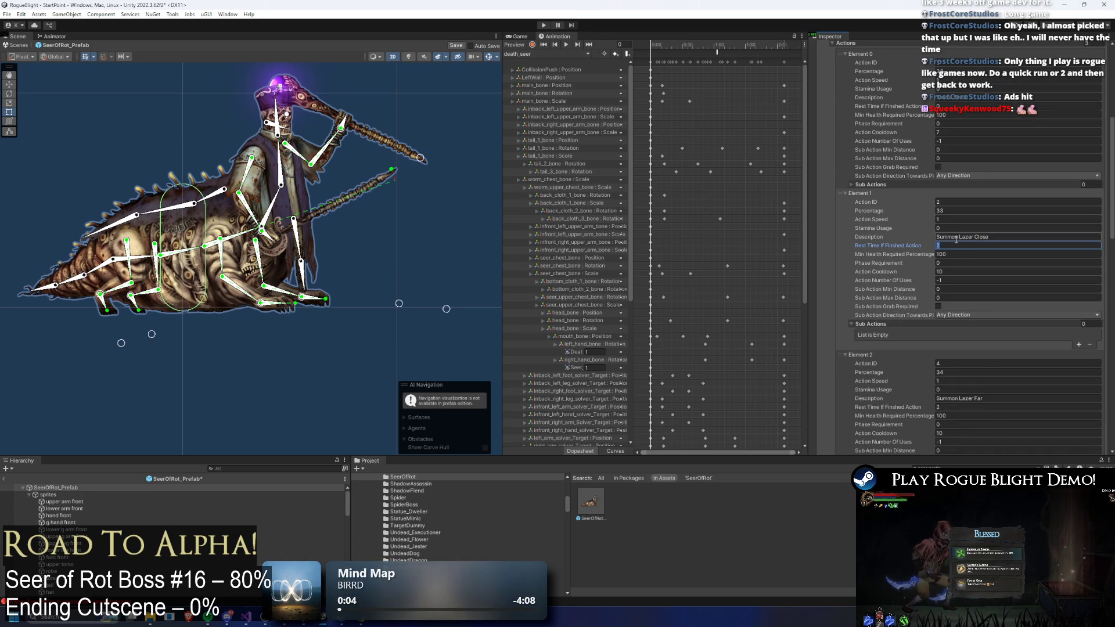
{"action": "type", "text": "1"}
- Set Cast Explosion's rest time after finishing to 0.5 and review the patterns
{"action": "scroll", "coordinate": [926, 259], "scroll_direction": "down", "scroll_amount": 4}
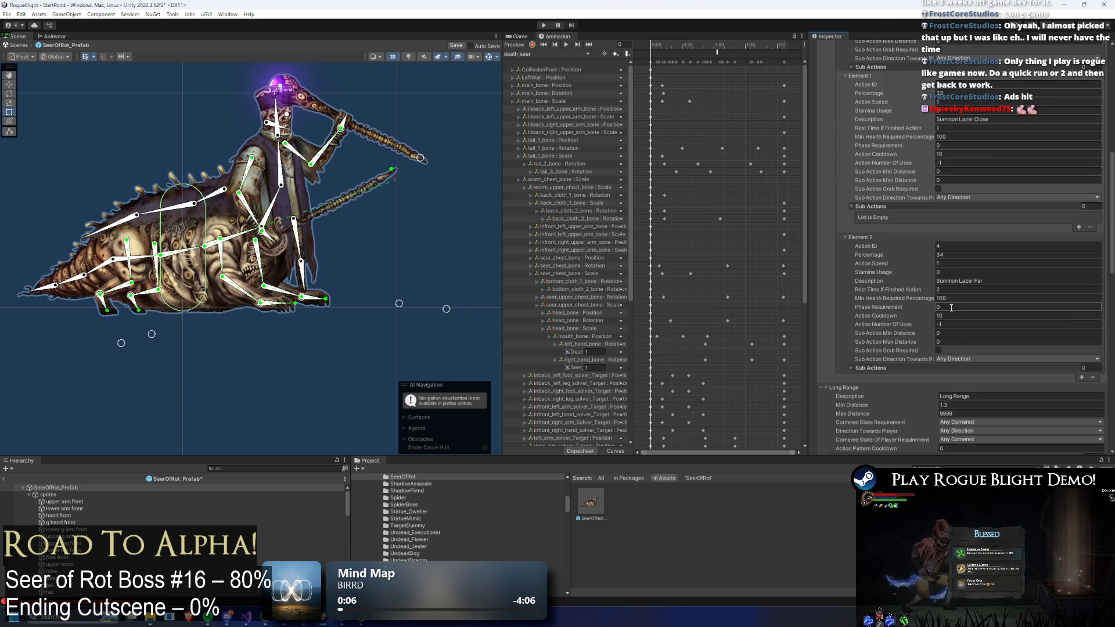
{"action": "scroll", "coordinate": [951, 308], "scroll_direction": "down", "scroll_amount": 4}
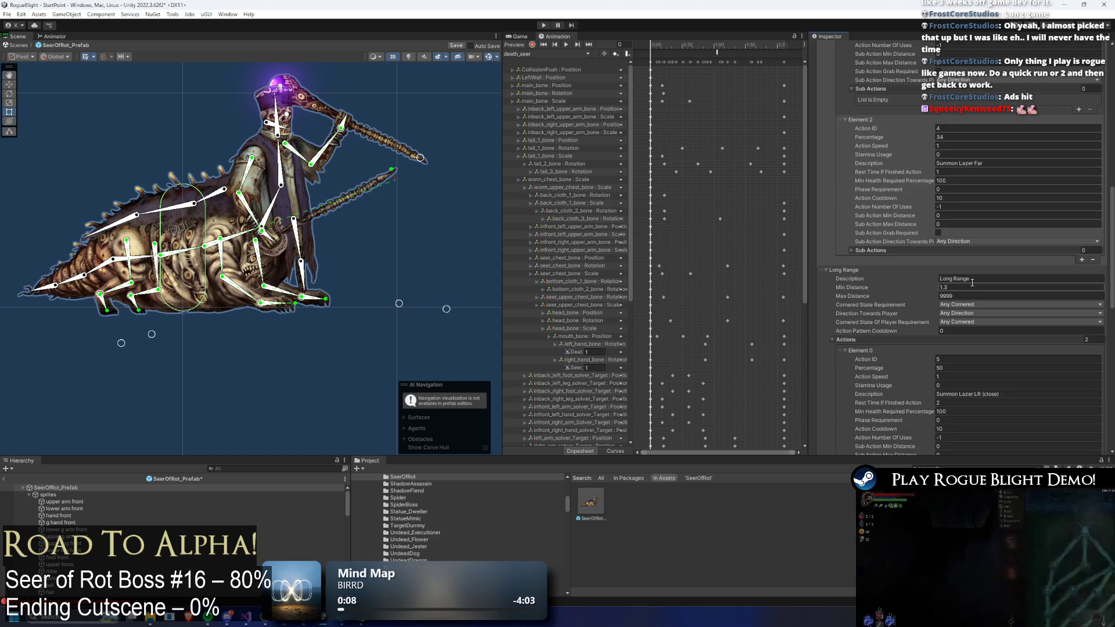
{"action": "scroll", "coordinate": [972, 283], "scroll_direction": "down", "scroll_amount": 9}
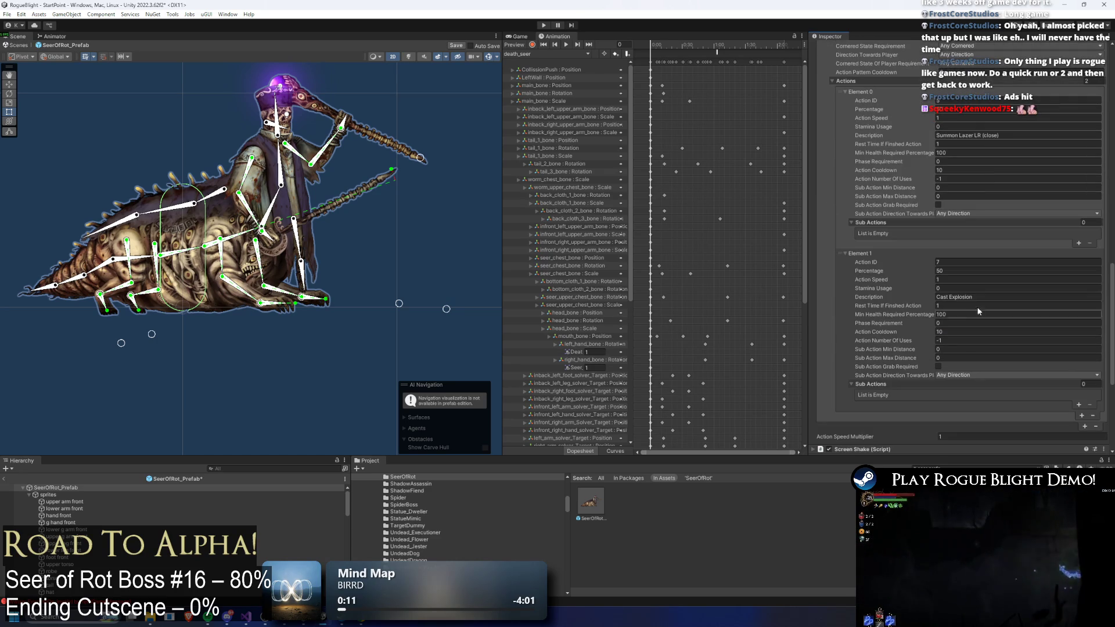
{"action": "left_click", "coordinate": [959, 306]}
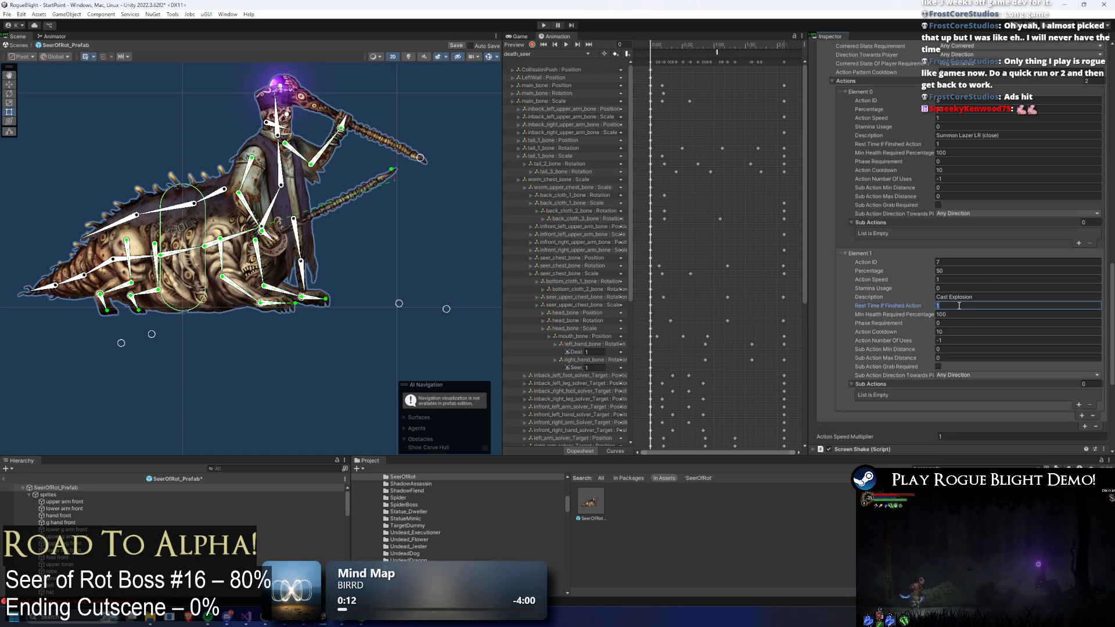
{"action": "type", "text": "0.5"}
{"action": "scroll", "coordinate": [996, 283], "scroll_direction": "up", "scroll_amount": 4}
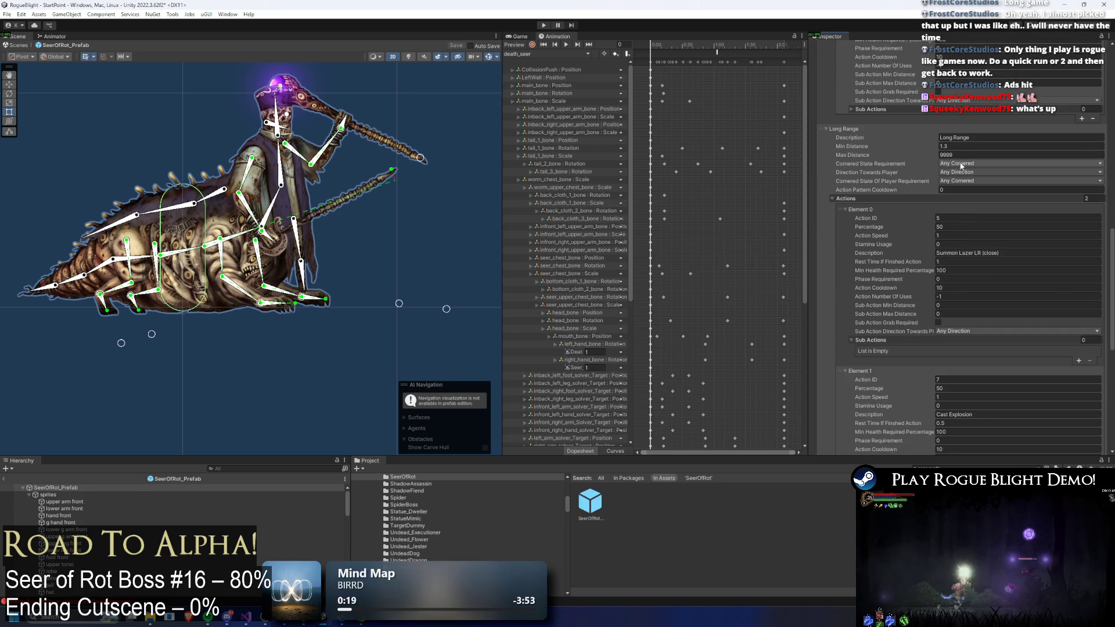
{"action": "scroll", "coordinate": [967, 223], "scroll_direction": "up", "scroll_amount": 20}
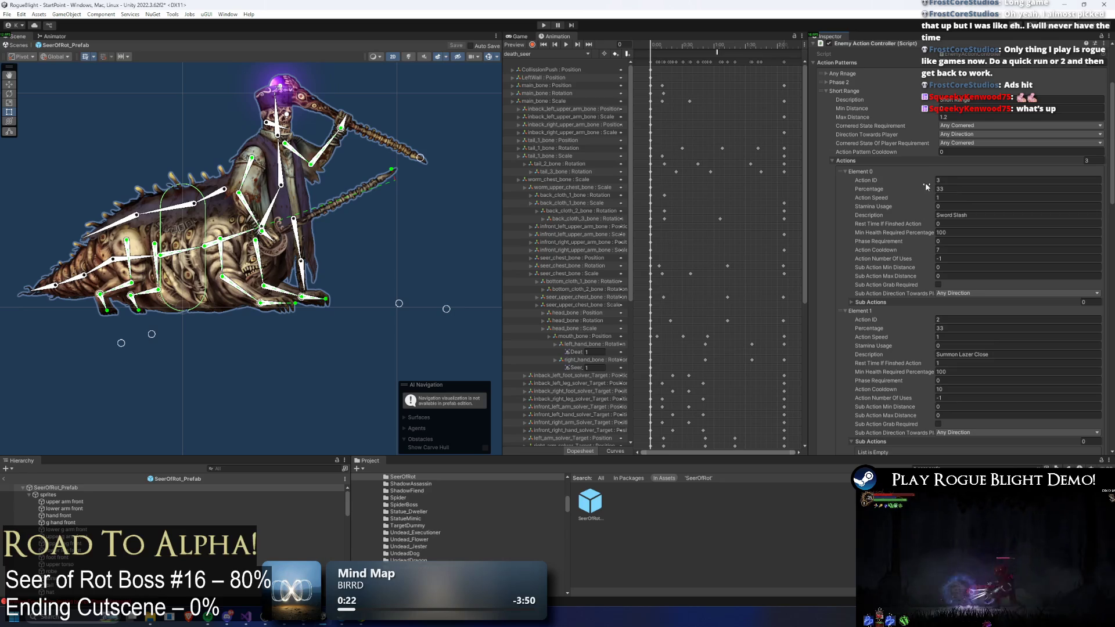
{"action": "scroll", "coordinate": [925, 182], "scroll_direction": "down", "scroll_amount": 7}
{"action": "scroll", "coordinate": [925, 204], "scroll_direction": "down", "scroll_amount": 8}
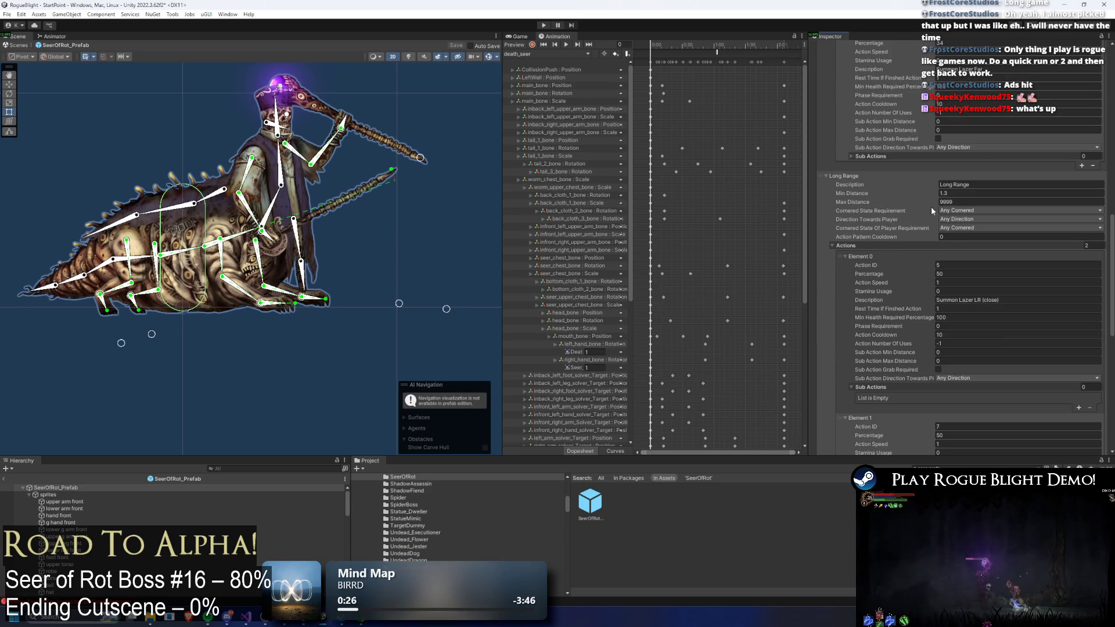
{"action": "scroll", "coordinate": [931, 207], "scroll_direction": "down", "scroll_amount": 3}
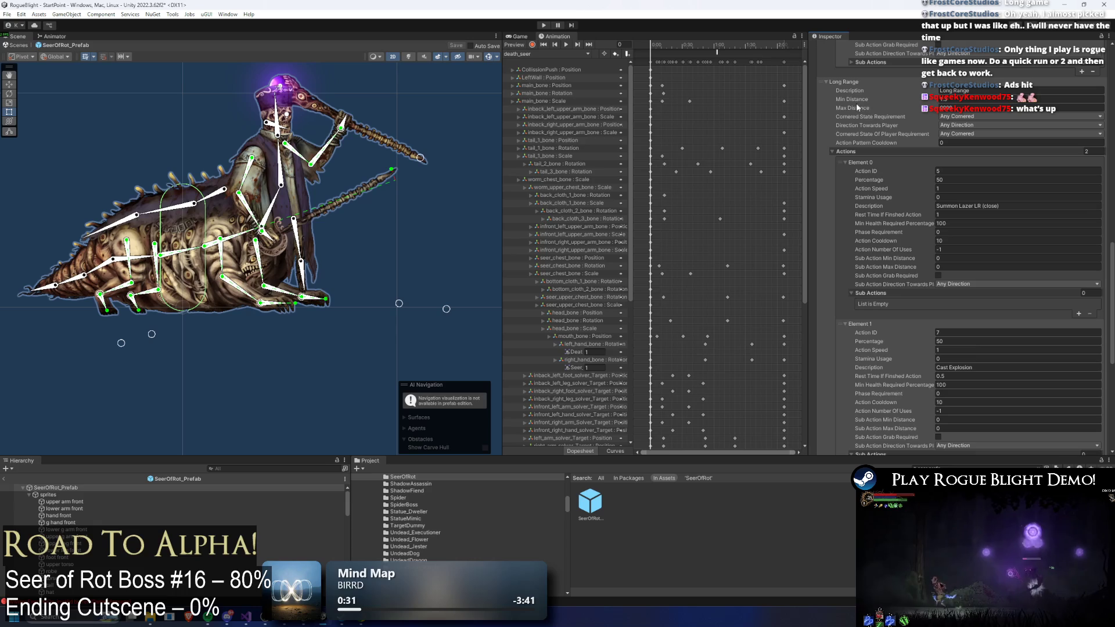
{"action": "scroll", "coordinate": [906, 145], "scroll_direction": "down", "scroll_amount": 6}
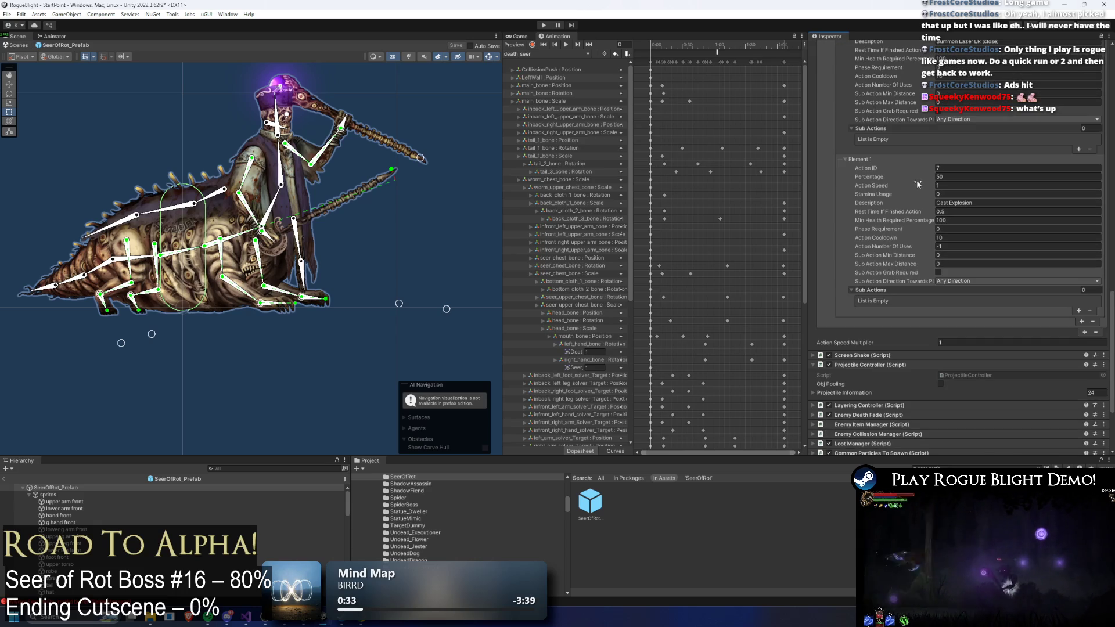
{"action": "scroll", "coordinate": [918, 185], "scroll_direction": "up", "scroll_amount": 20}
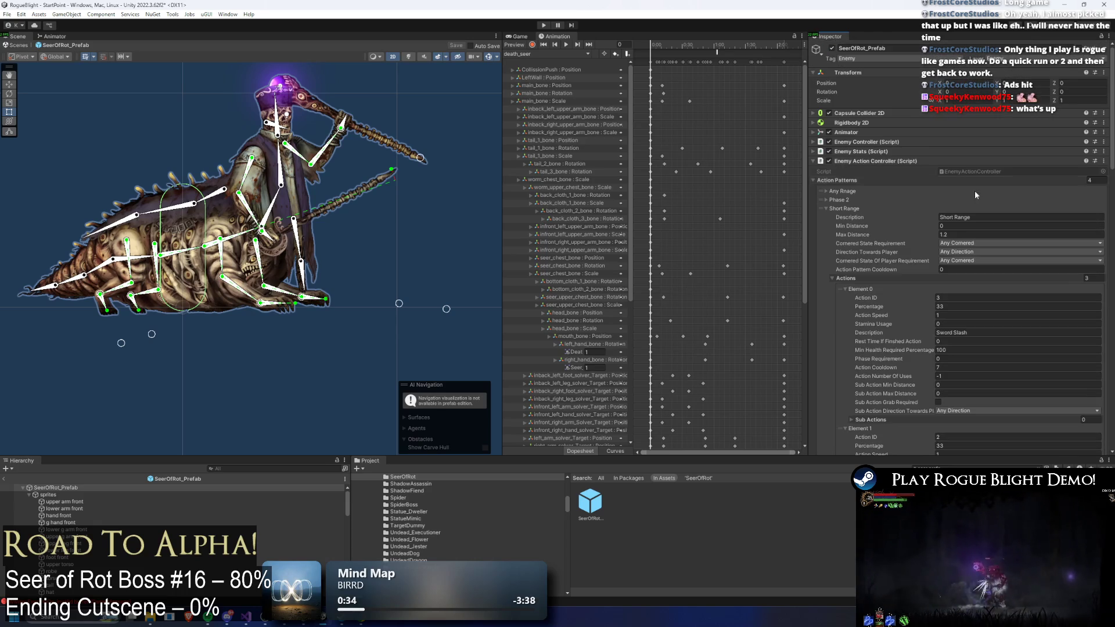
- Expand Phase 2 and Any Rnage and edit Summon Lazer LR (close)'s rest time
{"action": "left_click", "coordinate": [836, 199]}
{"action": "left_click", "coordinate": [842, 192]}
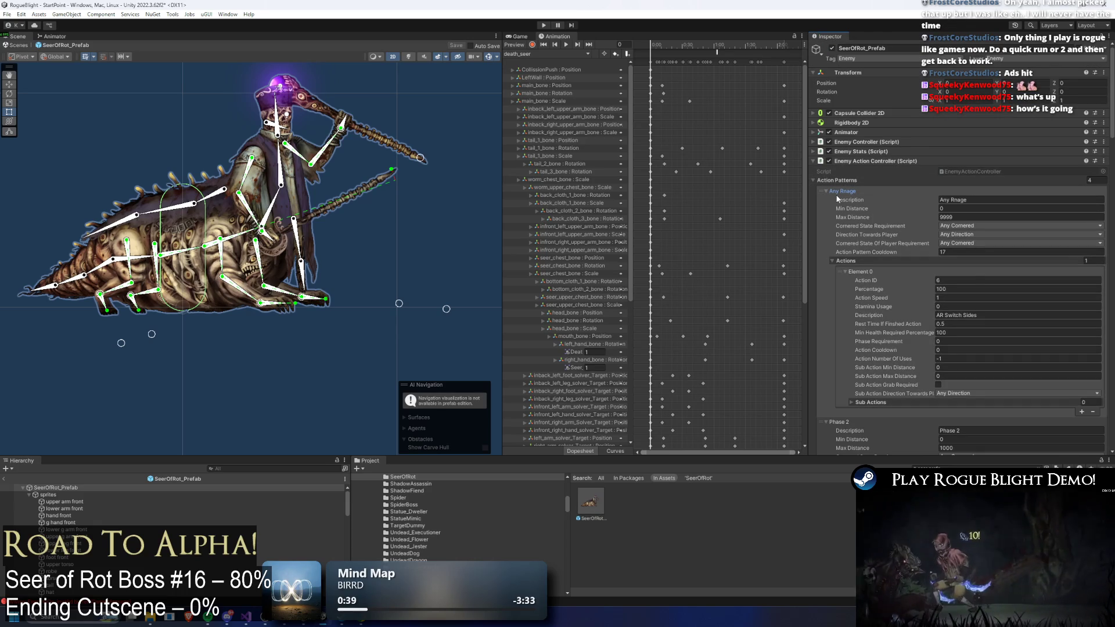
{"action": "scroll", "coordinate": [975, 280], "scroll_direction": "down", "scroll_amount": 15}
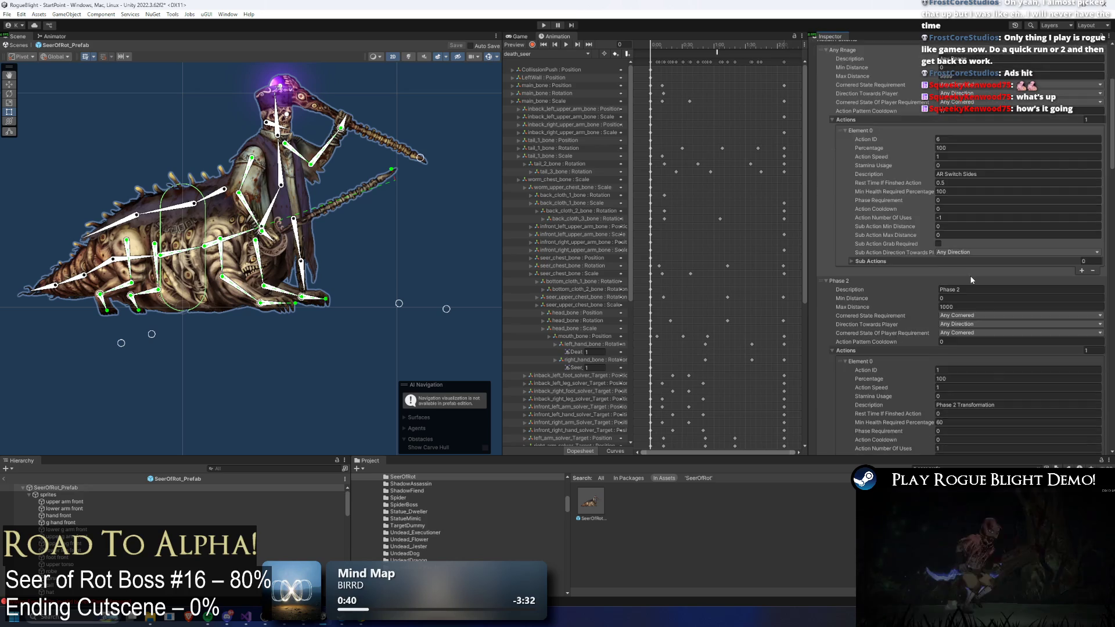
{"action": "scroll", "coordinate": [978, 264], "scroll_direction": "down", "scroll_amount": 3}
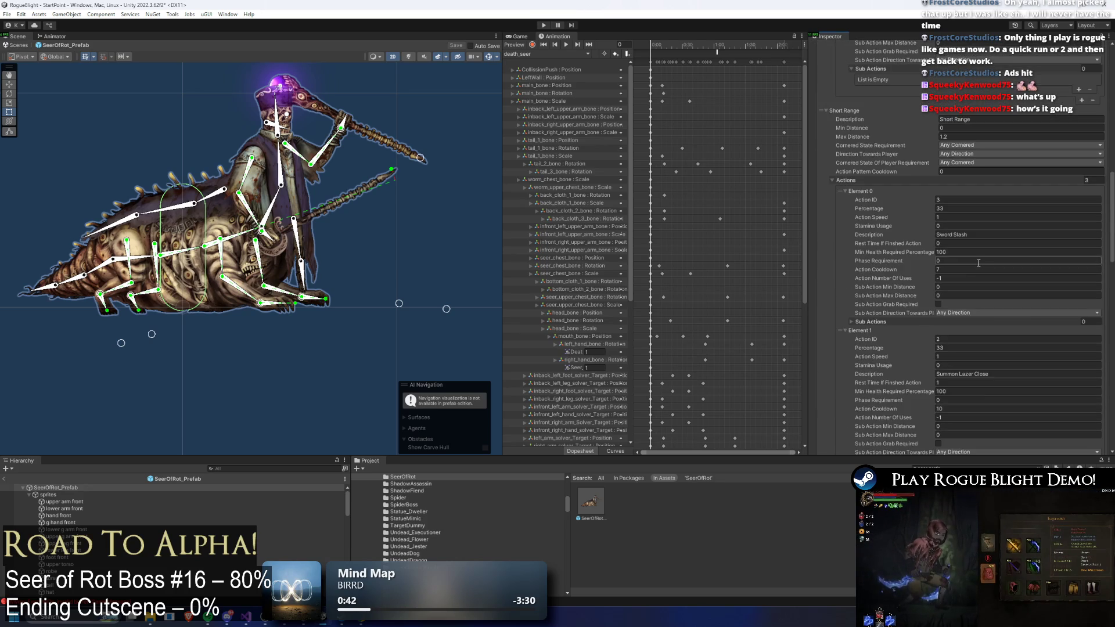
{"action": "scroll", "coordinate": [970, 264], "scroll_direction": "down", "scroll_amount": 5}
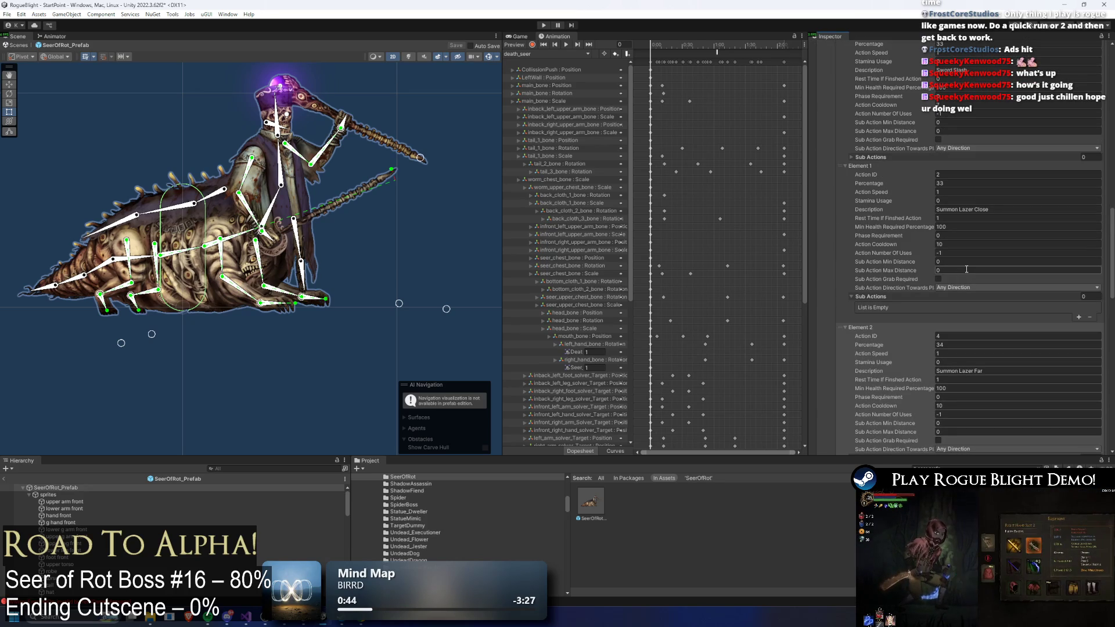
{"action": "scroll", "coordinate": [966, 268], "scroll_direction": "down", "scroll_amount": 3}
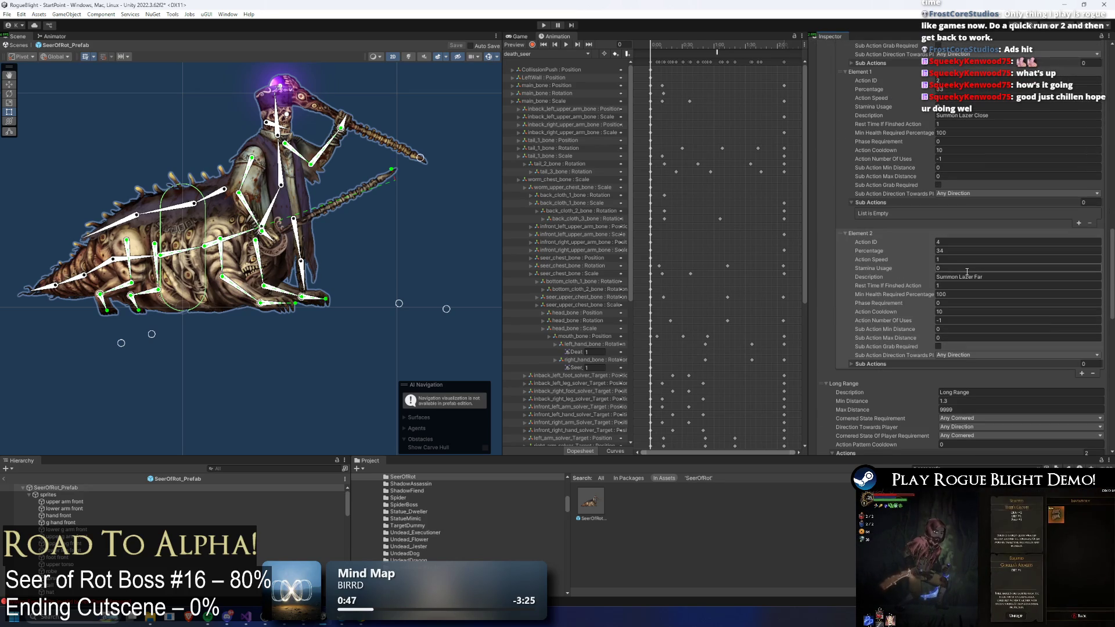
{"action": "scroll", "coordinate": [967, 273], "scroll_direction": "down", "scroll_amount": 3}
{"action": "scroll", "coordinate": [967, 275], "scroll_direction": "down", "scroll_amount": 4}
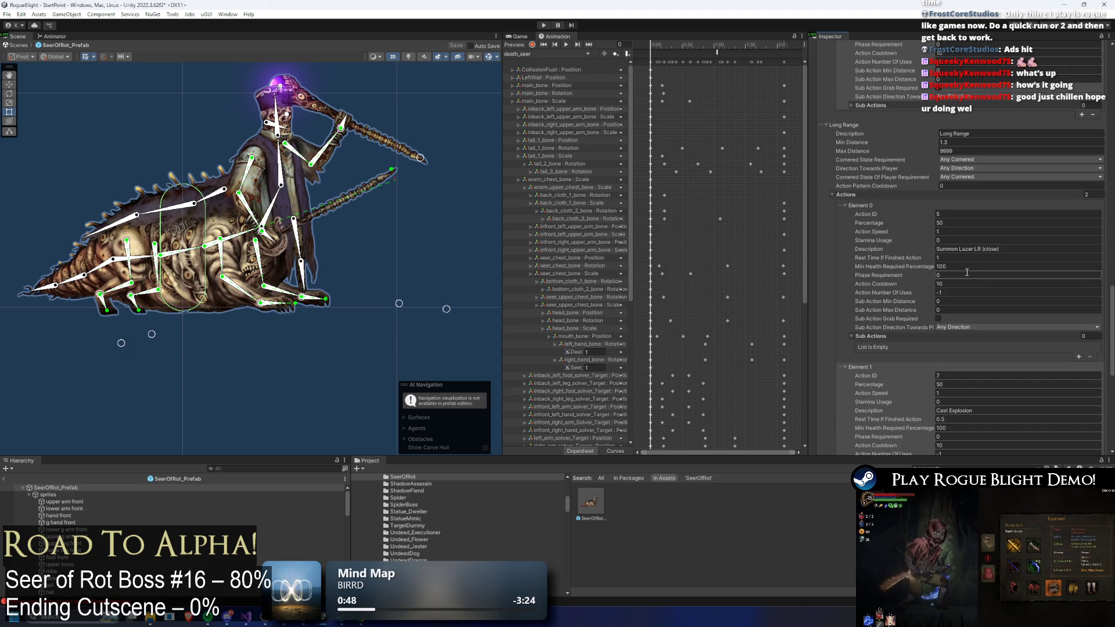
{"action": "scroll", "coordinate": [967, 272], "scroll_direction": "down", "scroll_amount": 3}
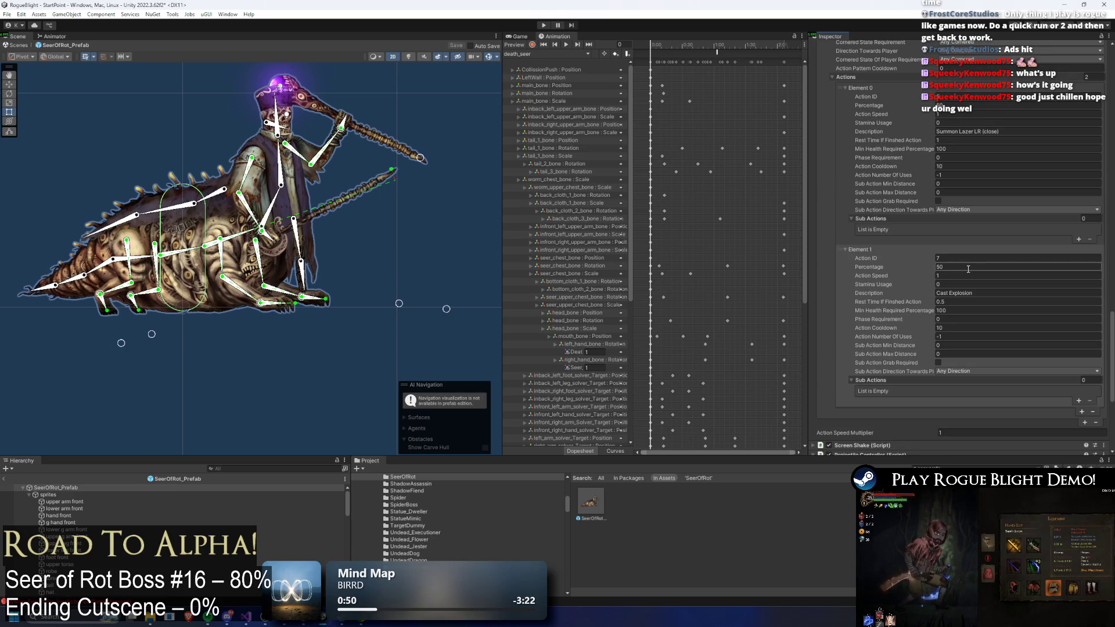
{"action": "left_click", "coordinate": [956, 140]}
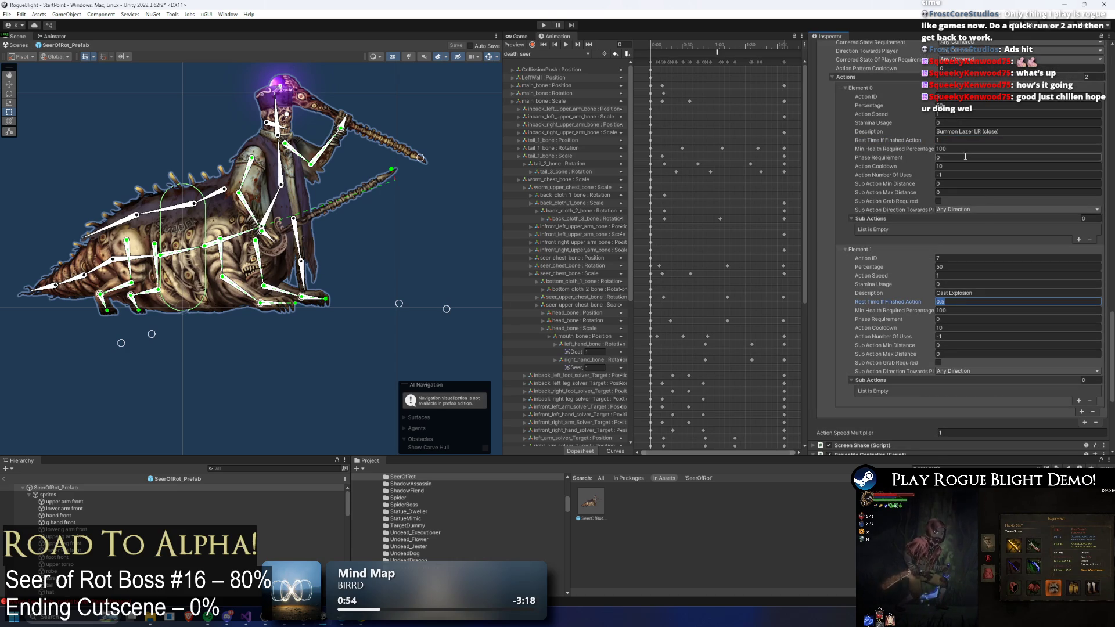
- Edit another action's rest time, then the Long Range Min Distance field
{"action": "scroll", "coordinate": [957, 176], "scroll_direction": "up", "scroll_amount": 4}
{"action": "scroll", "coordinate": [957, 175], "scroll_direction": "up", "scroll_amount": 7}
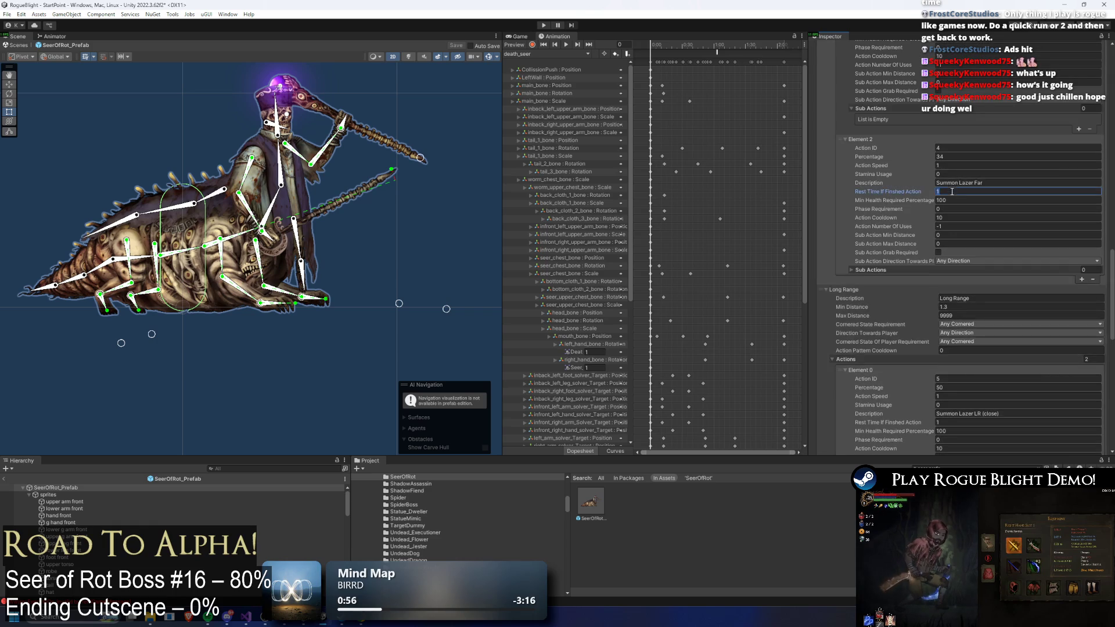
{"action": "left_click", "coordinate": [954, 149]}
{"action": "scroll", "coordinate": [955, 149], "scroll_direction": "up", "scroll_amount": 8}
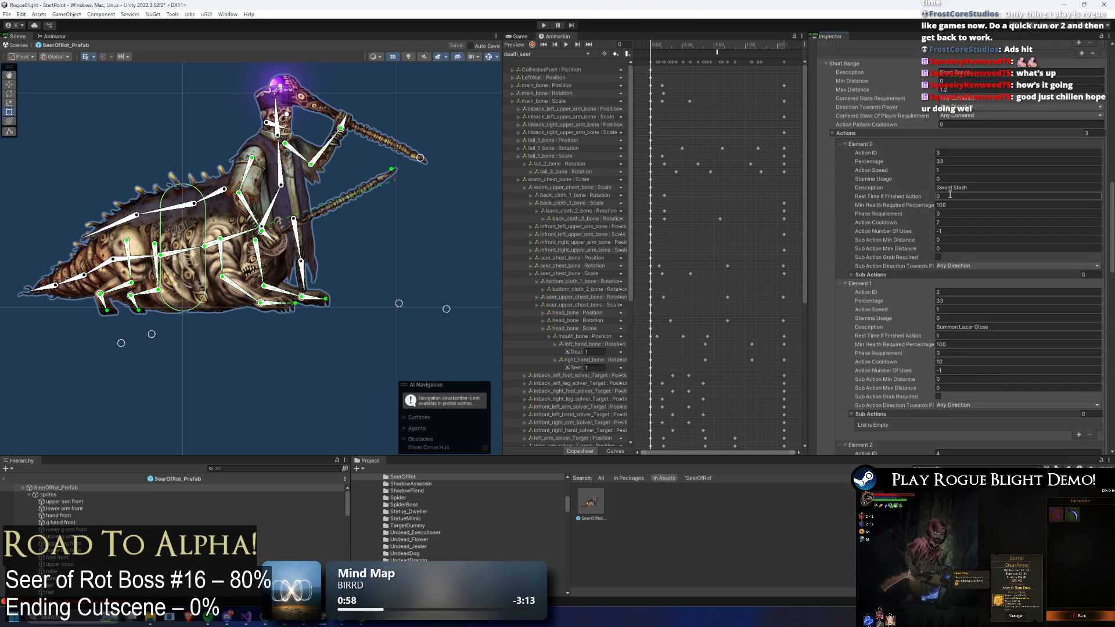
{"action": "scroll", "coordinate": [894, 182], "scroll_direction": "up", "scroll_amount": 4}
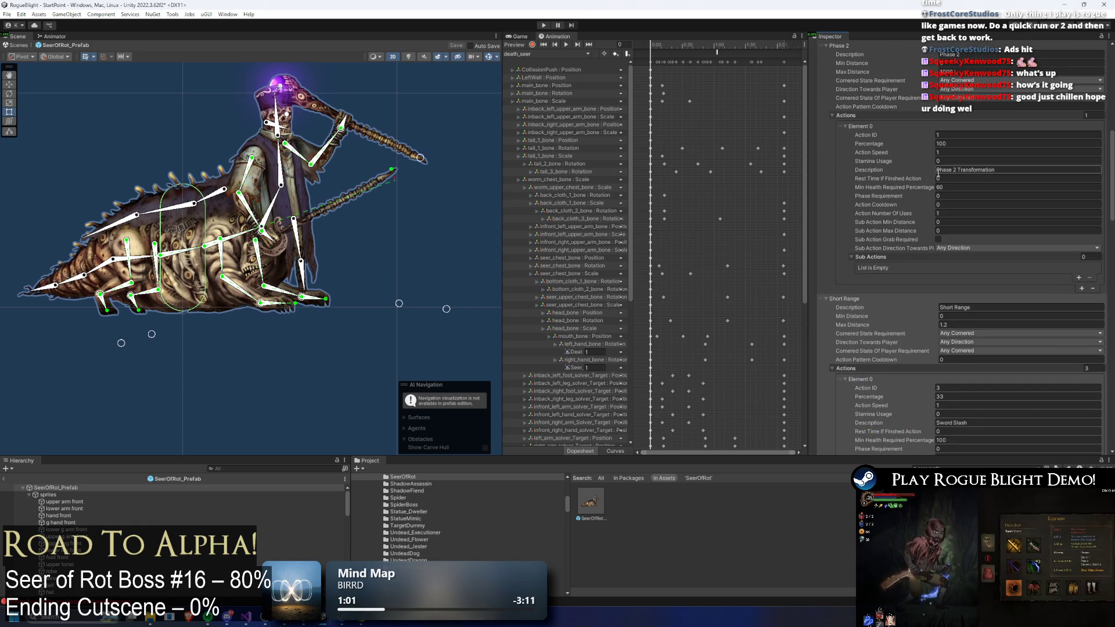
{"action": "scroll", "coordinate": [941, 171], "scroll_direction": "up", "scroll_amount": 7}
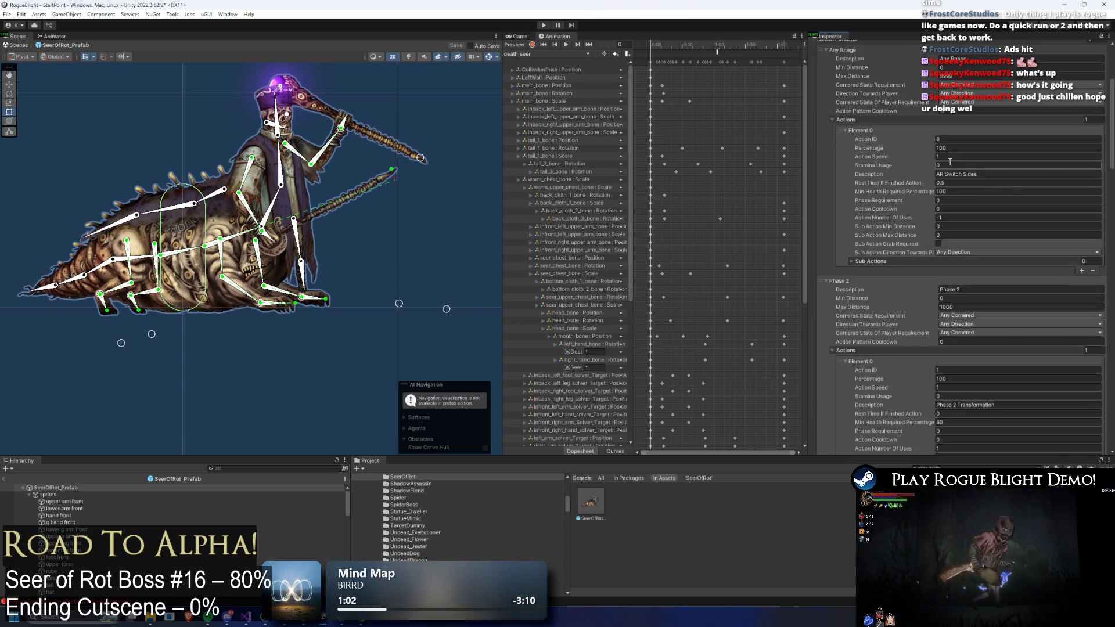
{"action": "scroll", "coordinate": [973, 206], "scroll_direction": "down", "scroll_amount": 10}
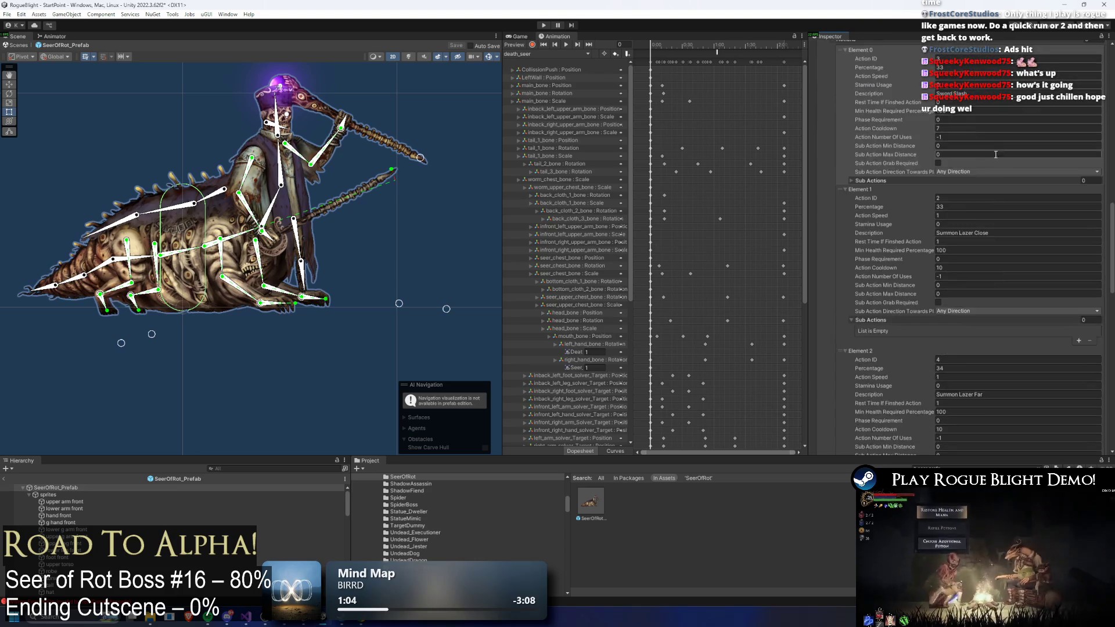
{"action": "scroll", "coordinate": [995, 155], "scroll_direction": "down", "scroll_amount": 10}
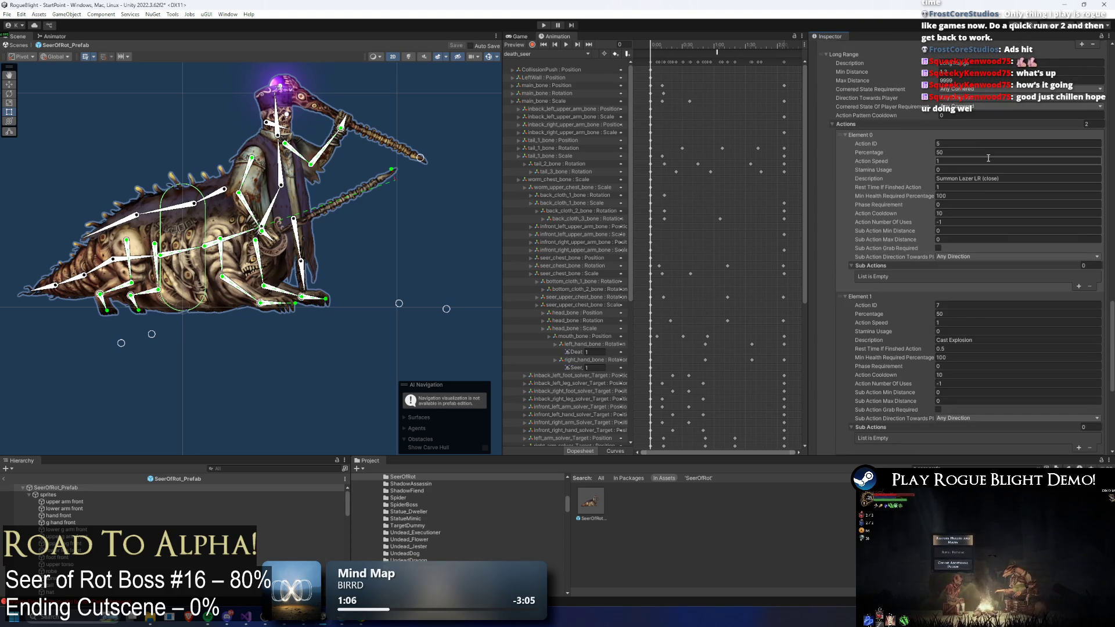
{"action": "left_click", "coordinate": [970, 72]}
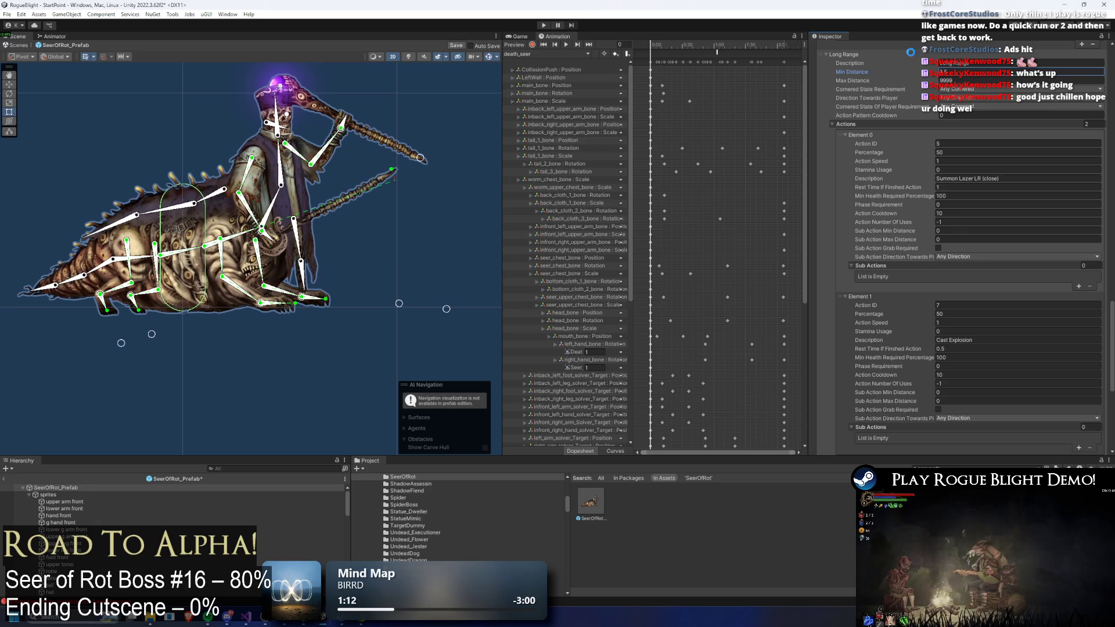
- Enter Play mode past the modifications warning and start a new game
{"action": "left_click", "coordinate": [545, 25]}
{"action": "key", "text": "Return"}
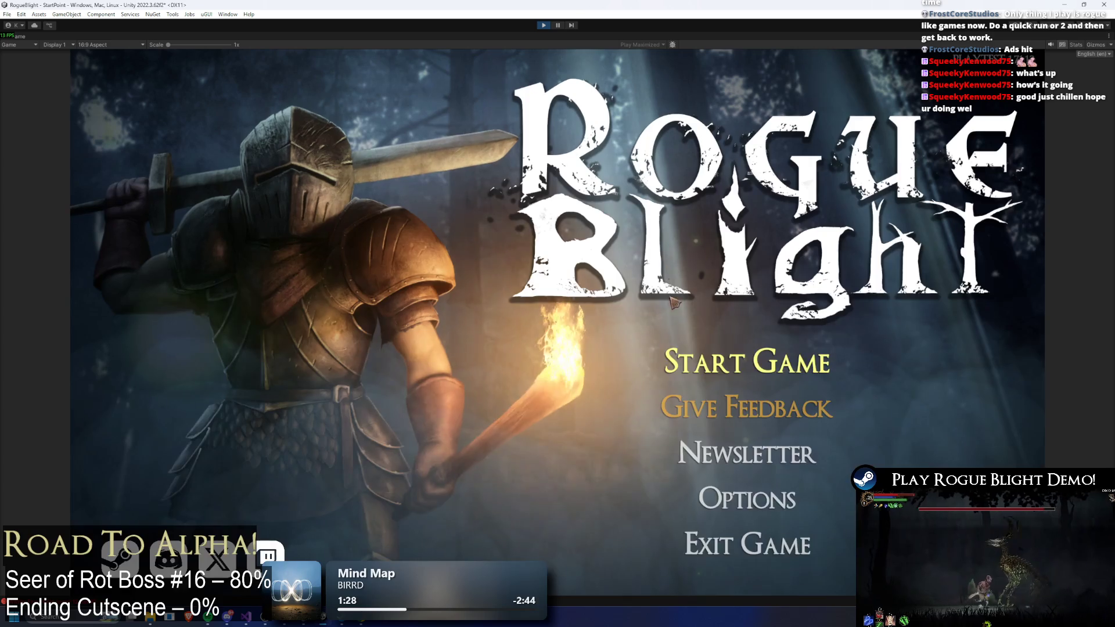
{"action": "left_click", "coordinate": [785, 344]}
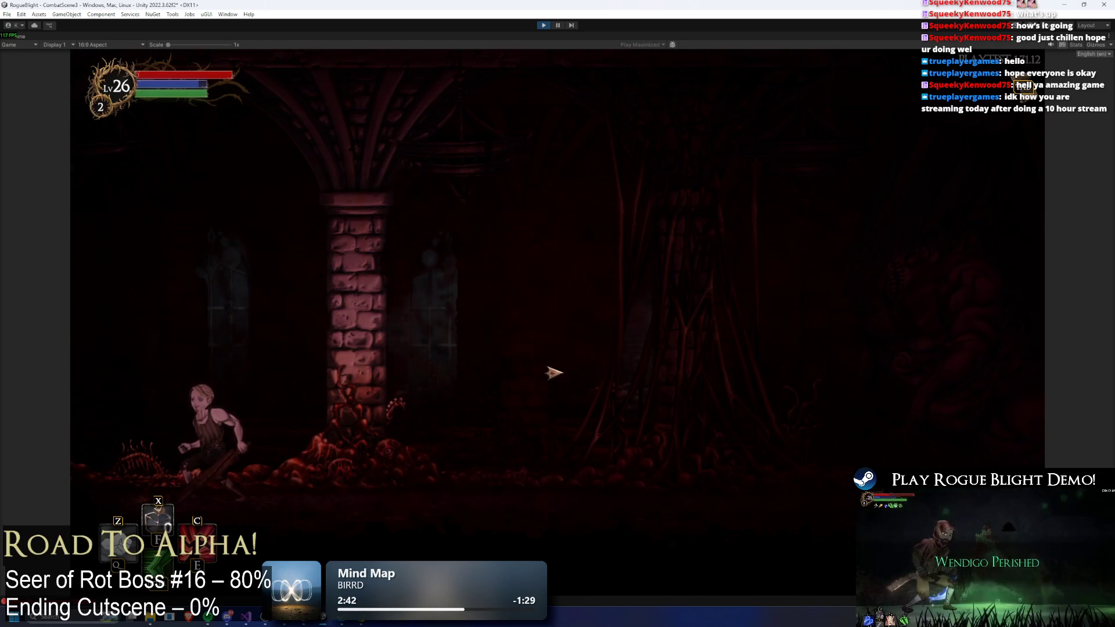
- Advance into the arena, dodge the purple orbs, and hit the boss with a blue spell and an upward attack
{"action": "key", "text": "Right"}
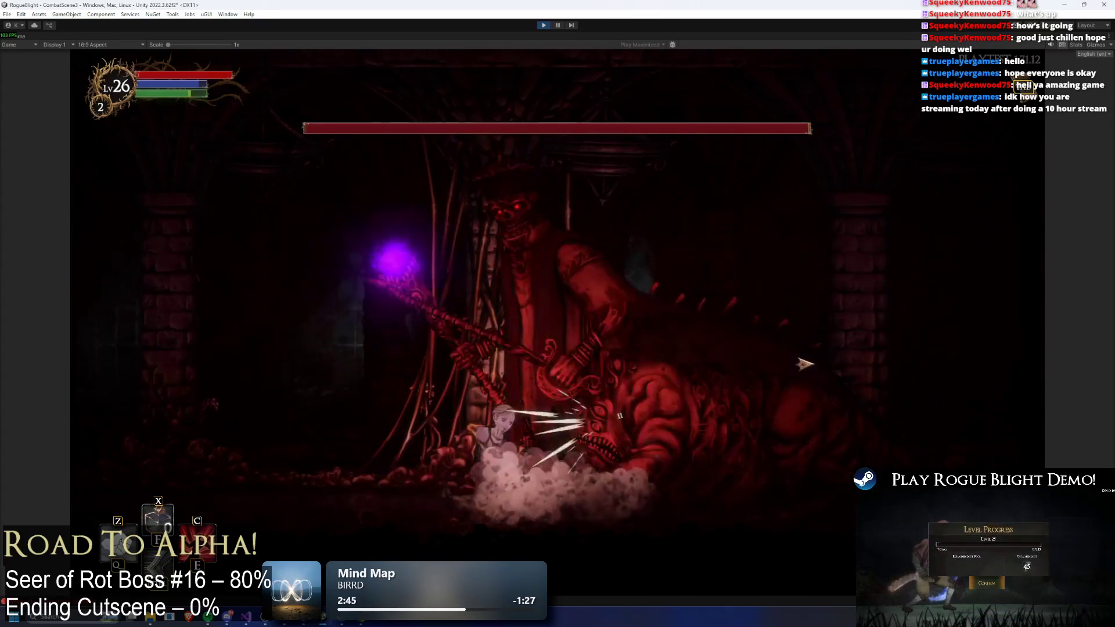
{"action": "key", "text": "Left"}
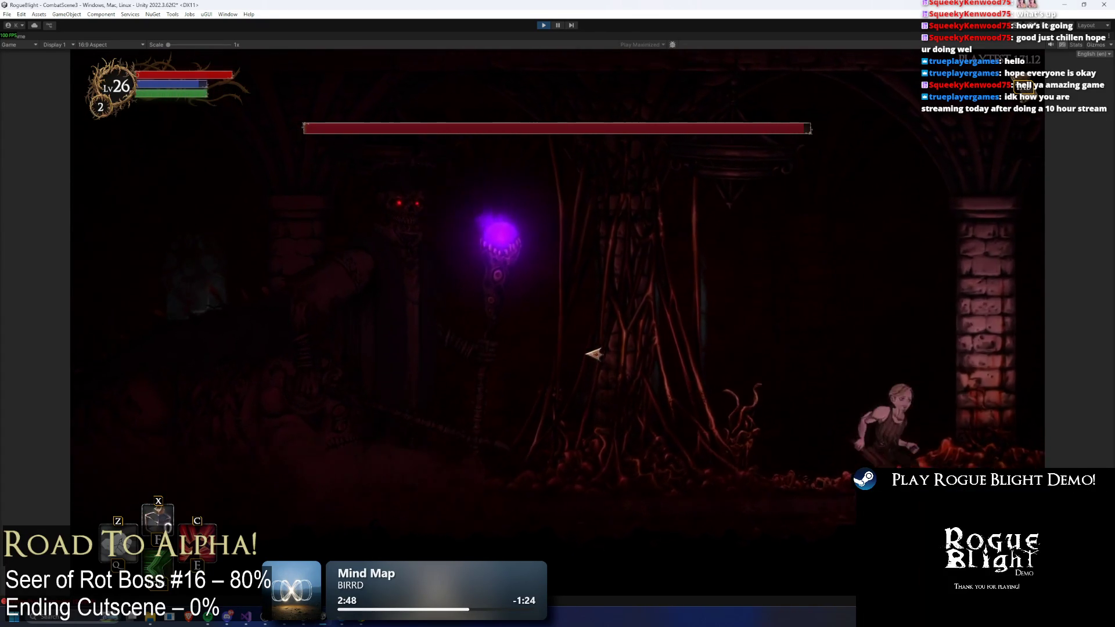
{"action": "key", "text": "Left"}
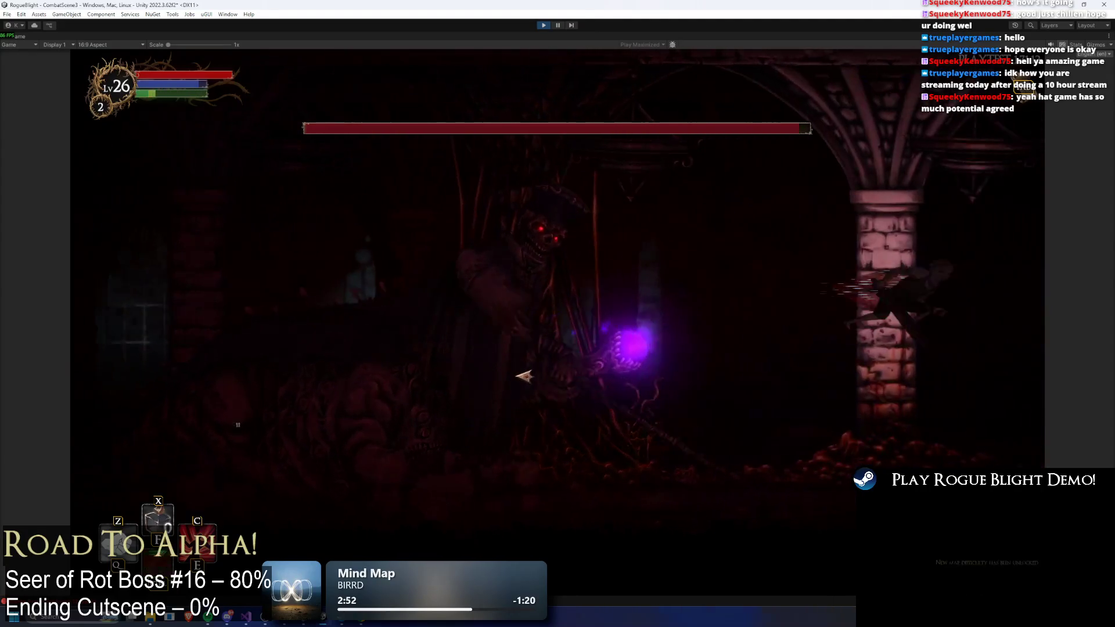
{"action": "key", "text": "Left"}
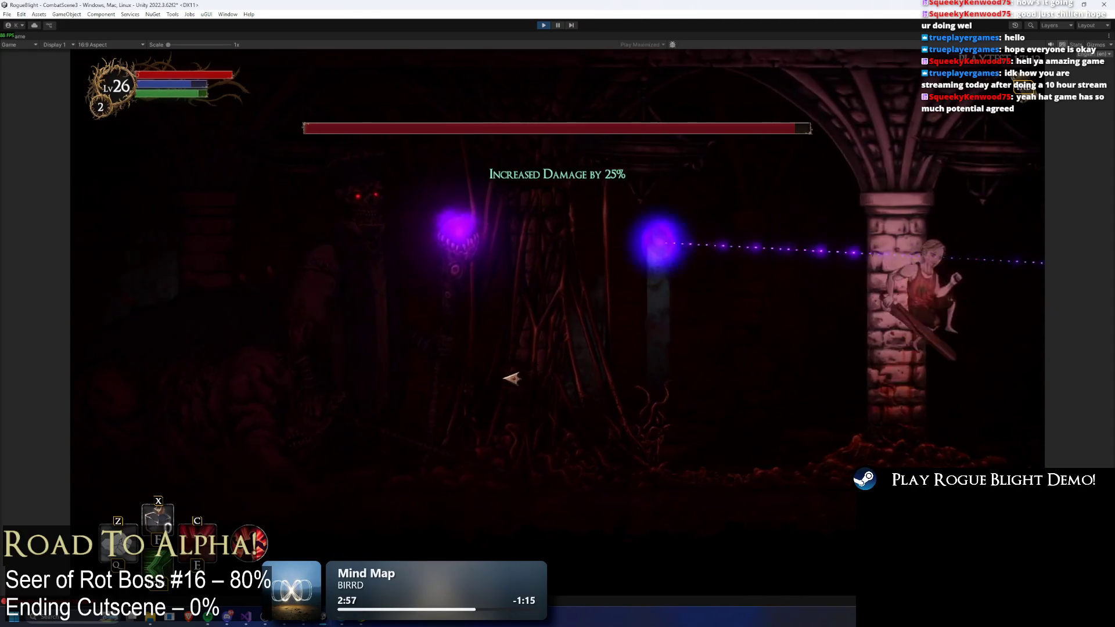
{"action": "key", "text": "Left"}
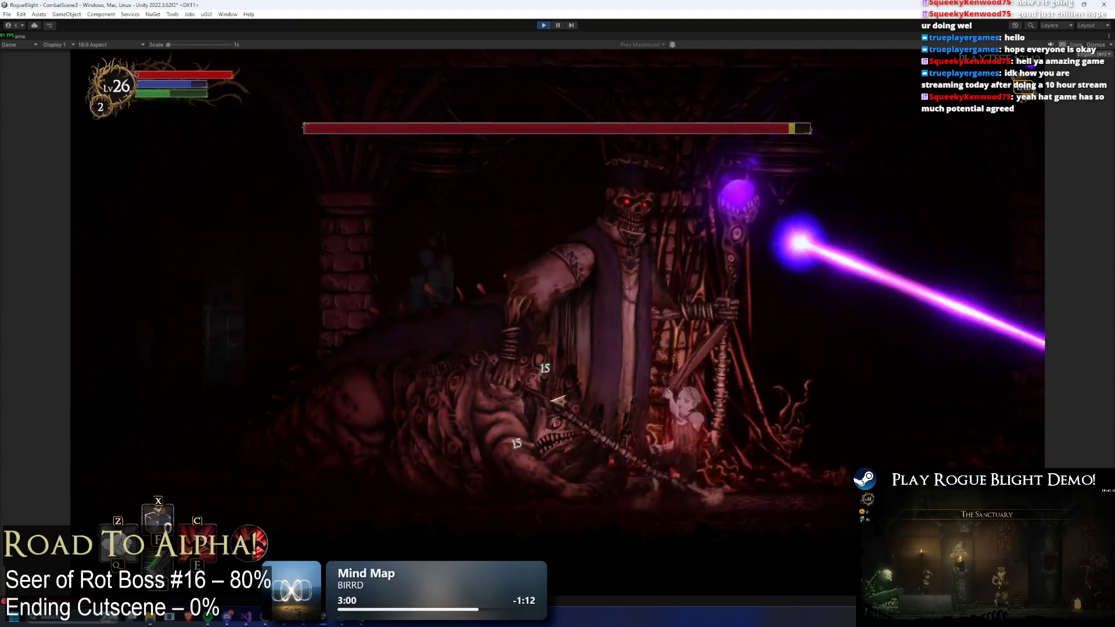
{"action": "key", "text": "Right"}
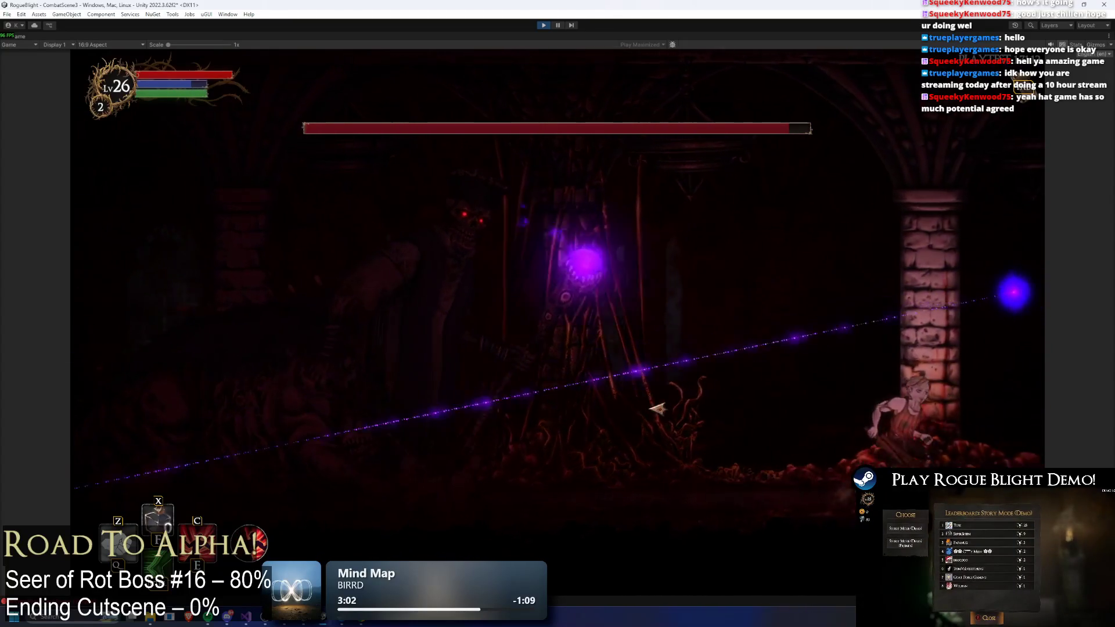
{"action": "key", "text": "Left"}
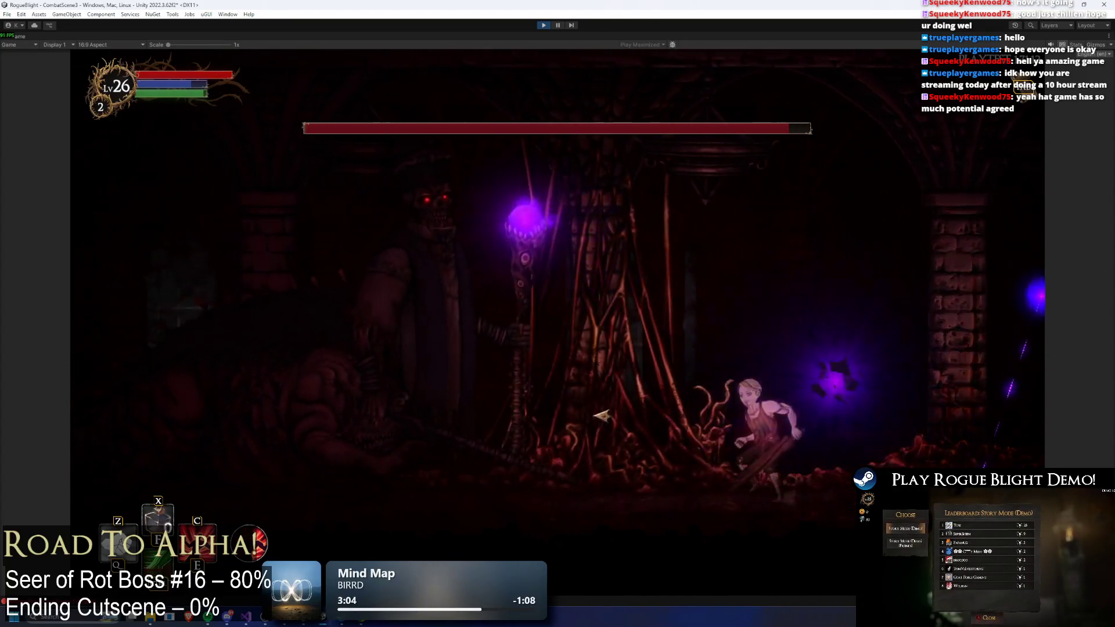
{"action": "key", "text": "Left"}
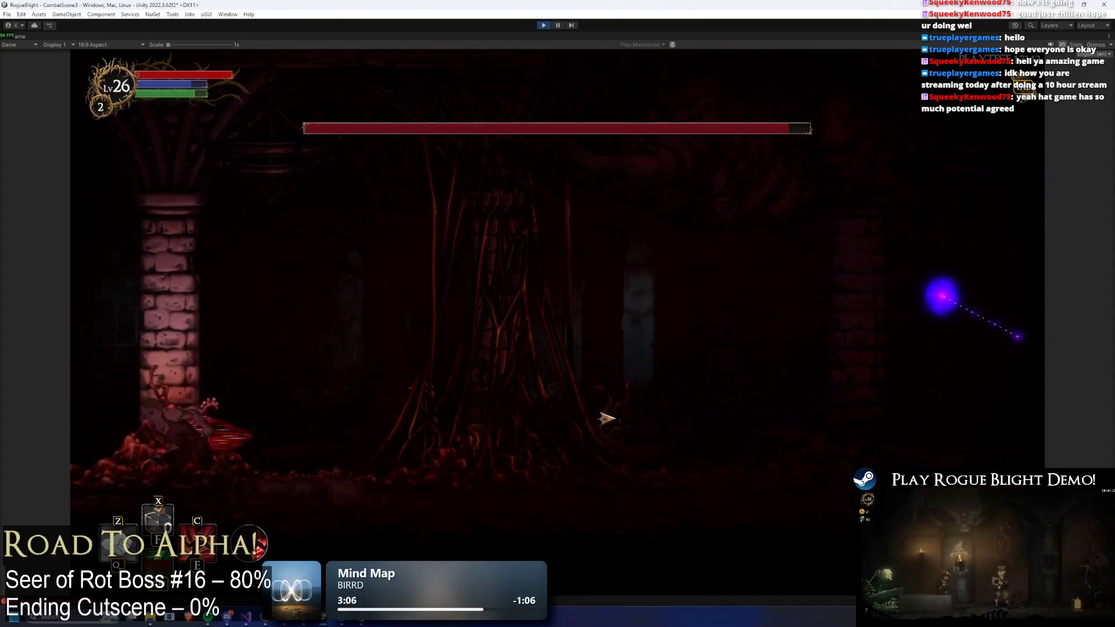
{"action": "key", "text": "Right"}
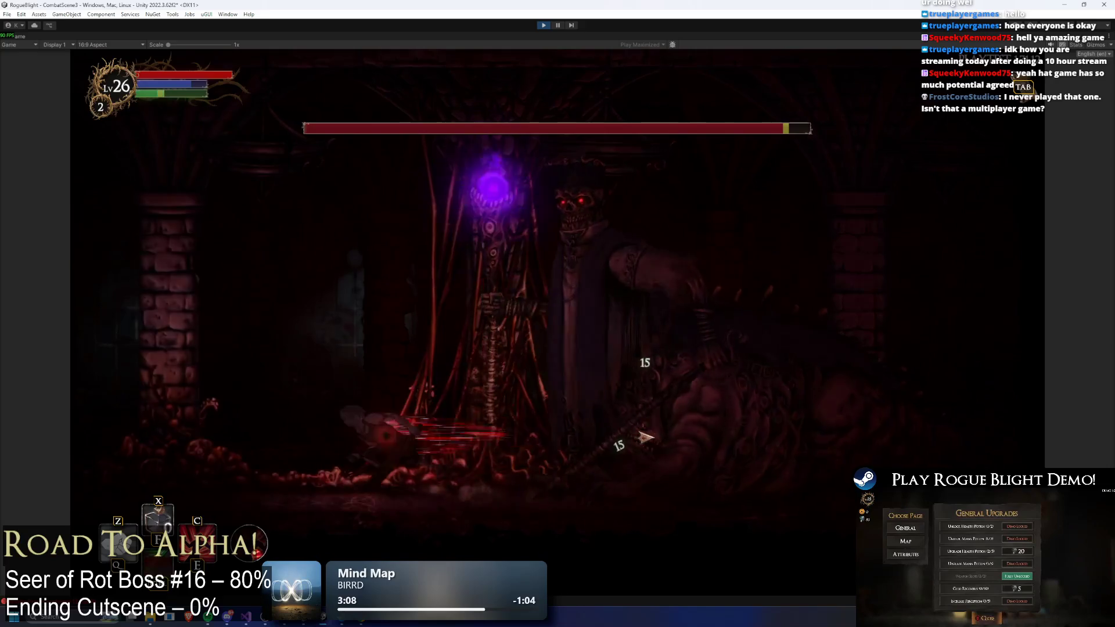
{"action": "key", "text": "Left"}
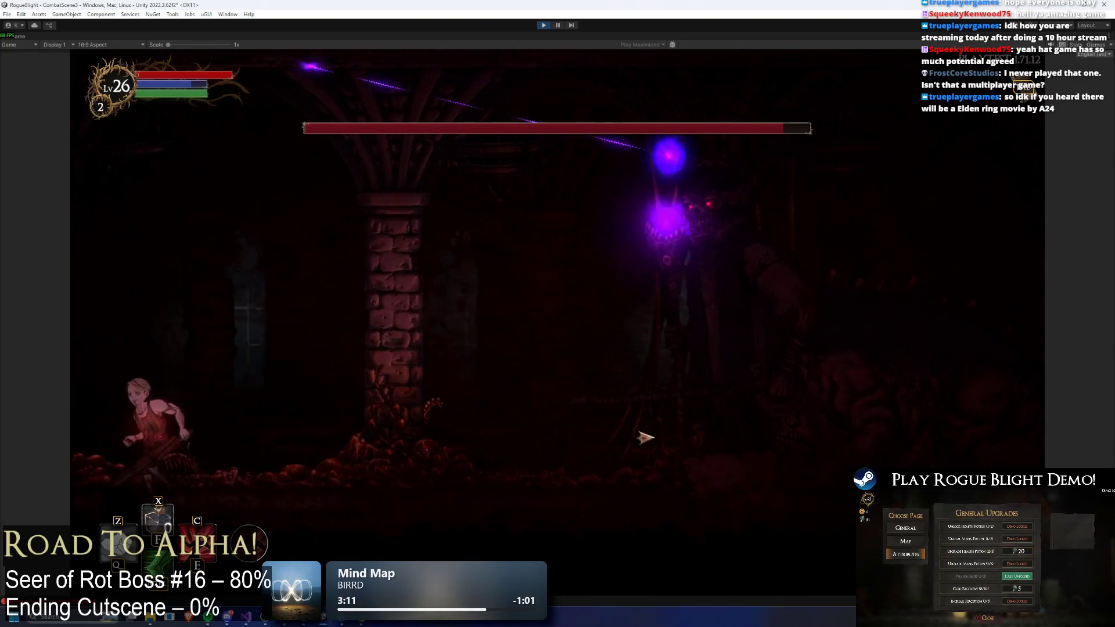
{"action": "key", "text": "Right"}
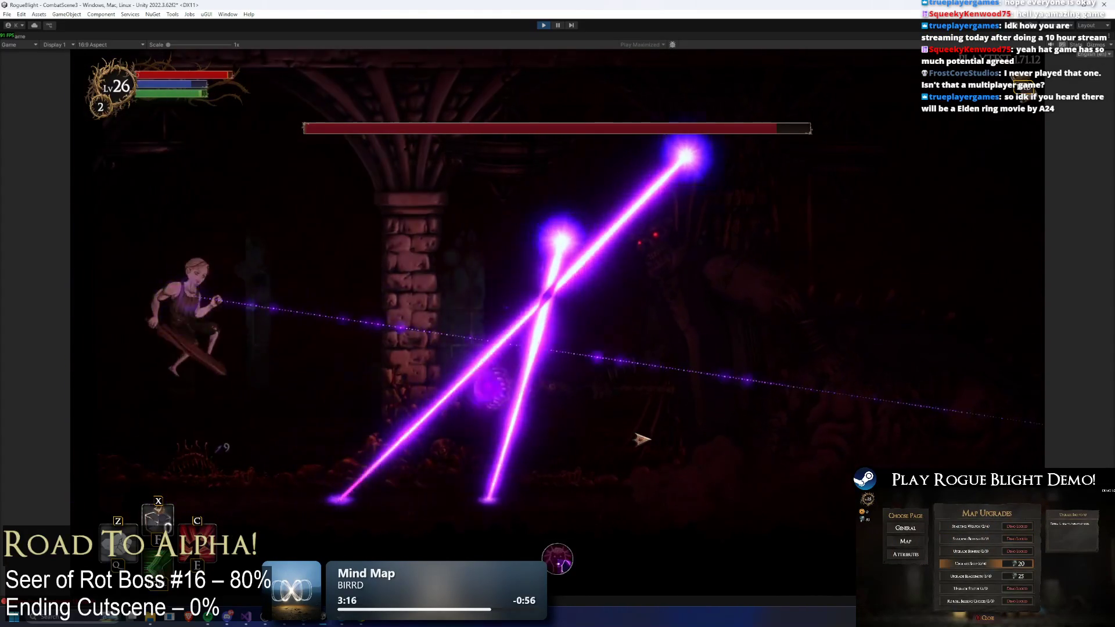
{"action": "left_click", "coordinate": [641, 439]}
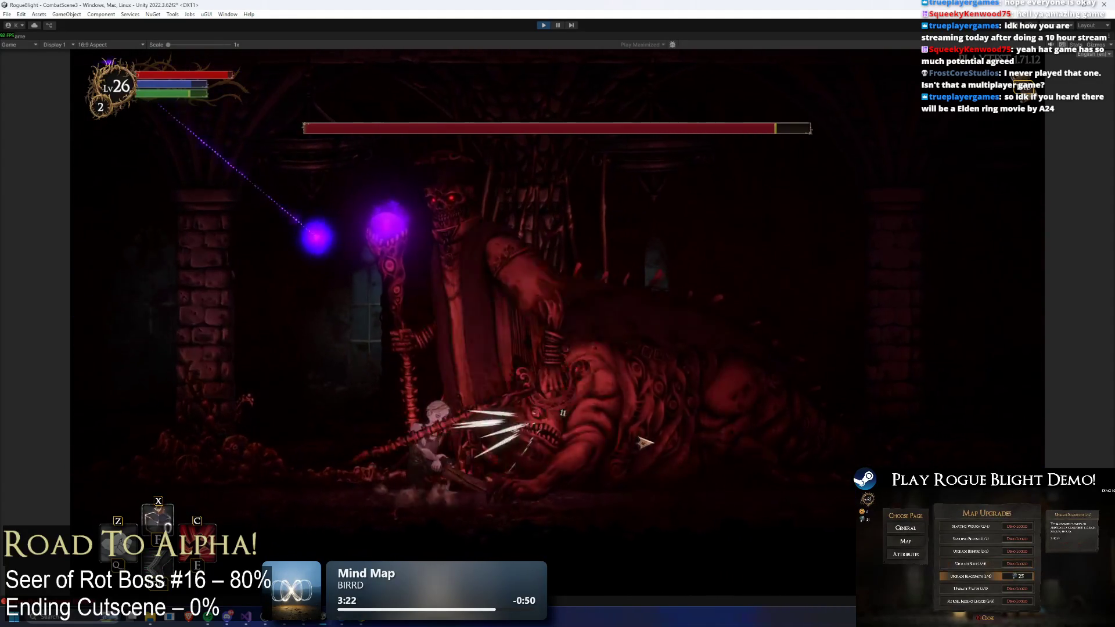
{"action": "left_click", "coordinate": [645, 440]}
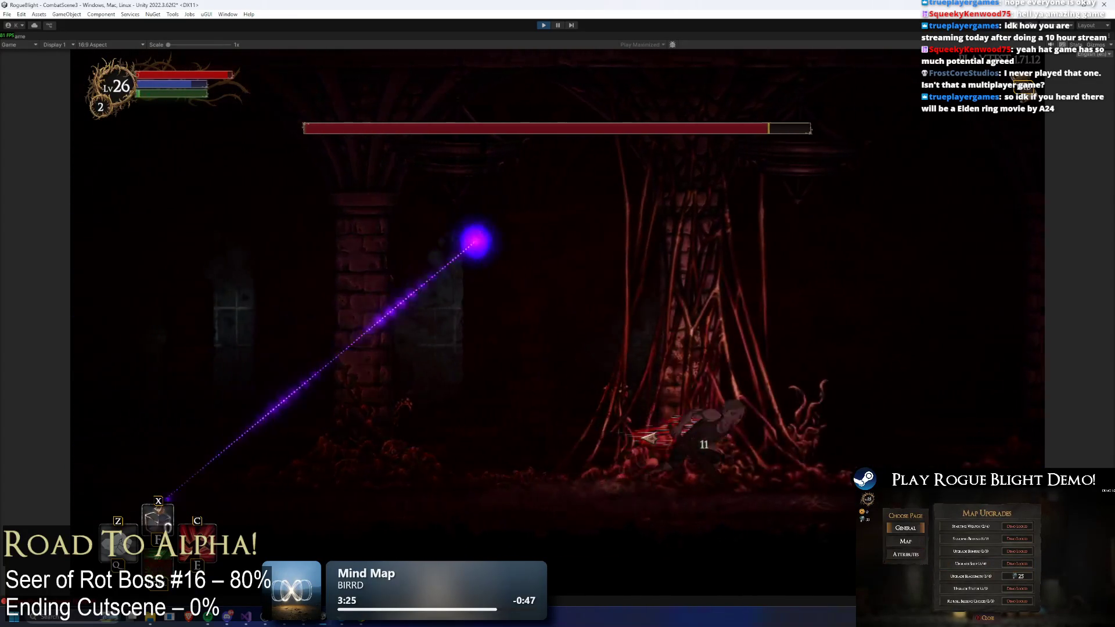
- Dodge the beams with A/D and a jump while slashing the Seer of Rot repeatedly
{"action": "key", "text": "a"}
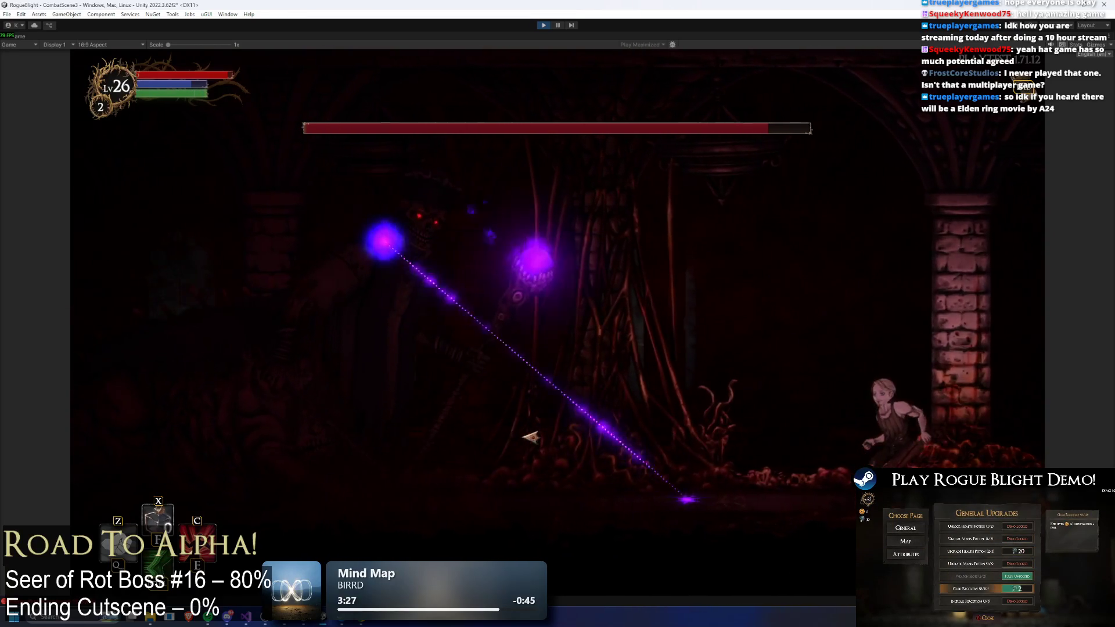
{"action": "key", "text": "a"}
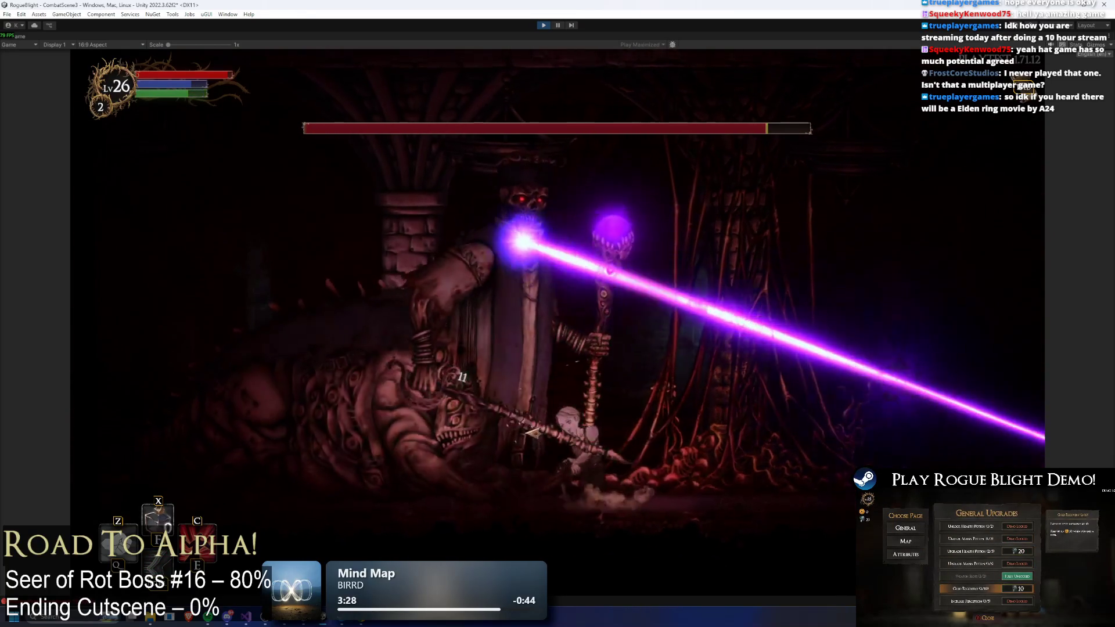
{"action": "left_click", "coordinate": [531, 433]}
{"action": "key", "text": "d"}
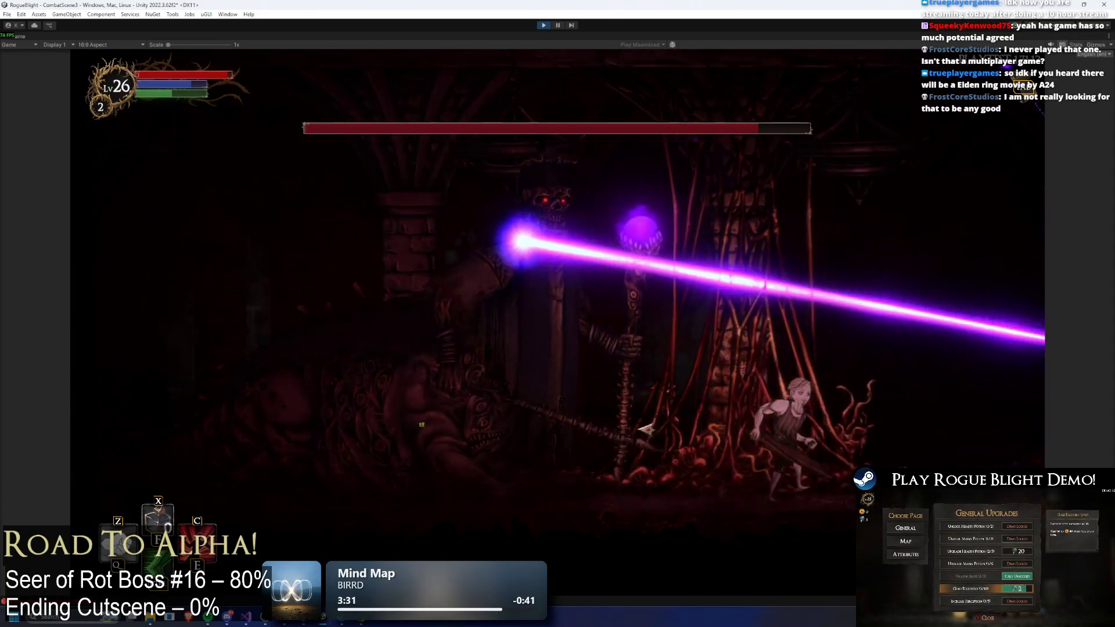
{"action": "key", "text": "d"}
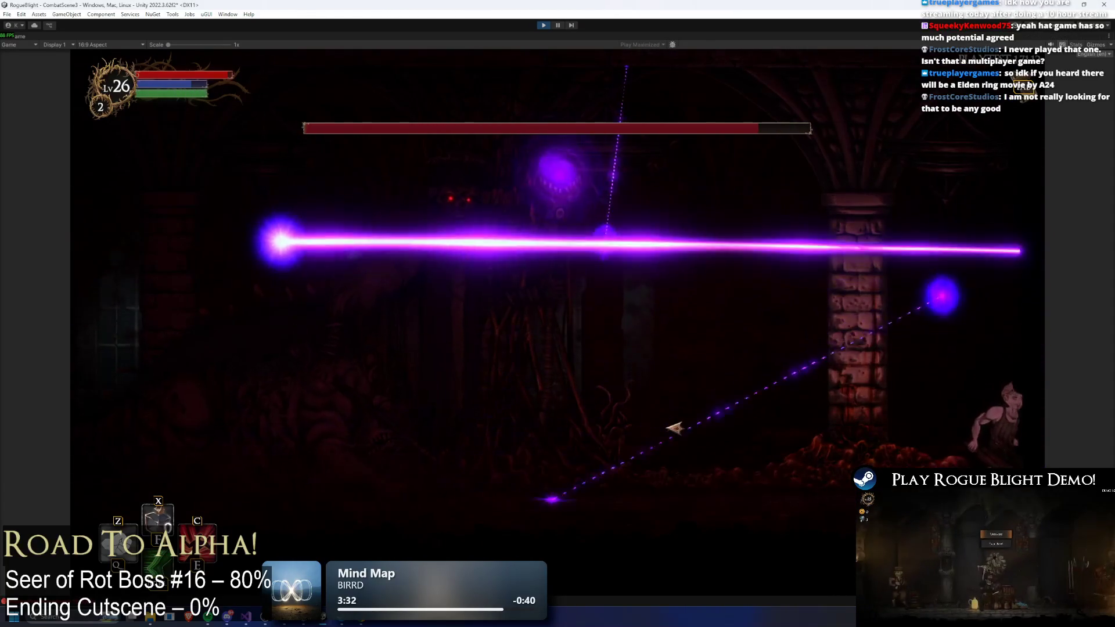
{"action": "key", "text": "a"}
{"action": "left_click", "coordinate": [633, 432]}
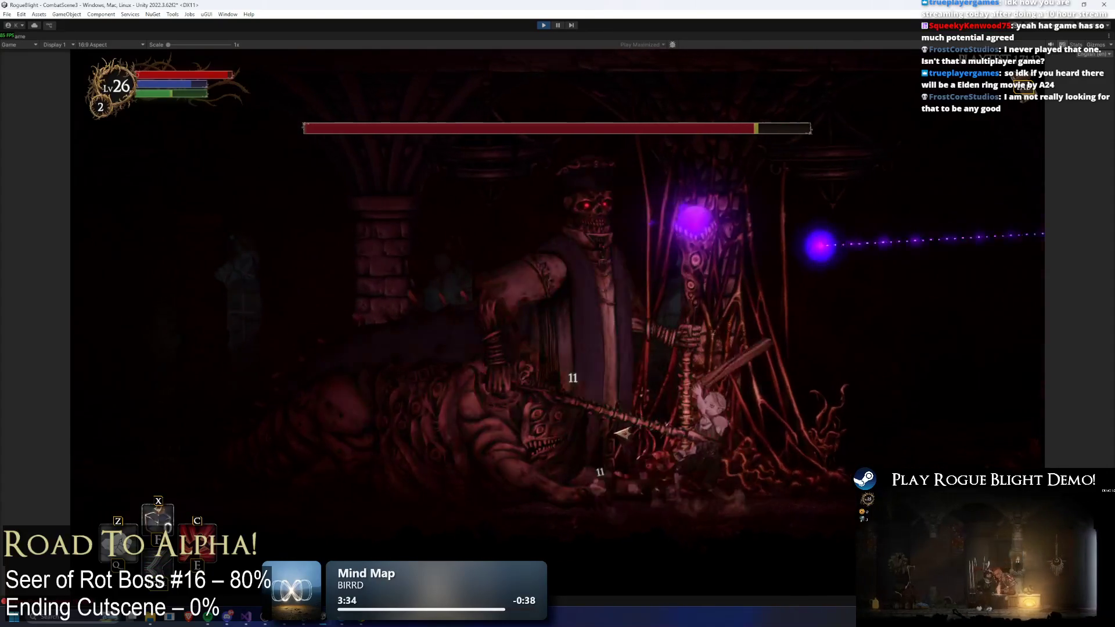
{"action": "key", "text": "d"}
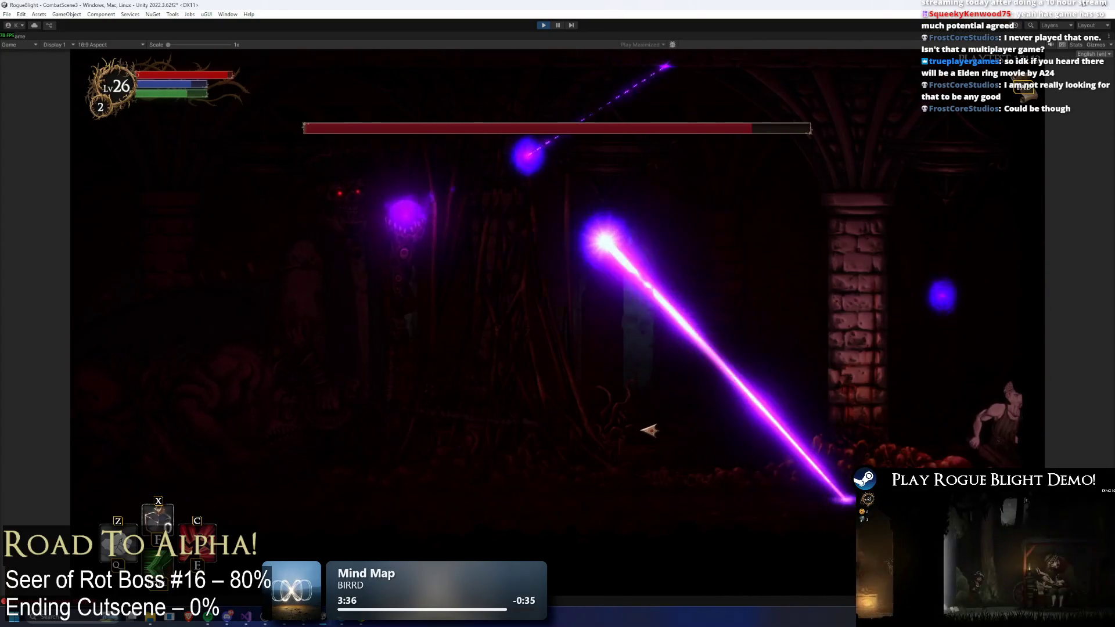
{"action": "key", "text": "a"}
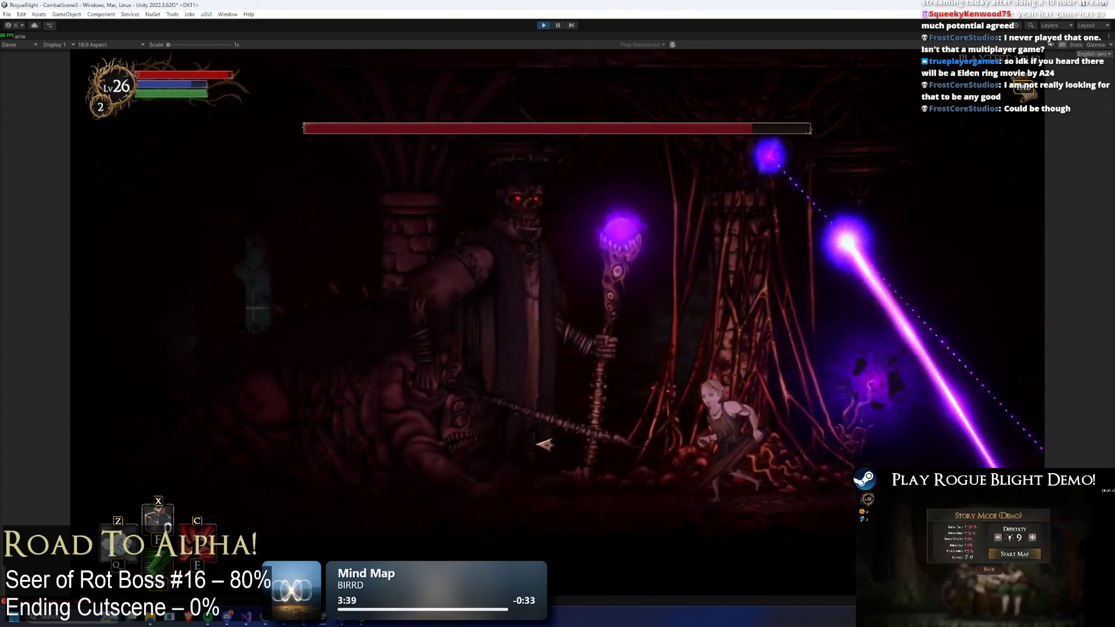
{"action": "key", "text": "d"}
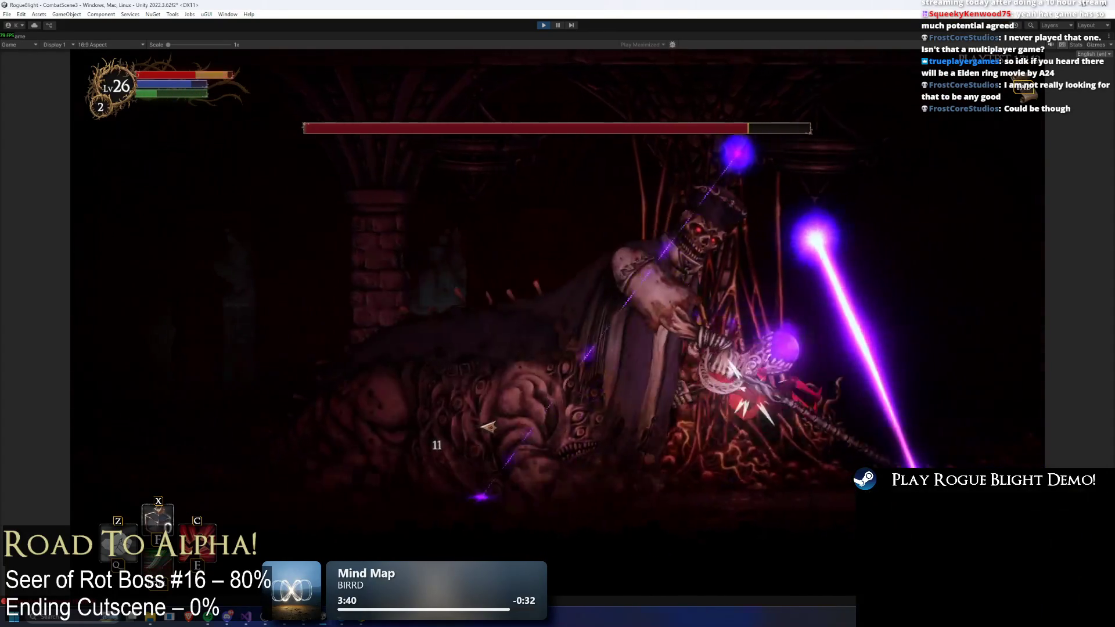
{"action": "key", "text": "d"}
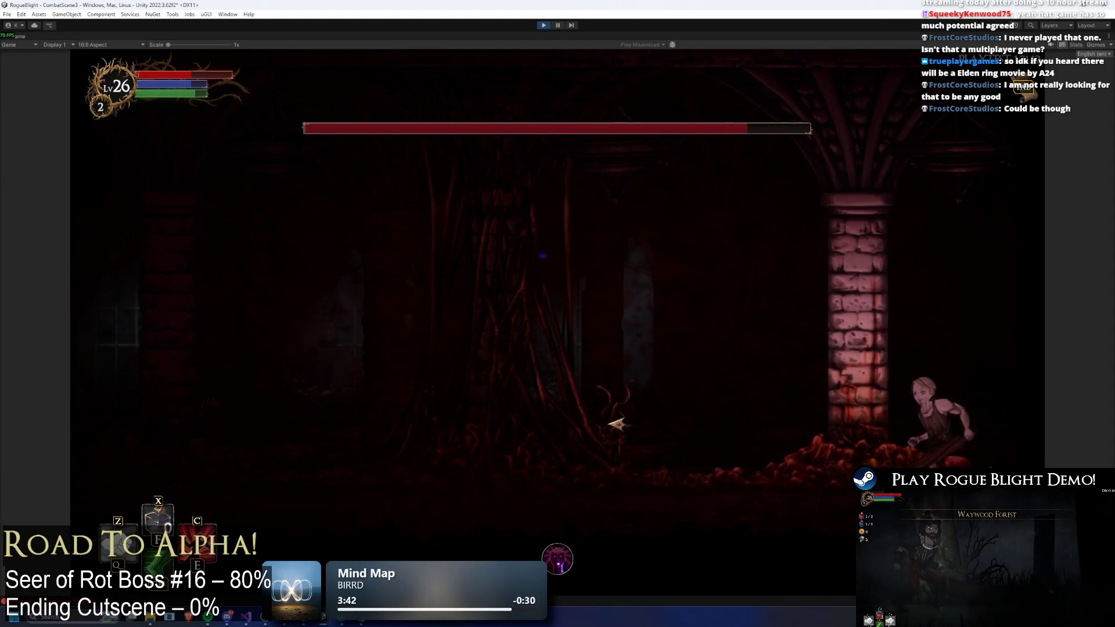
{"action": "key", "text": "d"}
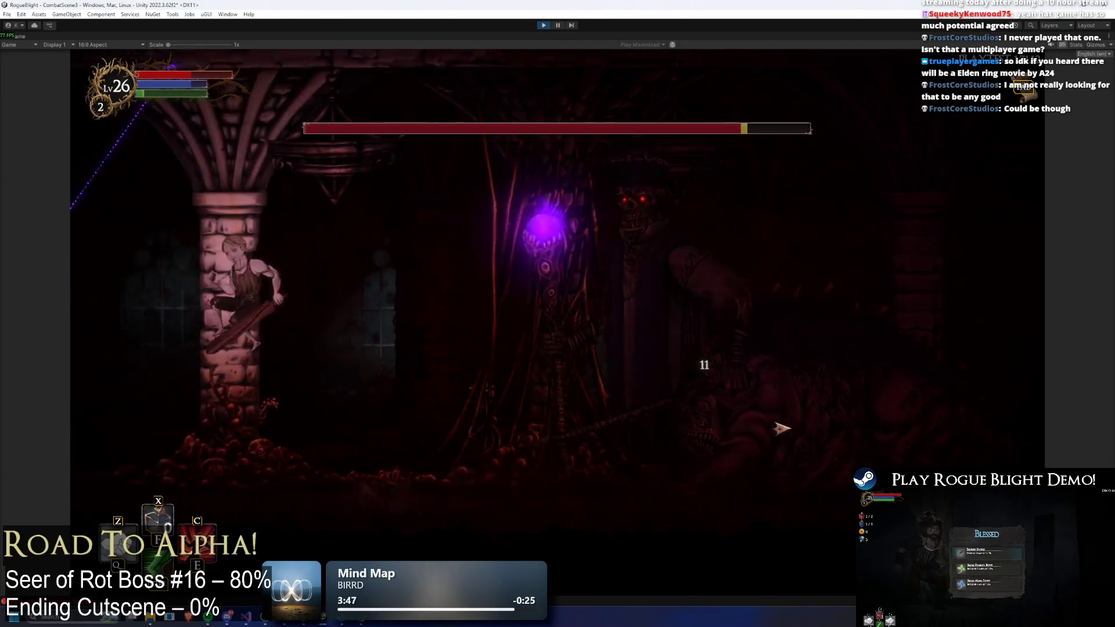
{"action": "key", "text": "a"}
{"action": "key", "text": "a"}
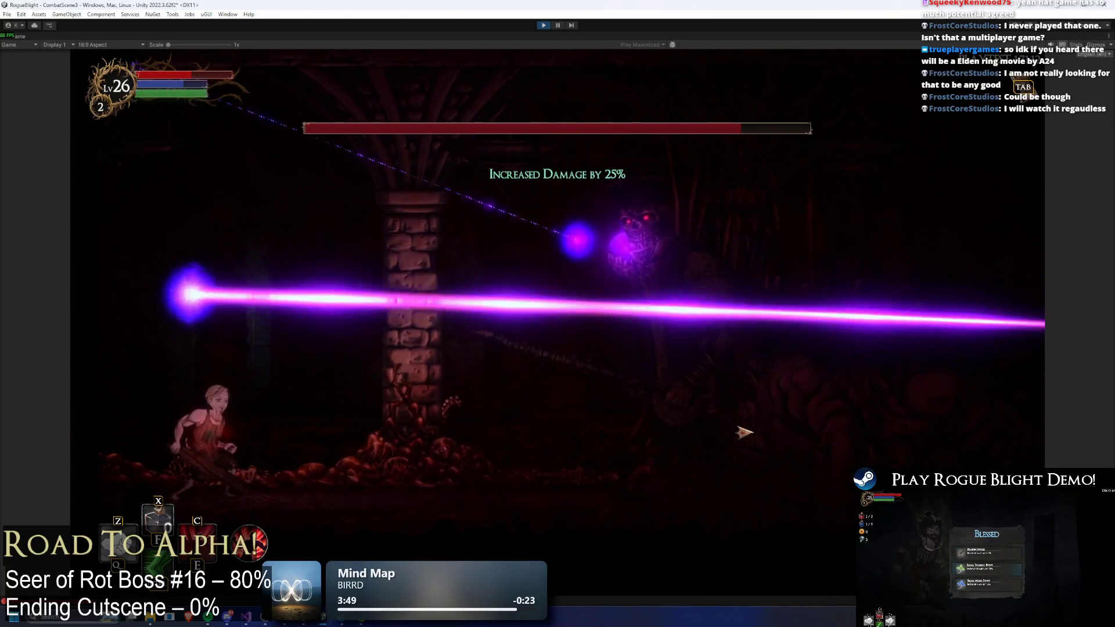
{"action": "key", "text": "d"}
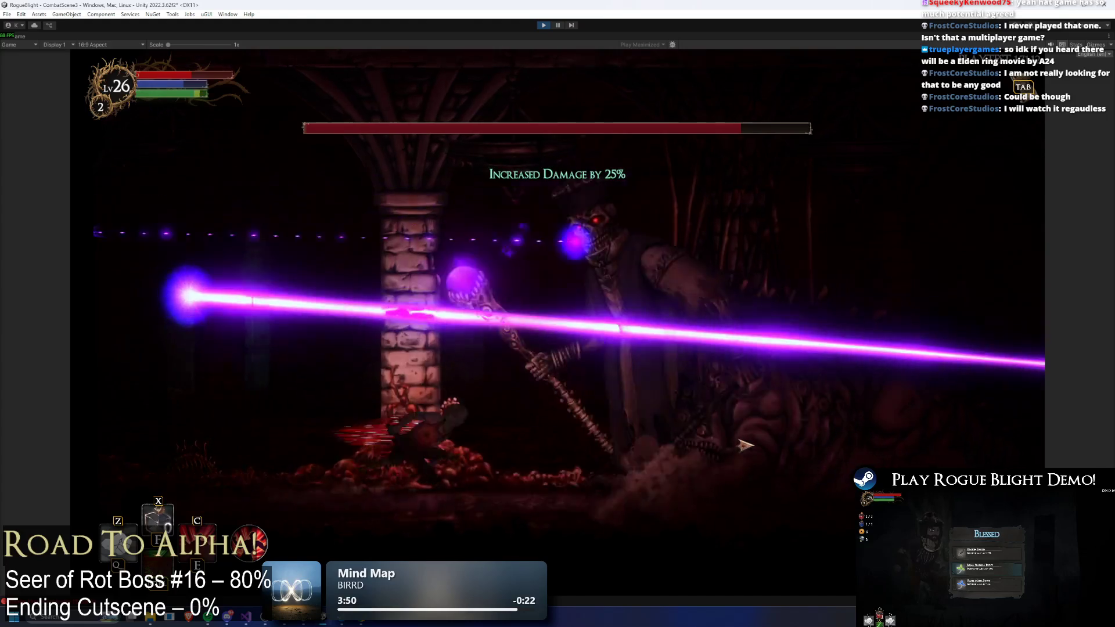
{"action": "left_click", "coordinate": [742, 438]}
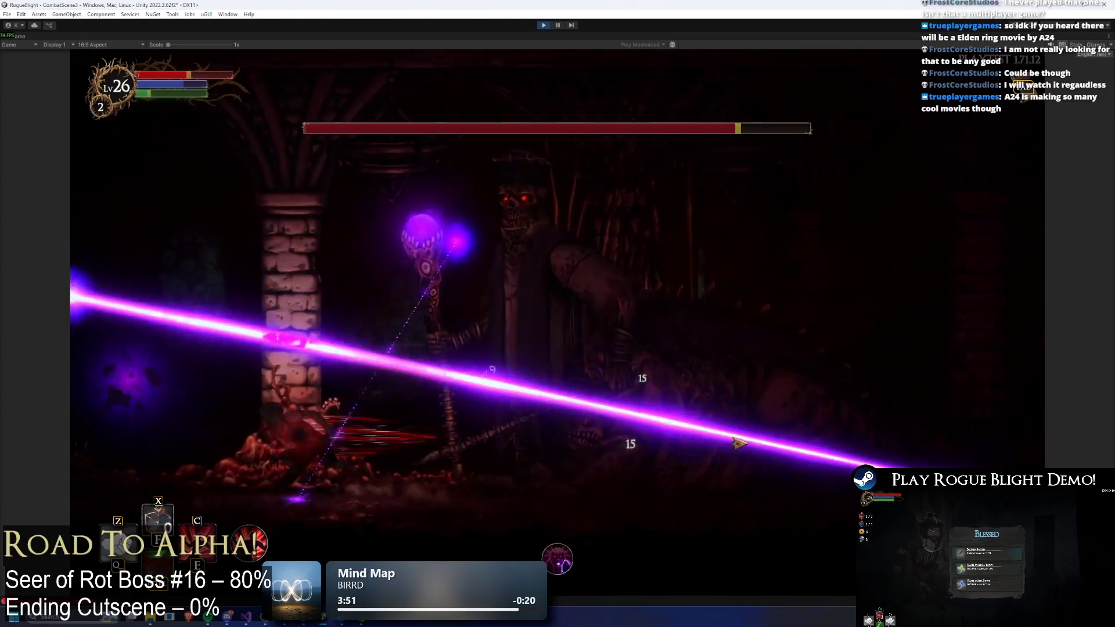
{"action": "key", "text": "space"}
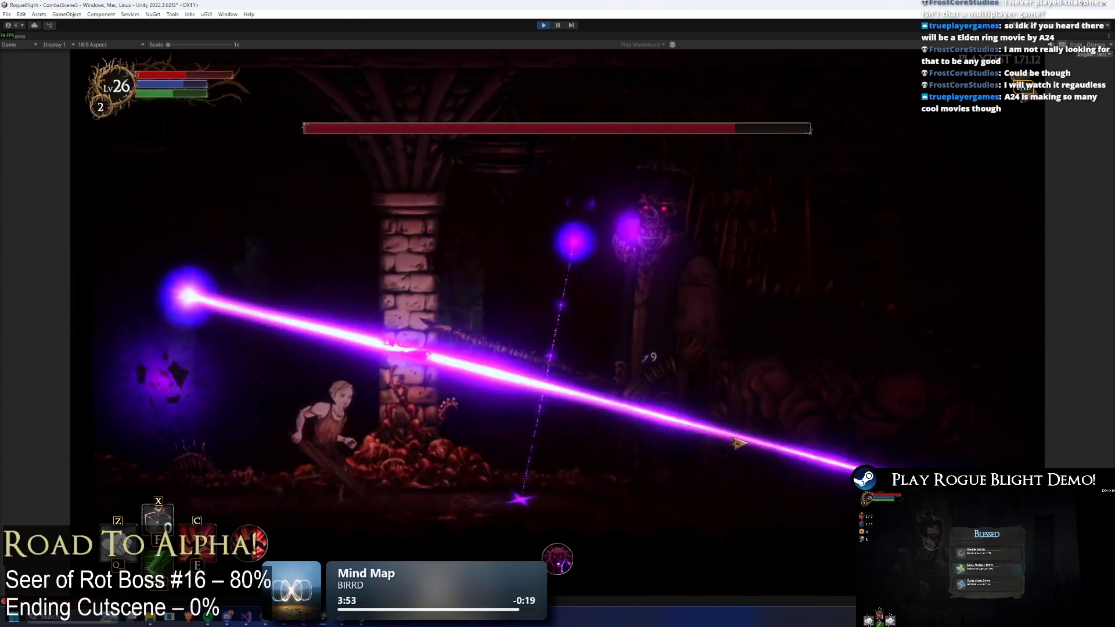
{"action": "key", "text": "d"}
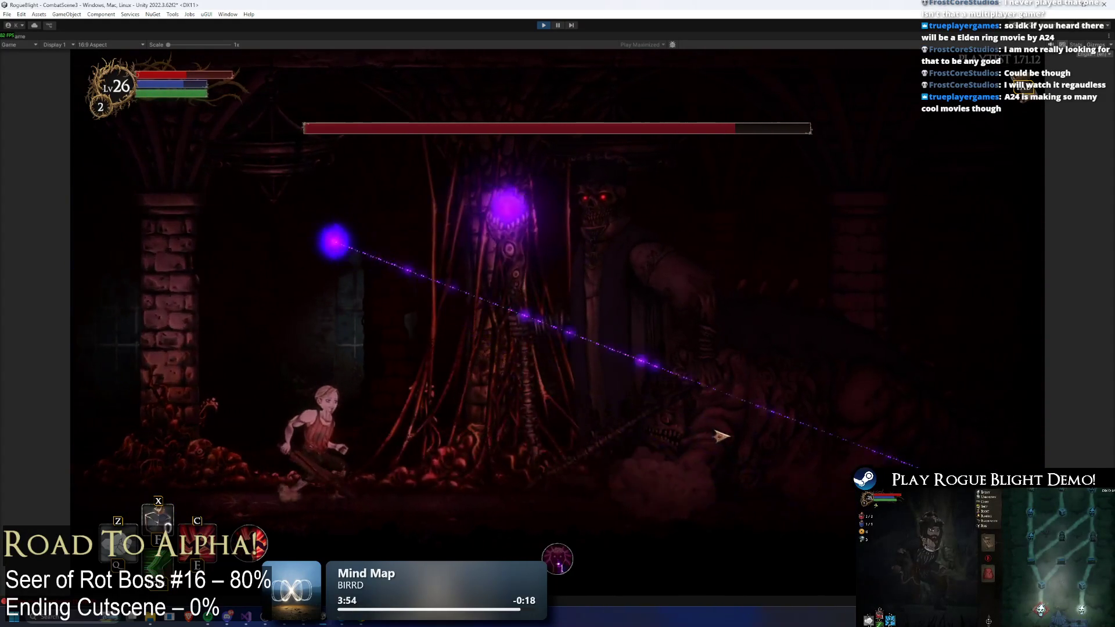
{"action": "key", "text": "a"}
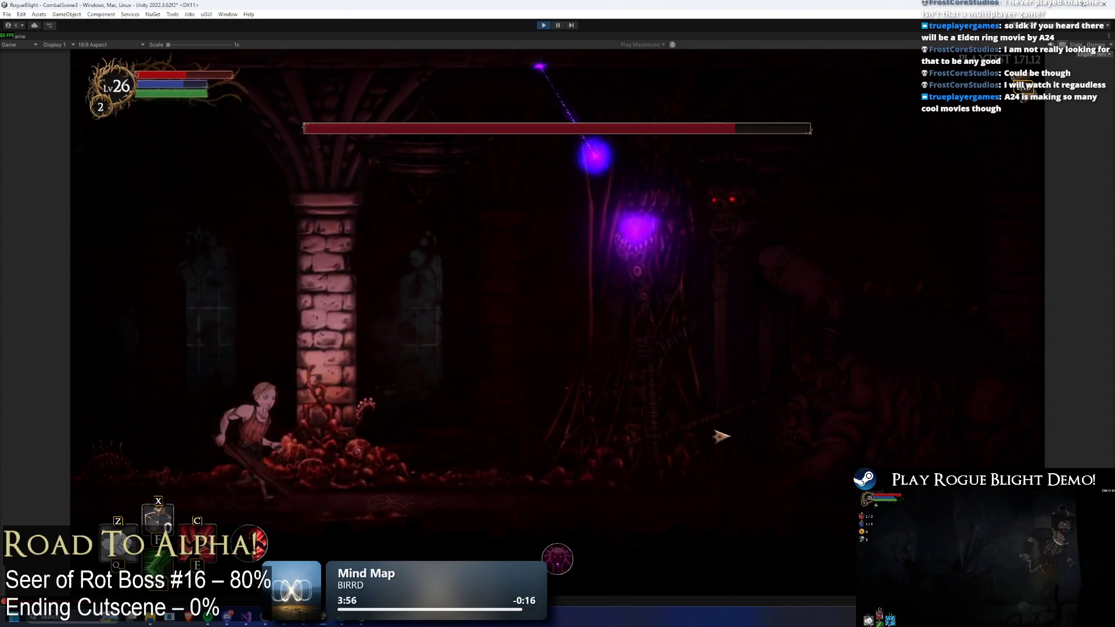
- Toggle enemy health for testing with the F3 and F4 debug keys
{"action": "key", "text": "a"}
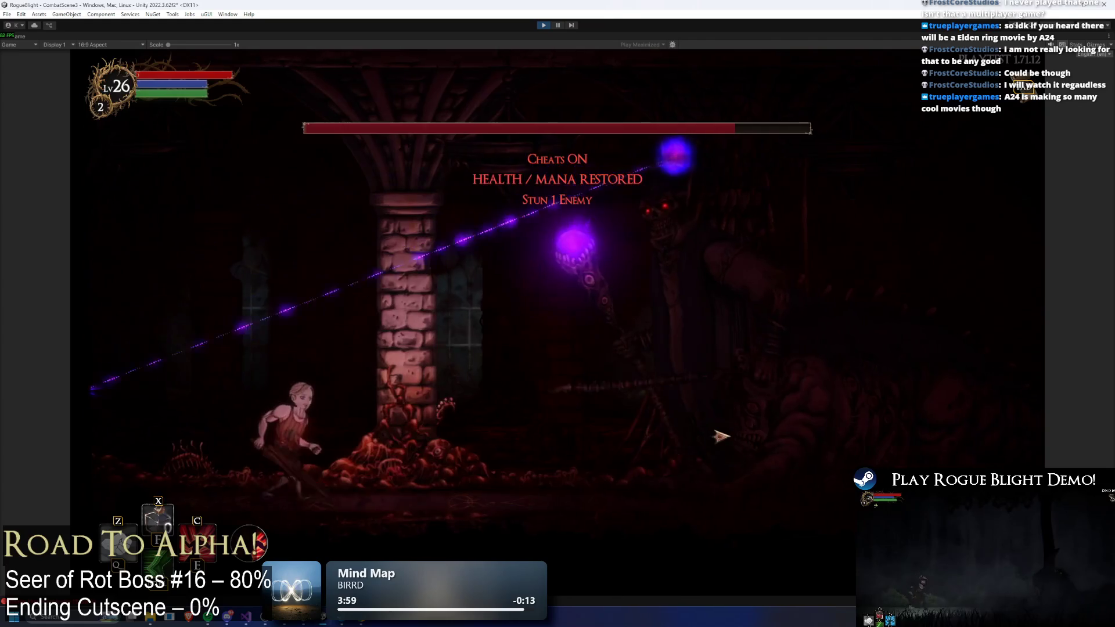
{"action": "key", "text": "d"}
{"action": "key", "text": "F3"}
{"action": "key", "text": "F4"}
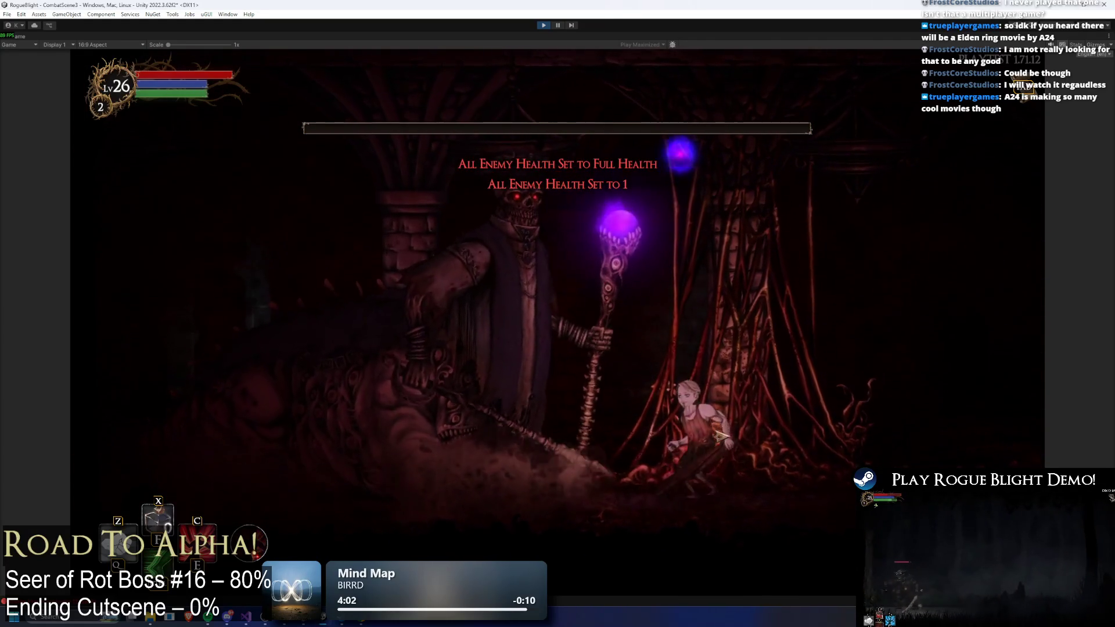
{"action": "key", "text": "F3"}
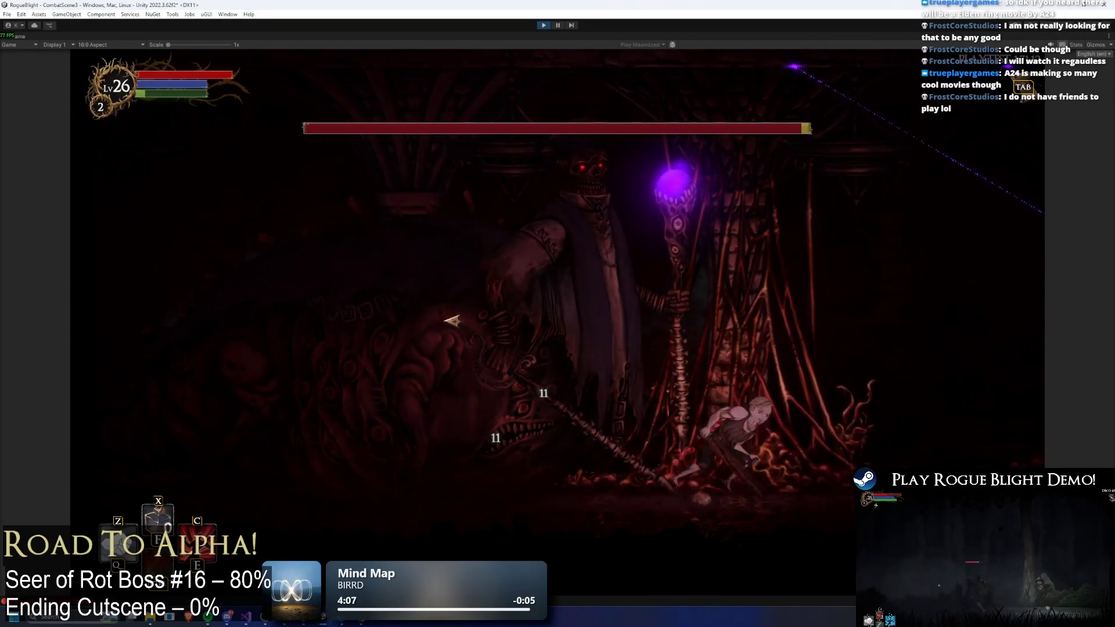
- Chase the teleported boss and slash it between projectile volleys
{"action": "key", "text": "d"}
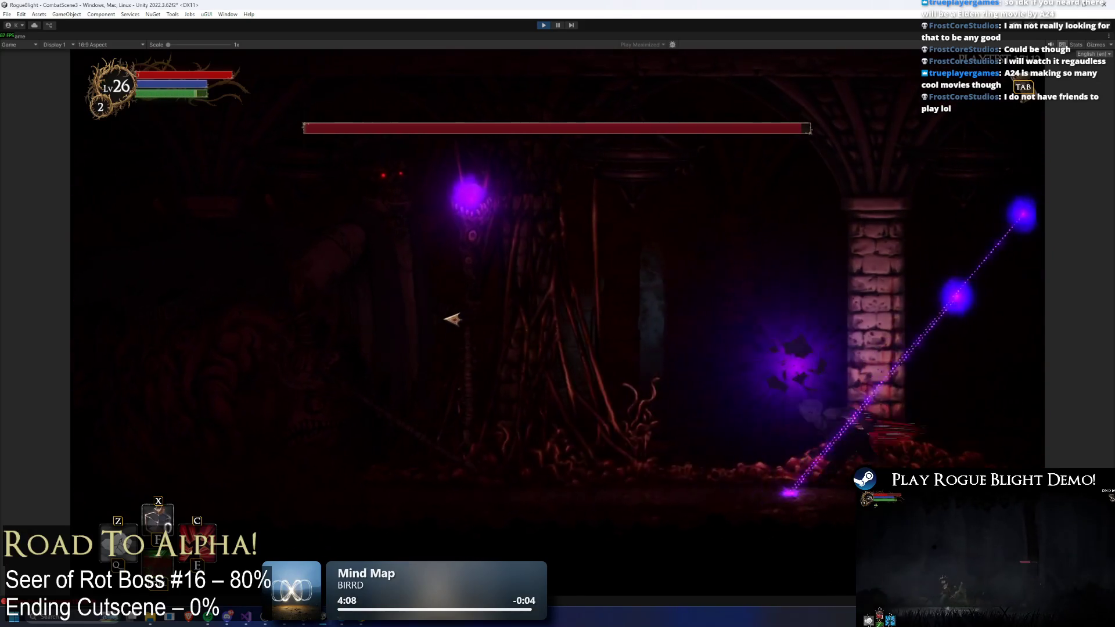
{"action": "key", "text": "a"}
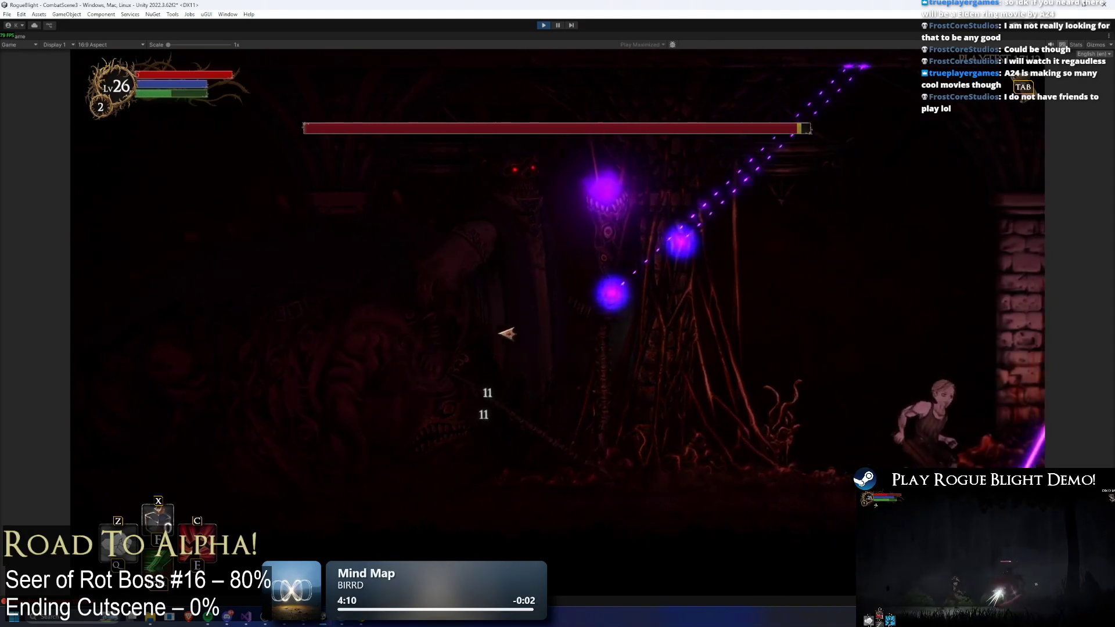
{"action": "key", "text": "a"}
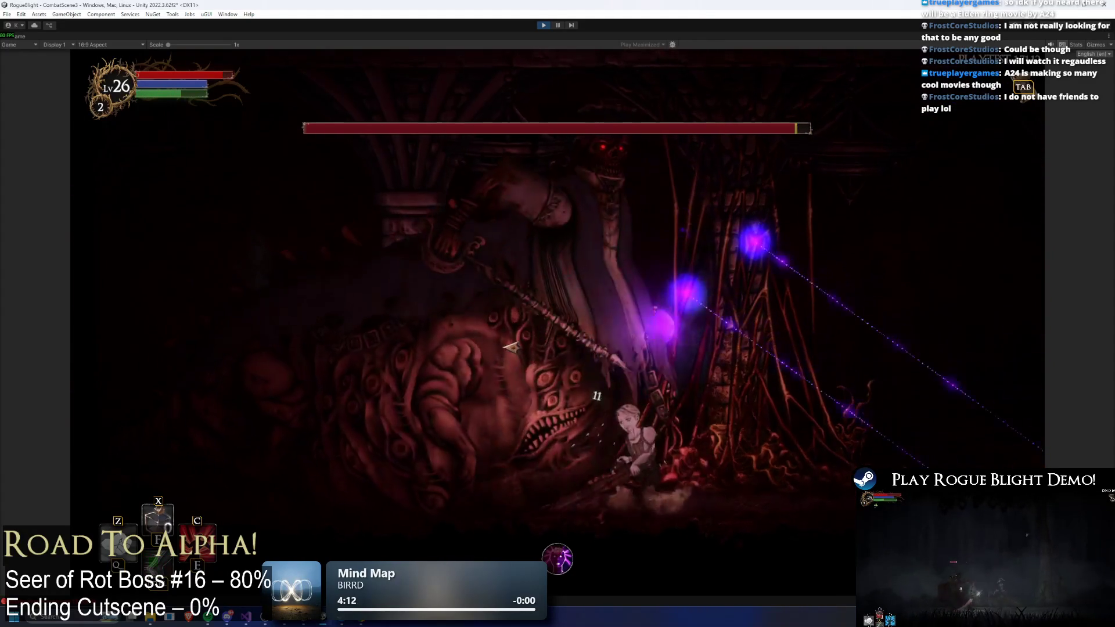
{"action": "key", "text": "d"}
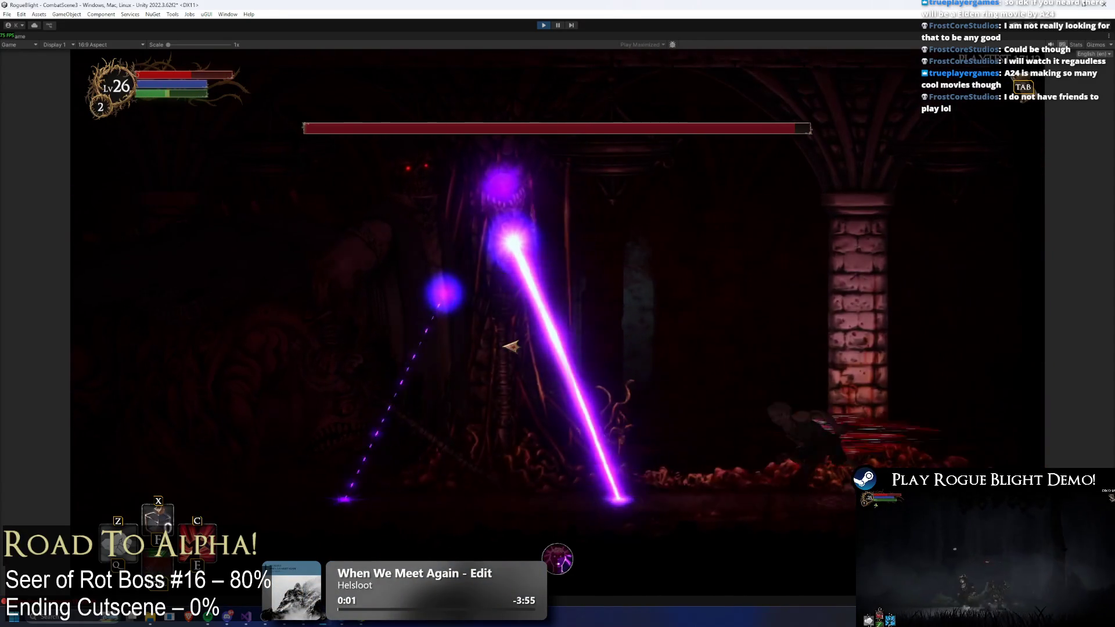
{"action": "key", "text": "d"}
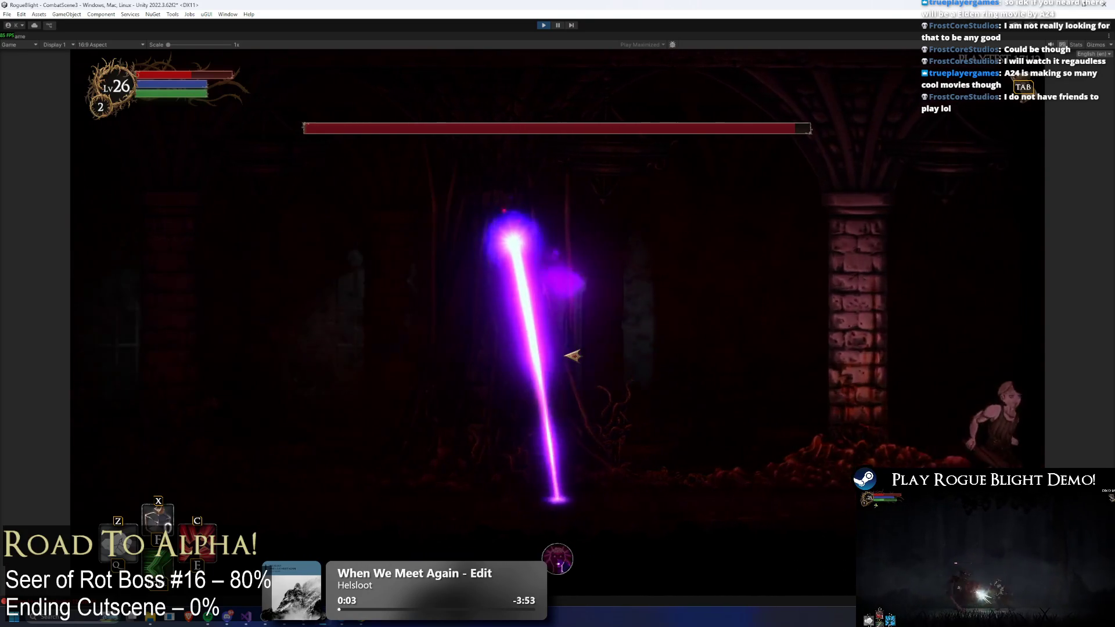
{"action": "key", "text": "a"}
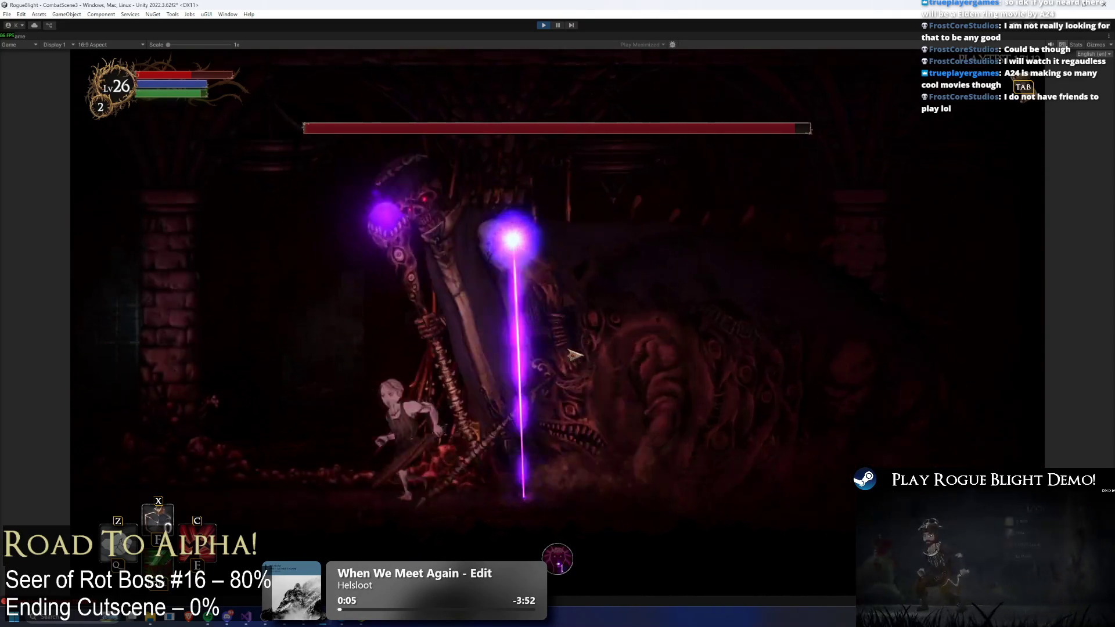
{"action": "left_click", "coordinate": [624, 358]}
{"action": "key", "text": "d"}
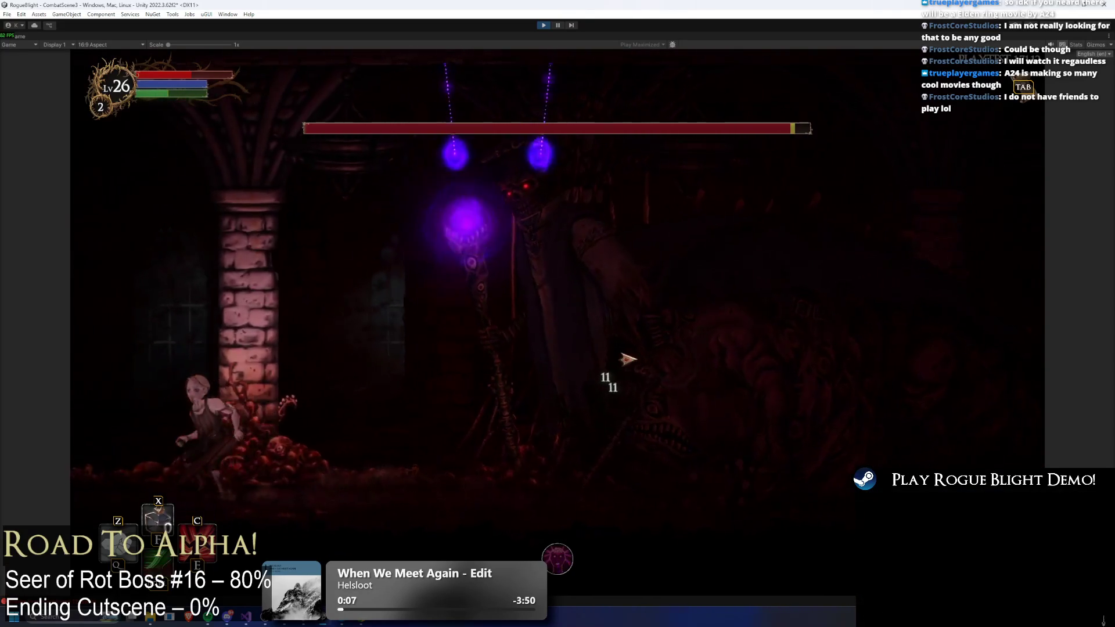
{"action": "left_click", "coordinate": [625, 358]}
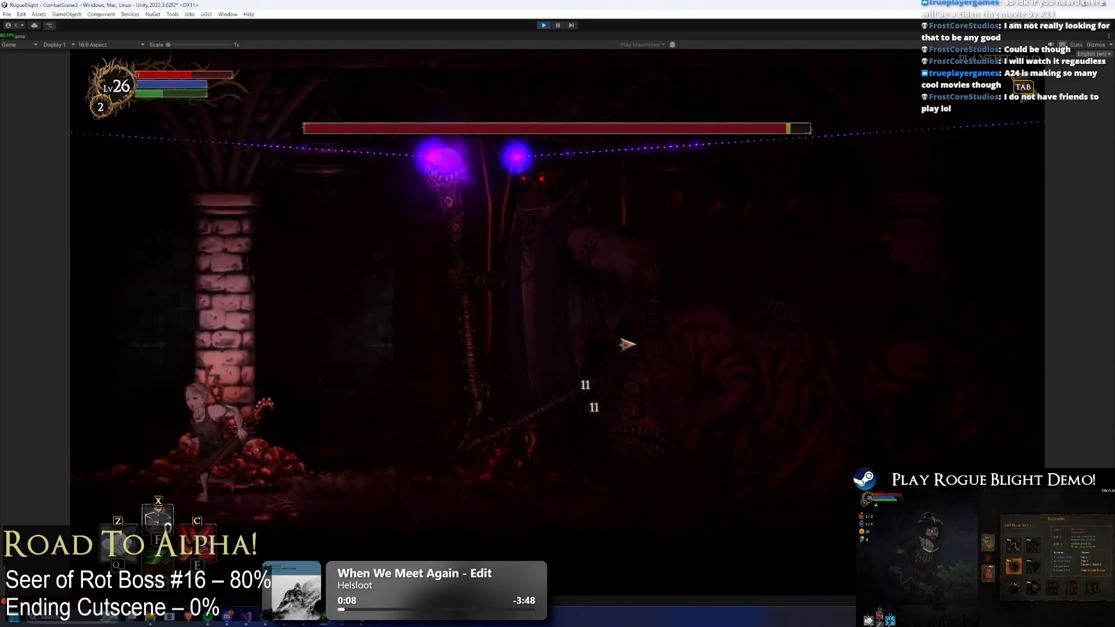
{"action": "key", "text": "a"}
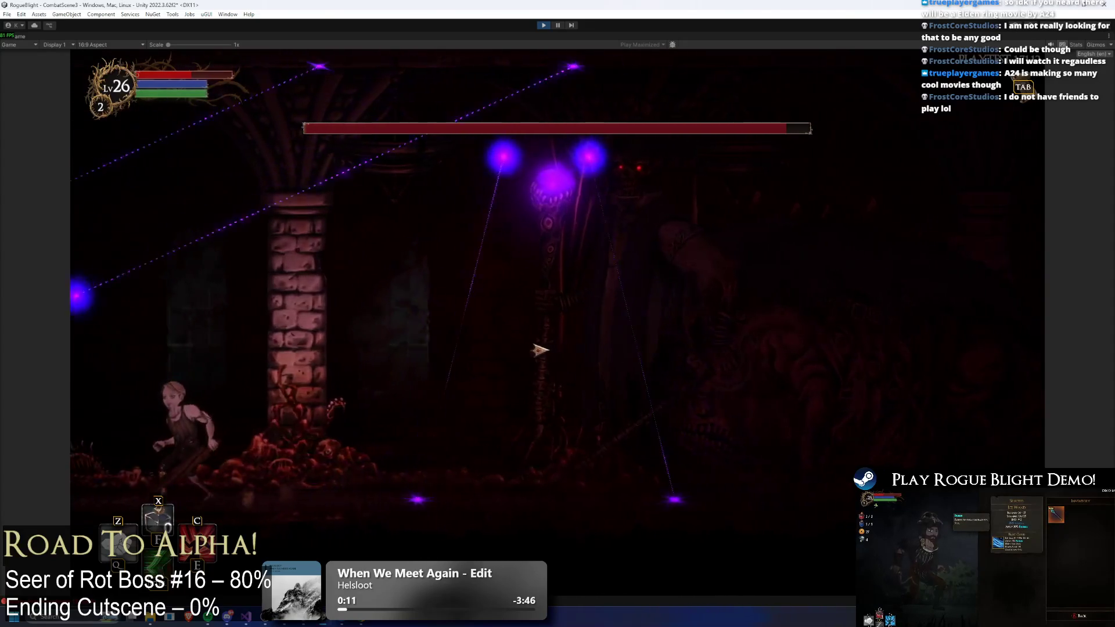
{"action": "key", "text": "d"}
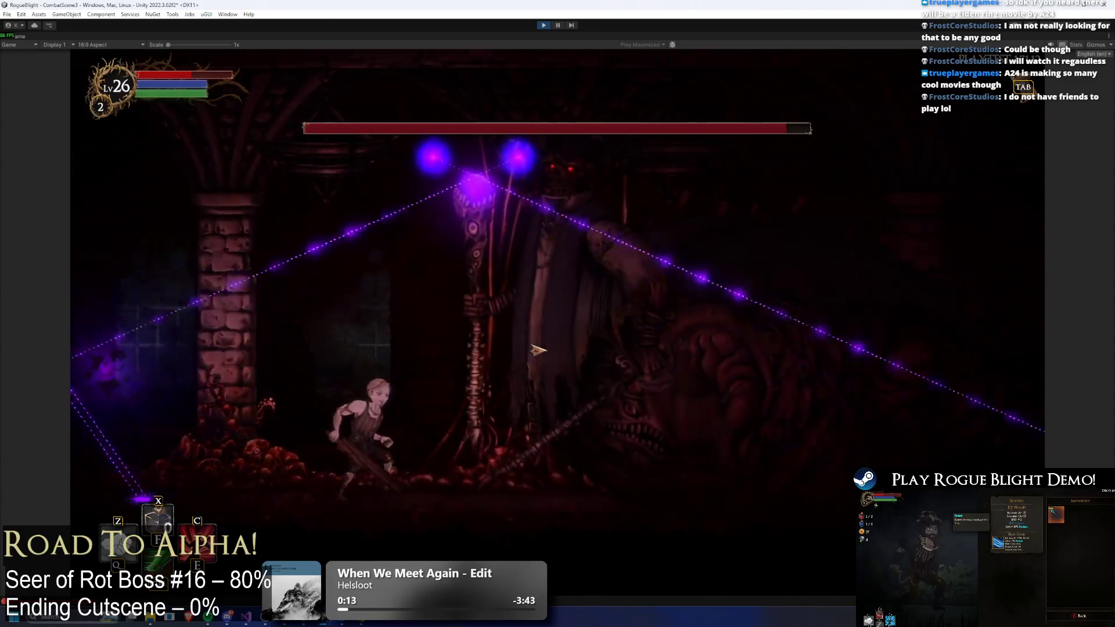
{"action": "left_click", "coordinate": [557, 350]}
- Keep dodging the orb beams around the brick pillar and land more slashes on the boss
{"action": "key", "text": "a"}
{"action": "key", "text": "d"}
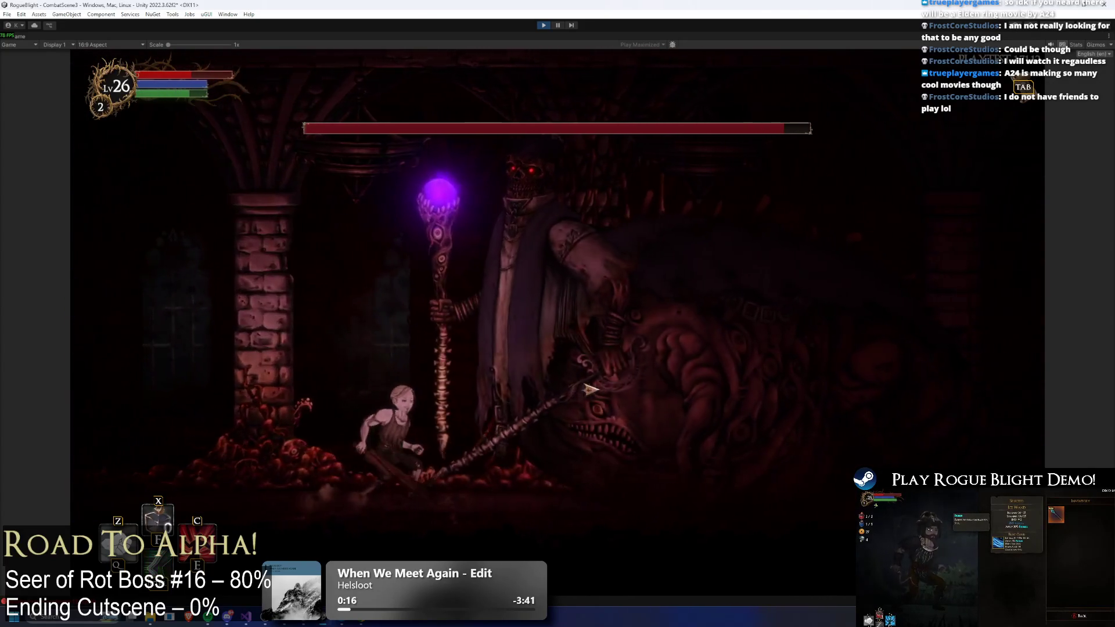
{"action": "key", "text": "a"}
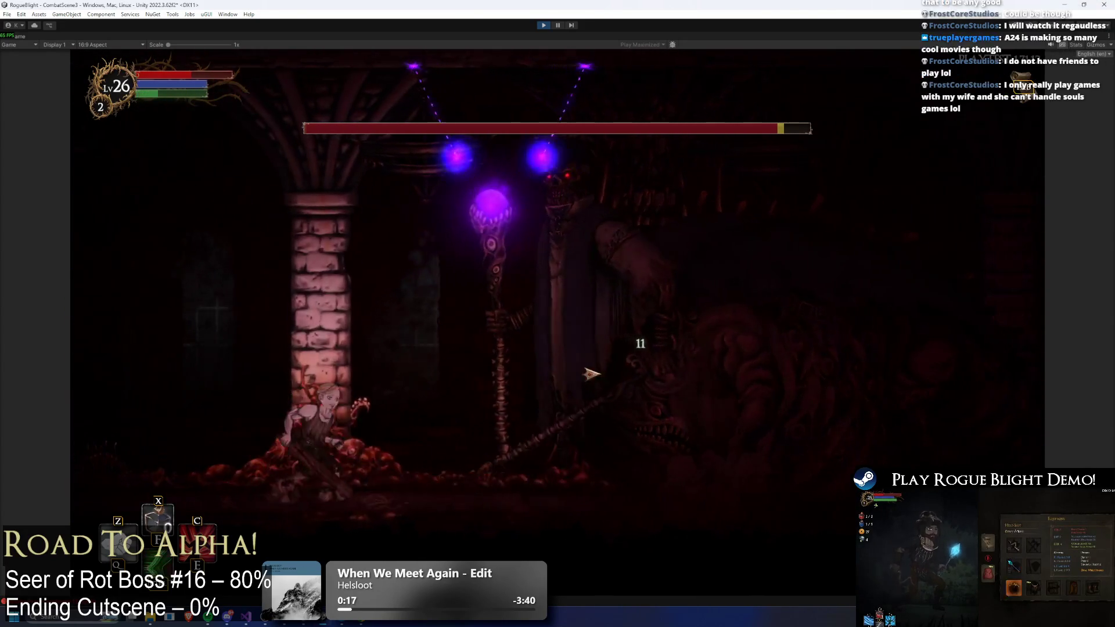
{"action": "key", "text": "a"}
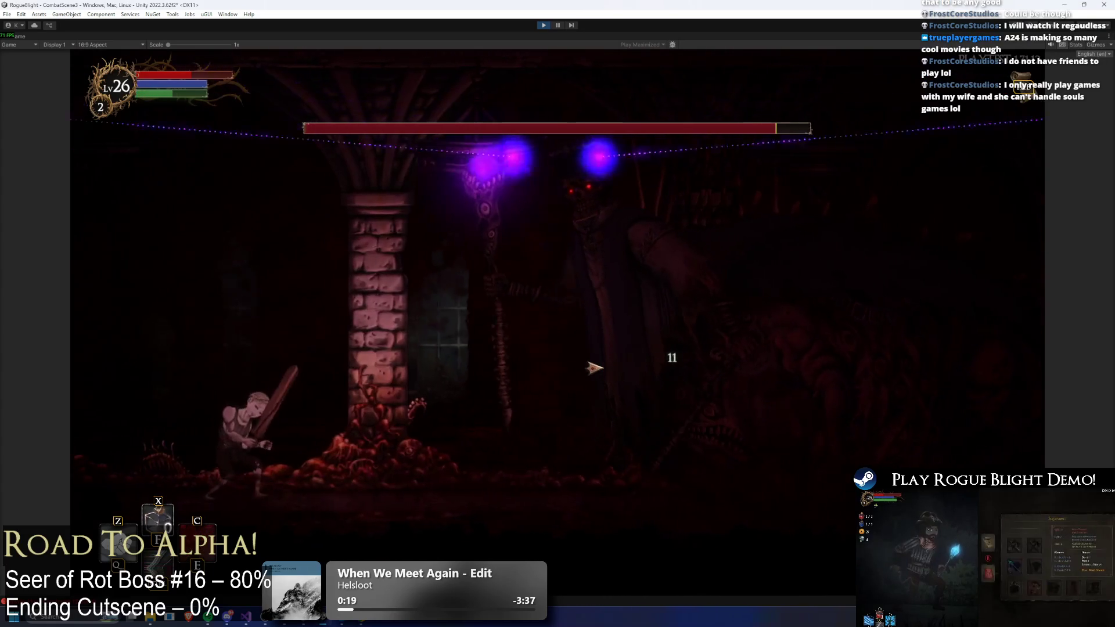
{"action": "key", "text": "a"}
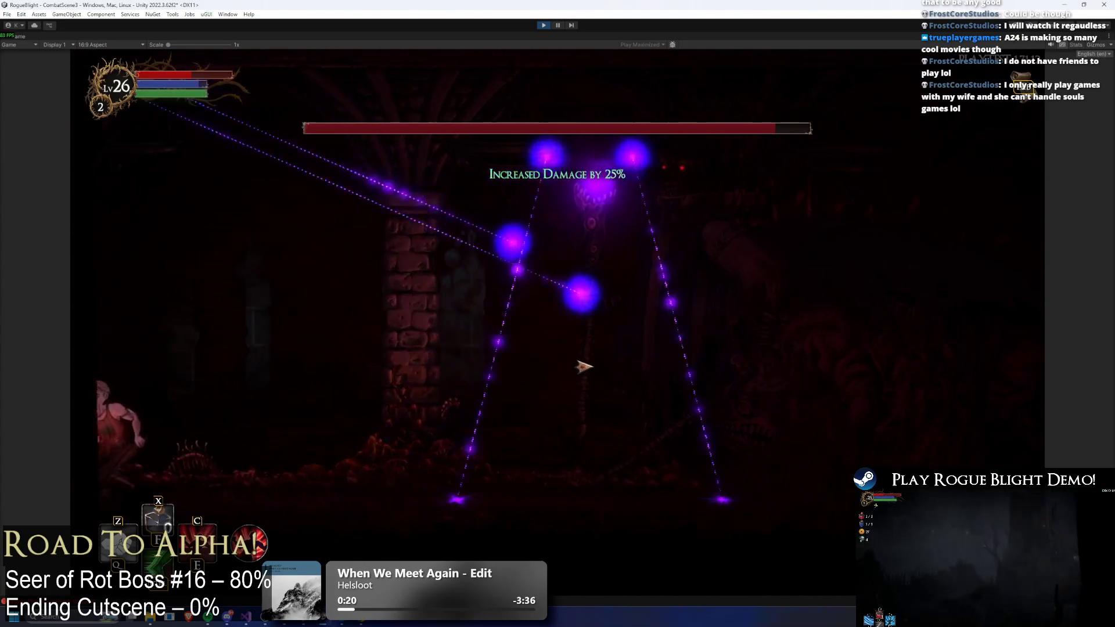
{"action": "key", "text": "d"}
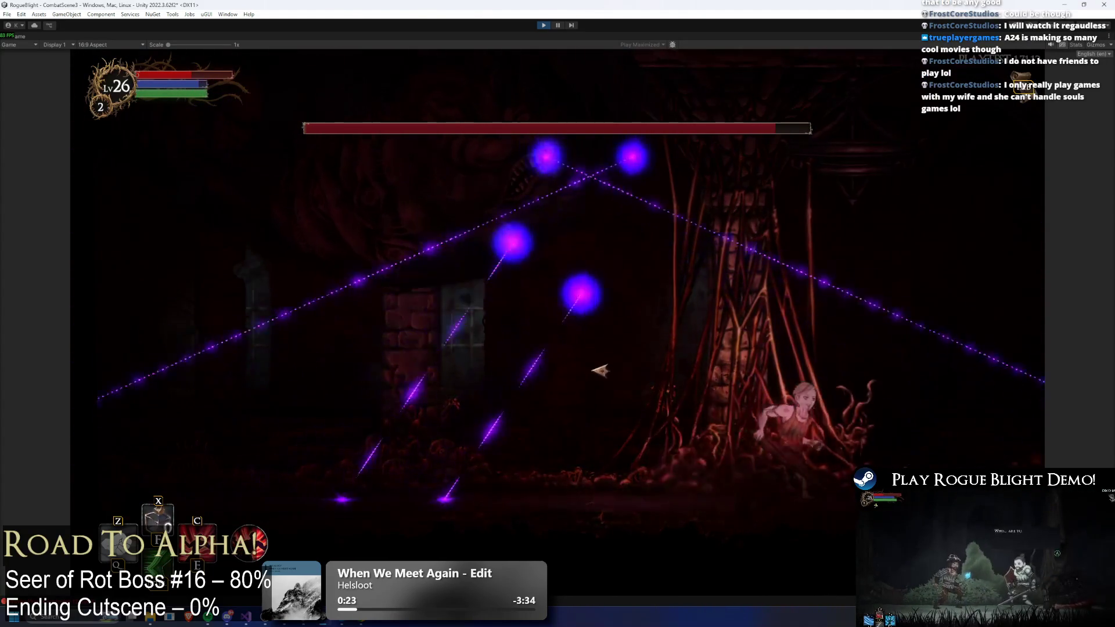
{"action": "key", "text": "a"}
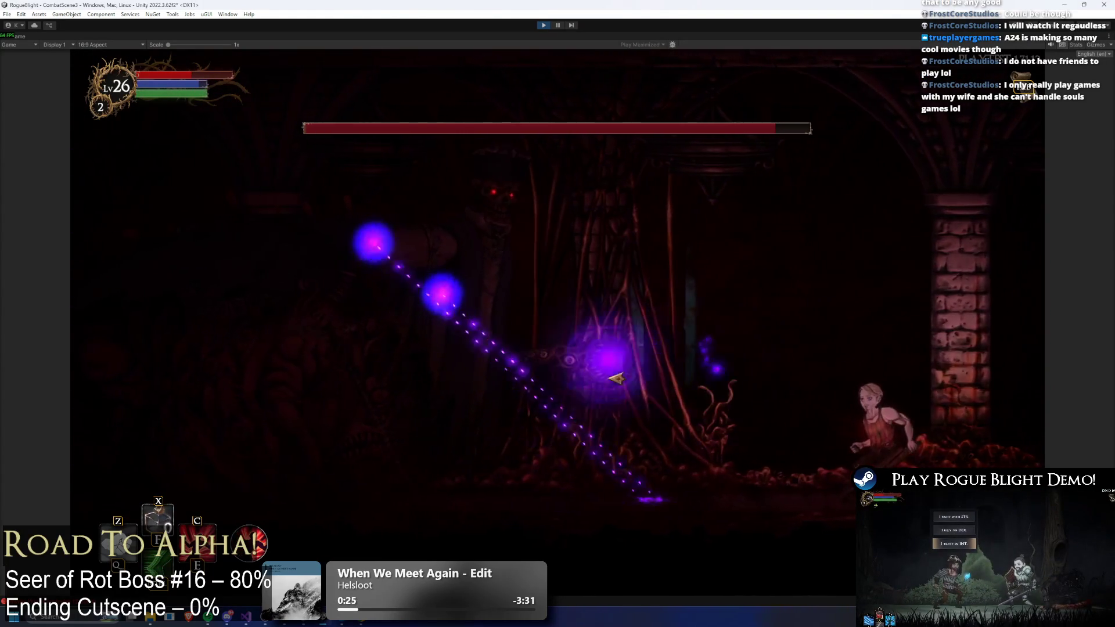
{"action": "key", "text": "d"}
{"action": "left_click", "coordinate": [484, 373]}
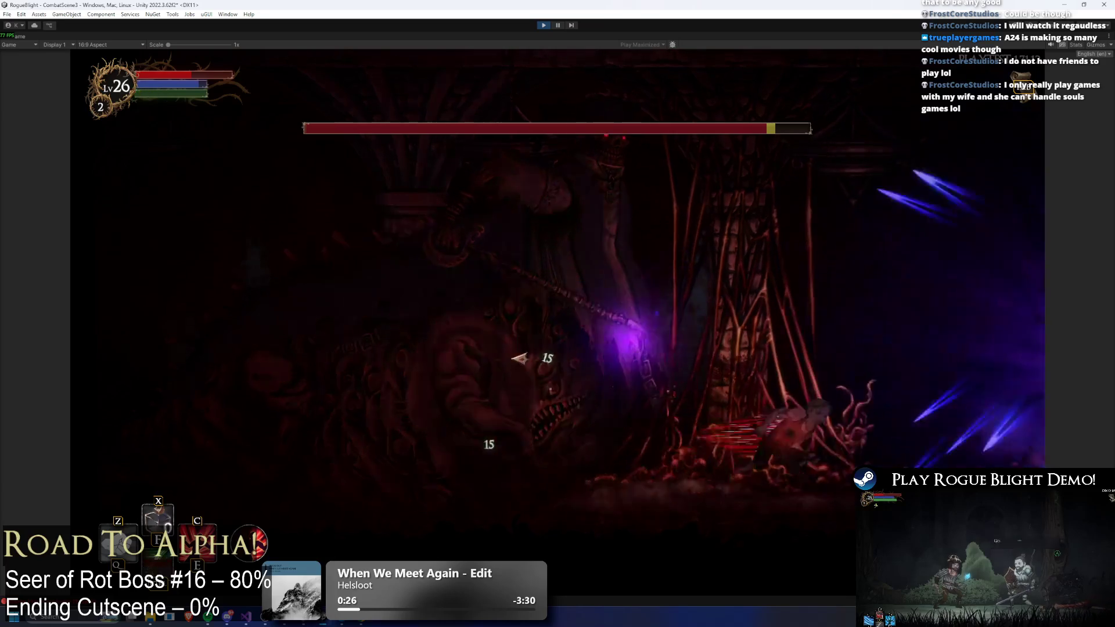
{"action": "left_click", "coordinate": [522, 355]}
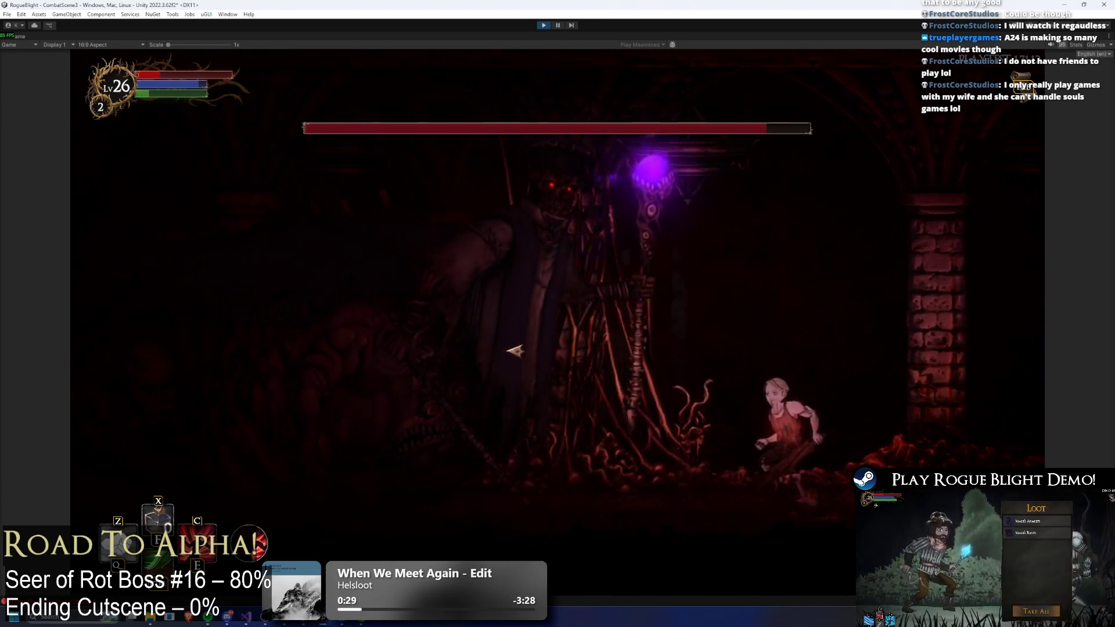
{"action": "key", "text": "d"}
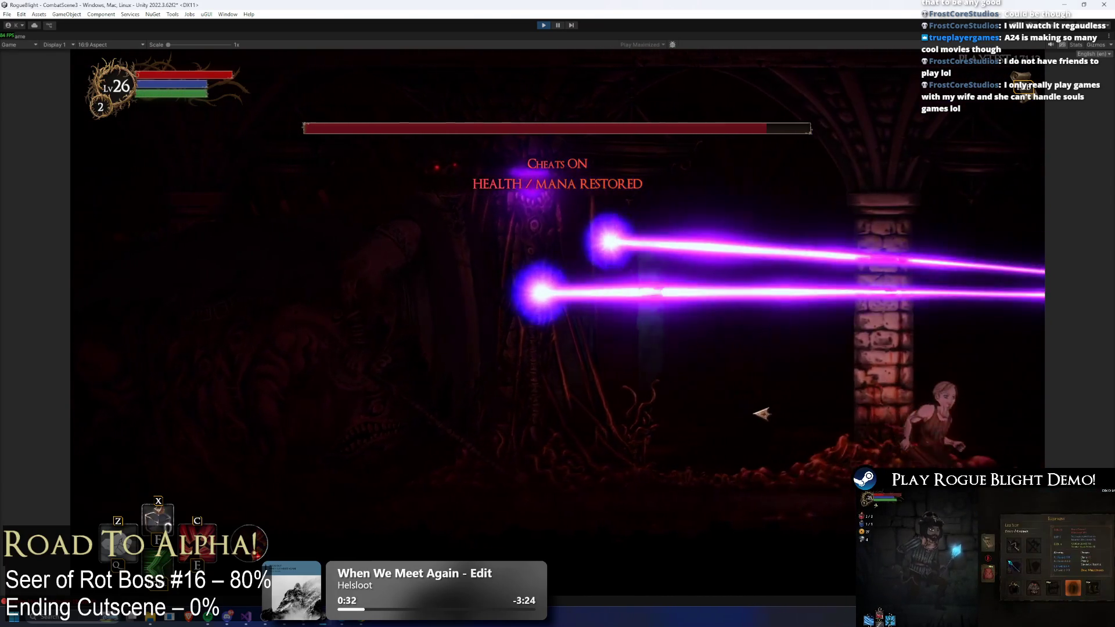
{"action": "key", "text": "a"}
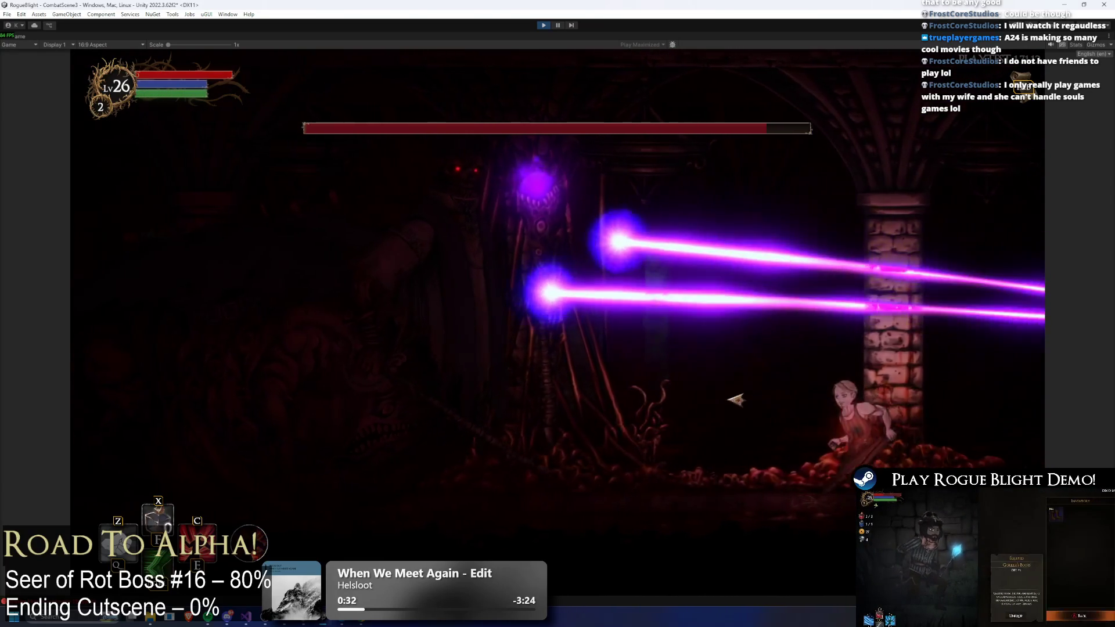
{"action": "key", "text": "d"}
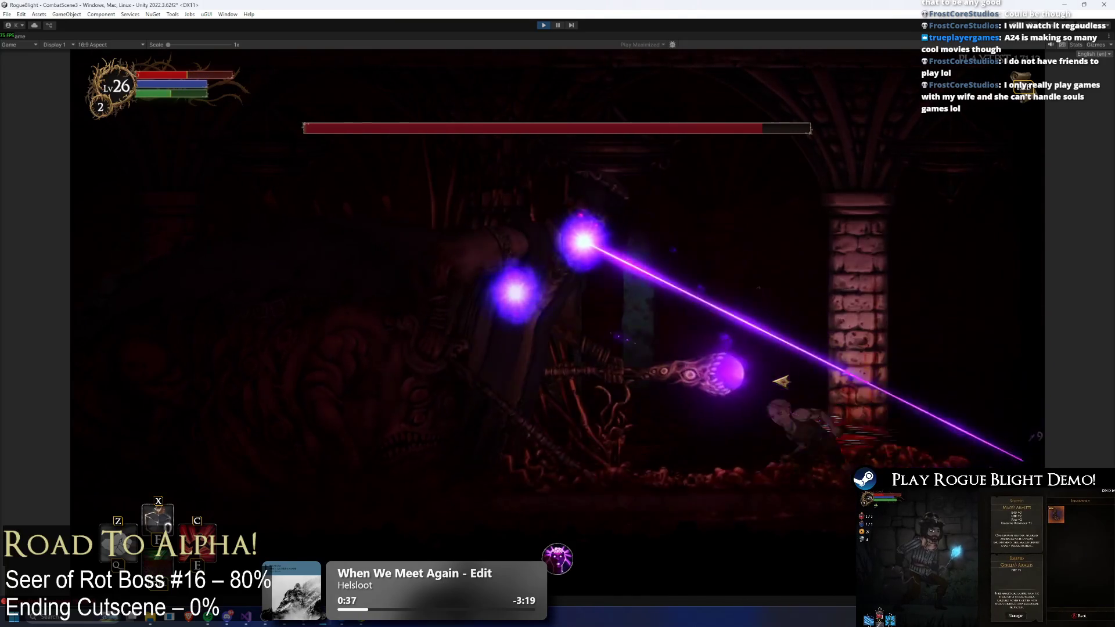
{"action": "key", "text": "a"}
{"action": "left_click", "coordinate": [774, 384]}
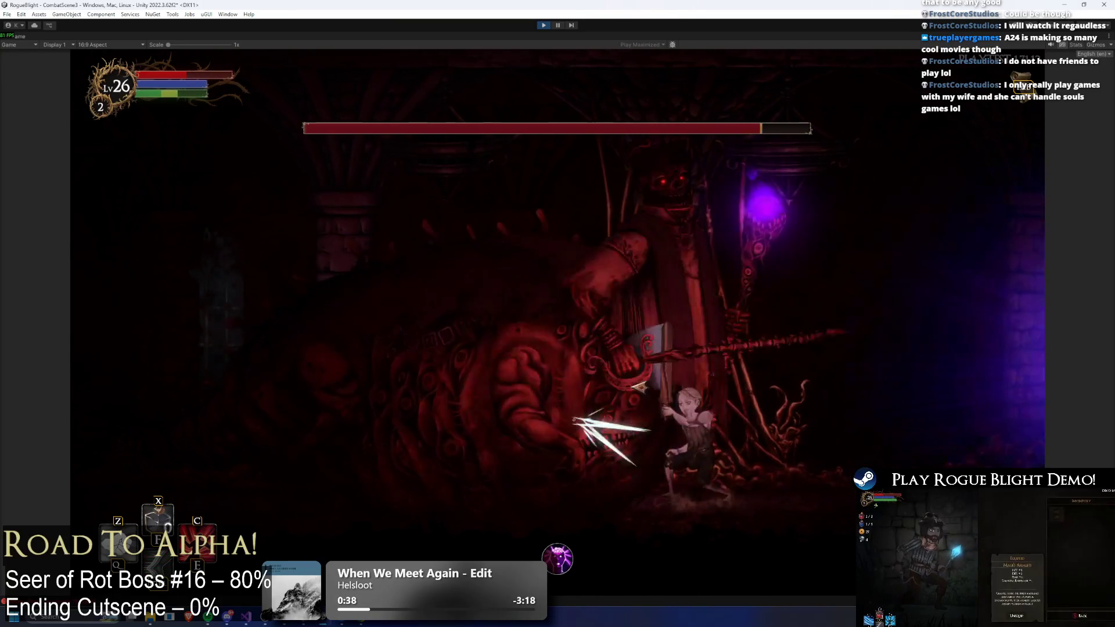
{"action": "key", "text": "a"}
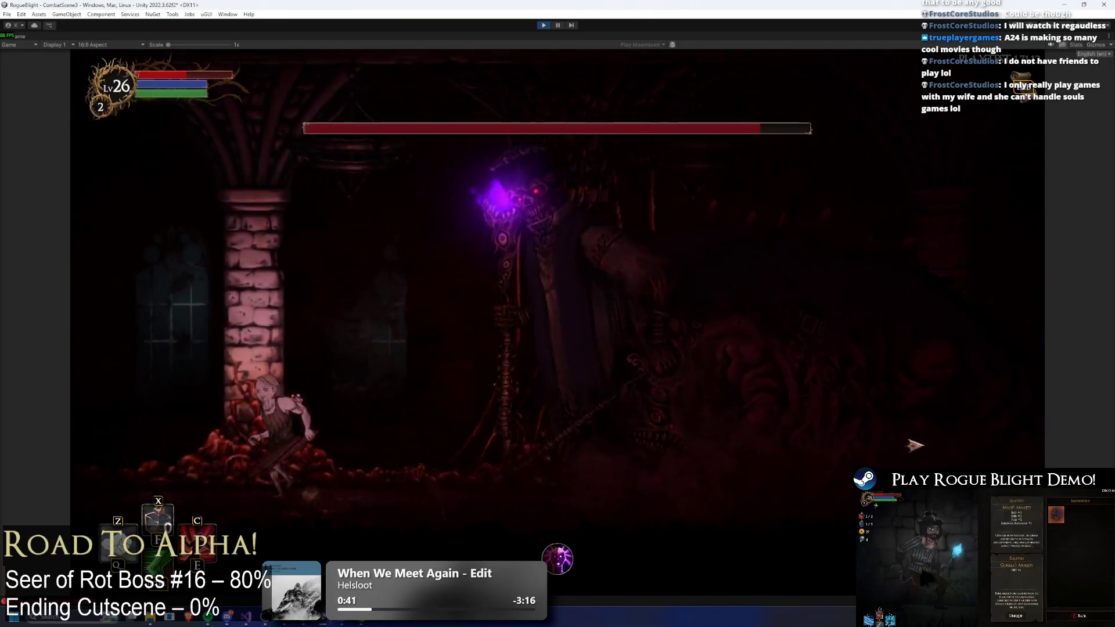
{"action": "left_click", "coordinate": [734, 385]}
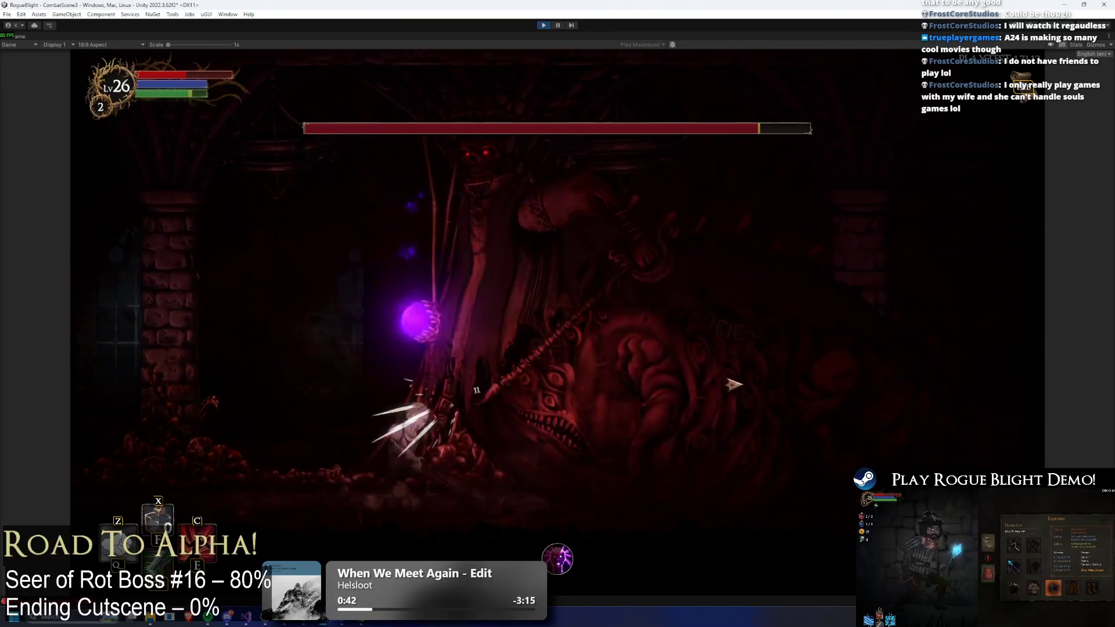
- Dodge the lasers and strike the boss with the sword until the character perishes
{"action": "key", "text": "a"}
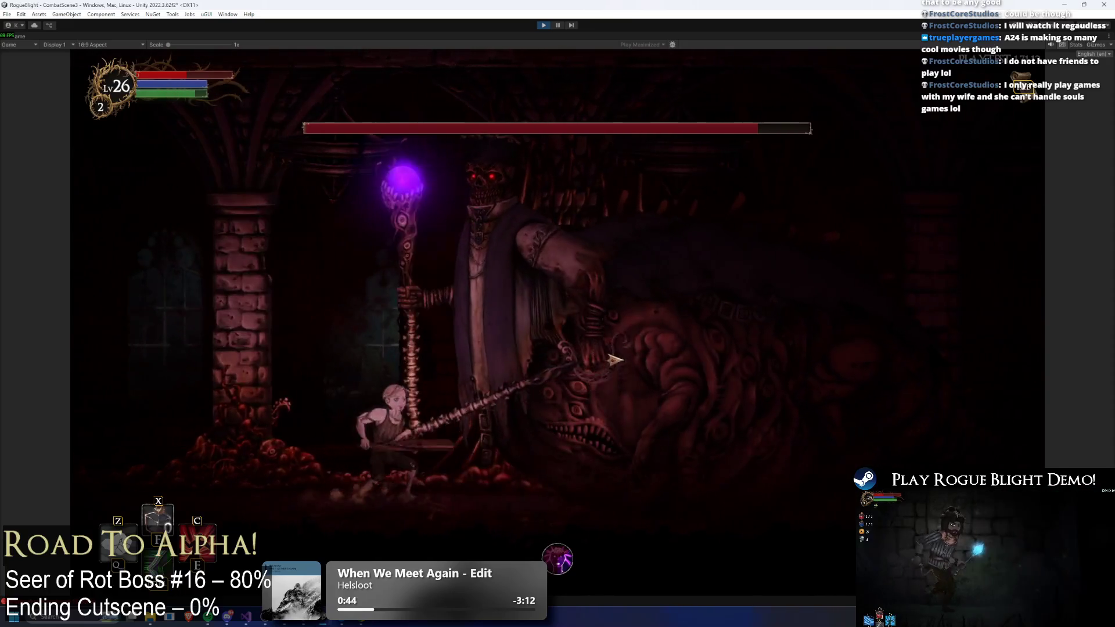
{"action": "key", "text": "a"}
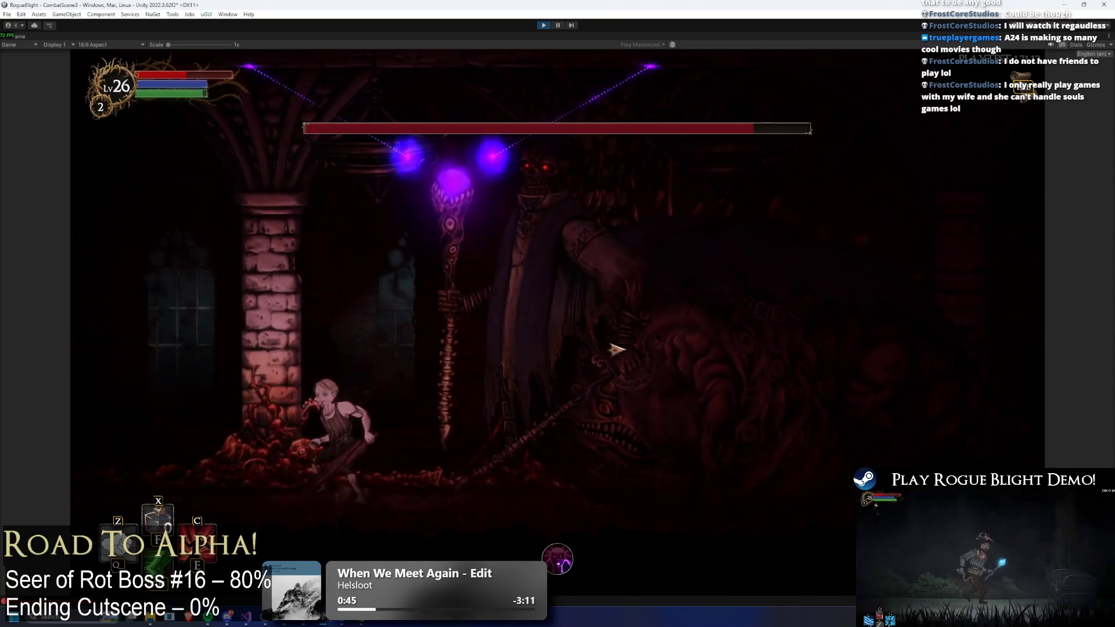
{"action": "key", "text": "d"}
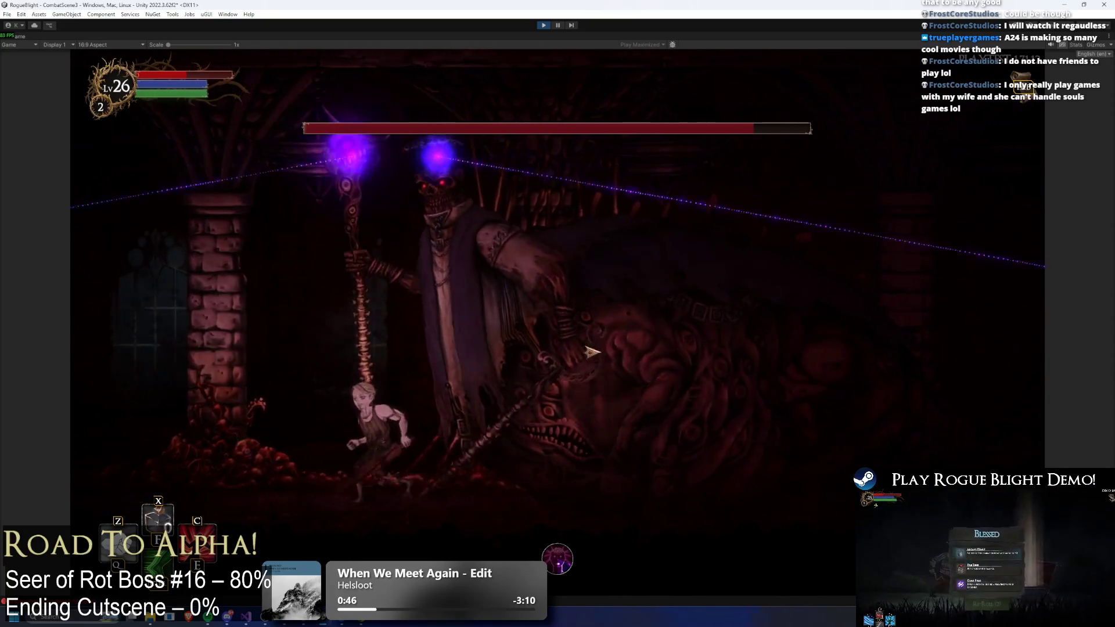
{"action": "key", "text": "a"}
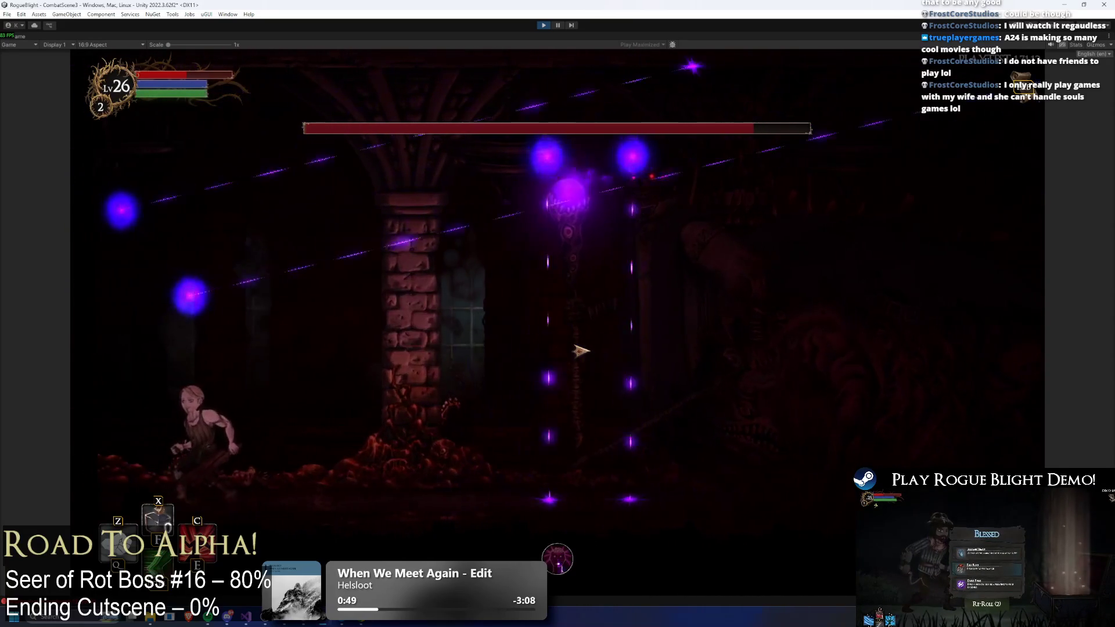
{"action": "key", "text": "d"}
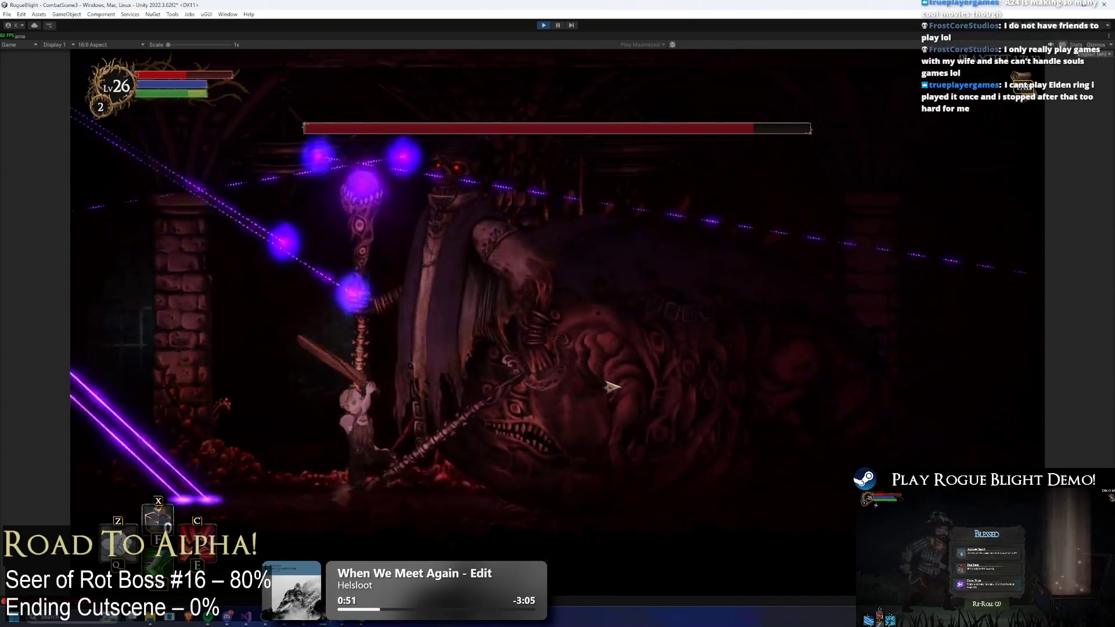
{"action": "left_click", "coordinate": [610, 386]}
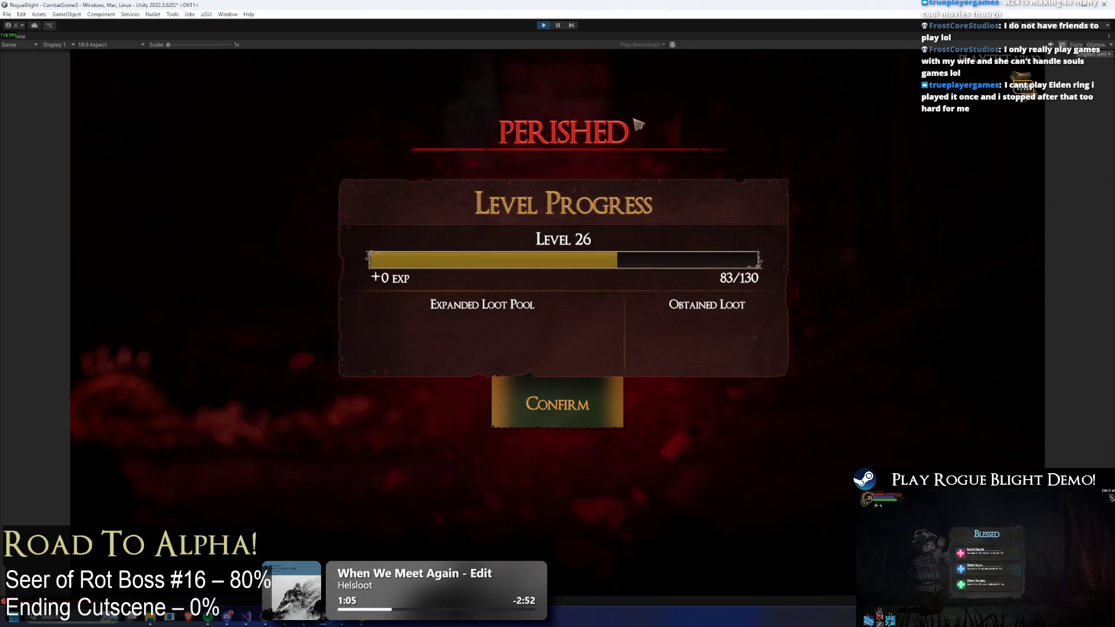
- Confirm the Perished screen and walk through the Sanctuary to the map merchant
{"action": "left_click", "coordinate": [549, 407]}
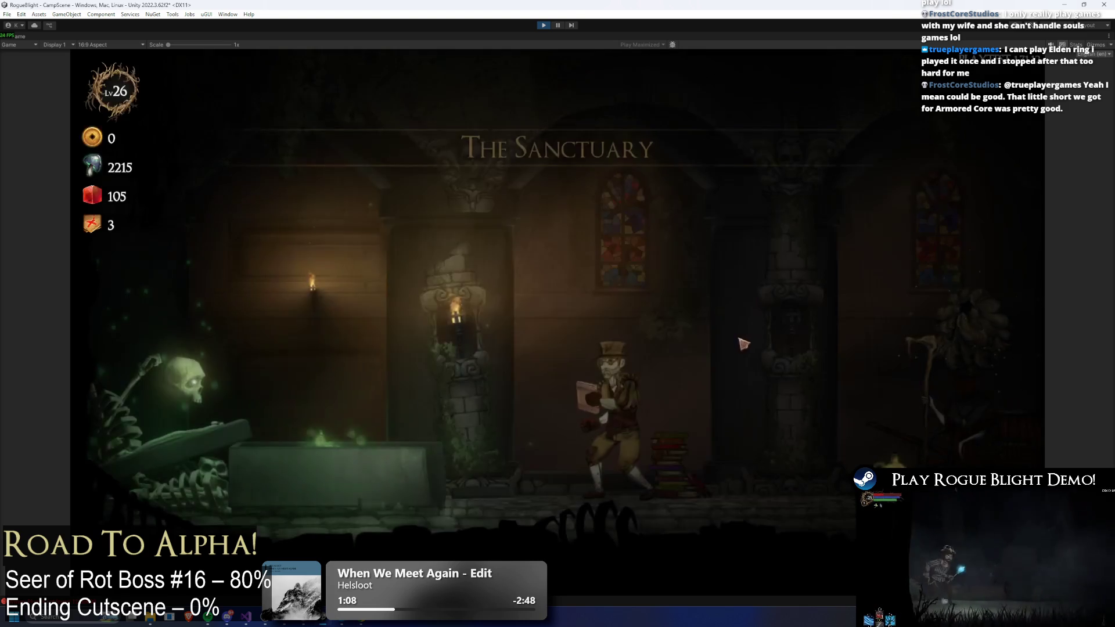
{"action": "key", "text": "d"}
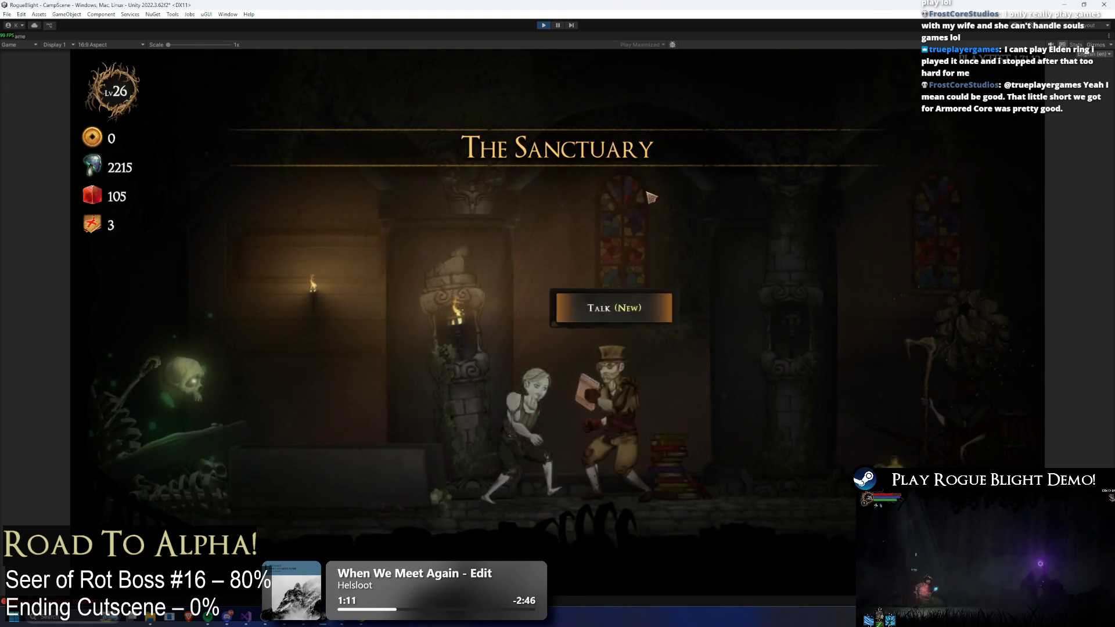
{"action": "key", "text": "d"}
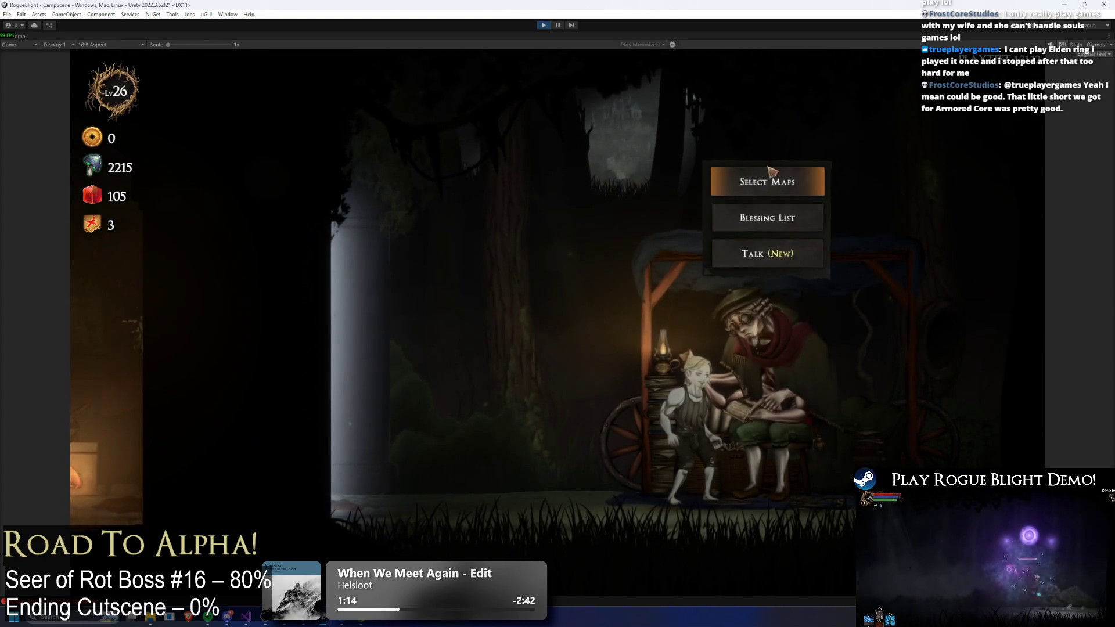
- Start a Story Mode map with the Wooden Sword, check the dungeon map, then head for the boss
{"action": "left_click", "coordinate": [767, 182]}
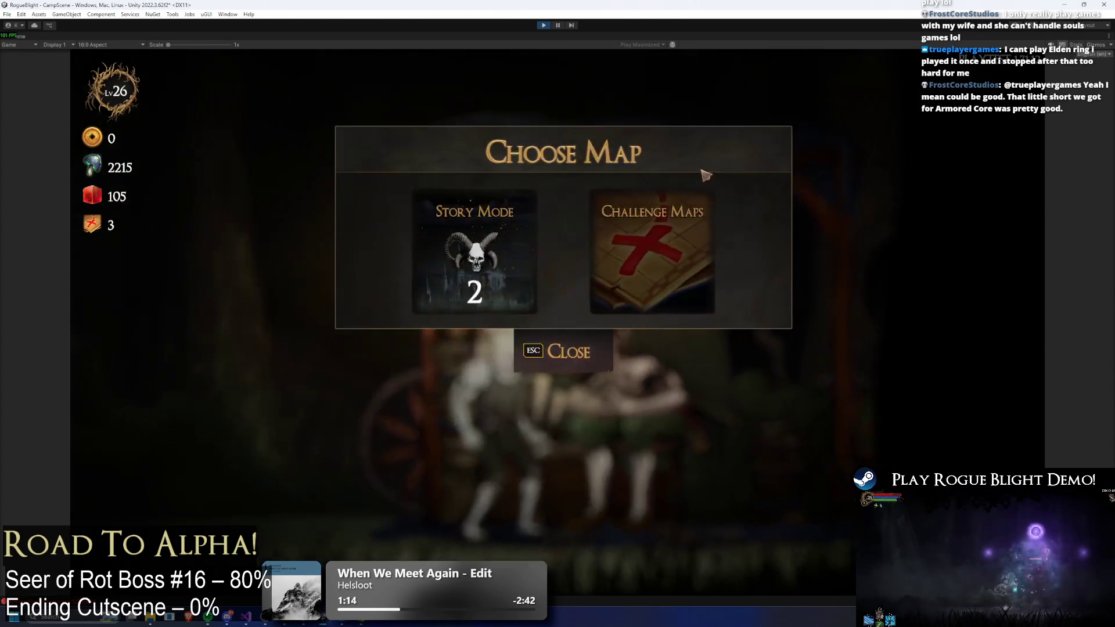
{"action": "left_click", "coordinate": [473, 244]}
{"action": "left_click", "coordinate": [617, 302]}
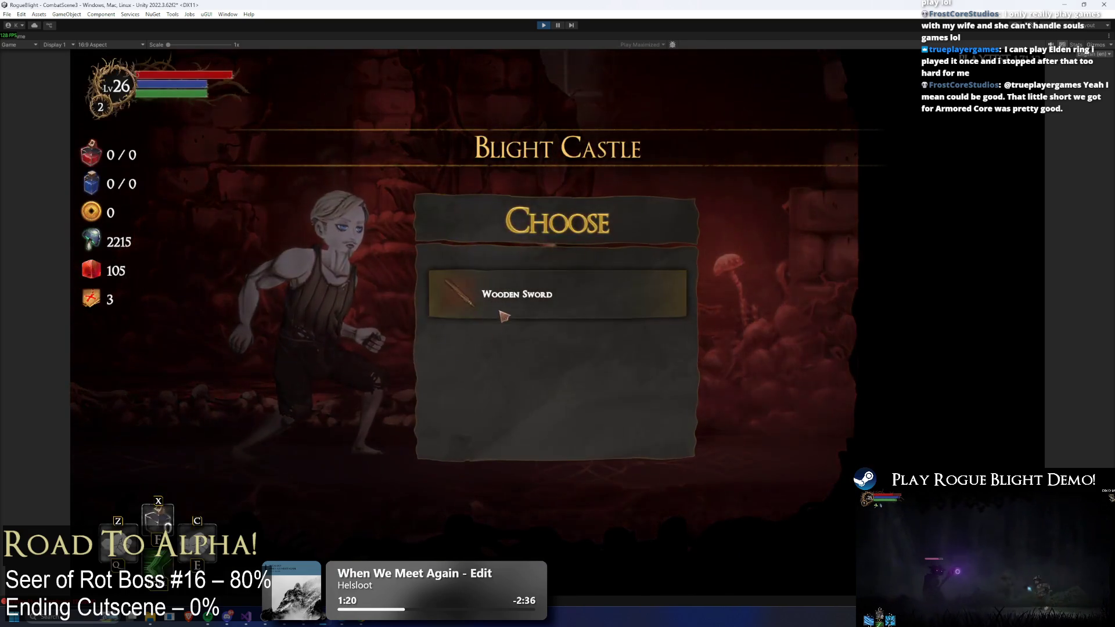
{"action": "left_click", "coordinate": [502, 316]}
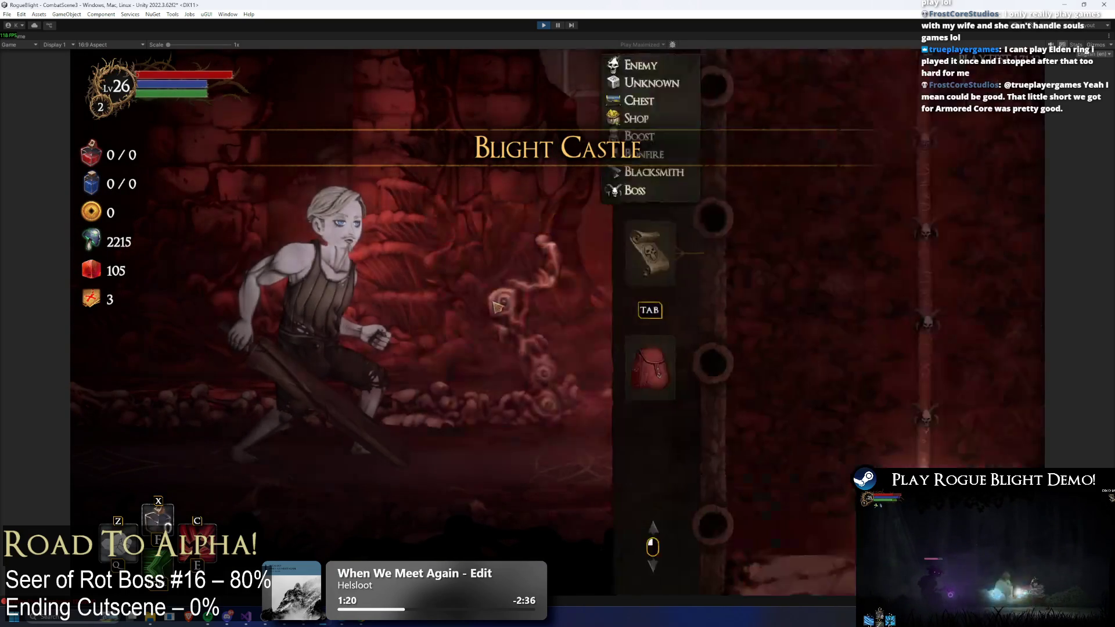
{"action": "left_click", "coordinate": [579, 253]}
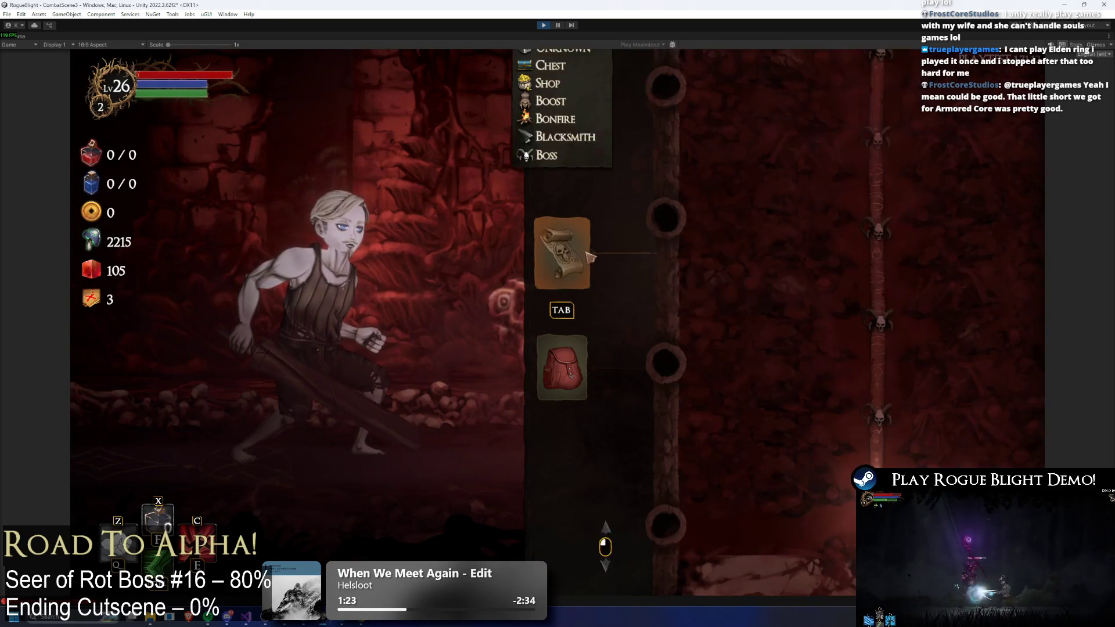
{"action": "scroll", "coordinate": [746, 394], "scroll_direction": "down", "scroll_amount": 2}
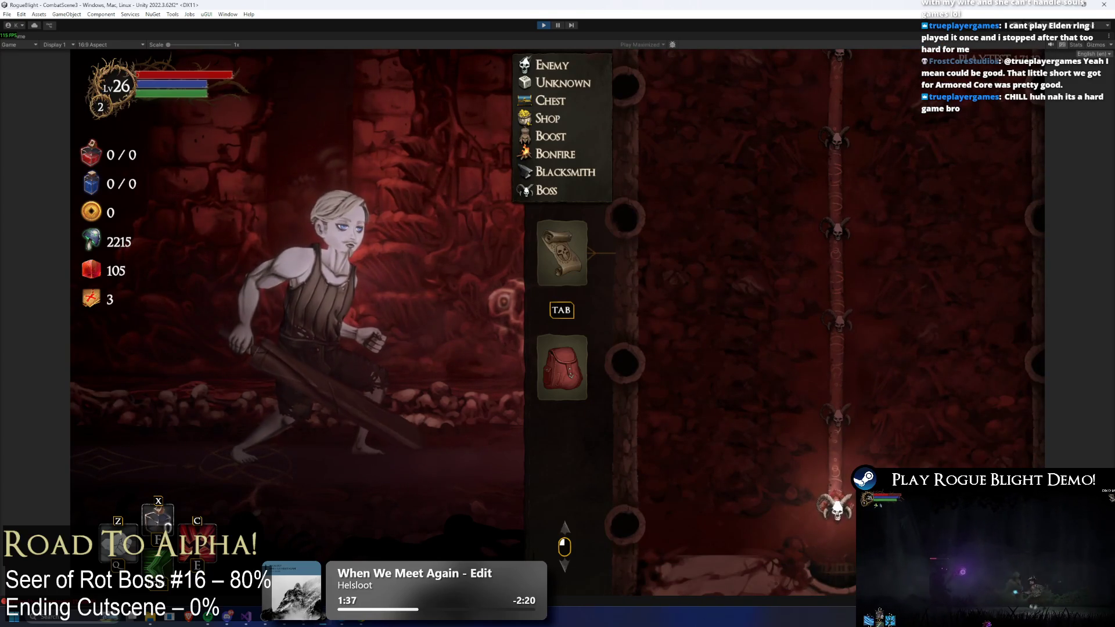
{"action": "key", "text": "Tab"}
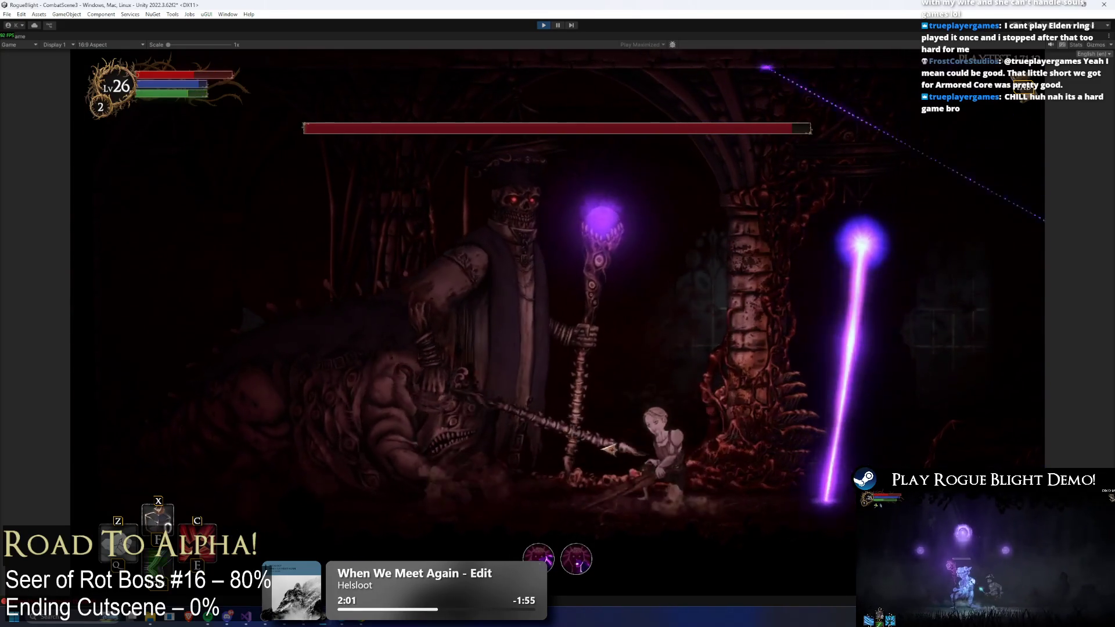
- Pause, stop Play mode, and scroll to the prefab's Phase 2 action pattern in the Inspector
{"action": "key", "text": "Escape"}
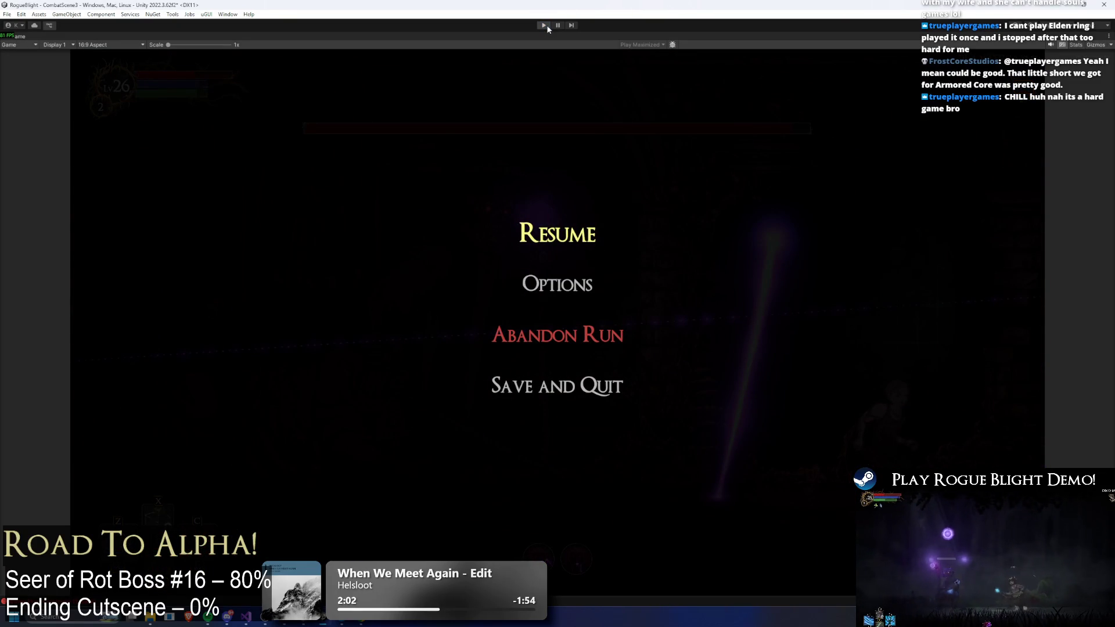
{"action": "left_click", "coordinate": [547, 27]}
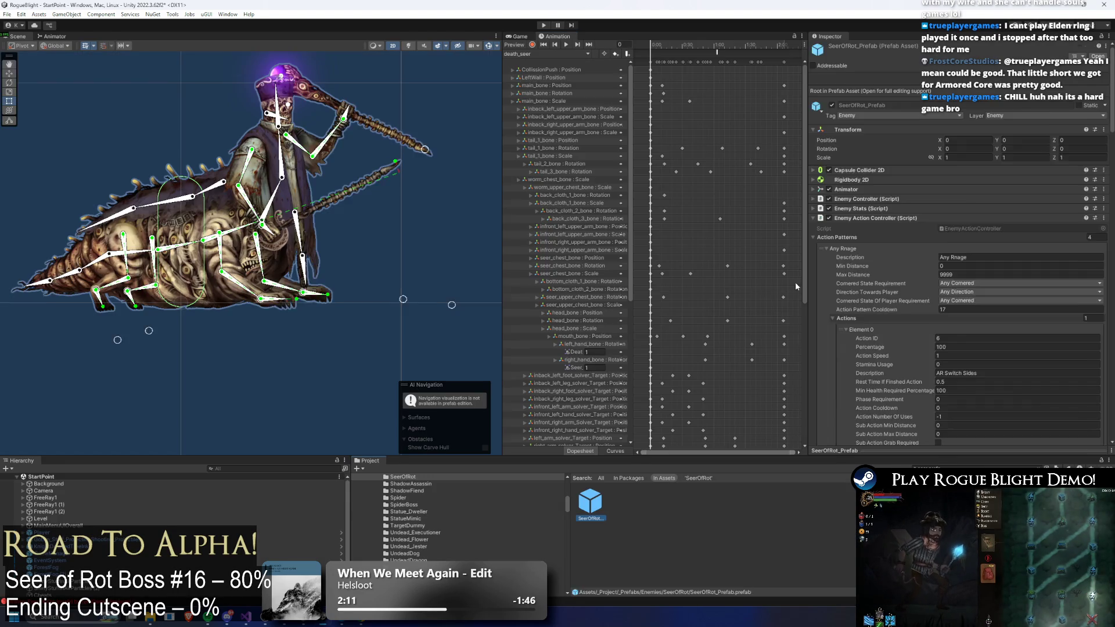
{"action": "scroll", "coordinate": [883, 176], "scroll_direction": "down", "scroll_amount": 10}
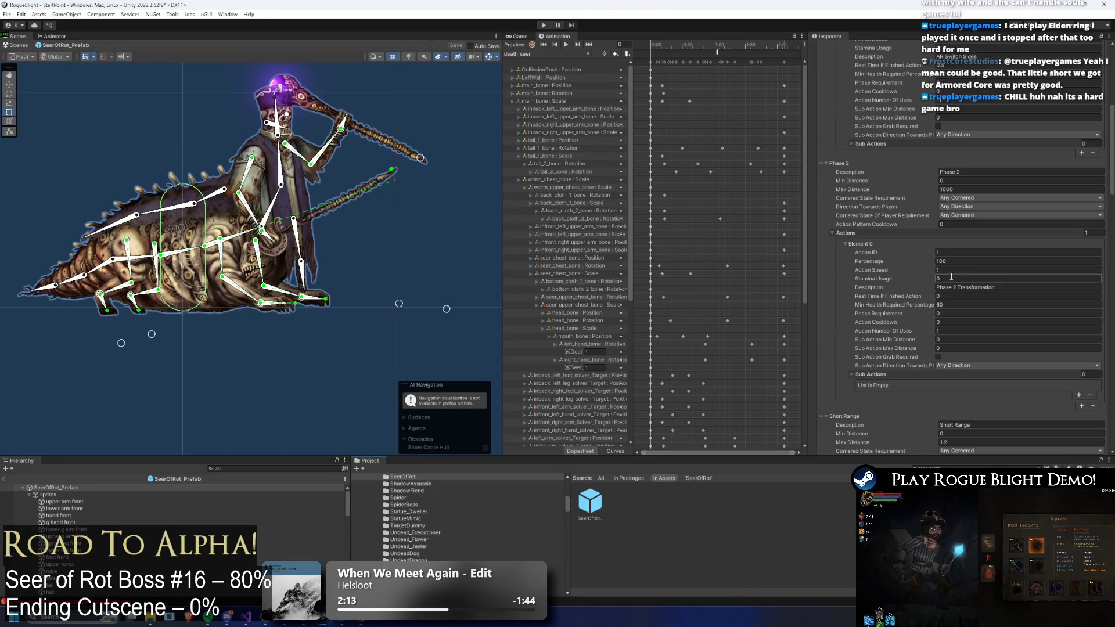
- Collapse the Phase 2 and Any Rnage patterns and expand Short Range
{"action": "left_click", "coordinate": [839, 163]}
{"action": "scroll", "coordinate": [876, 174], "scroll_direction": "up", "scroll_amount": 7}
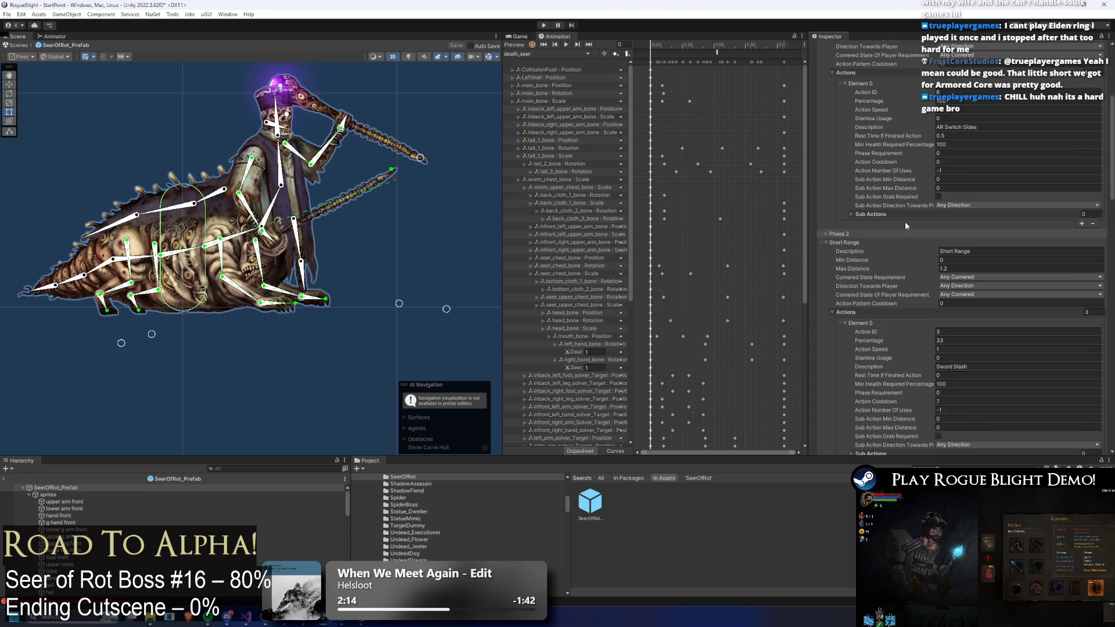
{"action": "scroll", "coordinate": [929, 262], "scroll_direction": "up", "scroll_amount": 2}
{"action": "left_click", "coordinate": [868, 167]}
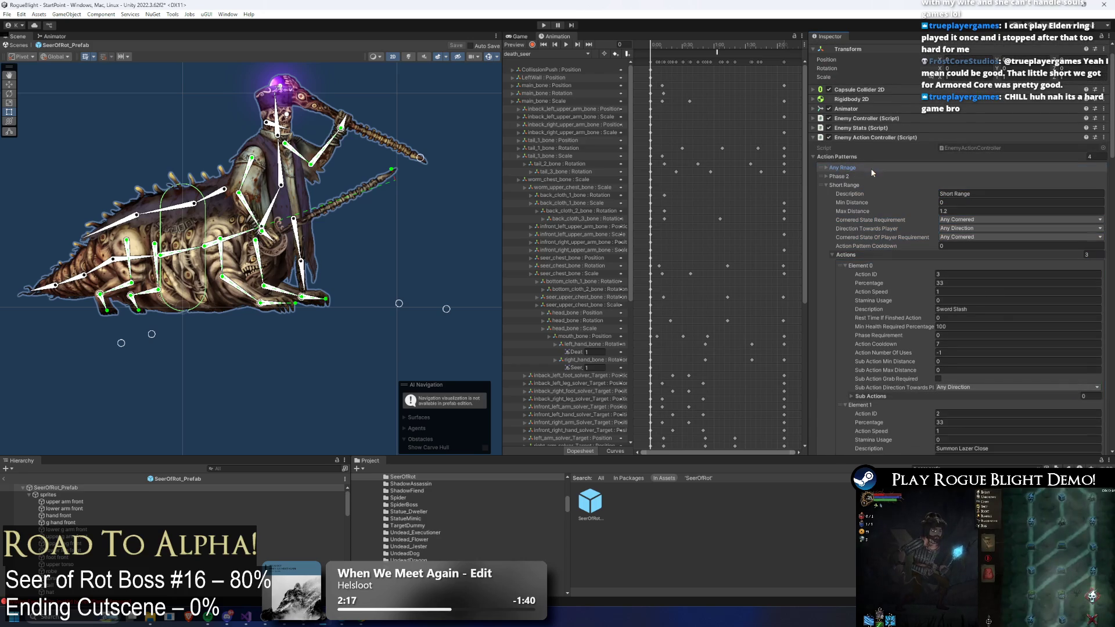
{"action": "left_click", "coordinate": [861, 185]}
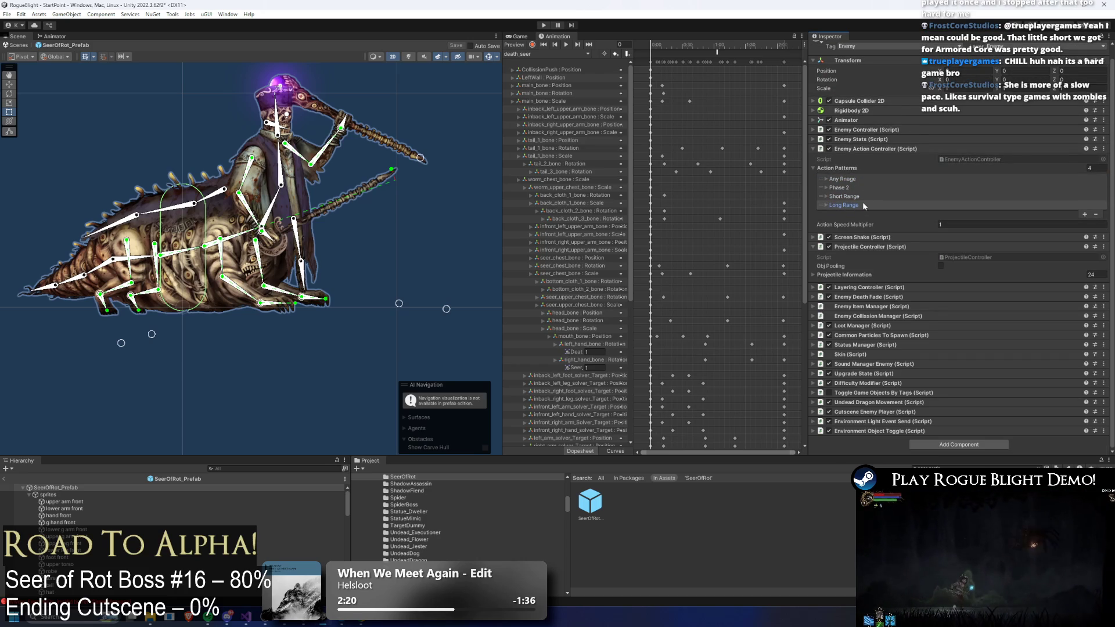
{"action": "left_click", "coordinate": [865, 196]}
{"action": "scroll", "coordinate": [1010, 238], "scroll_direction": "down", "scroll_amount": 5}
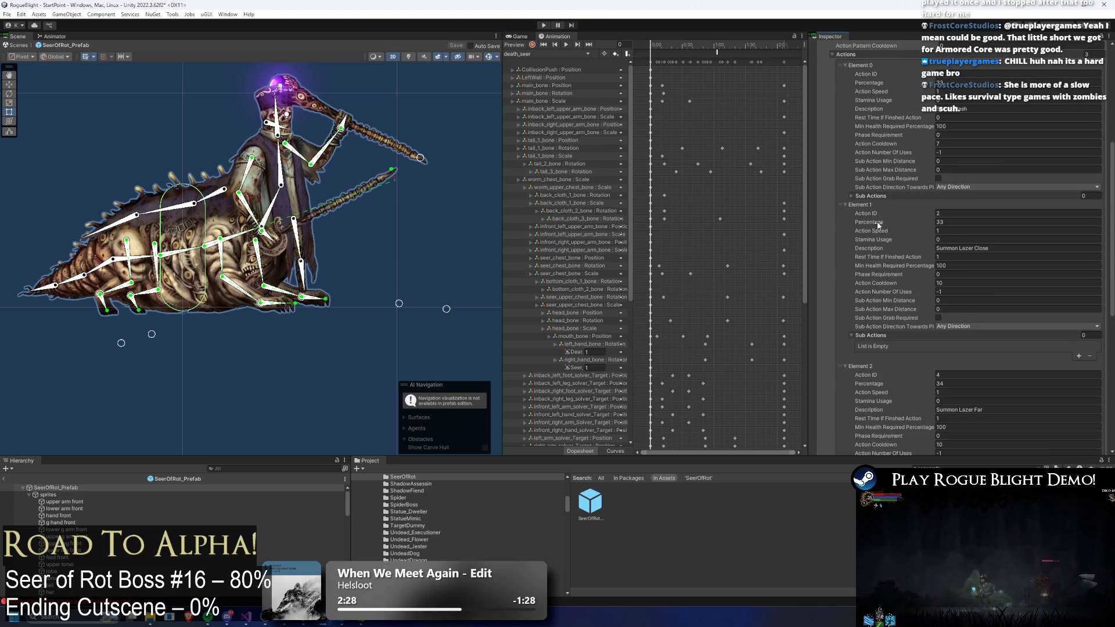
- Check Element 1's phase requirement, then add a new Element 3 to Short Range's Actions list
{"action": "left_click", "coordinate": [955, 272]}
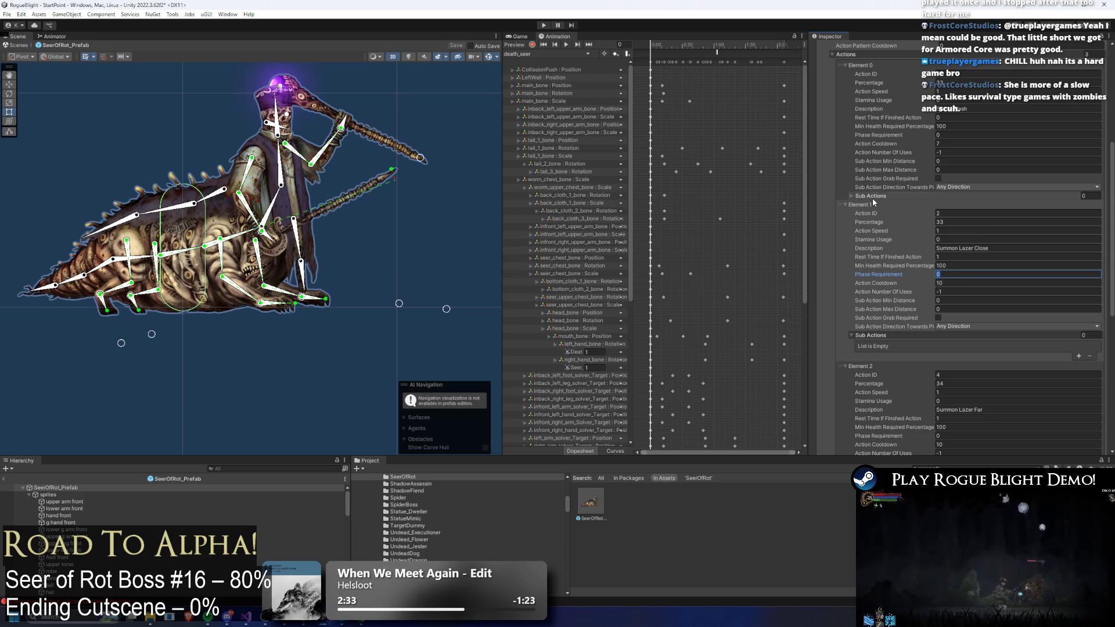
{"action": "scroll", "coordinate": [886, 211], "scroll_direction": "up", "scroll_amount": 1}
{"action": "scroll", "coordinate": [887, 219], "scroll_direction": "up", "scroll_amount": 2}
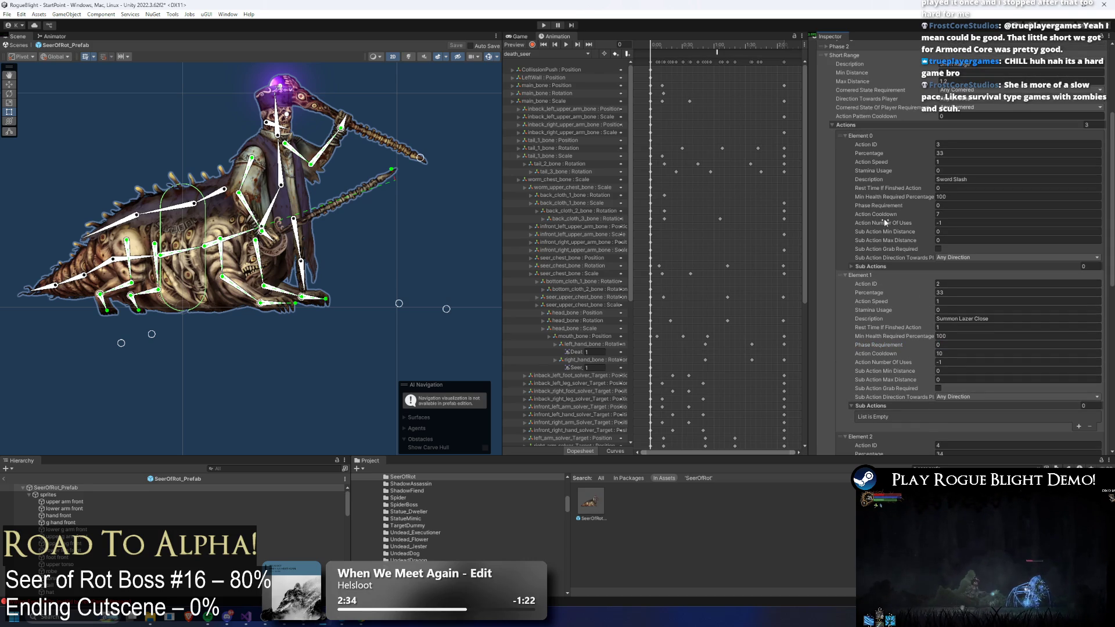
{"action": "scroll", "coordinate": [882, 222], "scroll_direction": "down", "scroll_amount": 13}
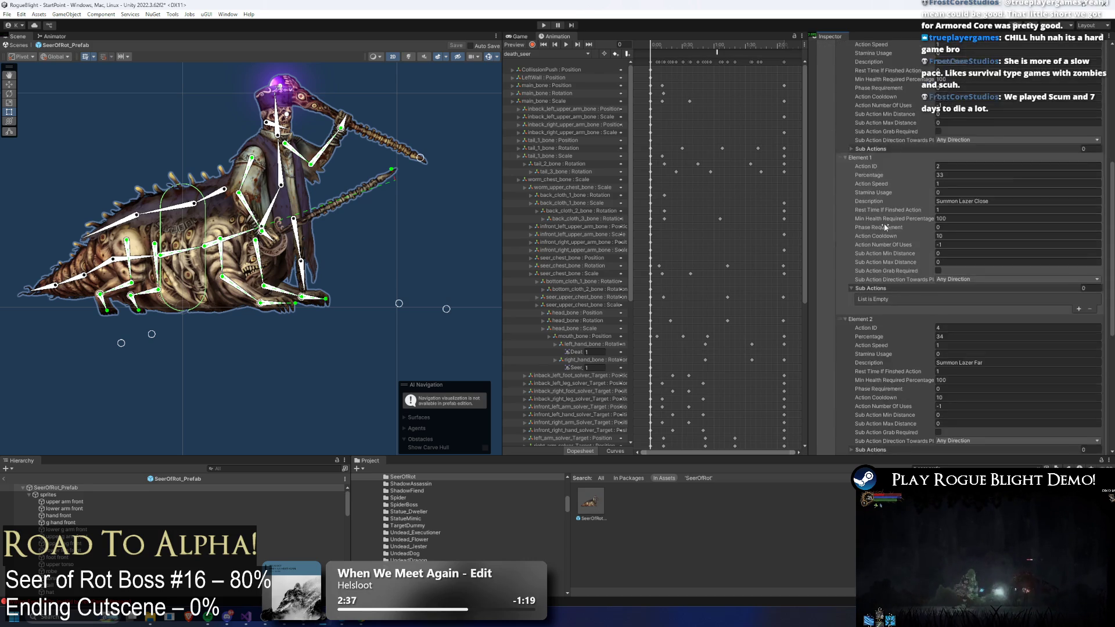
{"action": "left_click", "coordinate": [1082, 263]}
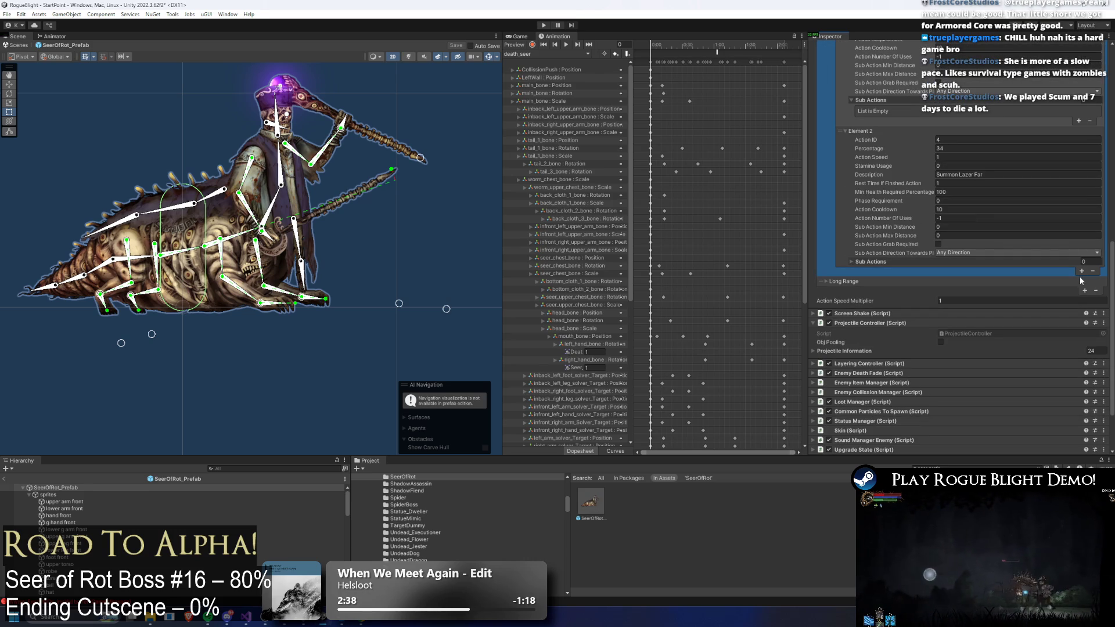
{"action": "left_click", "coordinate": [1082, 272]}
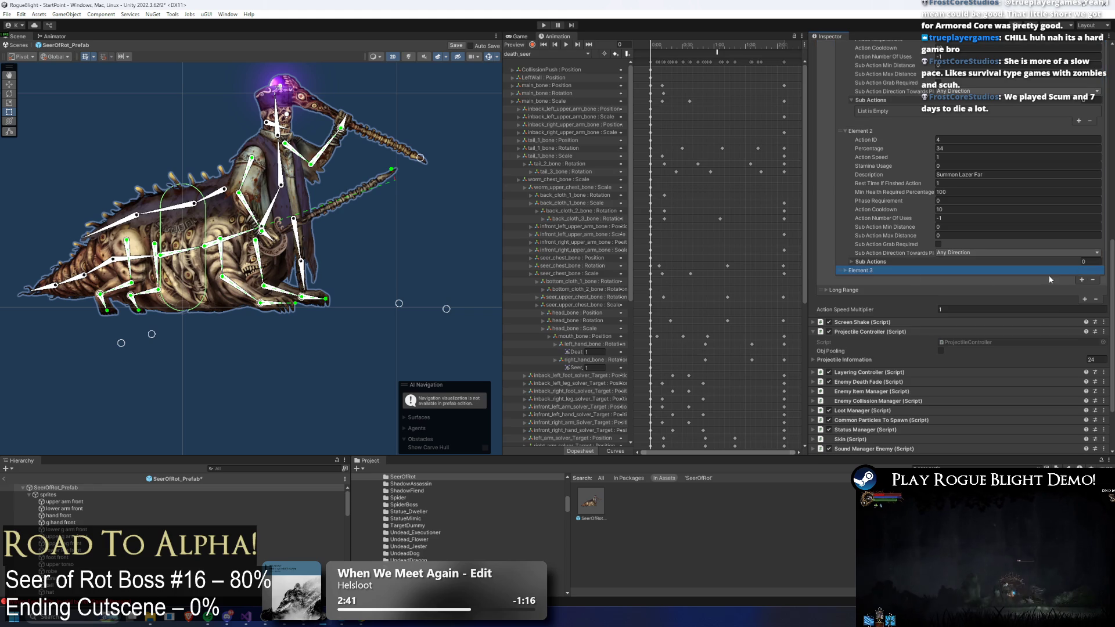
- Copy Element 1's values and paste them into the new Element 3
{"action": "left_click", "coordinate": [901, 272]}
{"action": "right_click", "coordinate": [858, 133]}
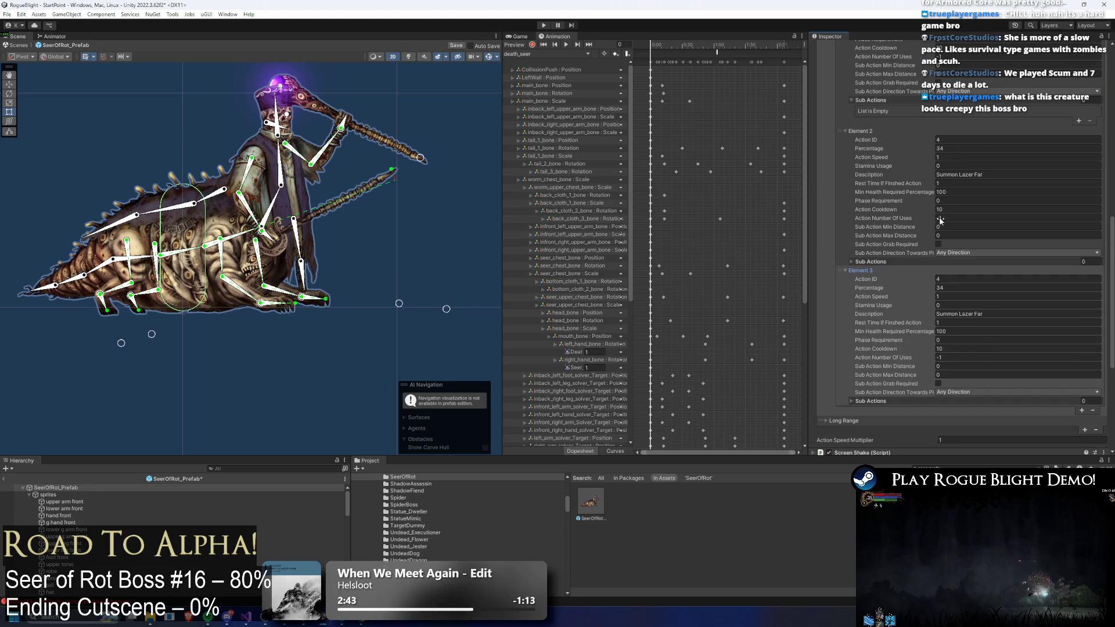
{"action": "scroll", "coordinate": [1083, 407], "scroll_direction": "up", "scroll_amount": 5}
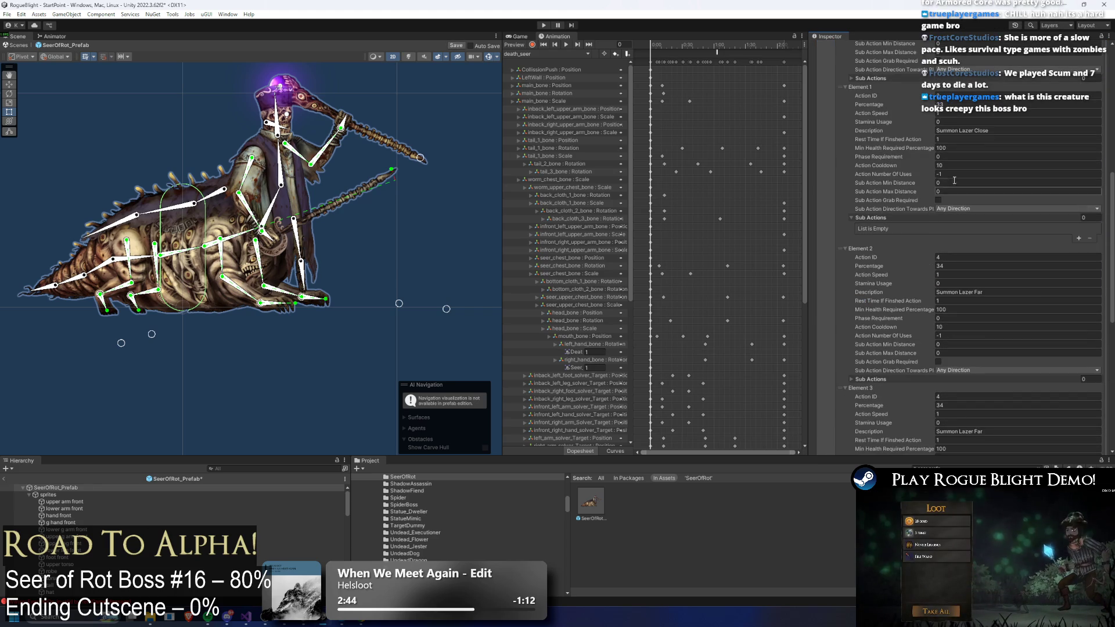
{"action": "right_click", "coordinate": [869, 92]}
{"action": "scroll", "coordinate": [905, 279], "scroll_direction": "down", "scroll_amount": 3}
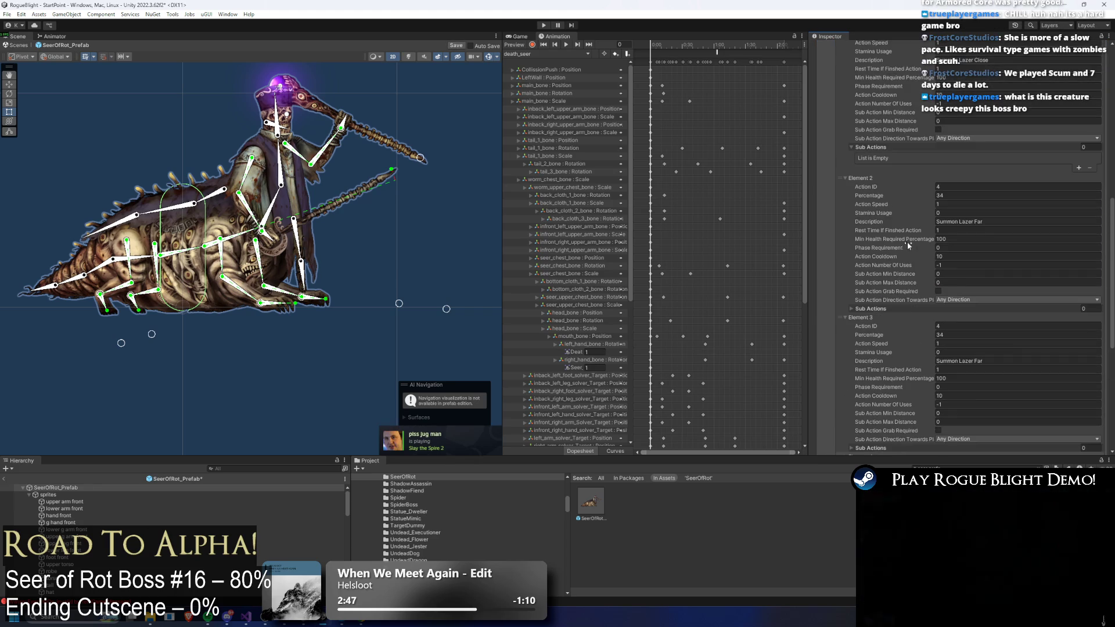
{"action": "right_click", "coordinate": [861, 318]}
{"action": "left_click", "coordinate": [885, 347]}
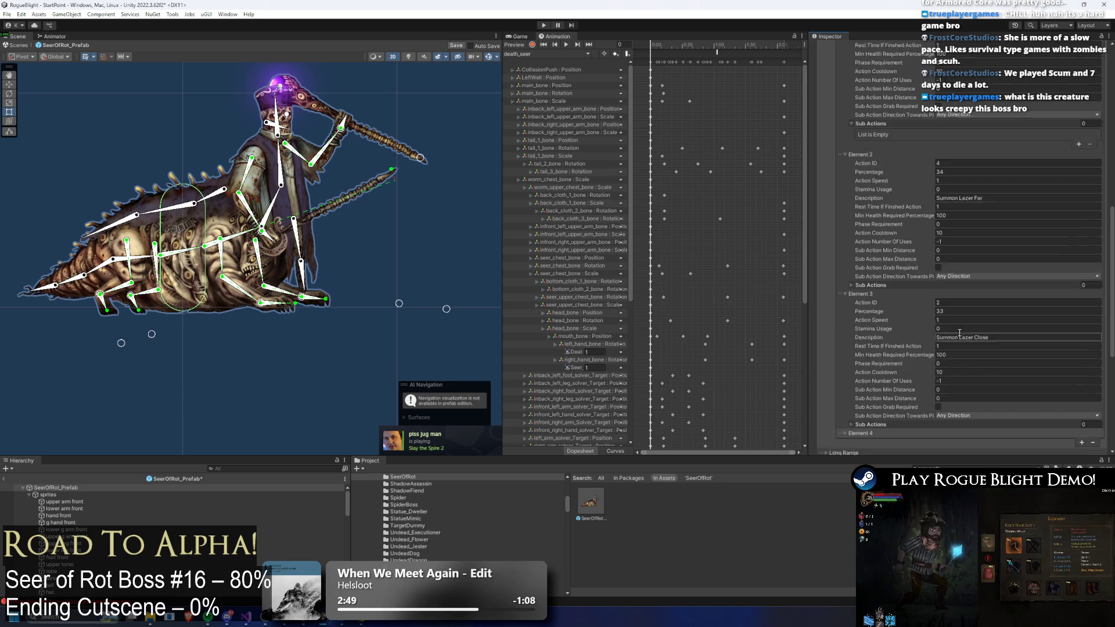
- Set Phase Requirement 1 on the earlier laser action and 2 on the close and far laser copies
{"action": "scroll", "coordinate": [884, 378], "scroll_direction": "down", "scroll_amount": 3}
{"action": "scroll", "coordinate": [929, 261], "scroll_direction": "up", "scroll_amount": 7}
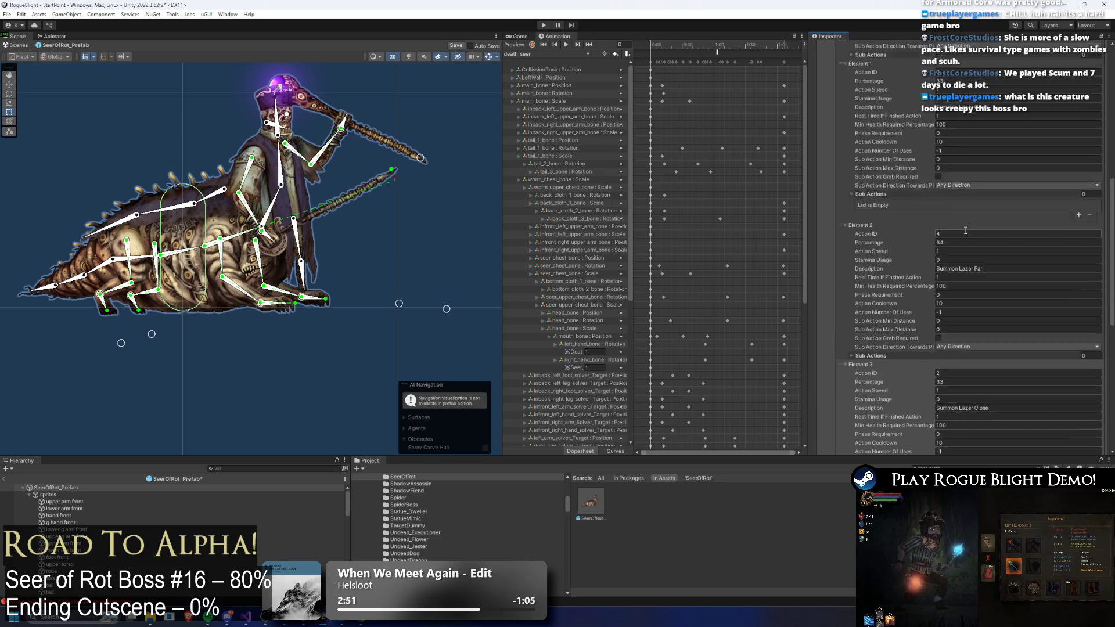
{"action": "left_click", "coordinate": [947, 180]}
{"action": "left_click", "coordinate": [949, 342]}
{"action": "type", "text": "1"}
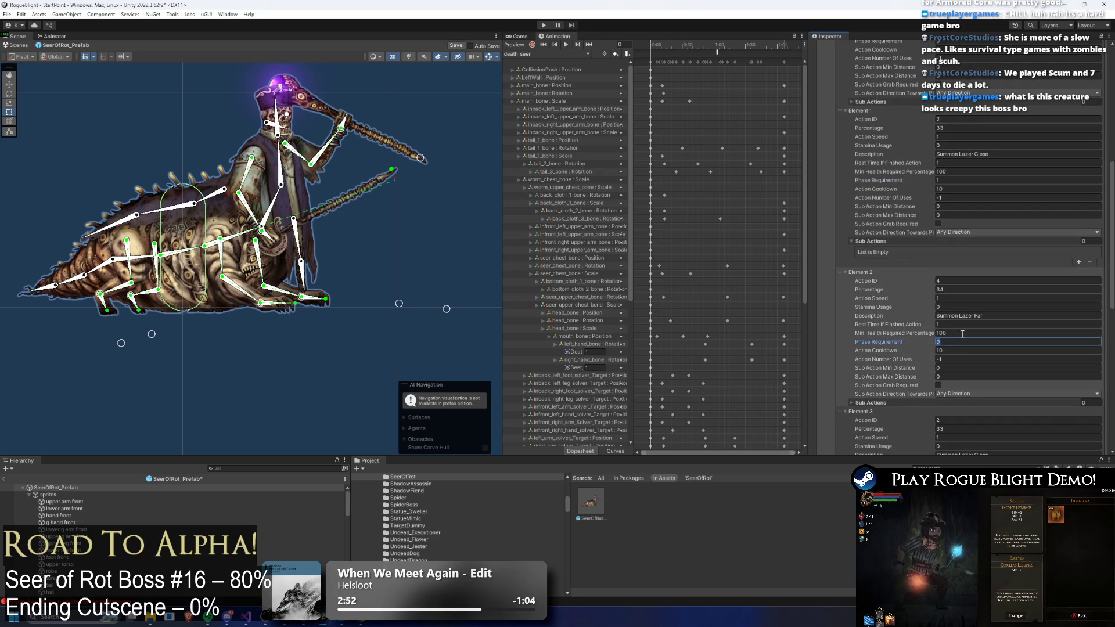
{"action": "scroll", "coordinate": [952, 290], "scroll_direction": "down", "scroll_amount": 8}
{"action": "left_click", "coordinate": [954, 295]}
{"action": "type", "text": "2"}
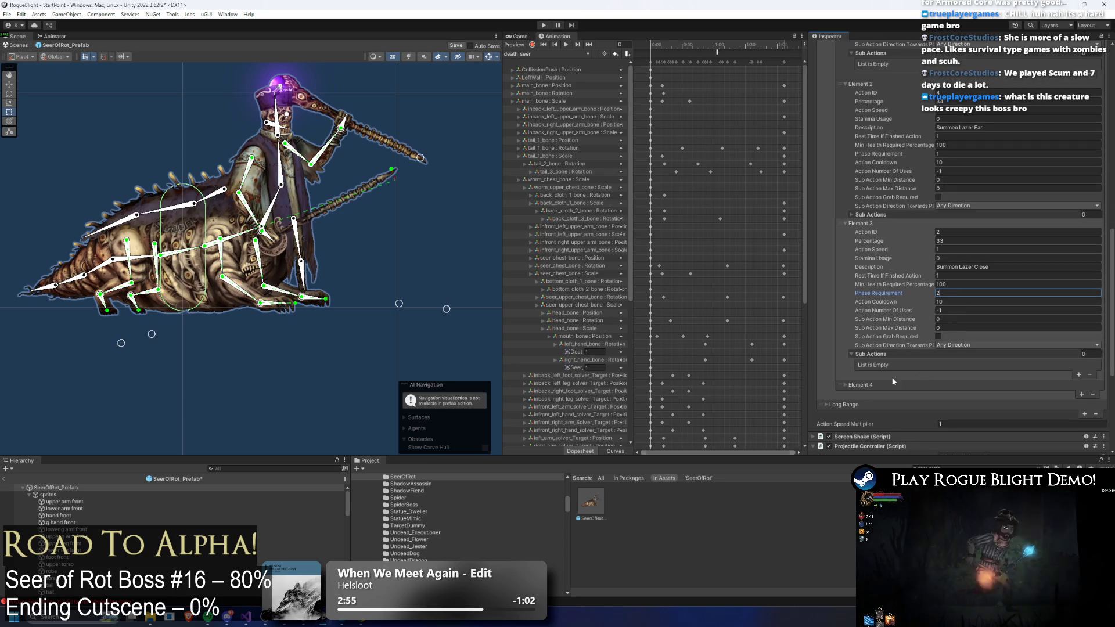
{"action": "left_click", "coordinate": [889, 385]}
{"action": "scroll", "coordinate": [929, 290], "scroll_direction": "down", "scroll_amount": 5}
{"action": "left_click", "coordinate": [953, 337]}
{"action": "type", "text": "2"}
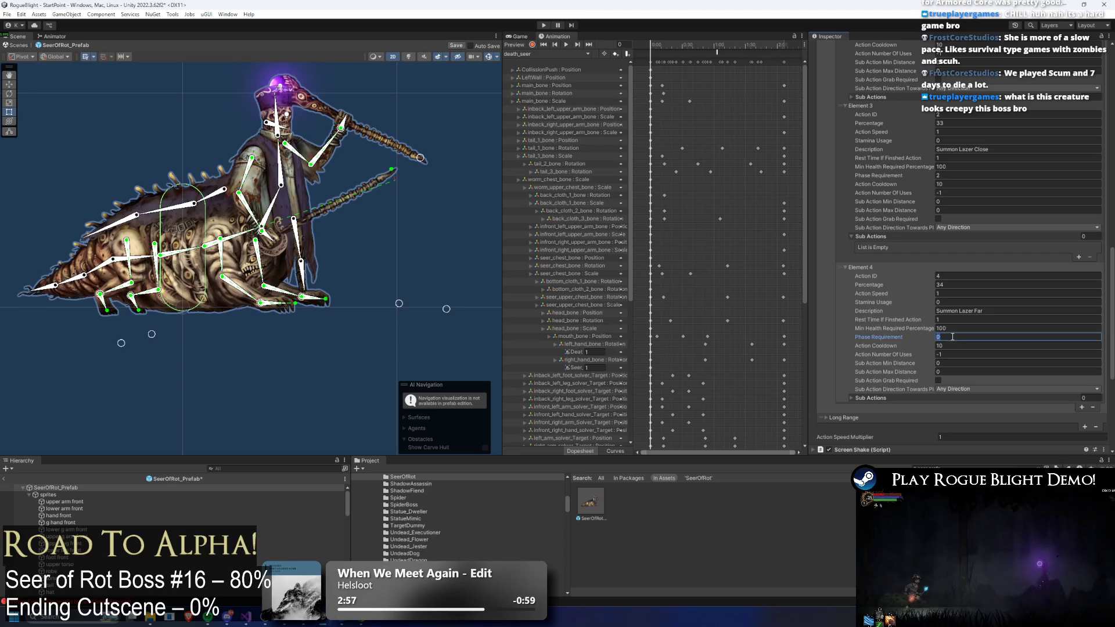
{"action": "scroll", "coordinate": [987, 279], "scroll_direction": "up", "scroll_amount": 10}
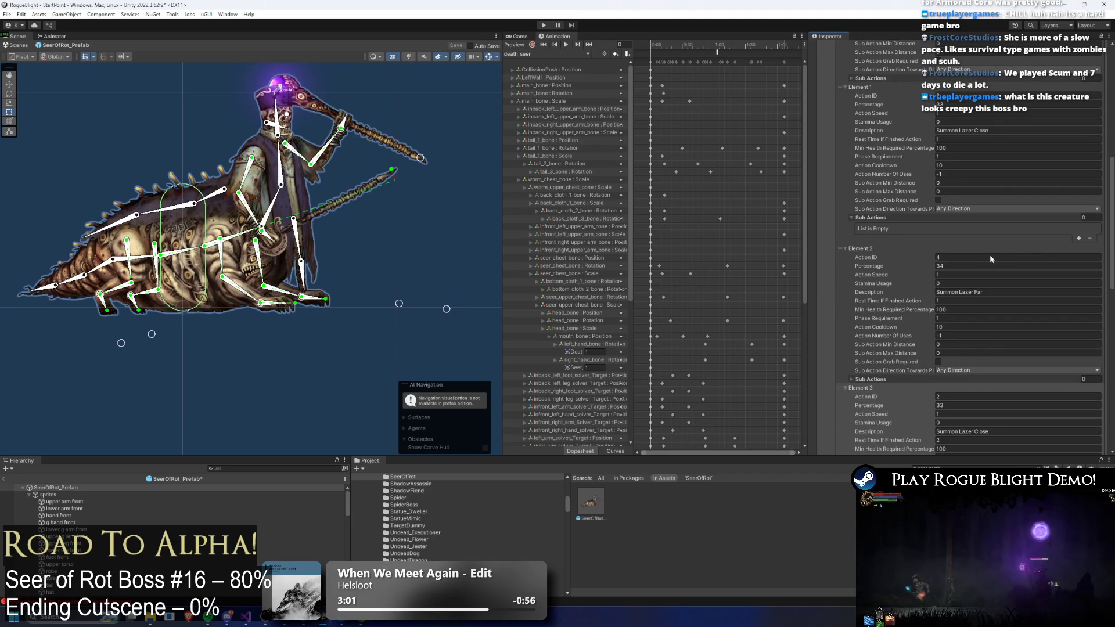
{"action": "scroll", "coordinate": [989, 254], "scroll_direction": "up", "scroll_amount": 8}
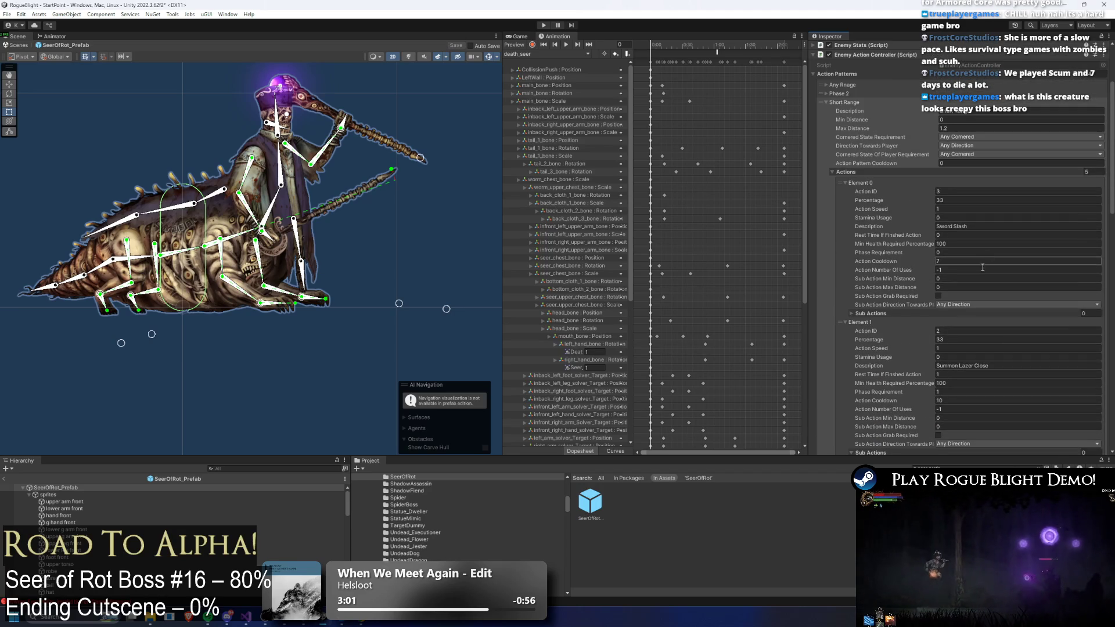
- Collapse the Short Range pattern and expand the Long Range action pattern
{"action": "left_click", "coordinate": [860, 104]}
{"action": "left_click", "coordinate": [859, 205]}
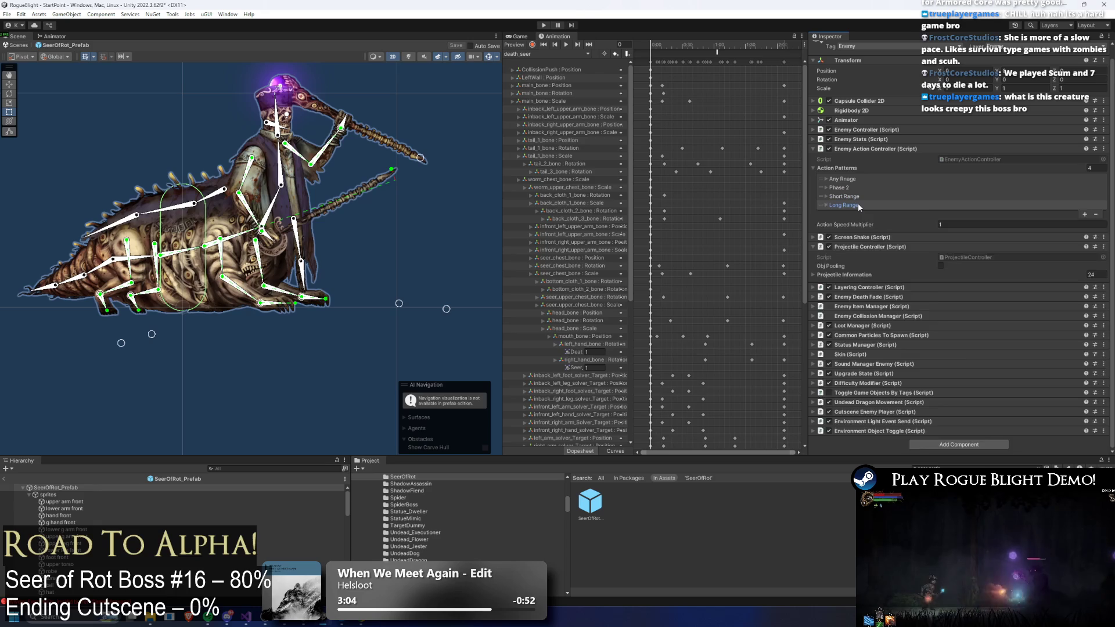
{"action": "left_click", "coordinate": [858, 203]}
{"action": "left_click", "coordinate": [858, 203]}
{"action": "left_click", "coordinate": [843, 196]}
{"action": "scroll", "coordinate": [908, 219], "scroll_direction": "down", "scroll_amount": 2}
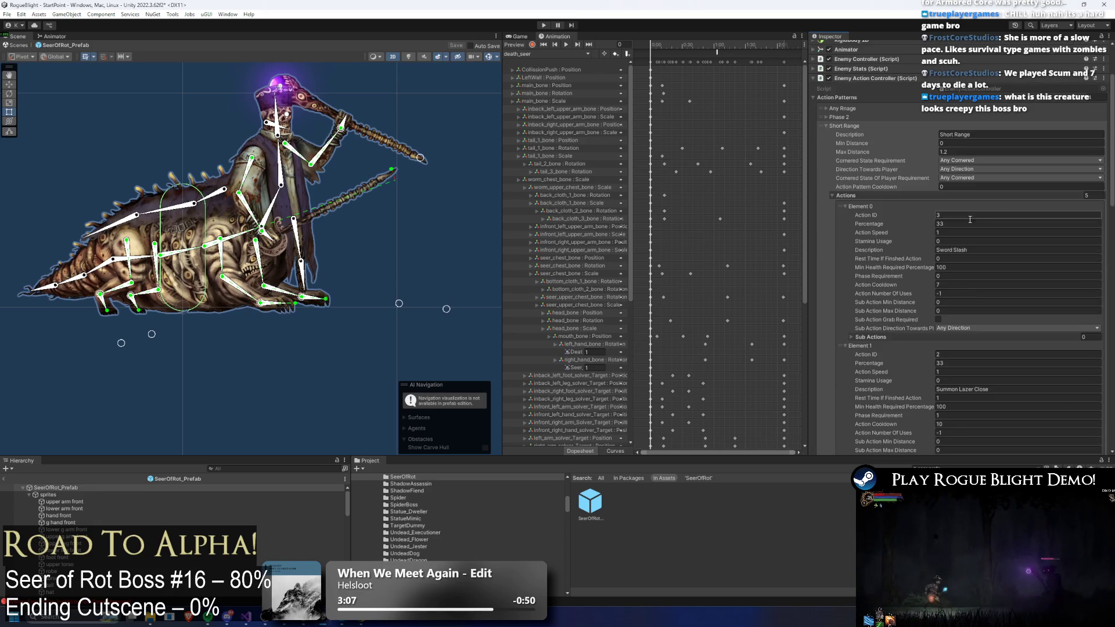
{"action": "scroll", "coordinate": [970, 220], "scroll_direction": "down", "scroll_amount": 13}
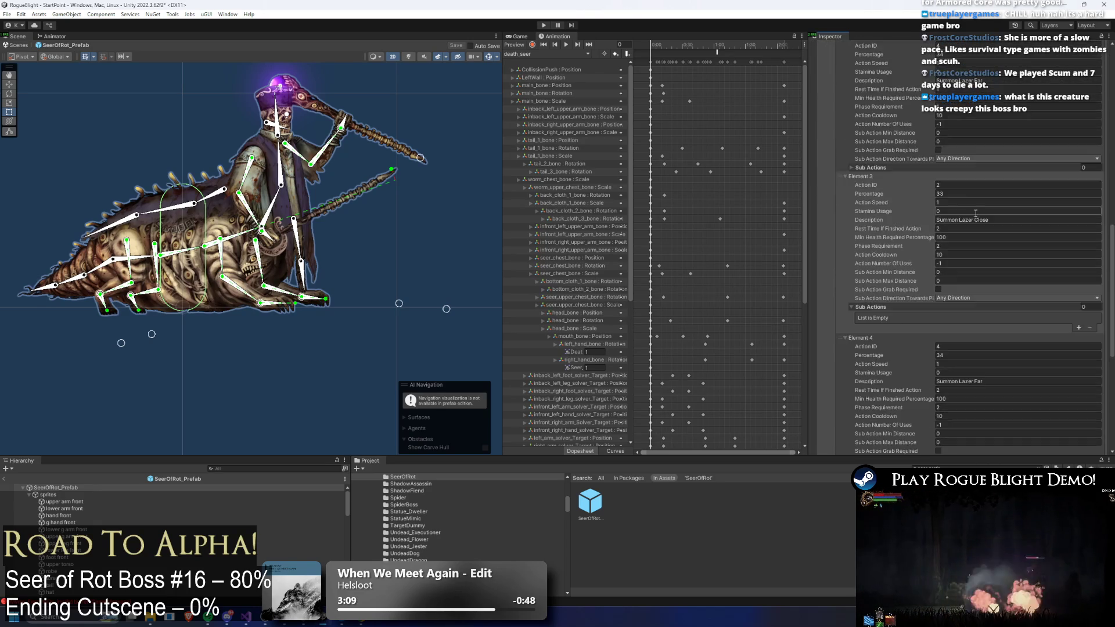
{"action": "scroll", "coordinate": [976, 213], "scroll_direction": "up", "scroll_amount": 15}
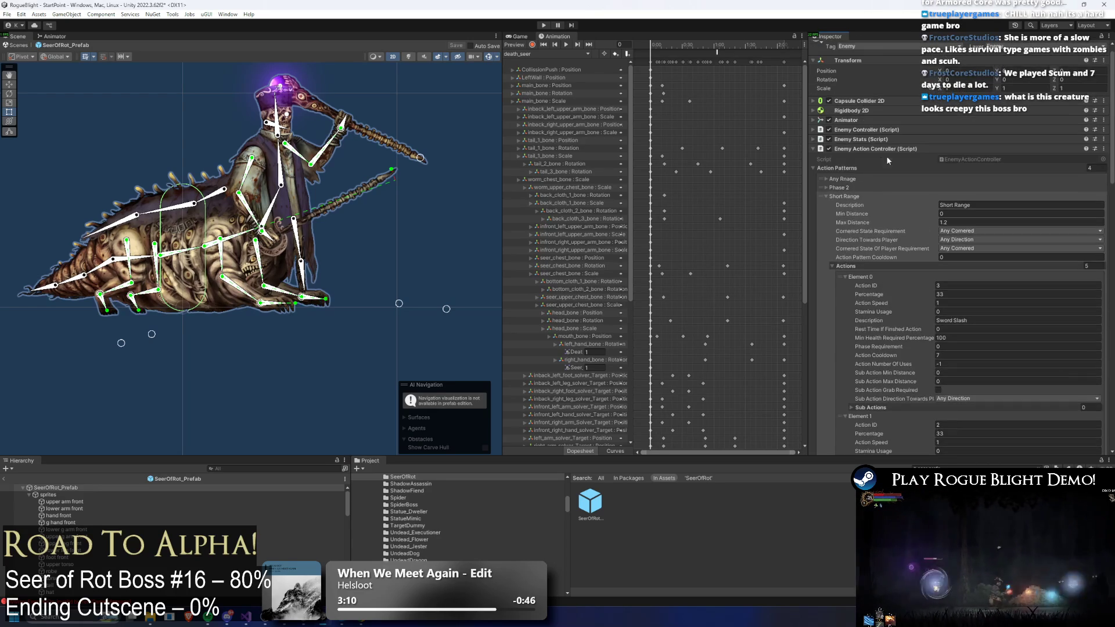
{"action": "left_click", "coordinate": [844, 196]}
{"action": "left_click", "coordinate": [851, 204]}
{"action": "scroll", "coordinate": [1023, 217], "scroll_direction": "down", "scroll_amount": 5}
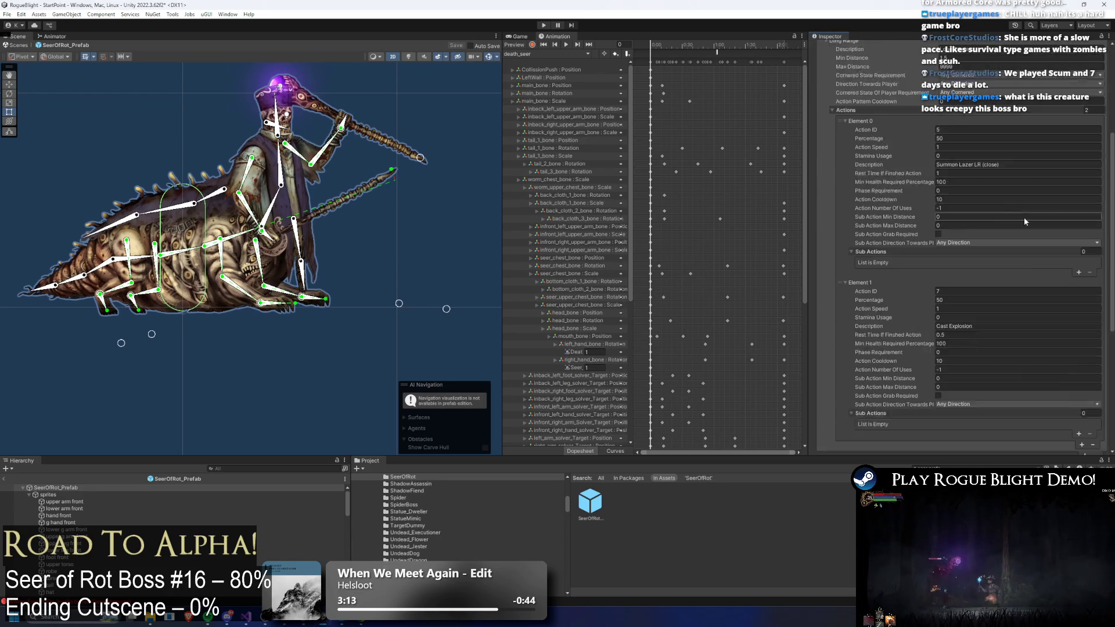
{"action": "scroll", "coordinate": [1007, 219], "scroll_direction": "down", "scroll_amount": 2}
- Move Summon Lazer LR (close) below Cast Explosion, duplicate it, and set Phase Requirements 1 and 2
{"action": "left_click_drag", "start_coordinate": [839, 88], "coordinate": [842, 256]}
{"action": "left_click", "coordinate": [1080, 396]}
{"action": "scroll", "coordinate": [929, 319], "scroll_direction": "down", "scroll_amount": 3}
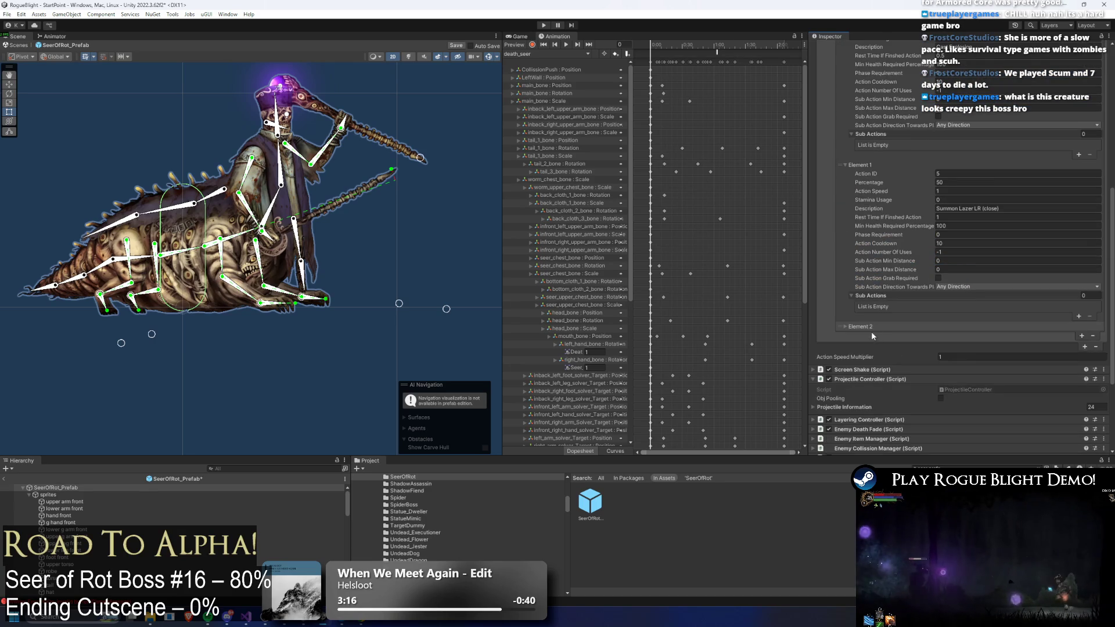
{"action": "left_click", "coordinate": [955, 233]}
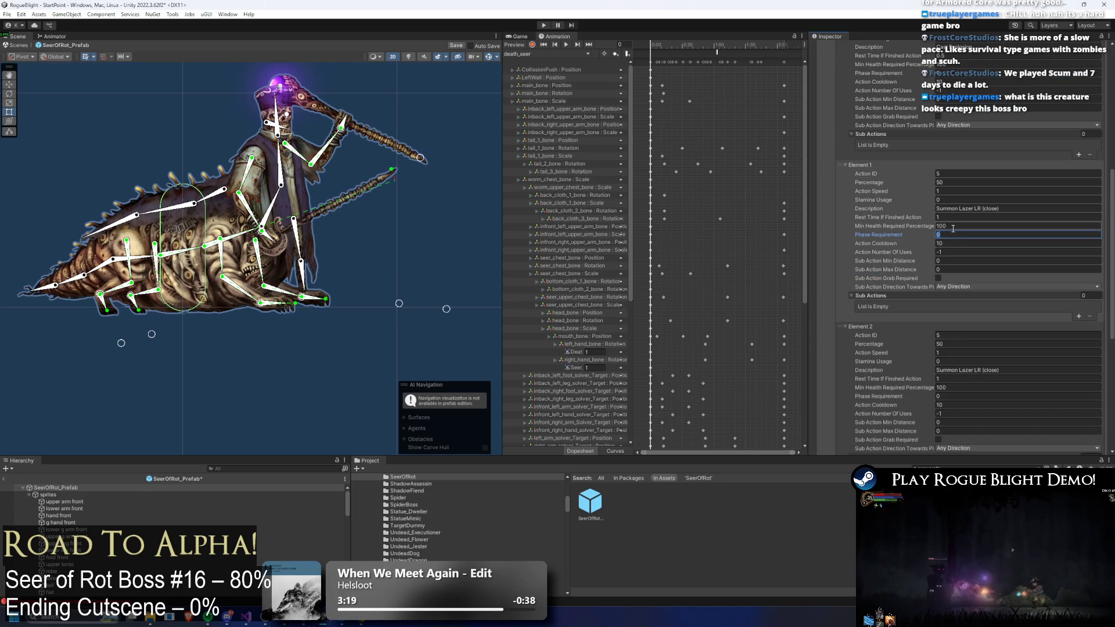
{"action": "type", "text": "1"}
{"action": "scroll", "coordinate": [953, 232], "scroll_direction": "down", "scroll_amount": 5}
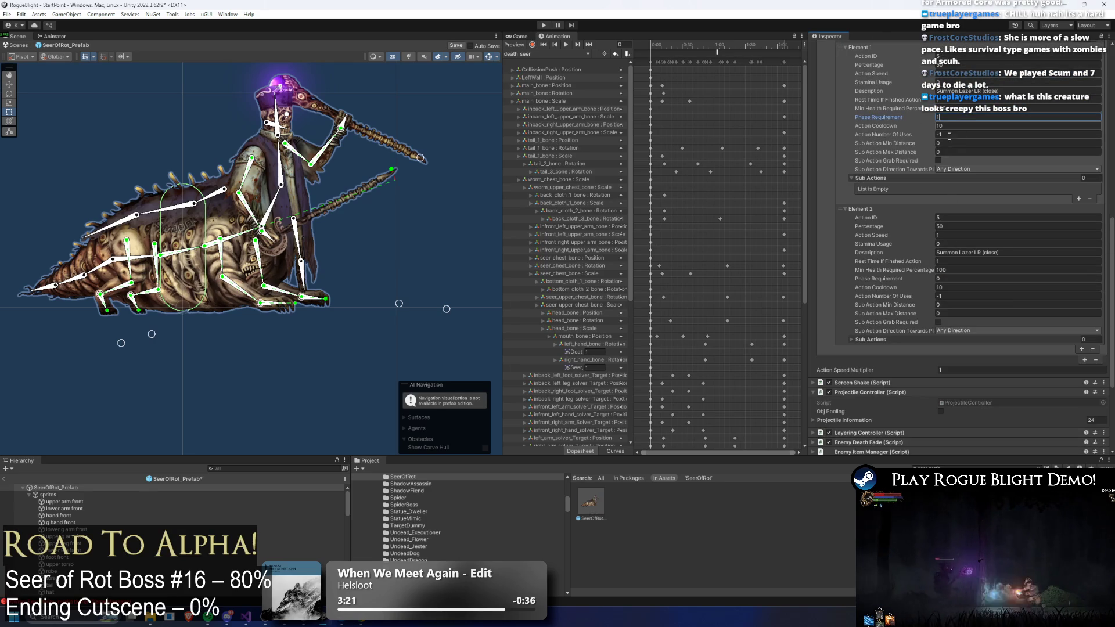
{"action": "left_click", "coordinate": [951, 279]}
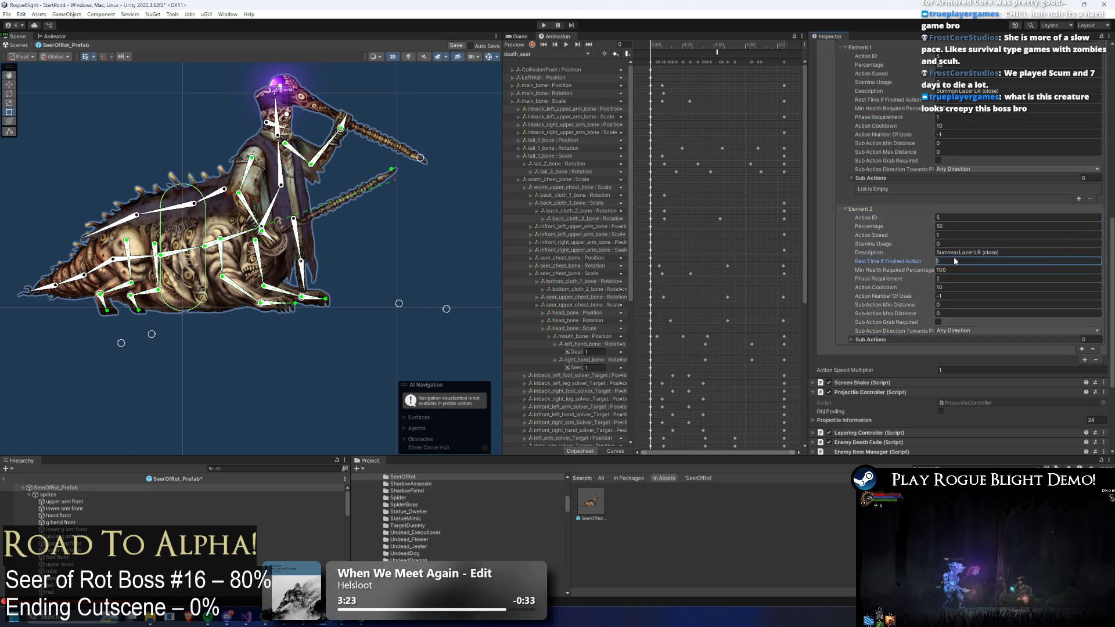
{"action": "type", "text": "2"}
{"action": "scroll", "coordinate": [883, 197], "scroll_direction": "up", "scroll_amount": 5}
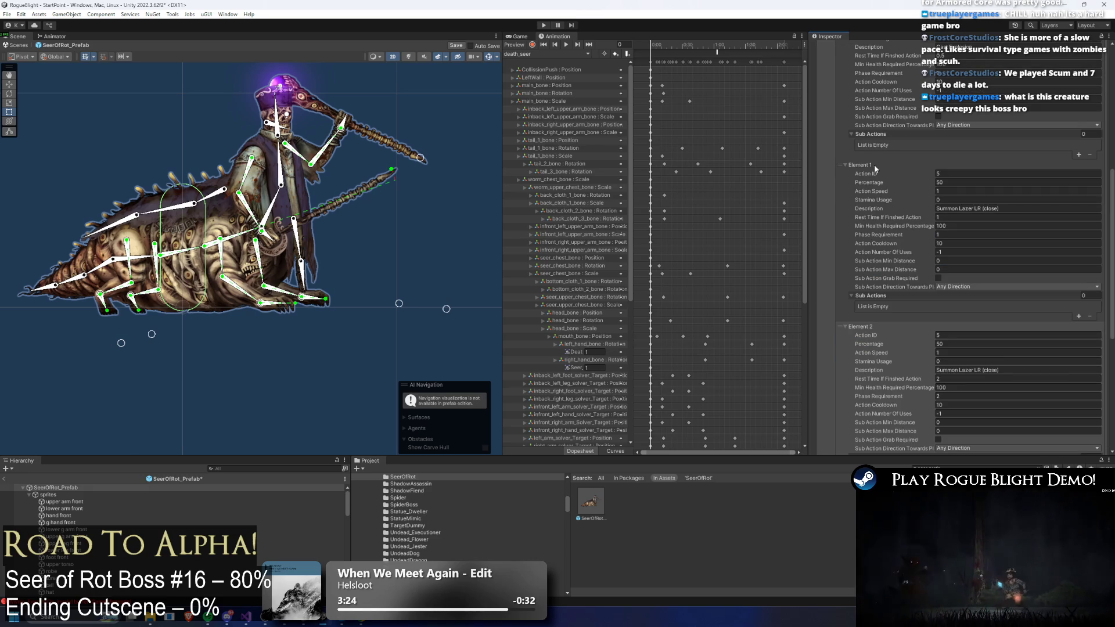
{"action": "left_click", "coordinate": [873, 165]}
{"action": "scroll", "coordinate": [871, 151], "scroll_direction": "up", "scroll_amount": 3}
{"action": "left_click", "coordinate": [870, 143]}
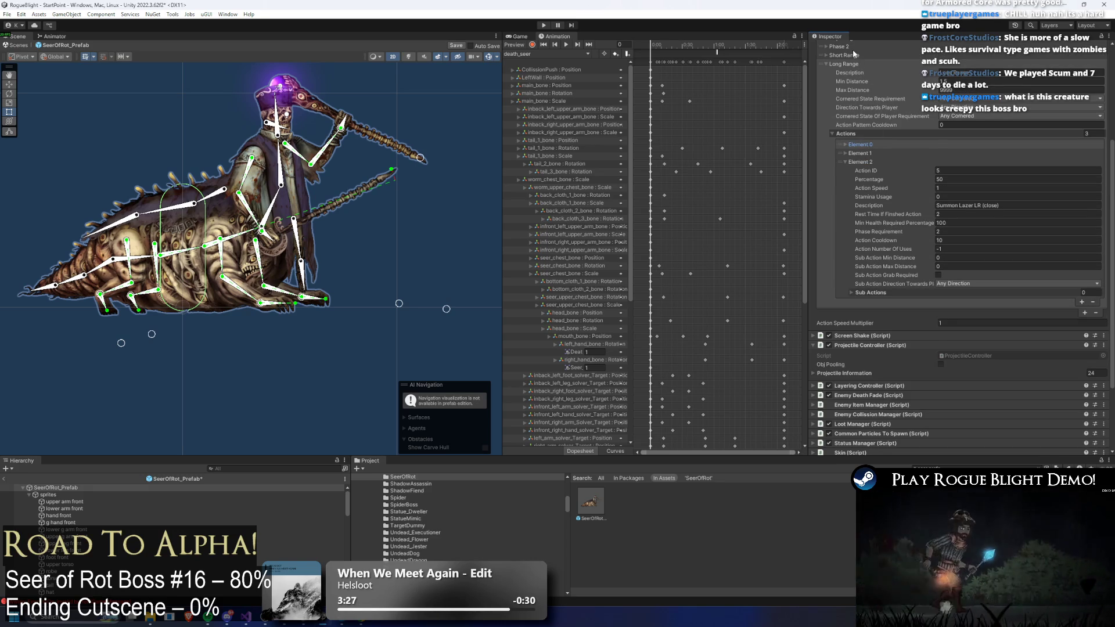
{"action": "scroll", "coordinate": [853, 85], "scroll_direction": "up", "scroll_amount": 10}
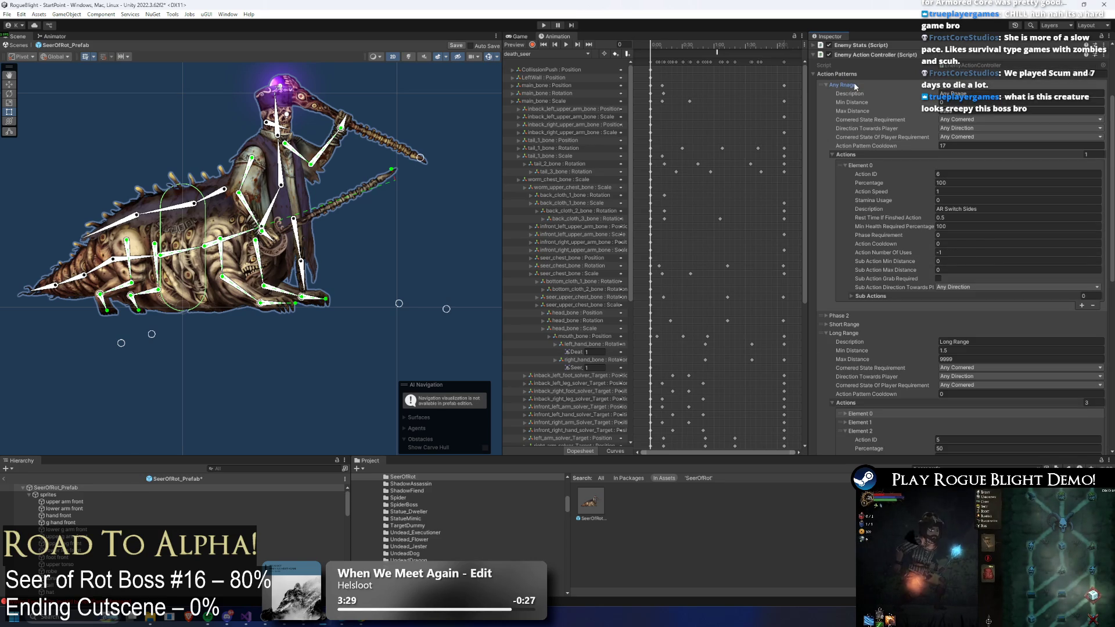
- Save the pending SeerOfRot_Prefab modifications, keeping the Short Range and Long Range pattern changes
{"action": "double_click", "coordinate": [591, 501]}
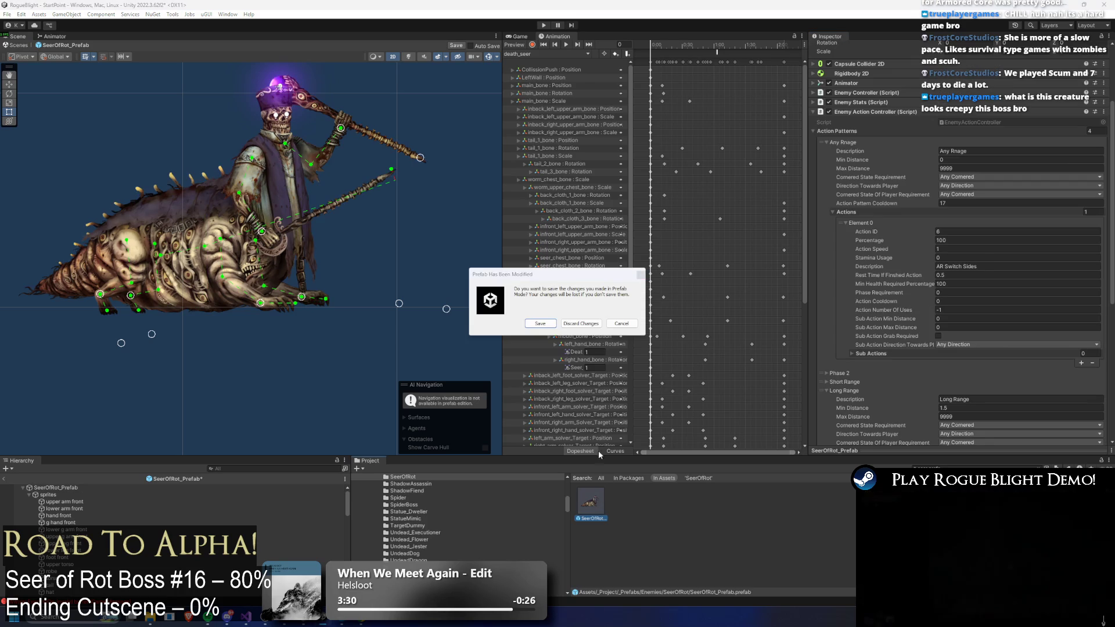
{"action": "left_click", "coordinate": [540, 324]}
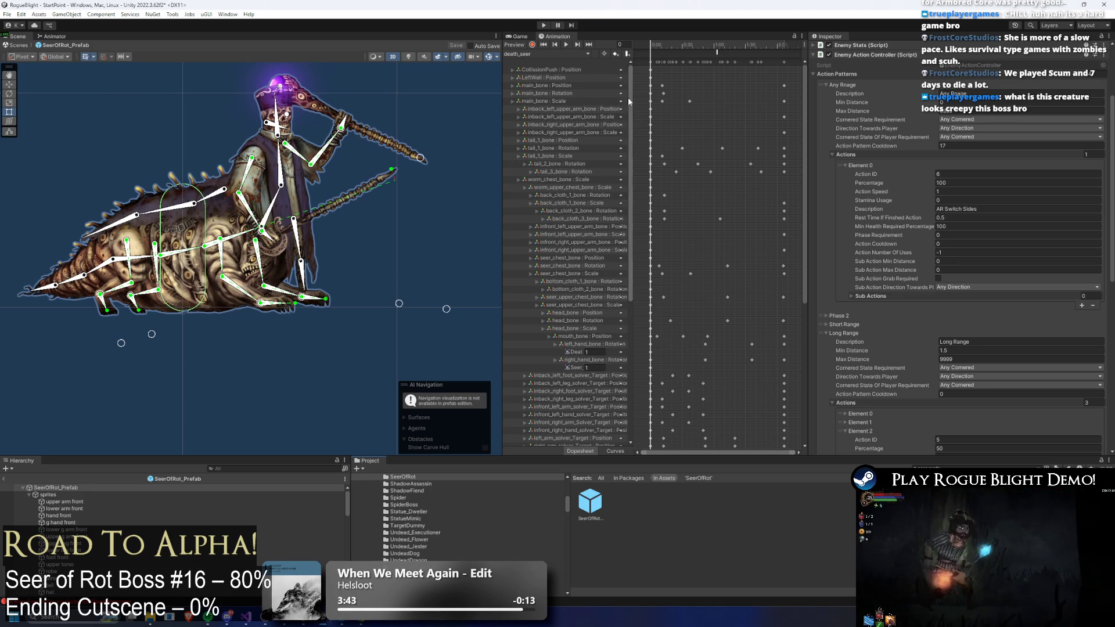
- Expand the Animation window's death_seer clip dropdown to list the Seer's clips
{"action": "left_click", "coordinate": [550, 54]}
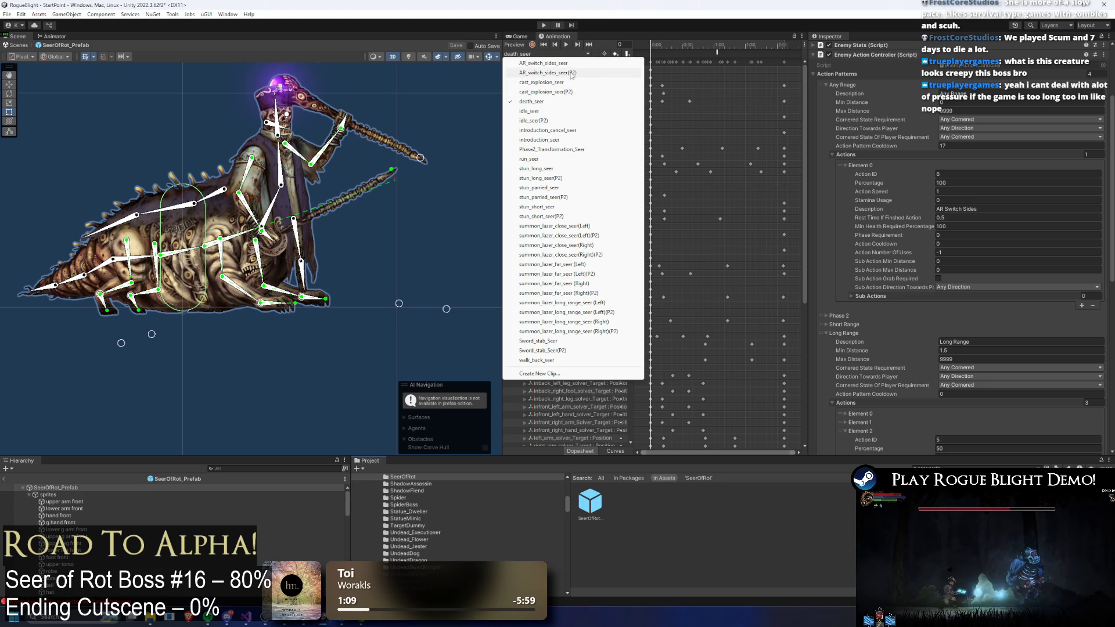
- Load the AR_switch_sides_seer(P2) clip and scrub through frames 145, 175 and 130
{"action": "left_click", "coordinate": [547, 73]}
{"action": "left_click", "coordinate": [748, 44]}
{"action": "left_click_drag", "start_coordinate": [759, 44], "coordinate": [776, 53]}
{"action": "scroll", "coordinate": [740, 62], "scroll_direction": "down", "scroll_amount": 3}
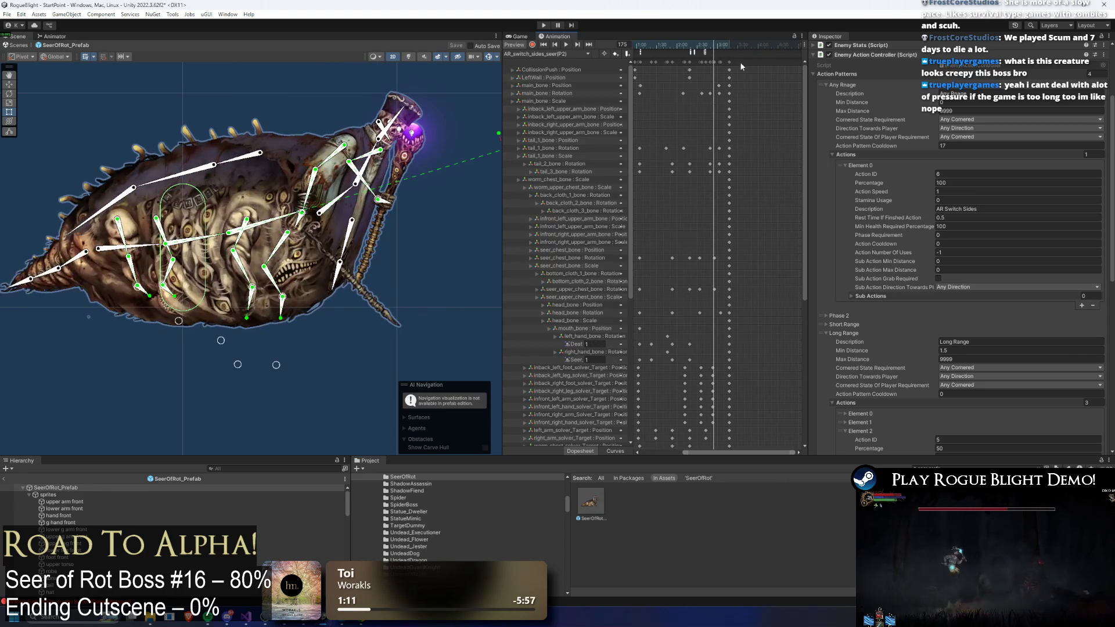
{"action": "mouse_move", "coordinate": [680, 44]}
{"action": "left_mouse_down"}
{"action": "mouse_move", "coordinate": [733, 45]}
{"action": "mouse_move", "coordinate": [730, 61]}
{"action": "mouse_move", "coordinate": [785, 74]}
{"action": "left_mouse_up"}
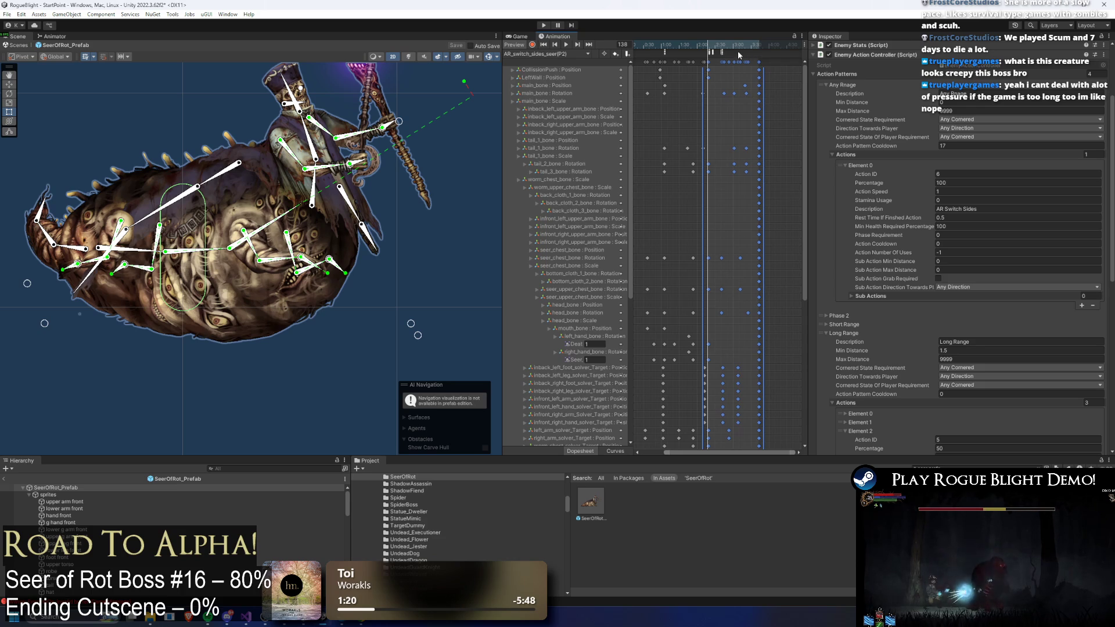
- Shift the selected dopesheet keyframes earlier and check the pose around frame 127
{"action": "mouse_move", "coordinate": [761, 64]}
{"action": "left_mouse_down"}
{"action": "mouse_move", "coordinate": [772, 78]}
{"action": "mouse_move", "coordinate": [732, 81]}
{"action": "left_mouse_up"}
{"action": "scroll", "coordinate": [772, 79], "scroll_direction": "up", "scroll_amount": 3}
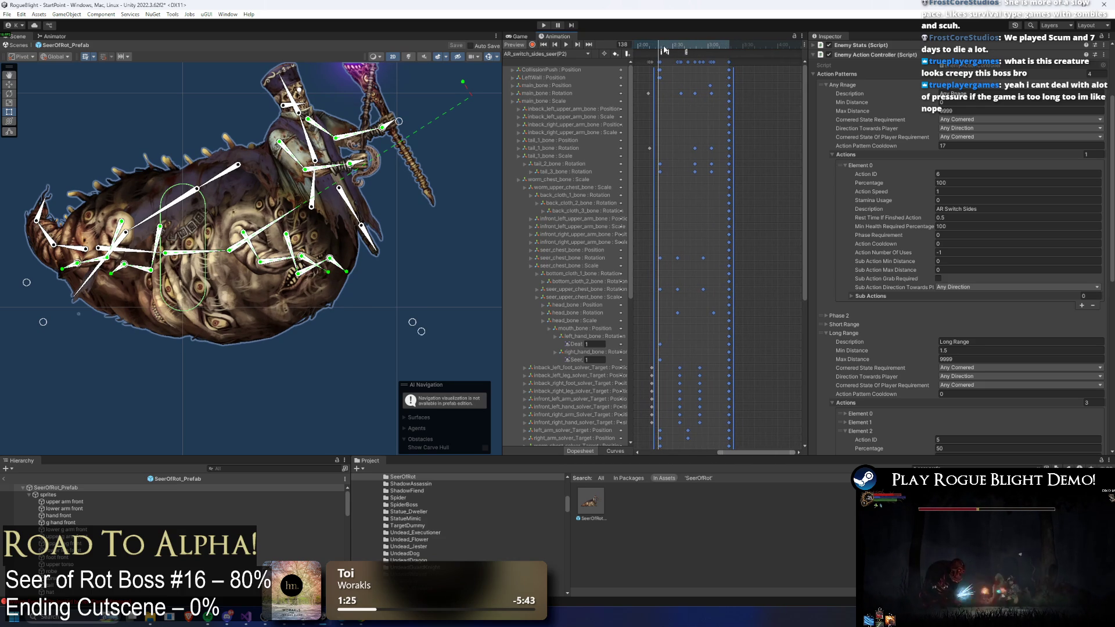
{"action": "mouse_move", "coordinate": [664, 49]}
{"action": "left_mouse_down"}
{"action": "mouse_move", "coordinate": [638, 47]}
{"action": "mouse_move", "coordinate": [720, 47]}
{"action": "left_mouse_up"}
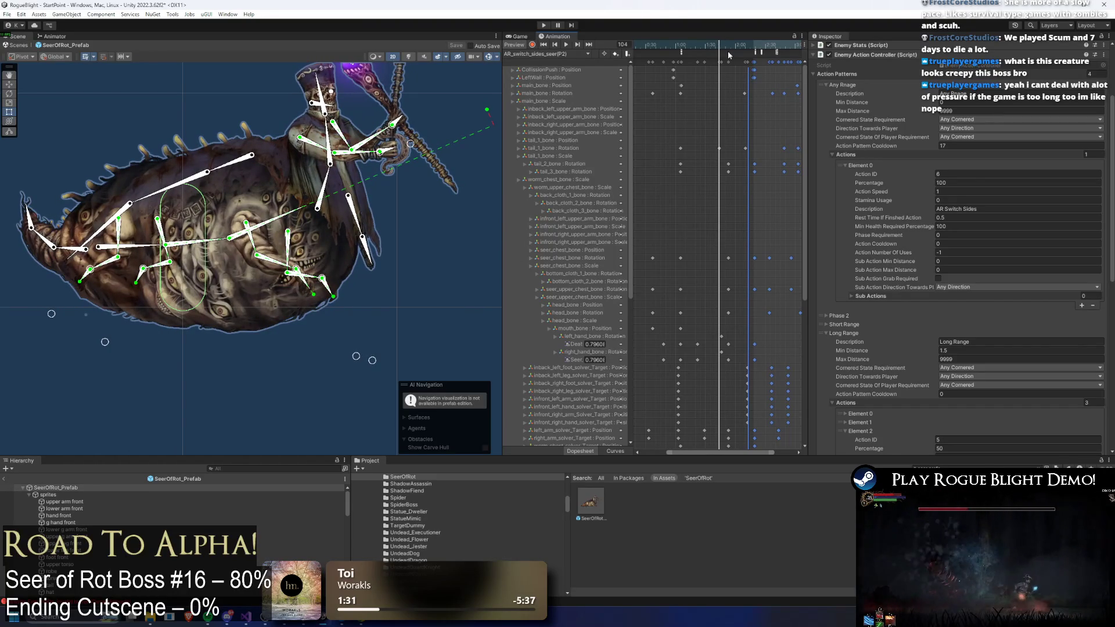
{"action": "scroll", "coordinate": [720, 58], "scroll_direction": "down", "scroll_amount": 2}
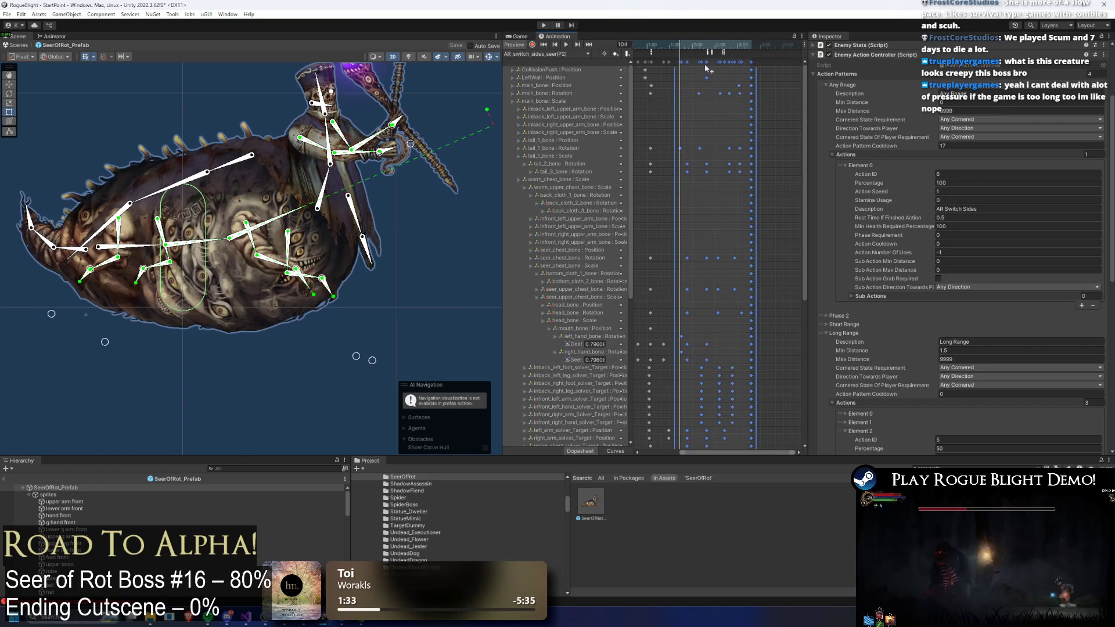
{"action": "key", "text": "."}
{"action": "key", "text": "."}
{"action": "key", "text": "."}
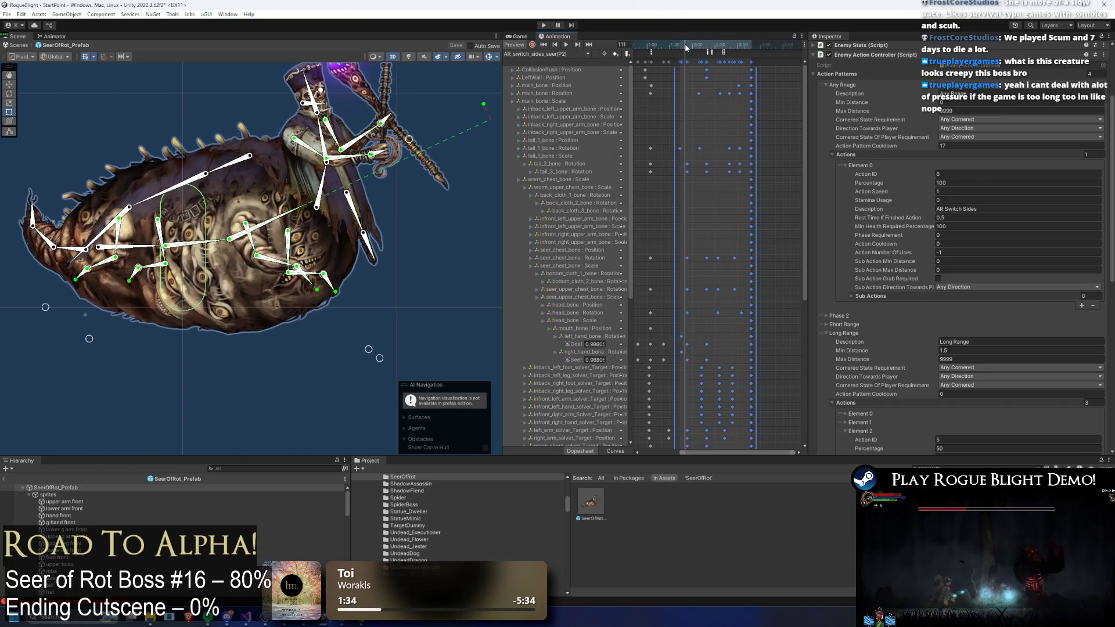
- Retime the selected keyframes again, then select the clip's animation events and review frame 75
{"action": "left_click_drag", "start_coordinate": [742, 62], "coordinate": [684, 58]}
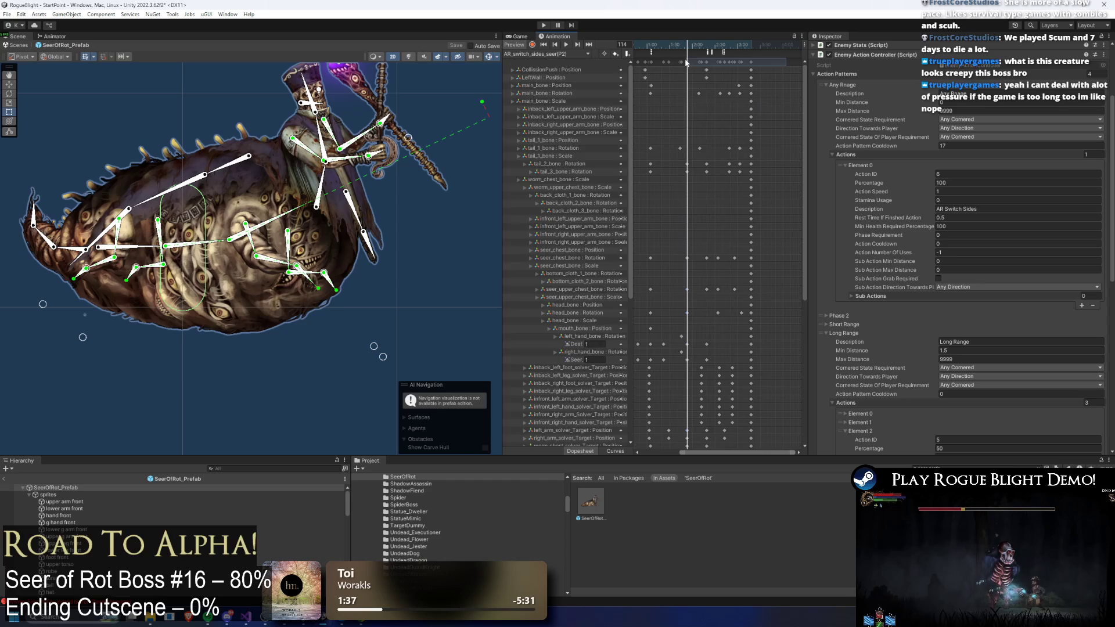
{"action": "scroll", "coordinate": [716, 68], "scroll_direction": "up", "scroll_amount": 2}
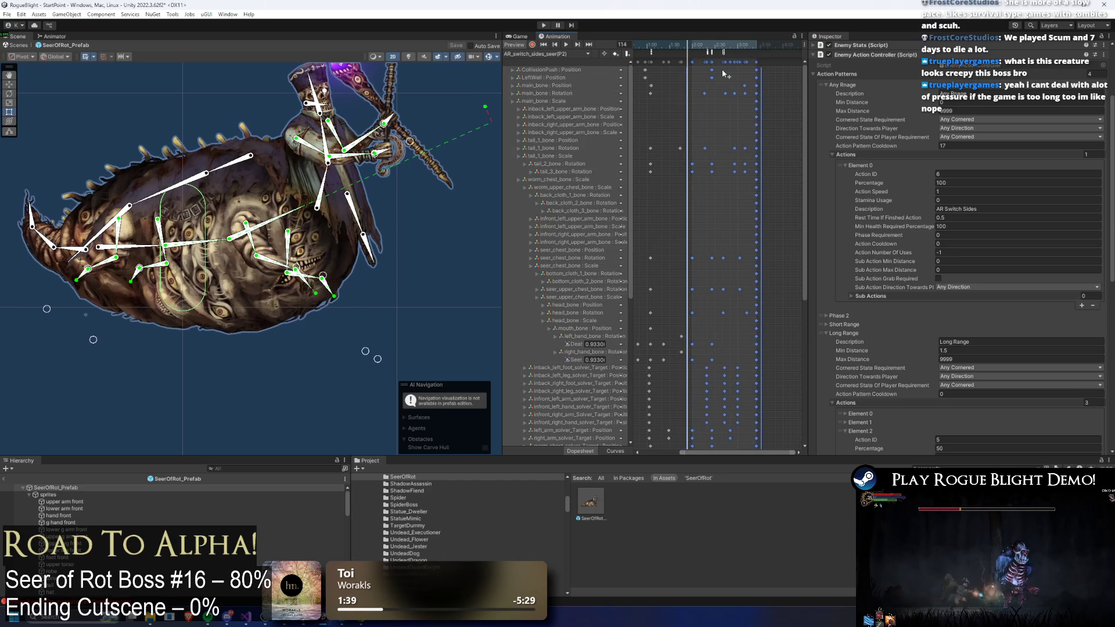
{"action": "scroll", "coordinate": [715, 69], "scroll_direction": "up", "scroll_amount": 3}
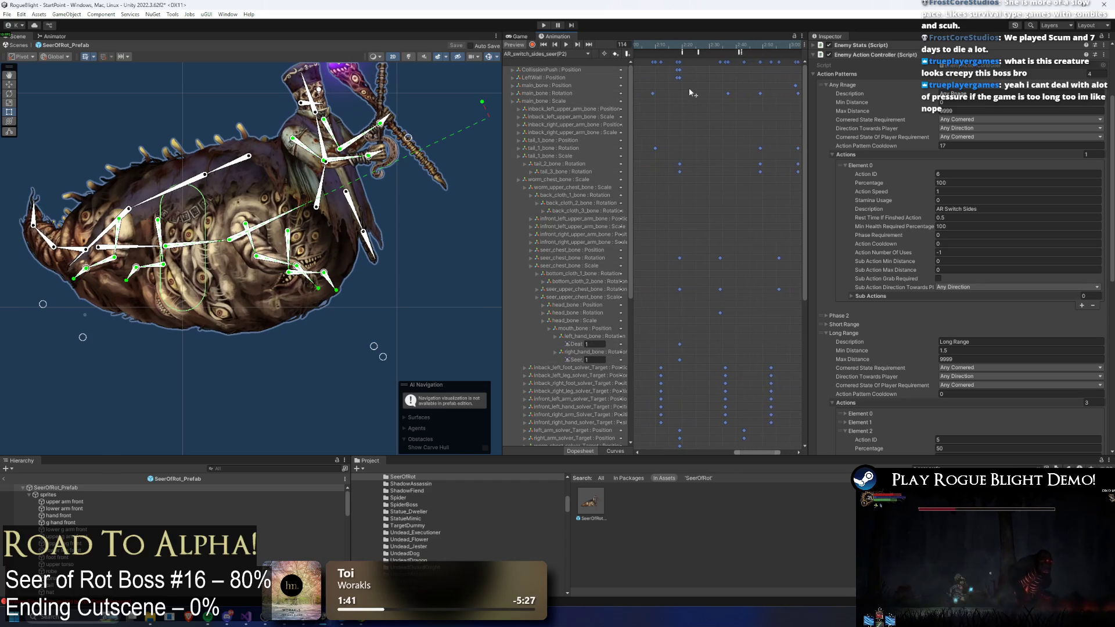
{"action": "left_click", "coordinate": [697, 56]}
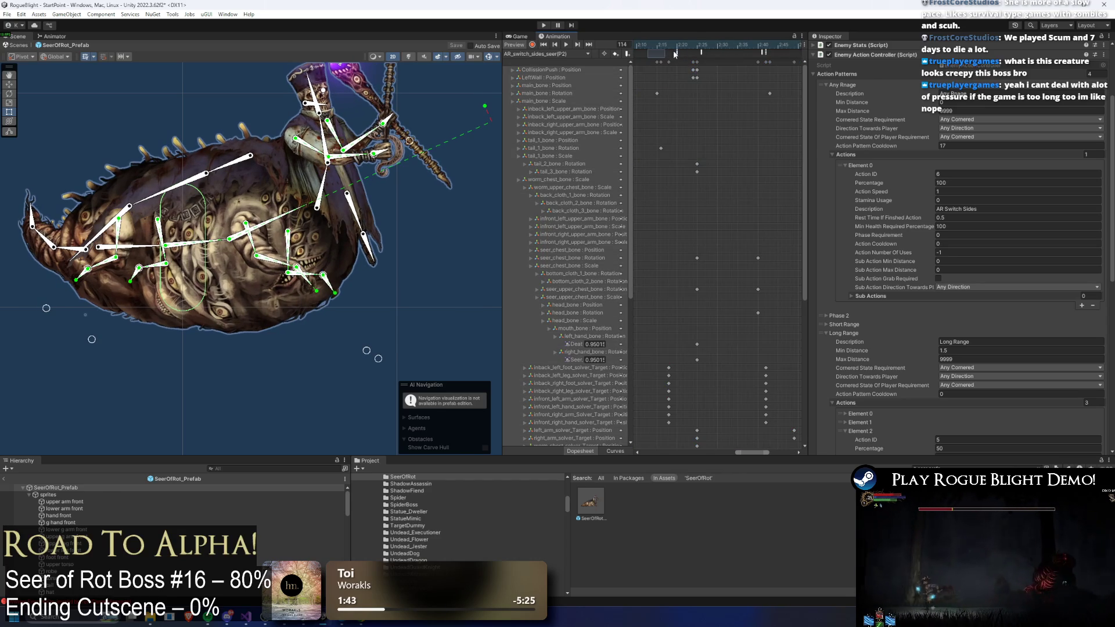
{"action": "scroll", "coordinate": [700, 76], "scroll_direction": "down", "scroll_amount": 3}
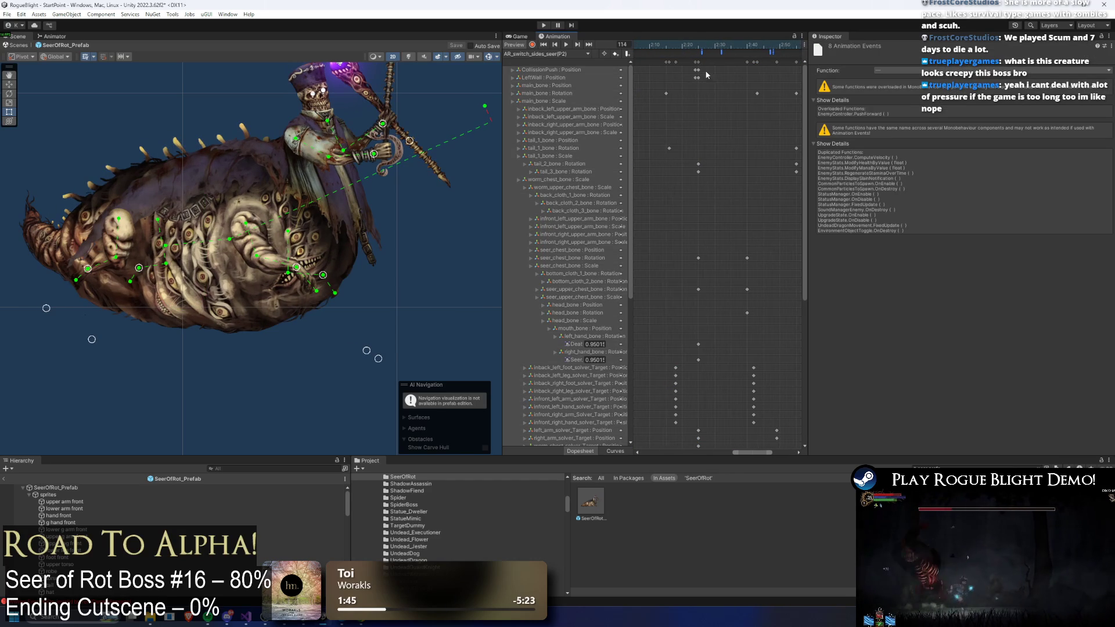
{"action": "mouse_move", "coordinate": [691, 45]}
{"action": "left_mouse_down"}
{"action": "mouse_move", "coordinate": [650, 47]}
{"action": "mouse_move", "coordinate": [633, 62]}
{"action": "mouse_move", "coordinate": [696, 45]}
{"action": "left_mouse_up"}
{"action": "left_click", "coordinate": [746, 61]}
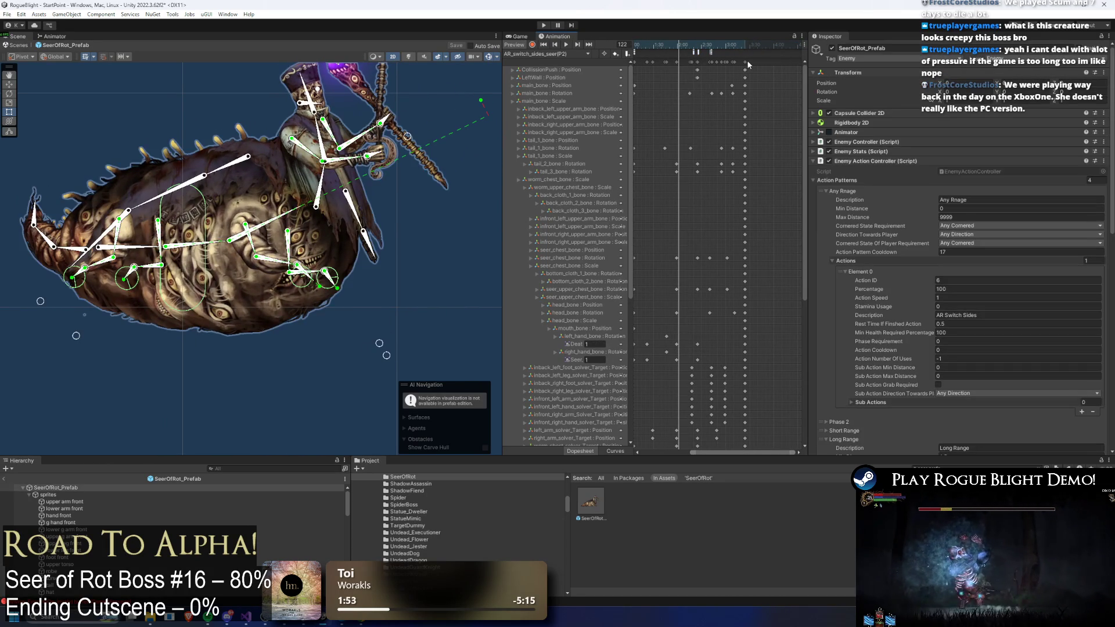
{"action": "key", "text": "ctrl+z"}
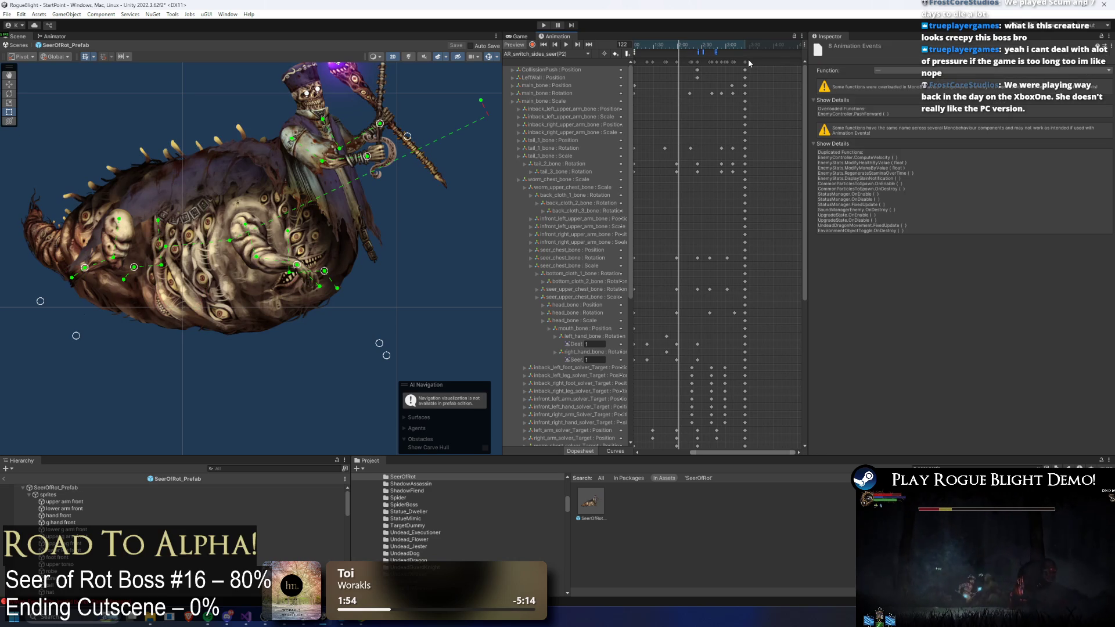